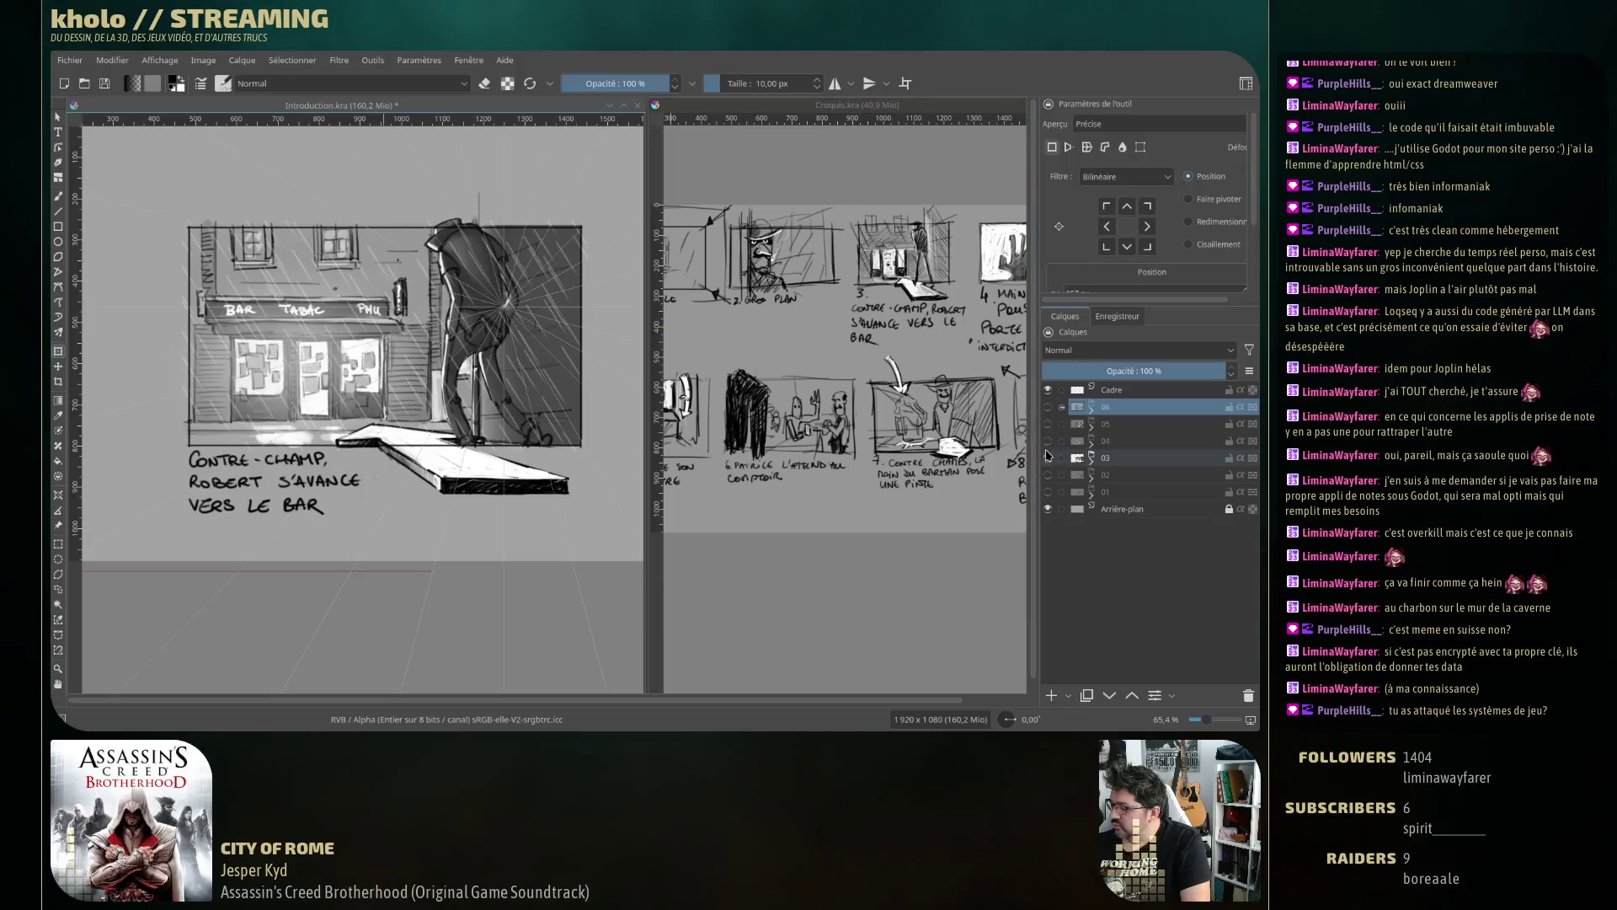
Toggle layer visibility to preview the close-up panel, then the reverse shot of the bar front.
{"action": "left_click", "coordinate": [1048, 457]}
{"action": "left_click", "coordinate": [1048, 440]}
{"action": "left_click", "coordinate": [1047, 443]}
{"action": "left_click", "coordinate": [1047, 457]}
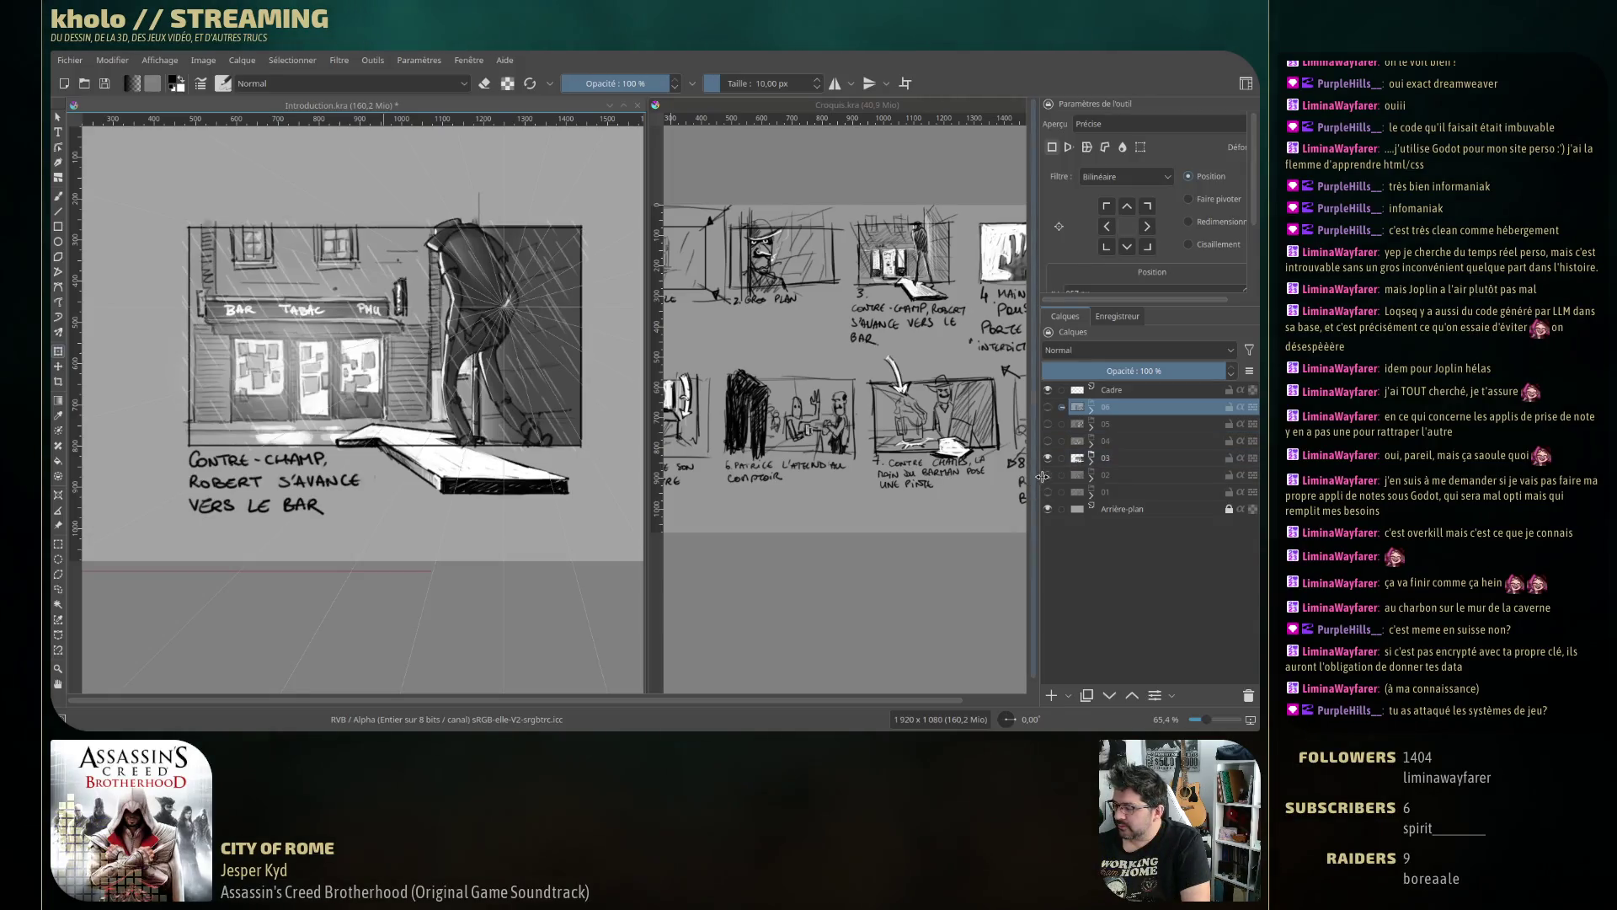
{"action": "left_click", "coordinate": [1048, 474]}
{"action": "left_click", "coordinate": [1048, 457]}
{"action": "left_click", "coordinate": [1048, 474]}
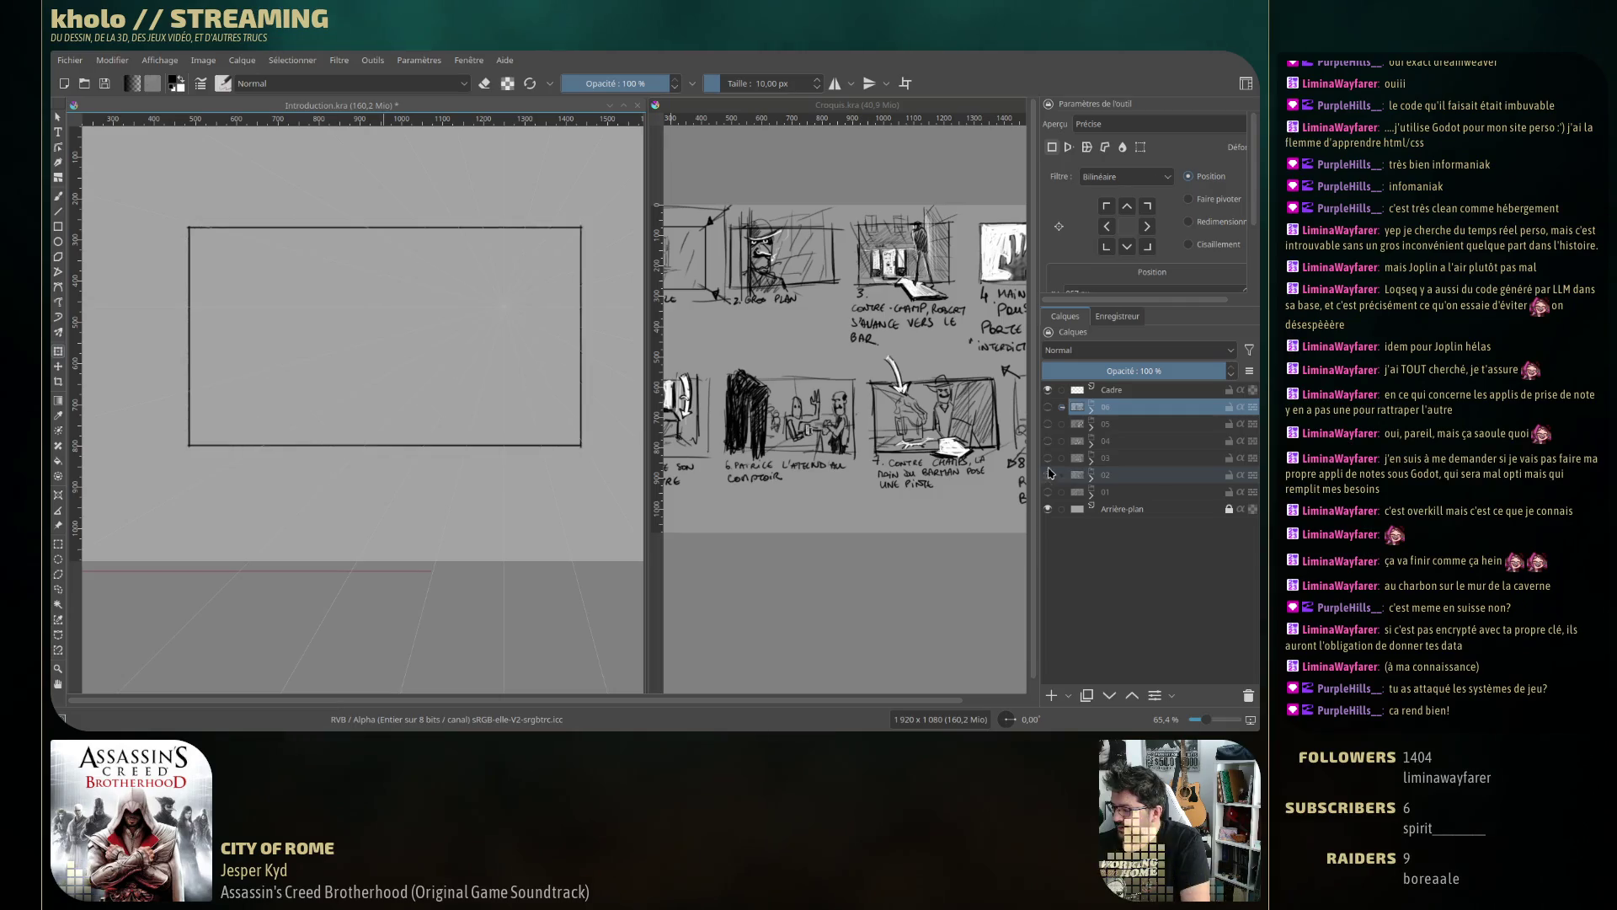
{"action": "left_click", "coordinate": [1048, 457]}
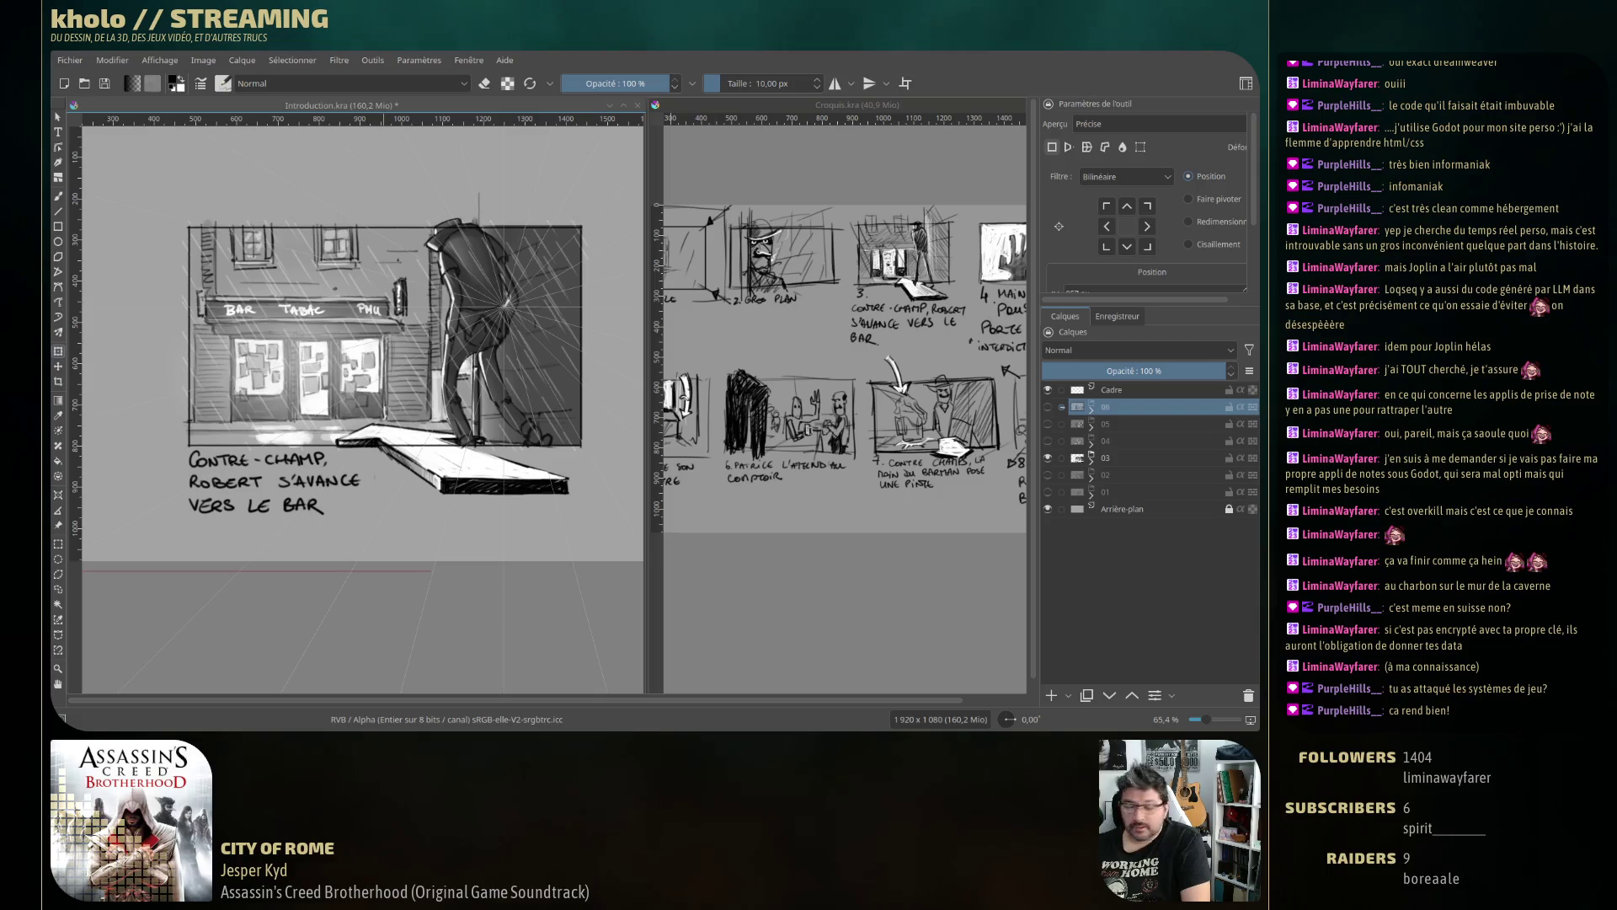
Preview the door-pushing panel and panel 5, ending with layer 06 visible.
{"action": "left_click", "coordinate": [1048, 458]}
{"action": "left_click", "coordinate": [1048, 440]}
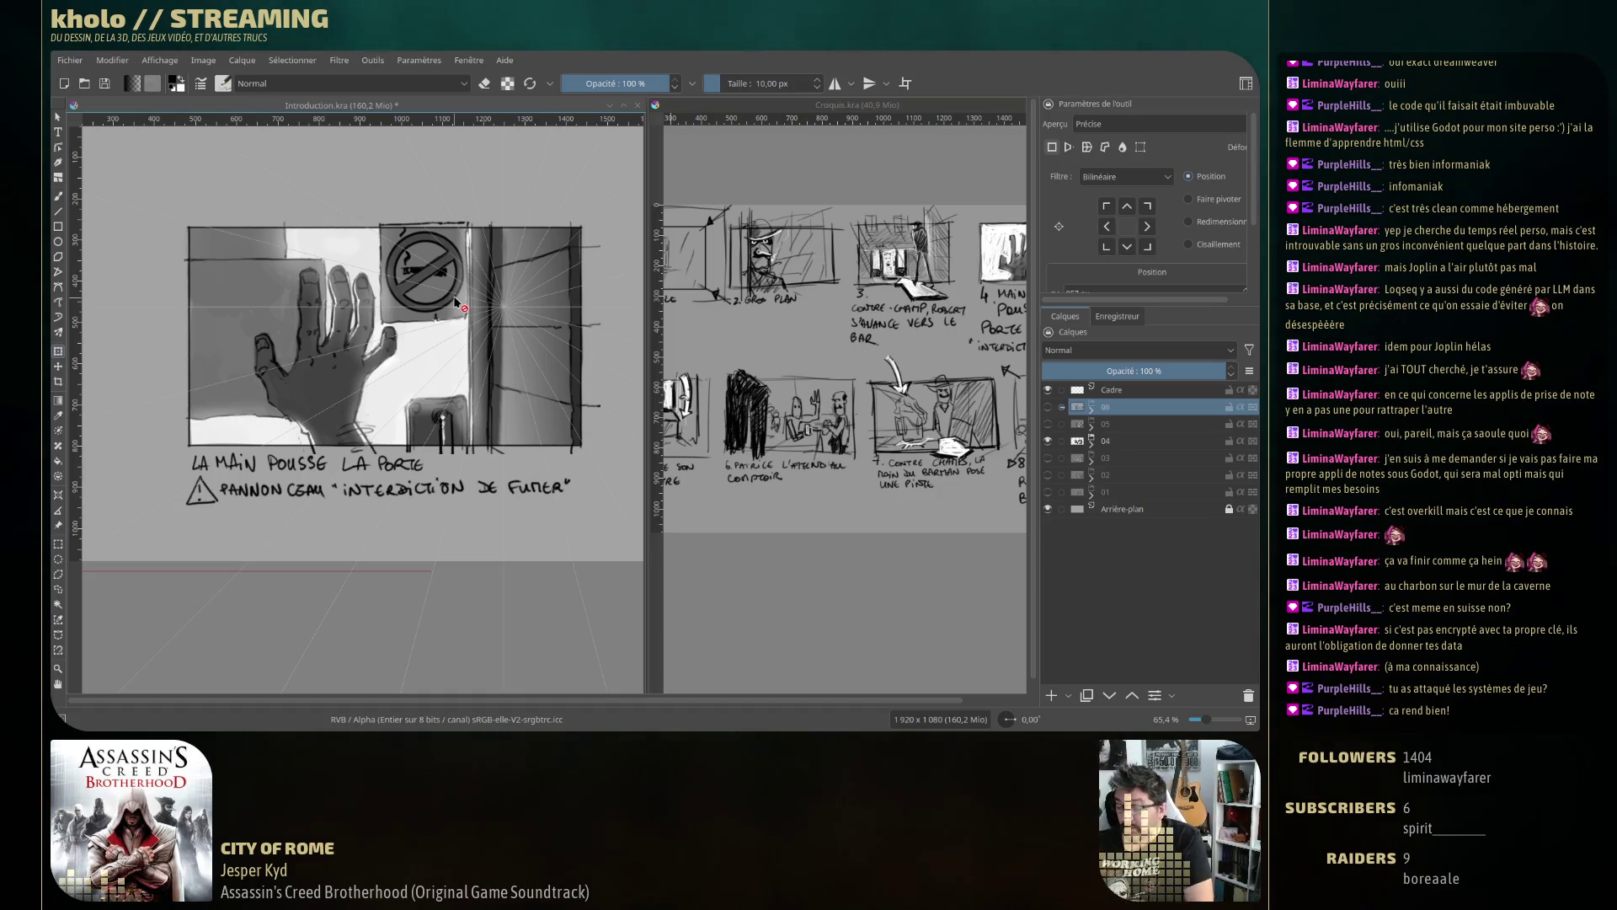
{"action": "left_click", "coordinate": [1049, 441]}
{"action": "left_click", "coordinate": [1048, 423]}
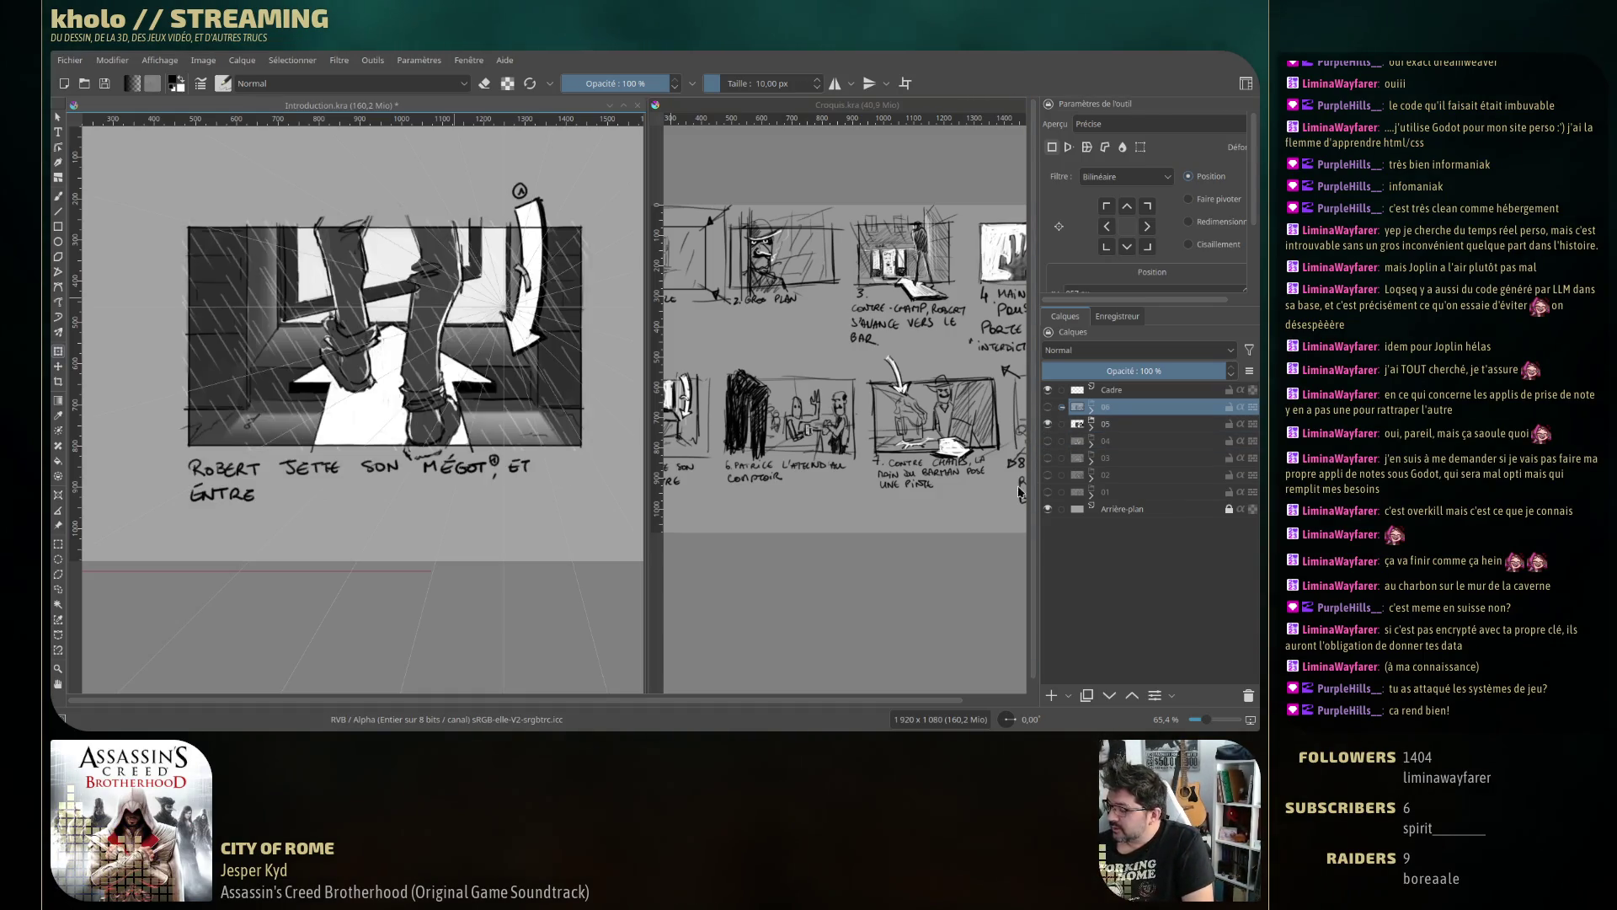
{"action": "left_click", "coordinate": [1048, 424]}
{"action": "left_click", "coordinate": [1048, 407]}
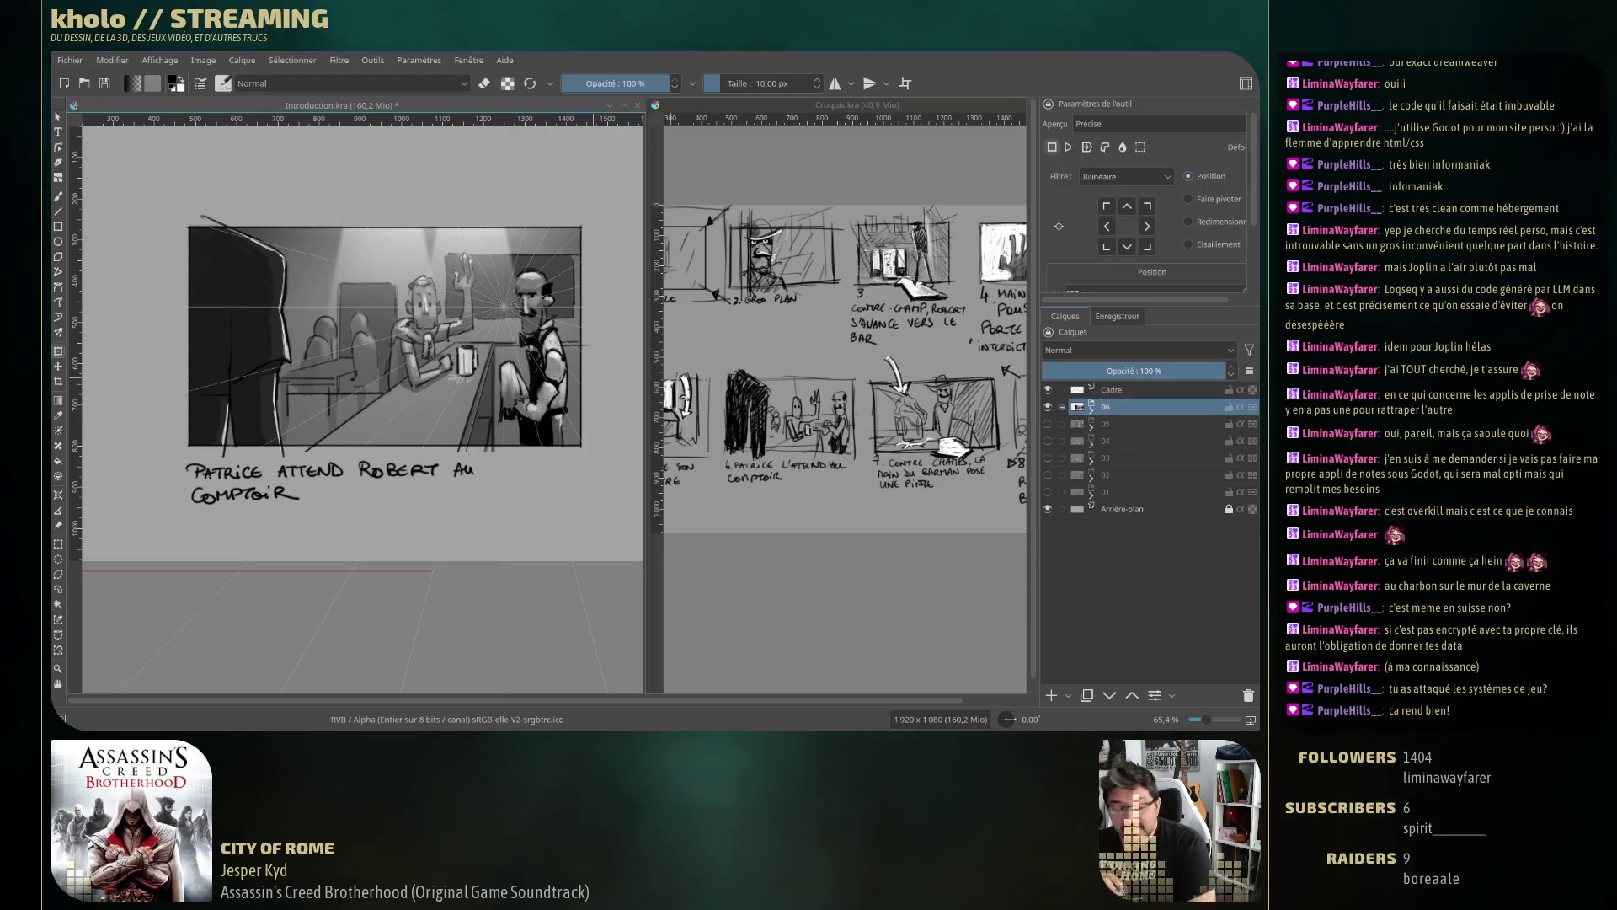
{"action": "key", "text": "alt+Tab"}
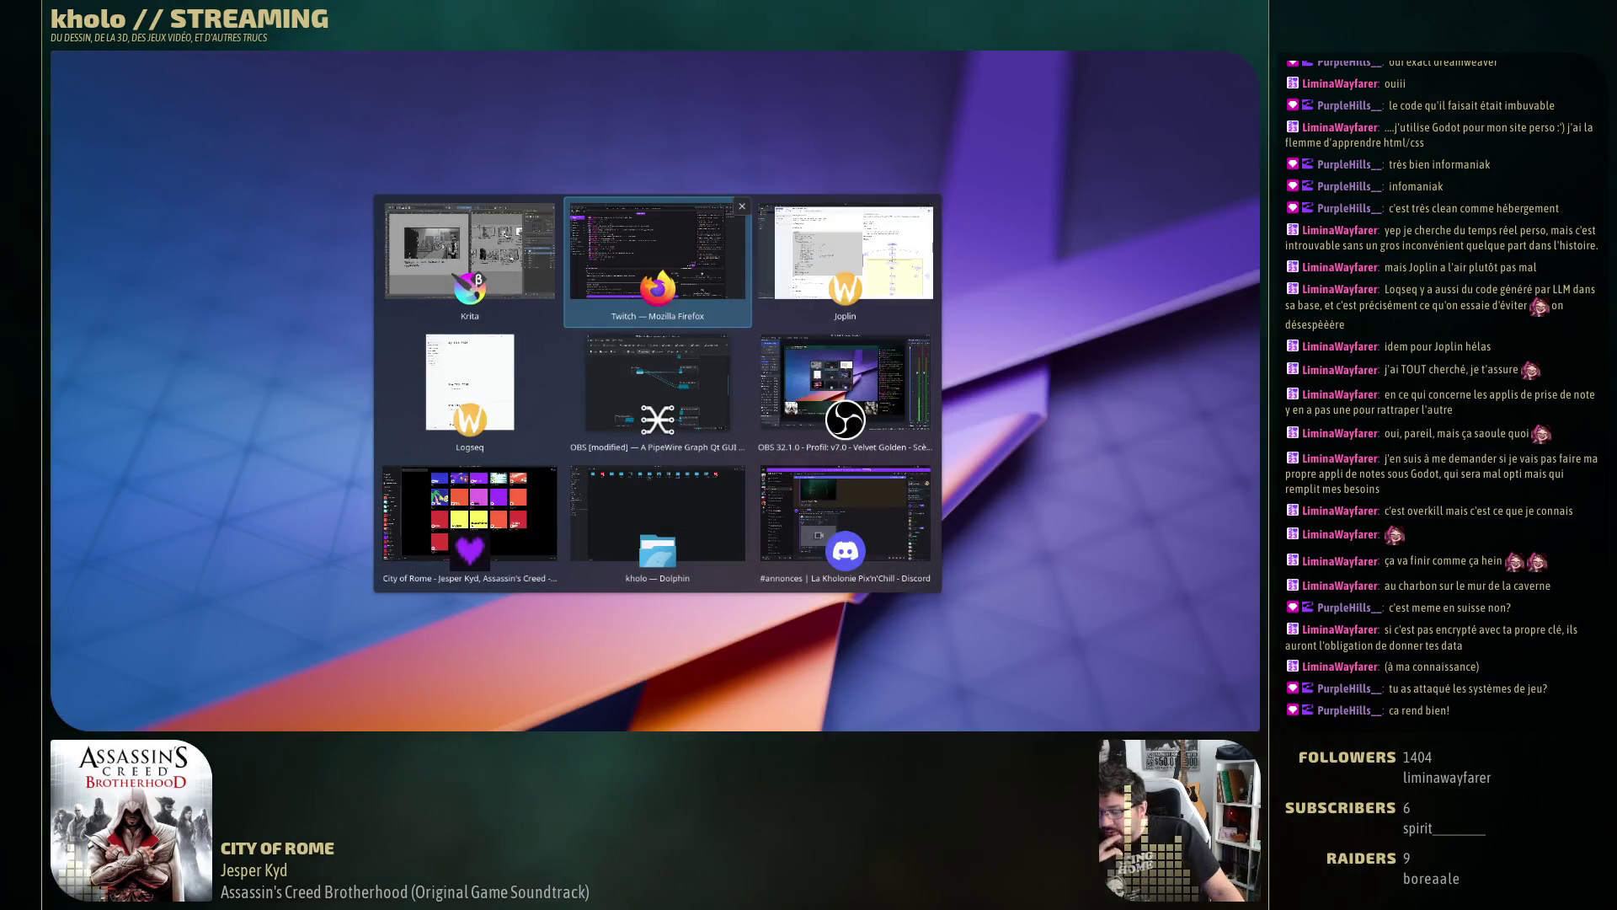
{"action": "key", "text": "alt+Tab"}
{"action": "key", "text": "Escape"}
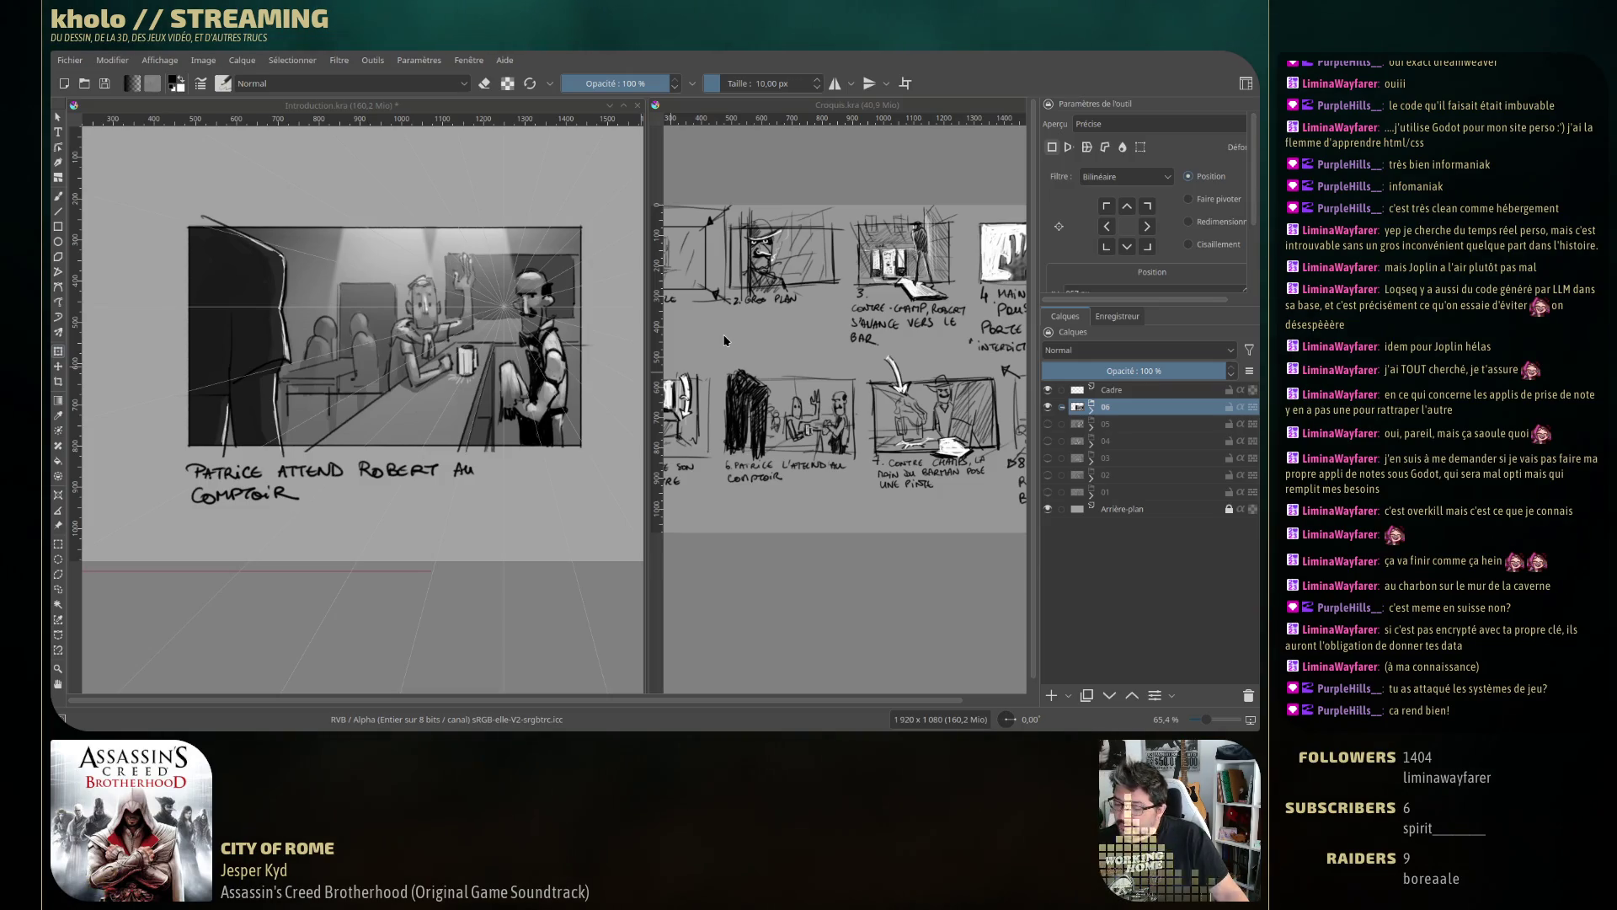
Add a new paint layer and hide layer 06's panel 6 sketch.
{"action": "key", "text": "alt+Tab"}
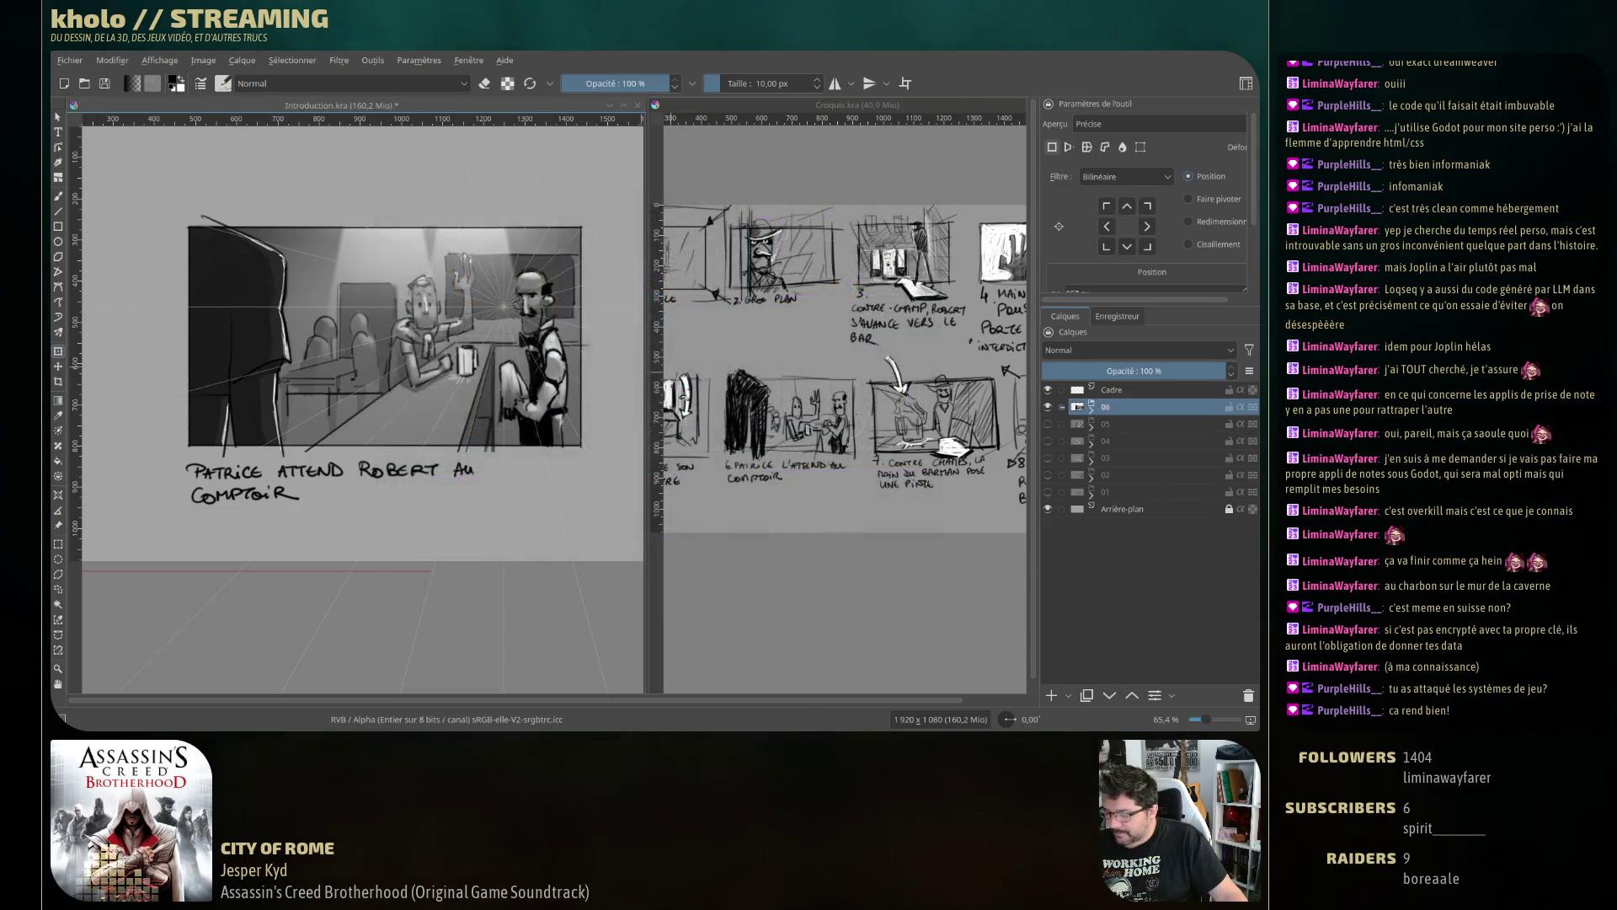
{"action": "key", "text": "alt+Tab"}
{"action": "key", "text": "Escape"}
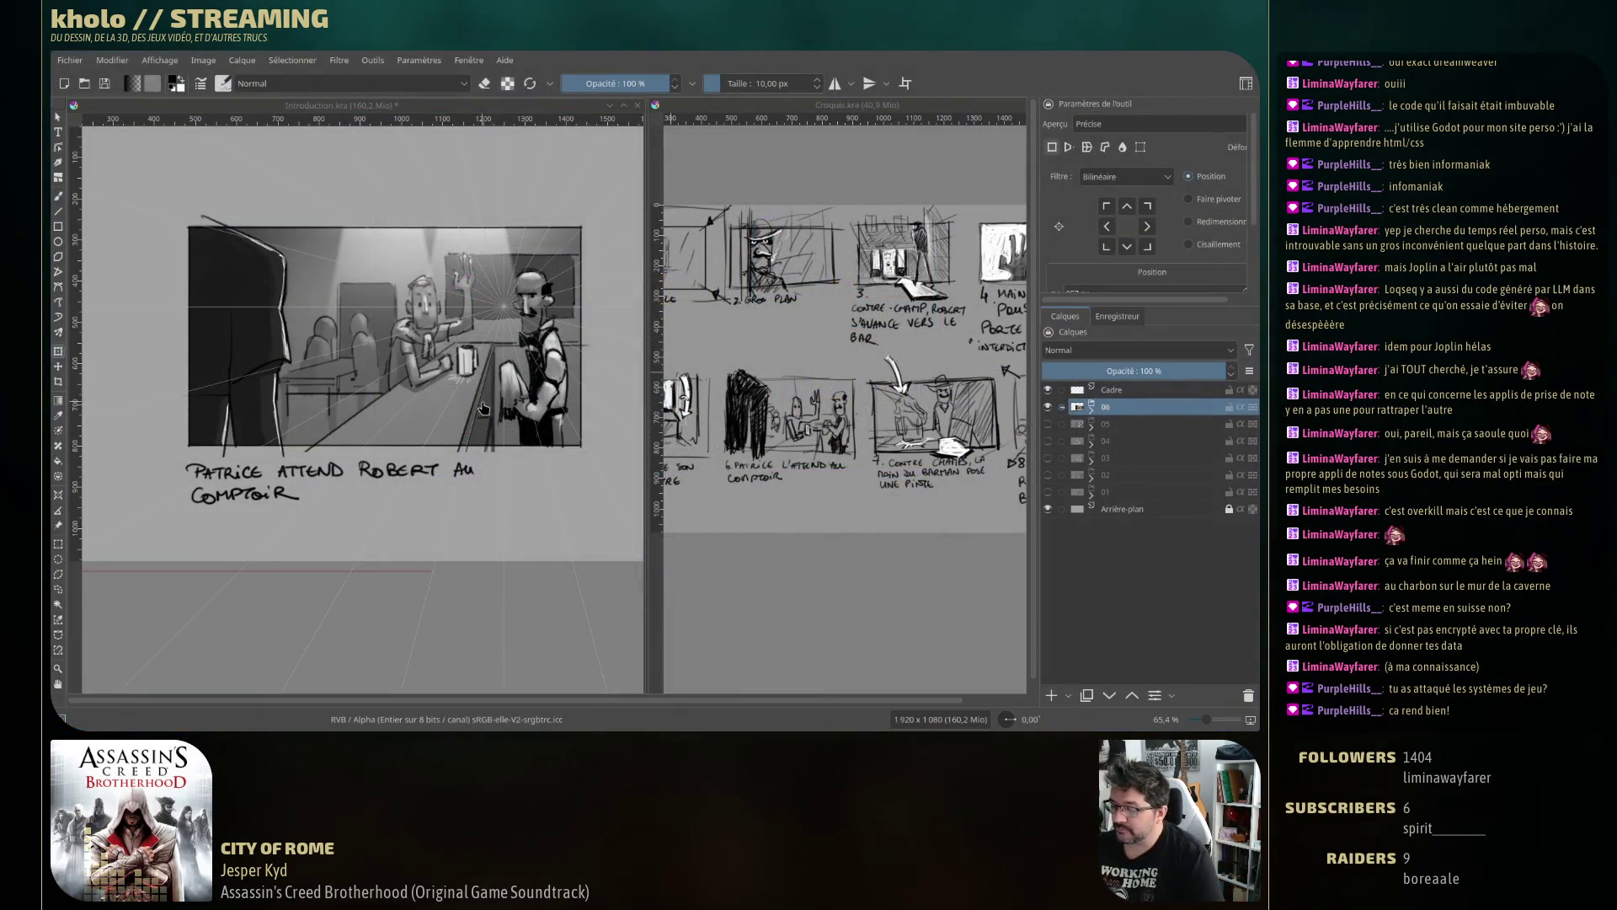
{"action": "scroll", "coordinate": [487, 482], "scroll_direction": "down", "scroll_amount": 4}
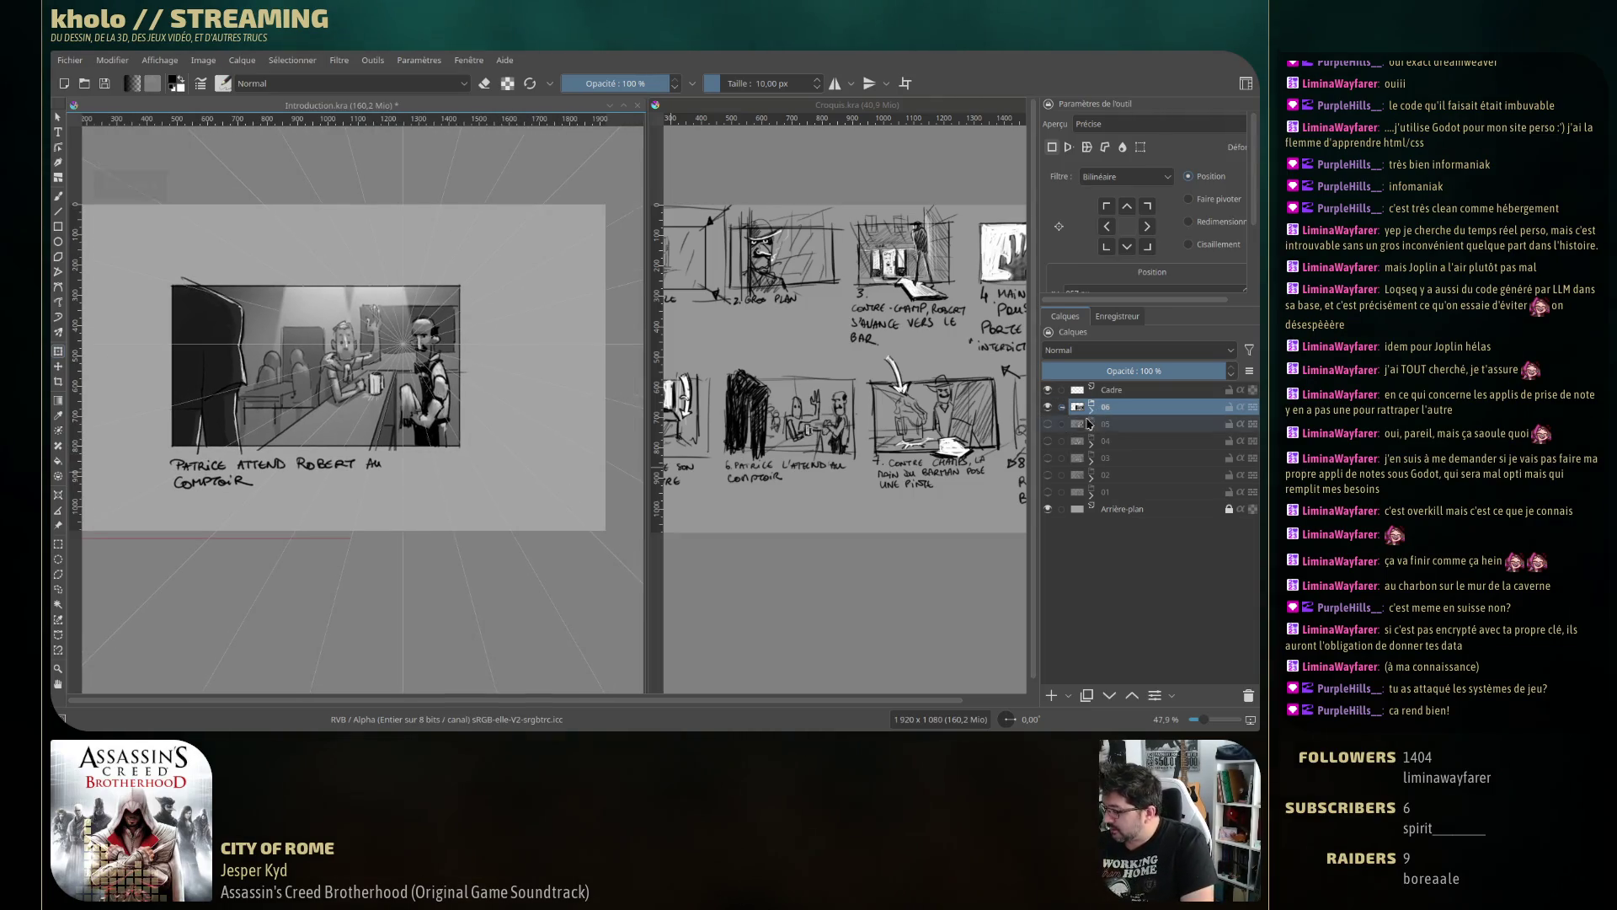
{"action": "left_click", "coordinate": [1051, 695]}
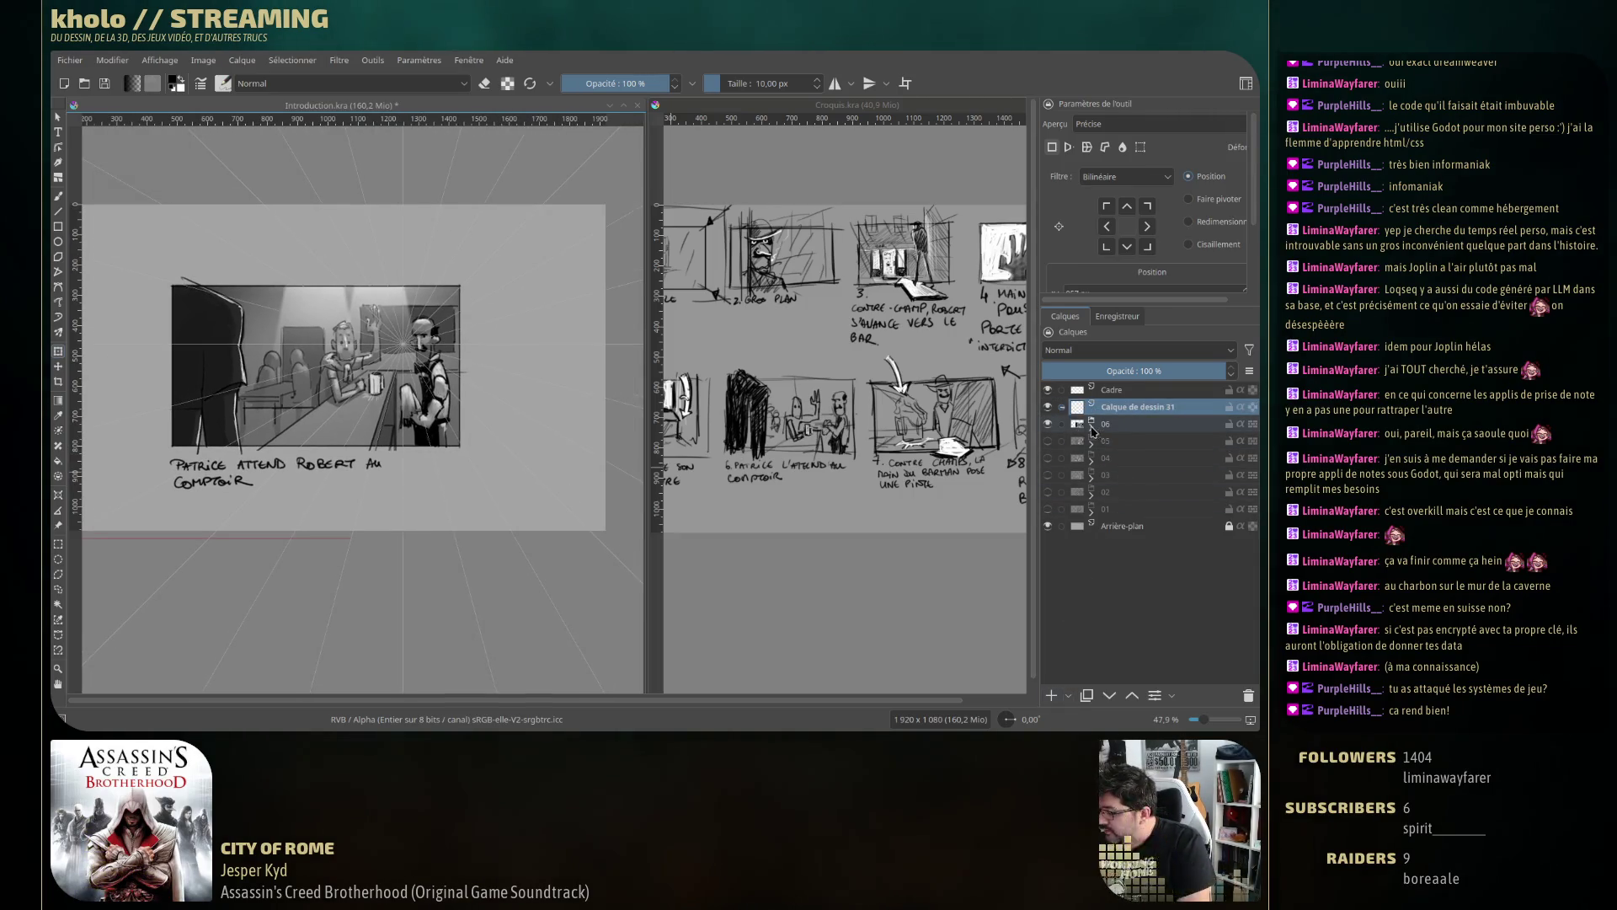
{"action": "left_click", "coordinate": [1048, 423]}
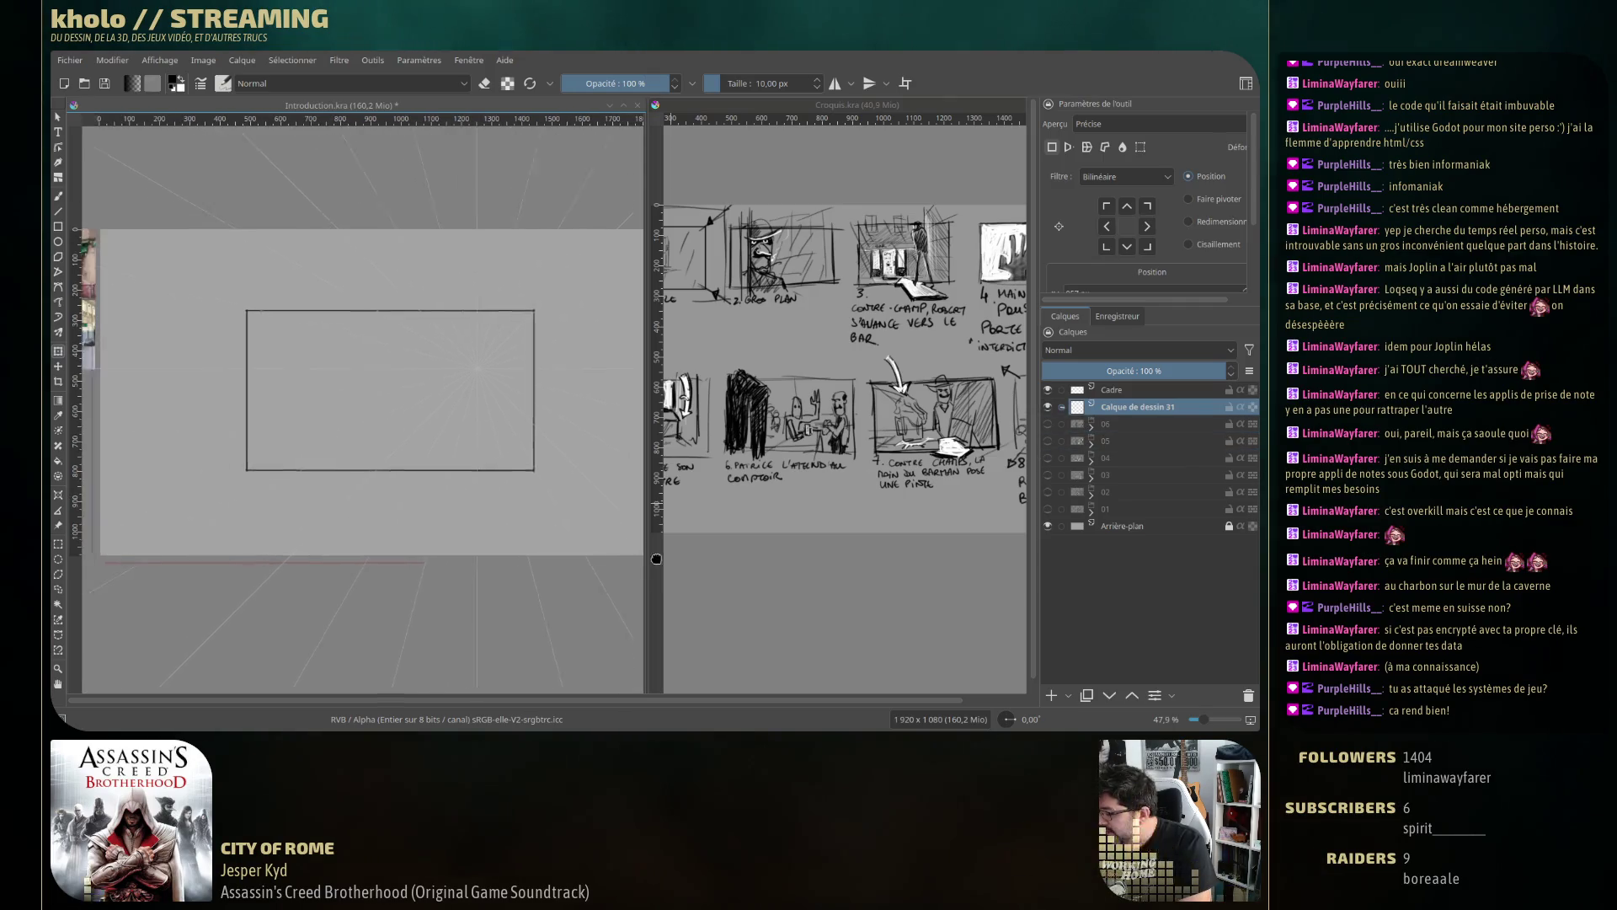
Circle the panel number at the top-left with the pencil and start scaling it down.
{"action": "left_click_drag", "start_coordinate": [587, 529], "coordinate": [721, 559]}
{"action": "left_click", "coordinate": [58, 195]}
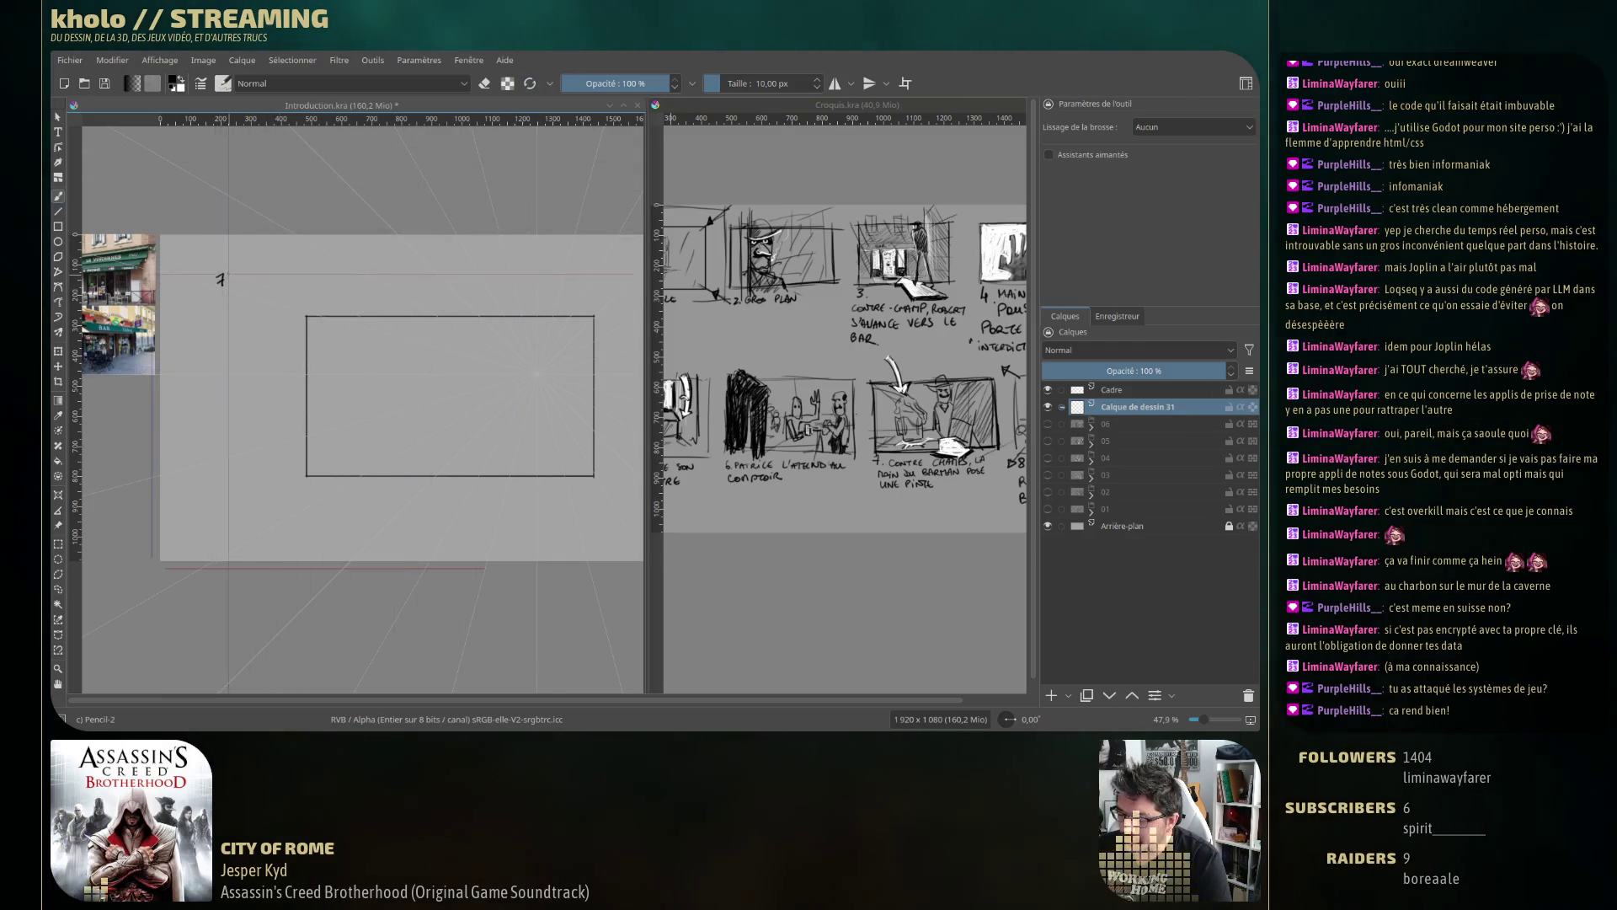
{"action": "mouse_move", "coordinate": [228, 274]}
{"action": "left_mouse_down"}
{"action": "mouse_move", "coordinate": [168, 242]}
{"action": "mouse_move", "coordinate": [180, 254]}
{"action": "left_mouse_up"}
{"action": "key", "text": "ctrl+t"}
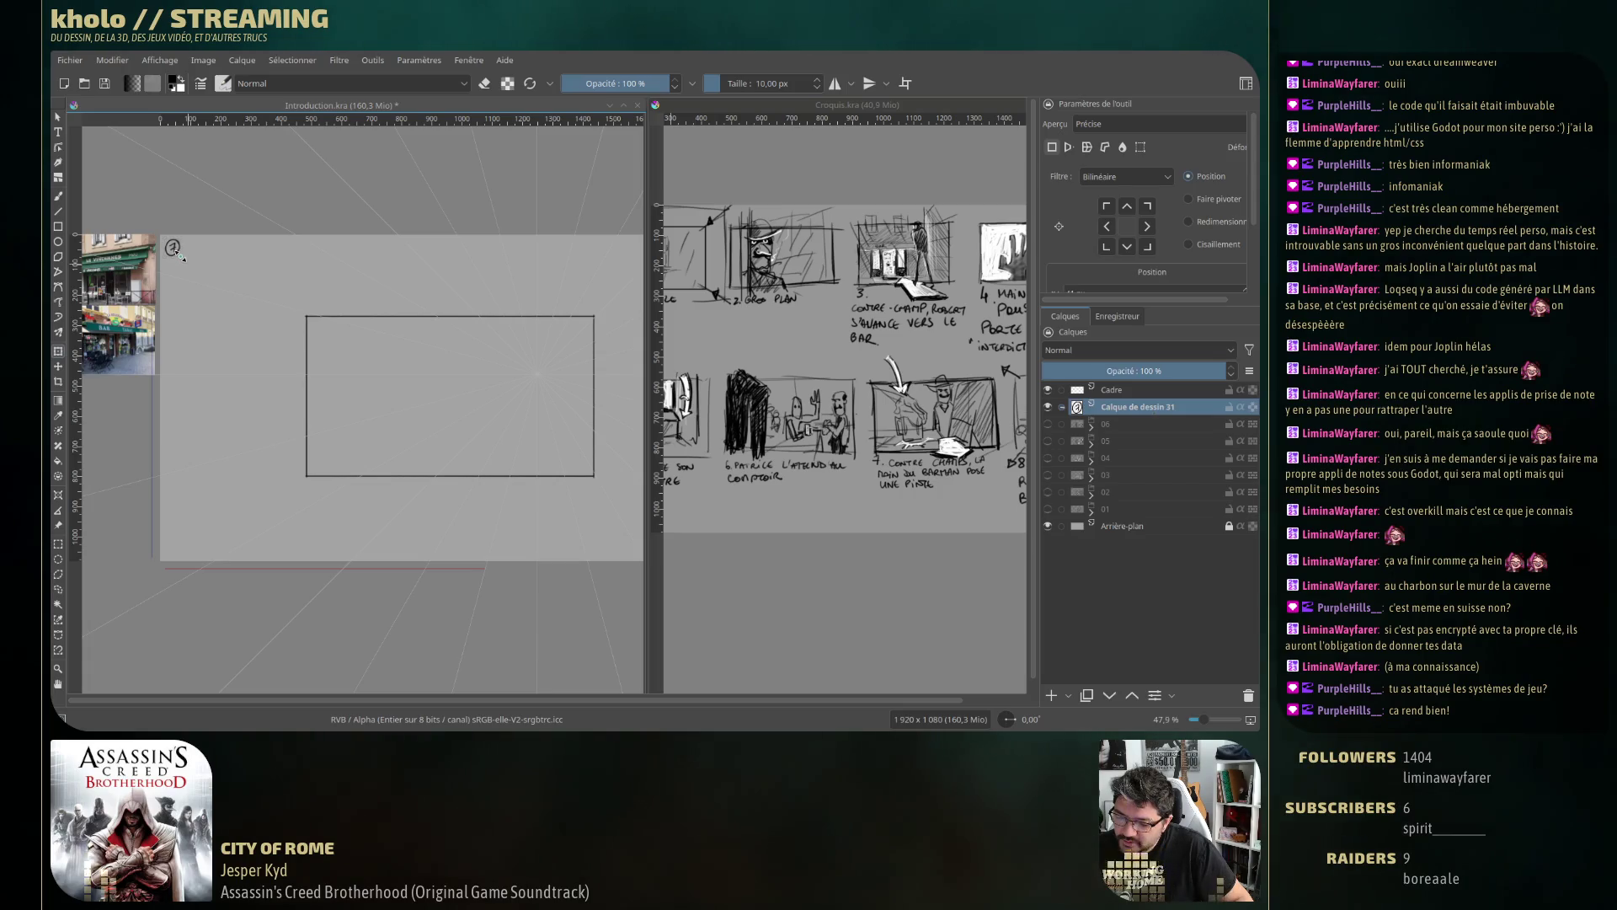
{"action": "key", "text": "Return"}
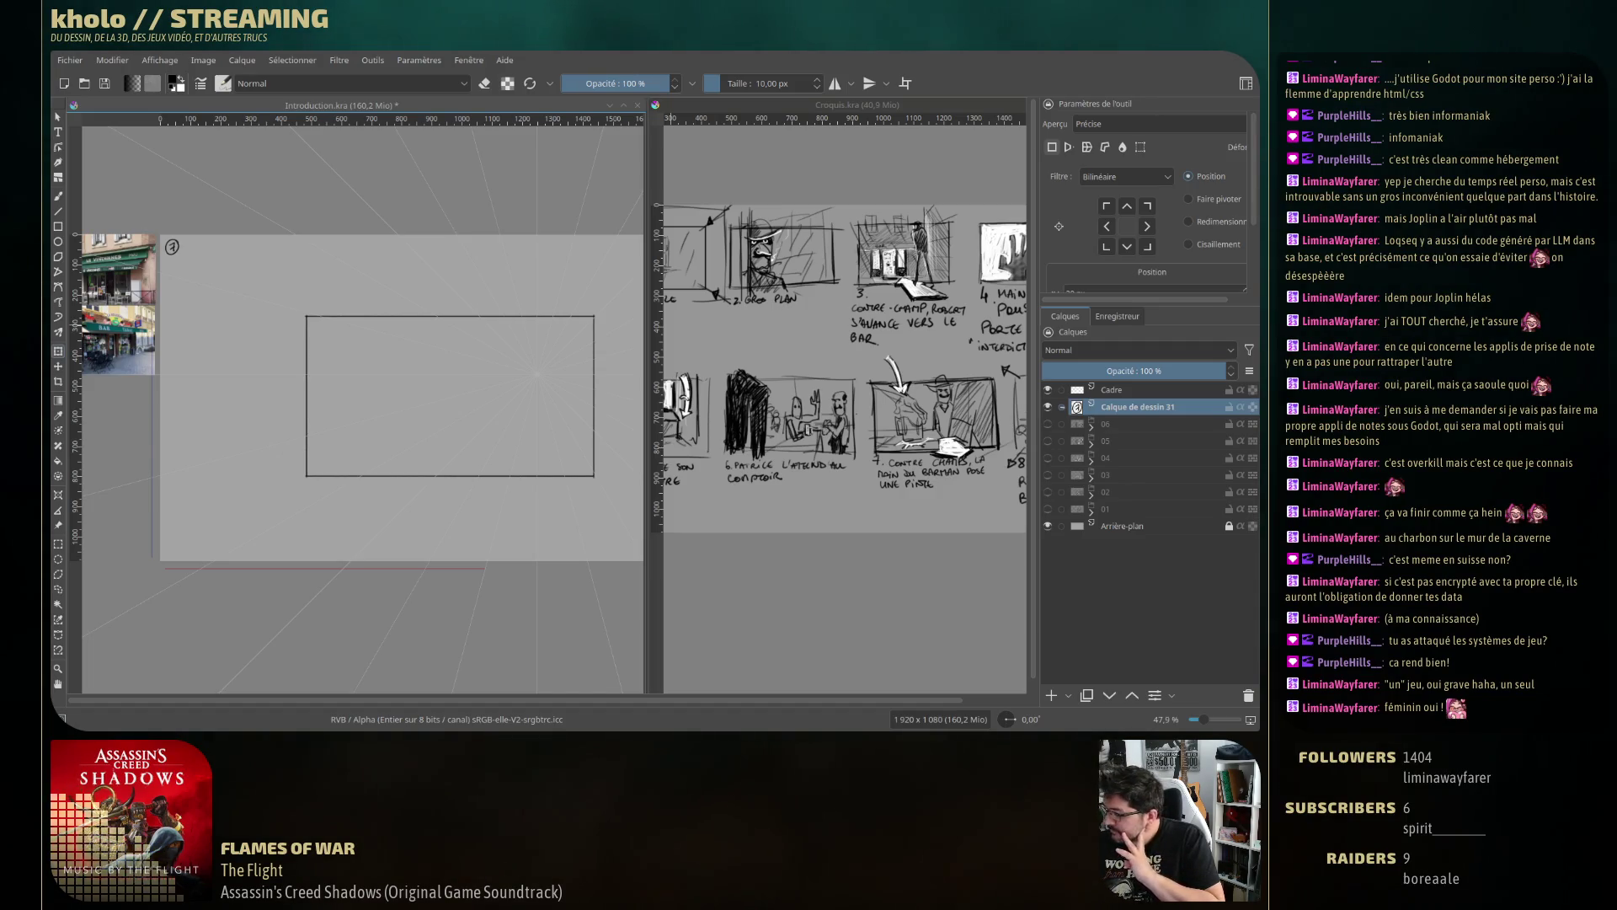
{"action": "left_click_drag", "start_coordinate": [512, 487], "coordinate": [480, 448]}
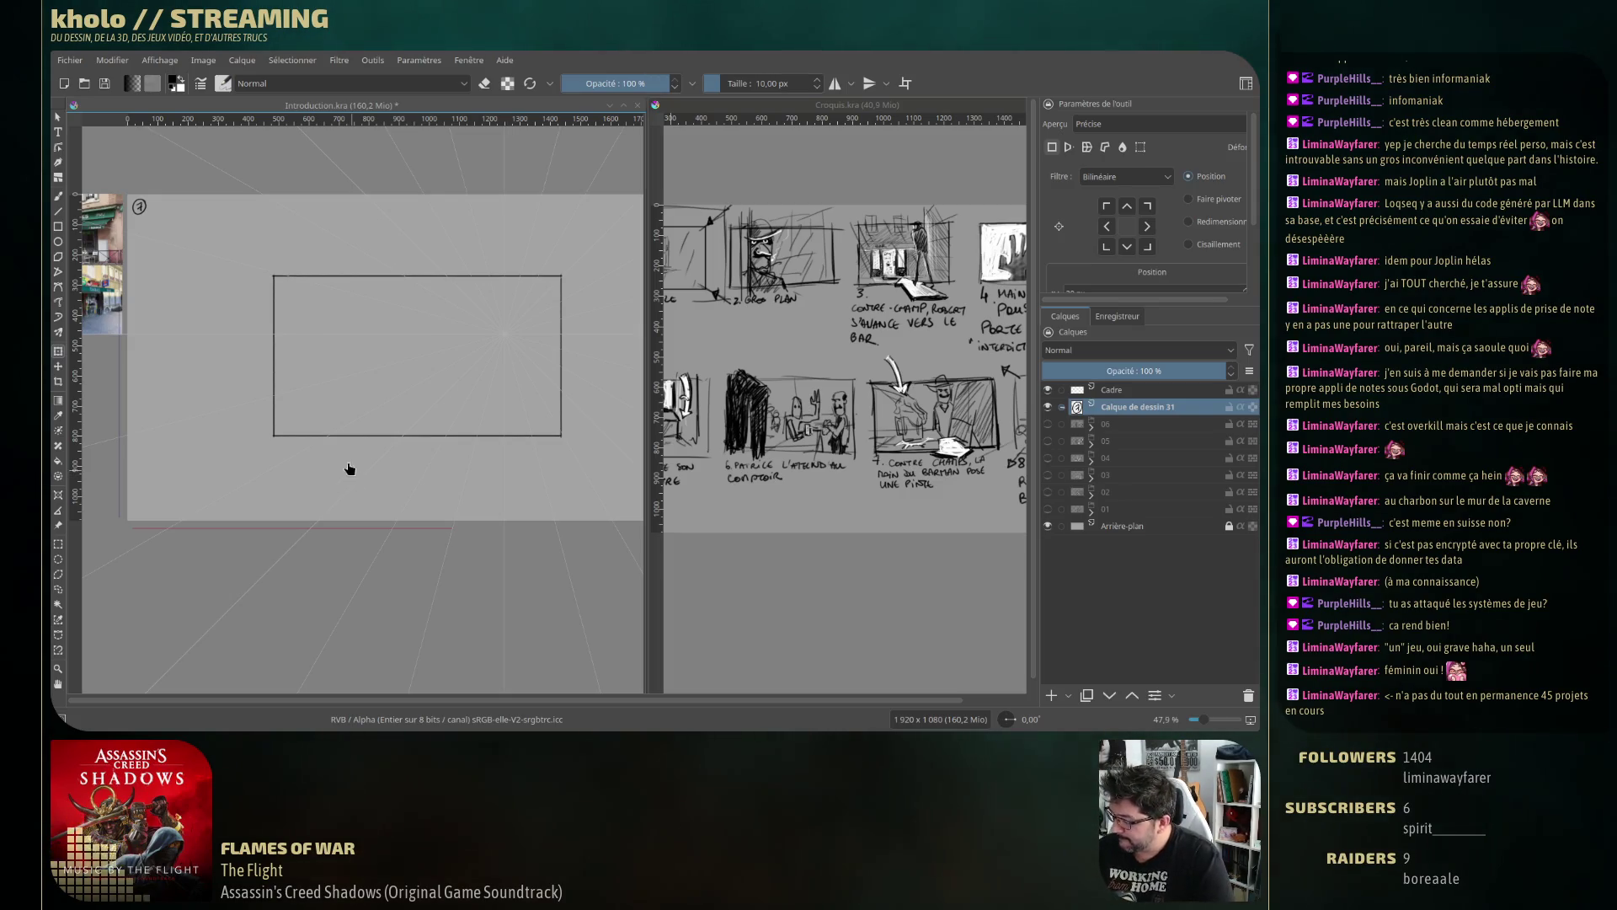
{"action": "key", "text": "b"}
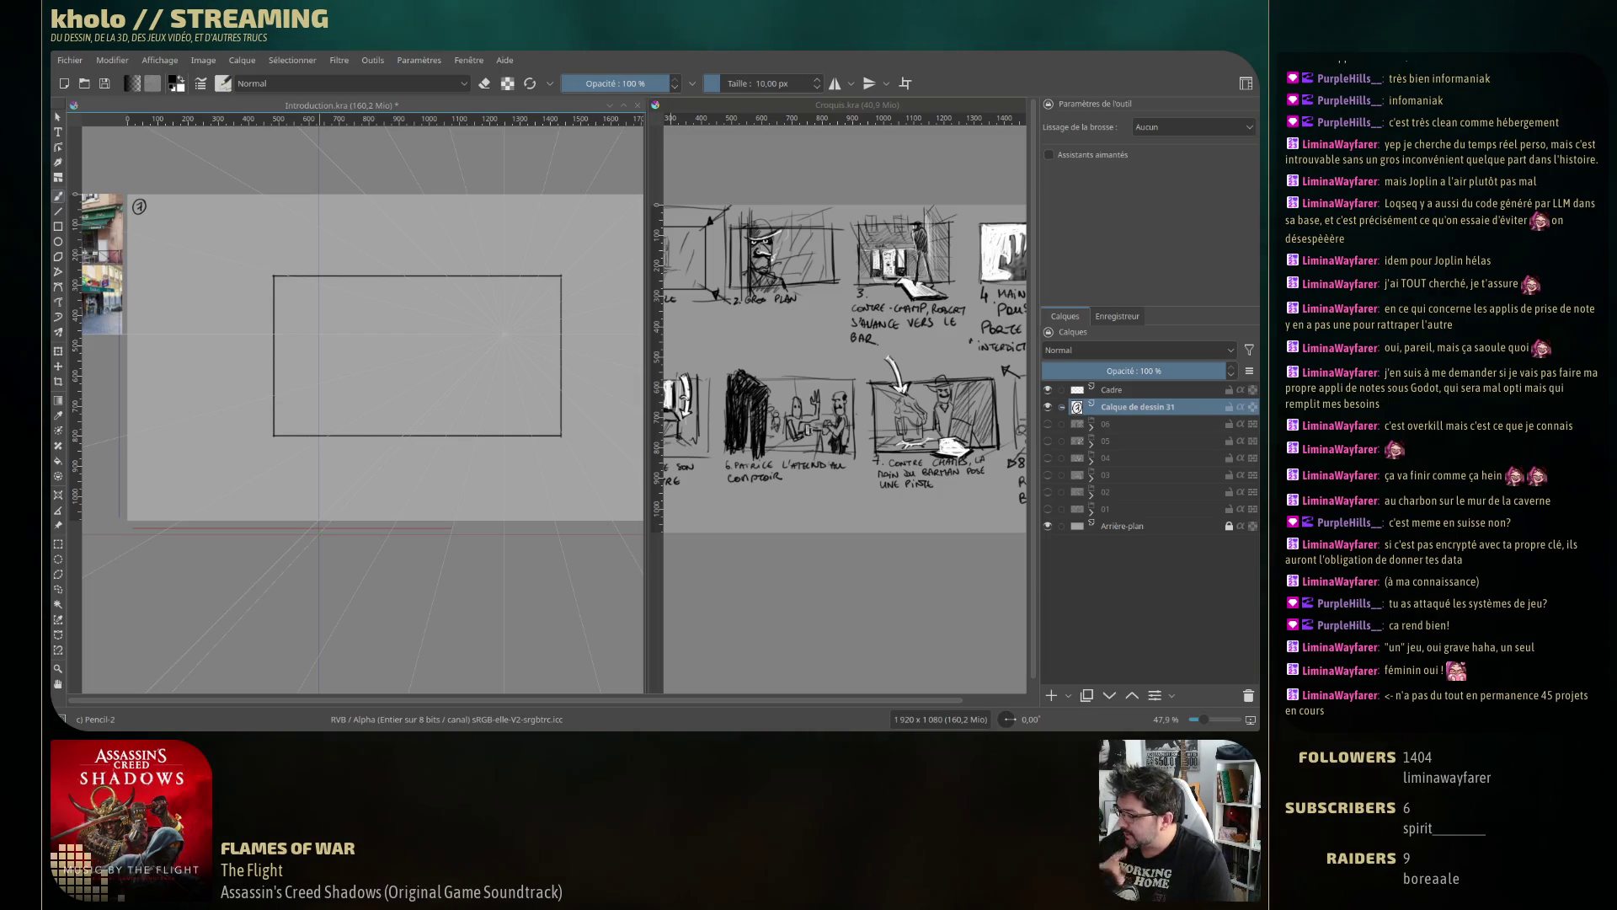
Add a paint layer, raise the perspective assistant slightly, and enable Snap to Assistants.
{"action": "left_click", "coordinate": [1052, 695]}
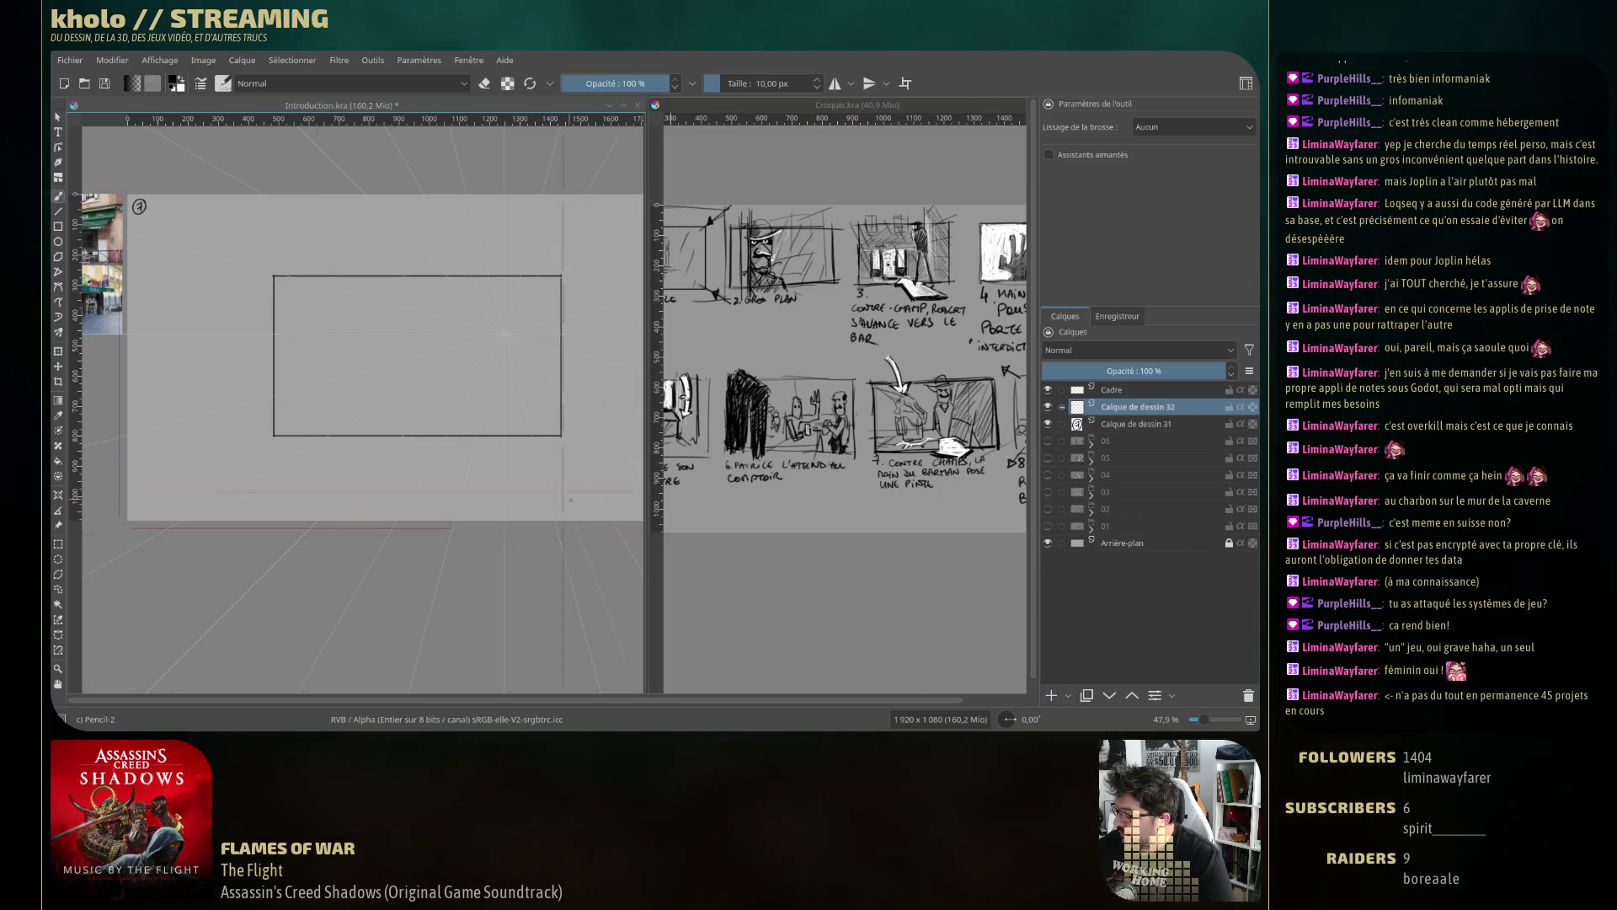
{"action": "left_click_drag", "start_coordinate": [570, 501], "coordinate": [548, 526]}
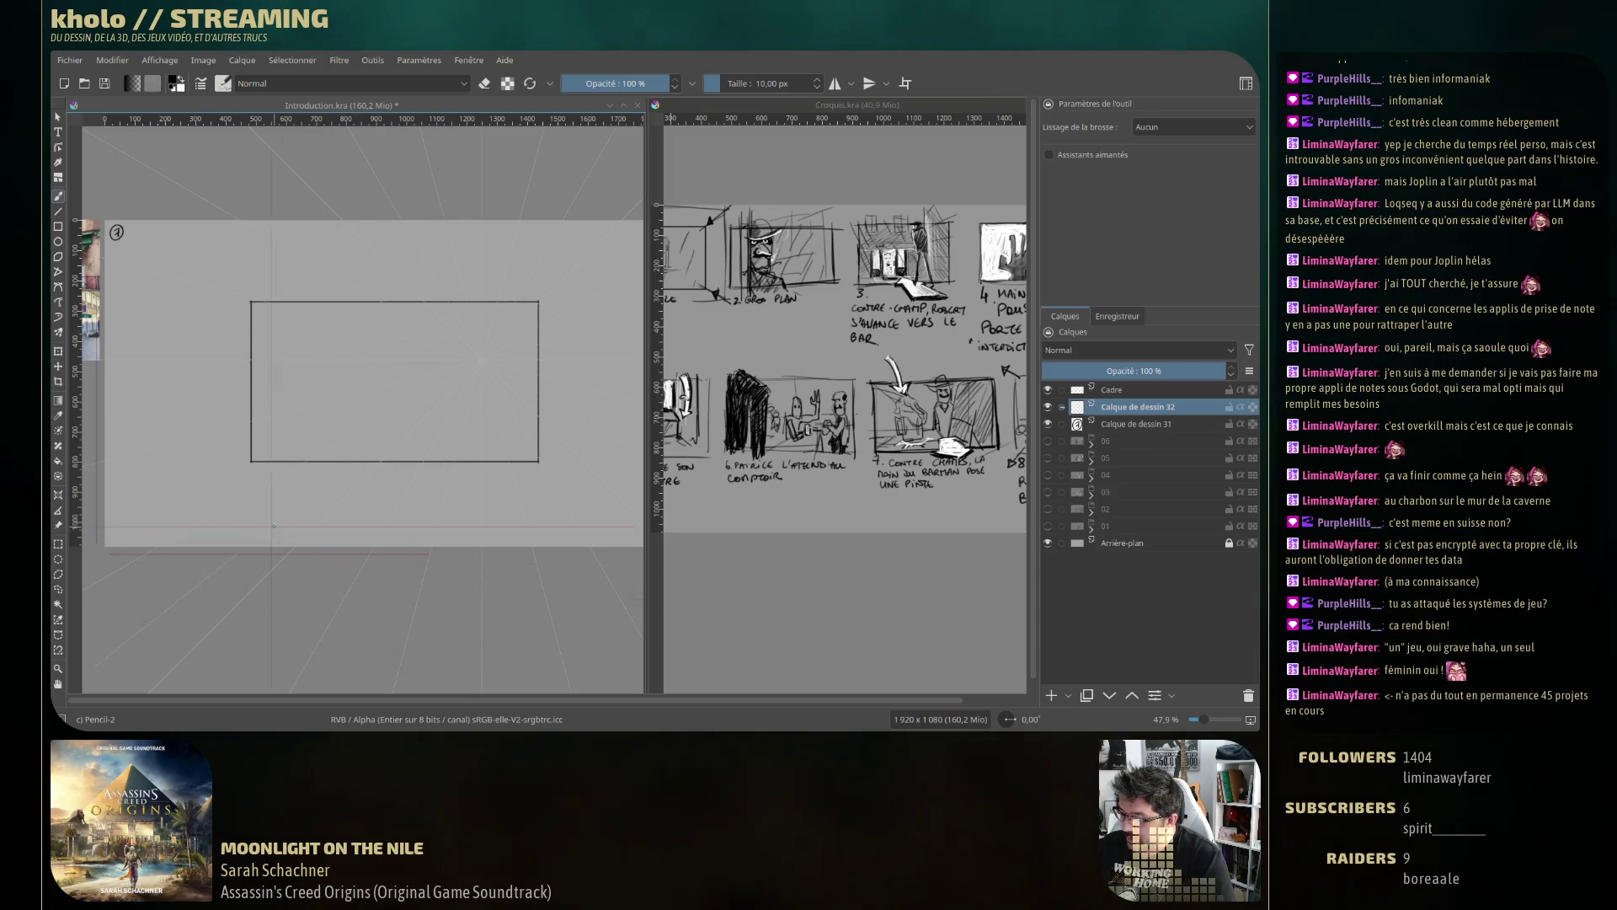
{"action": "left_click", "coordinate": [58, 366]}
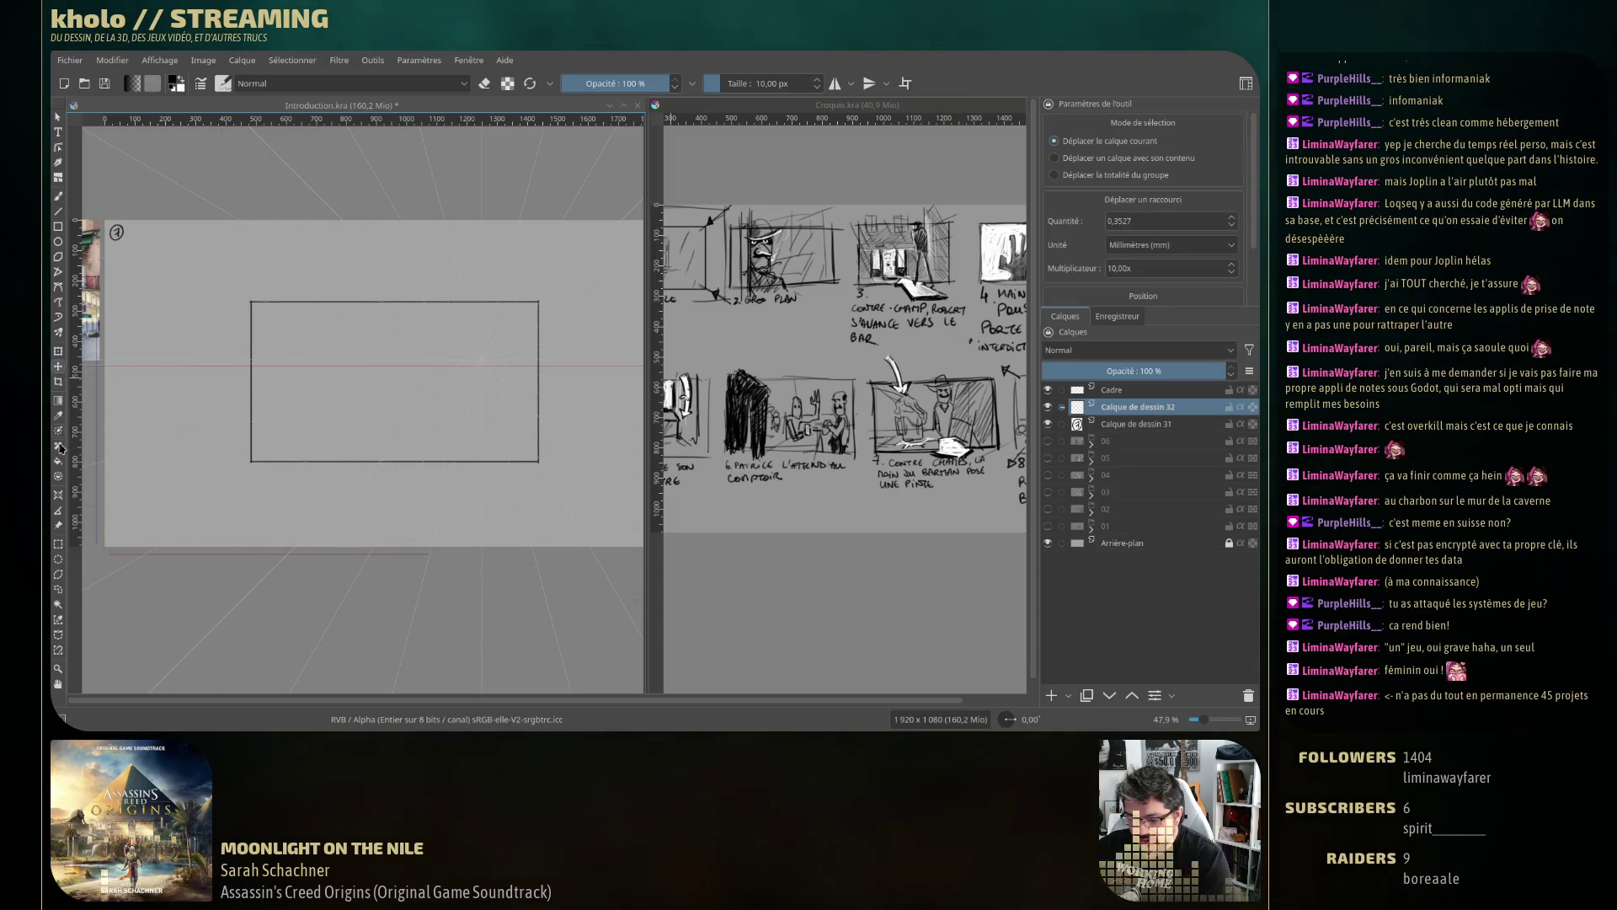
{"action": "left_click", "coordinate": [59, 494]}
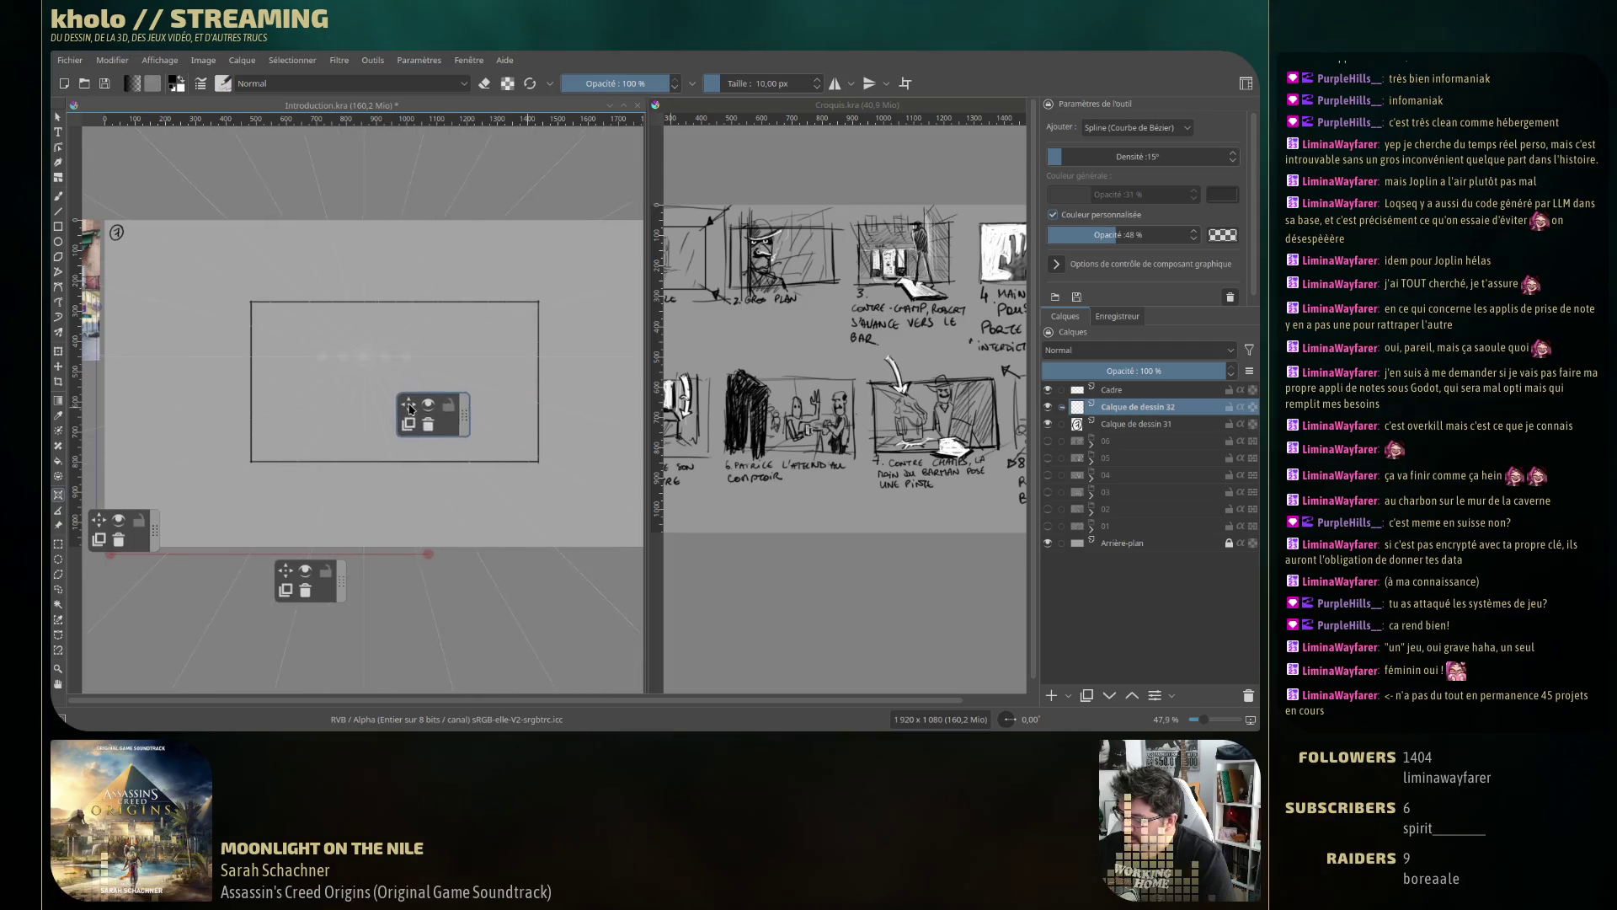
{"action": "left_click_drag", "start_coordinate": [410, 409], "coordinate": [405, 390]}
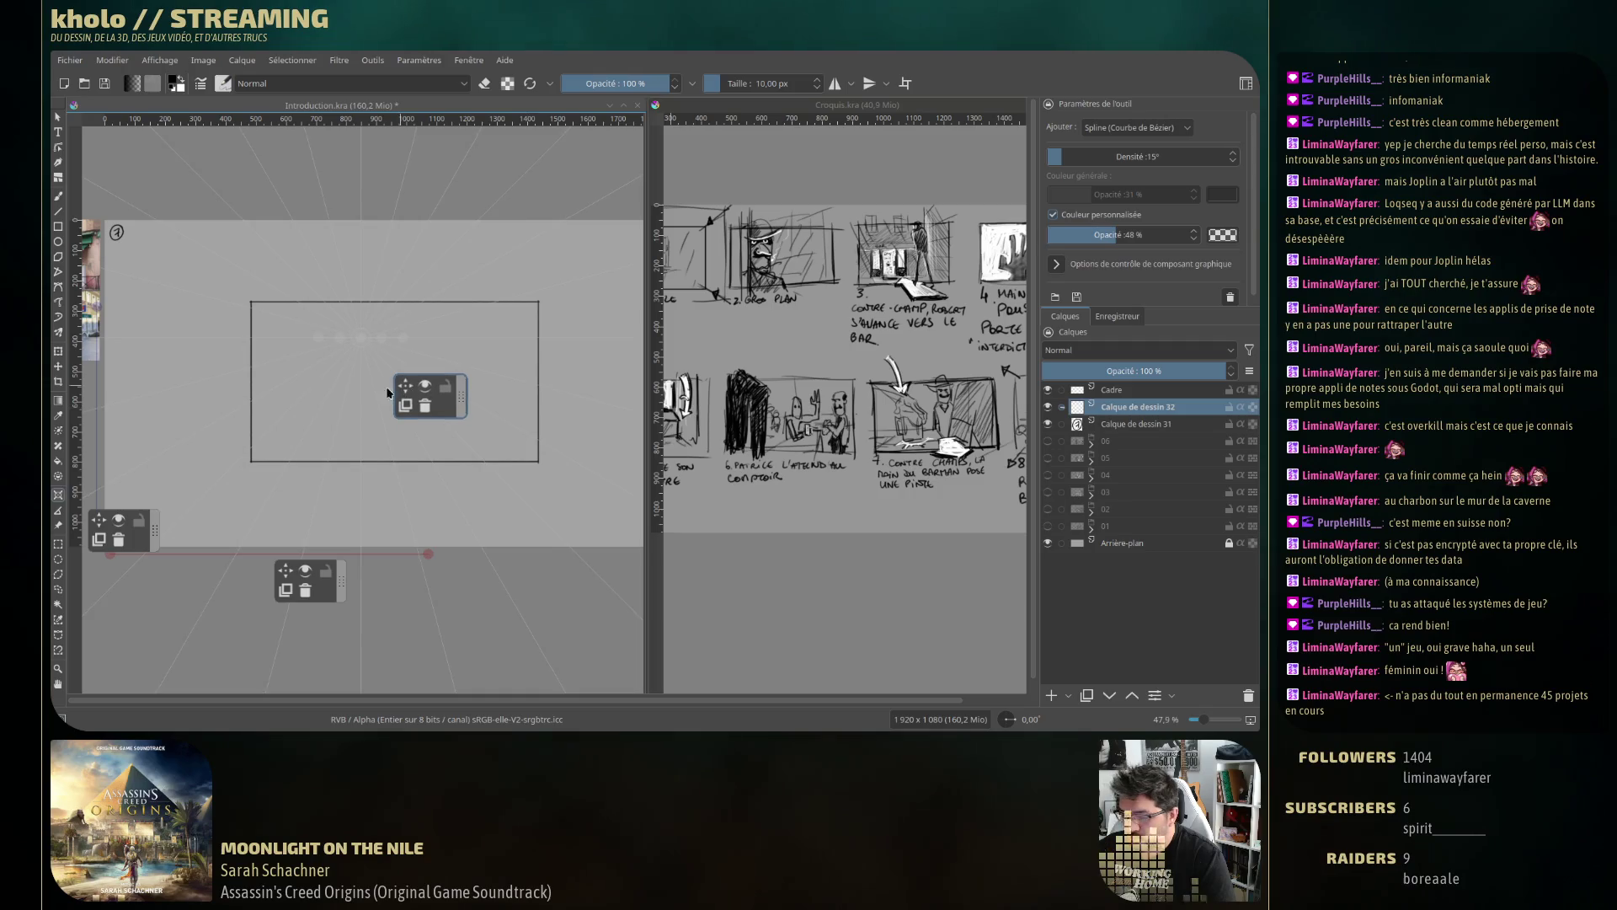
{"action": "key", "text": "b"}
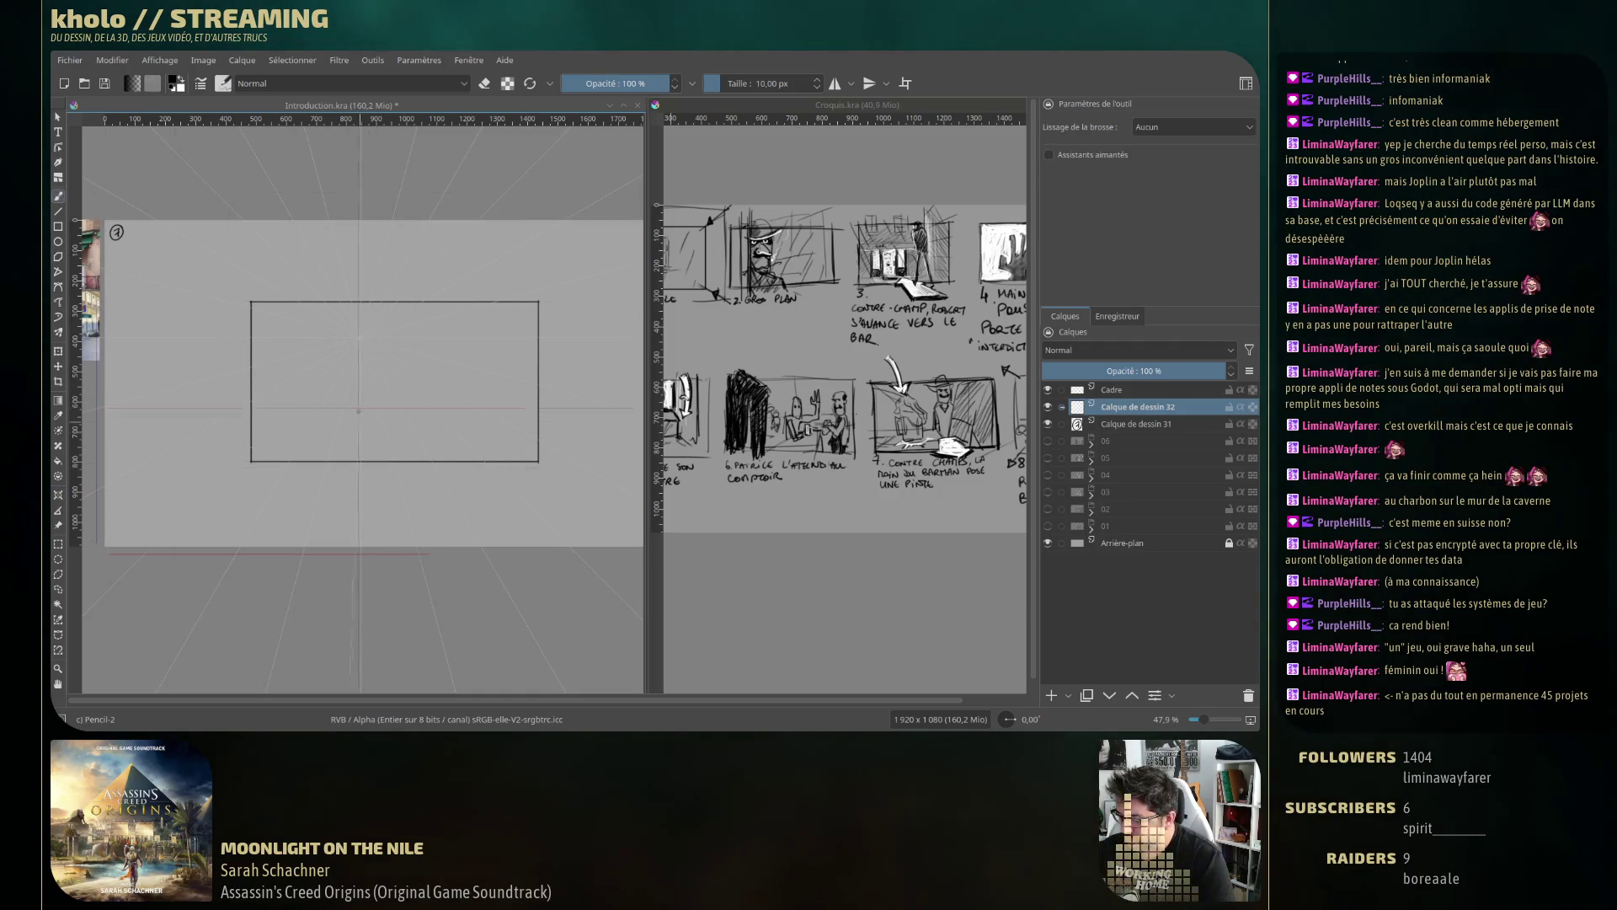
{"action": "key", "text": "ctrl+shift+l"}
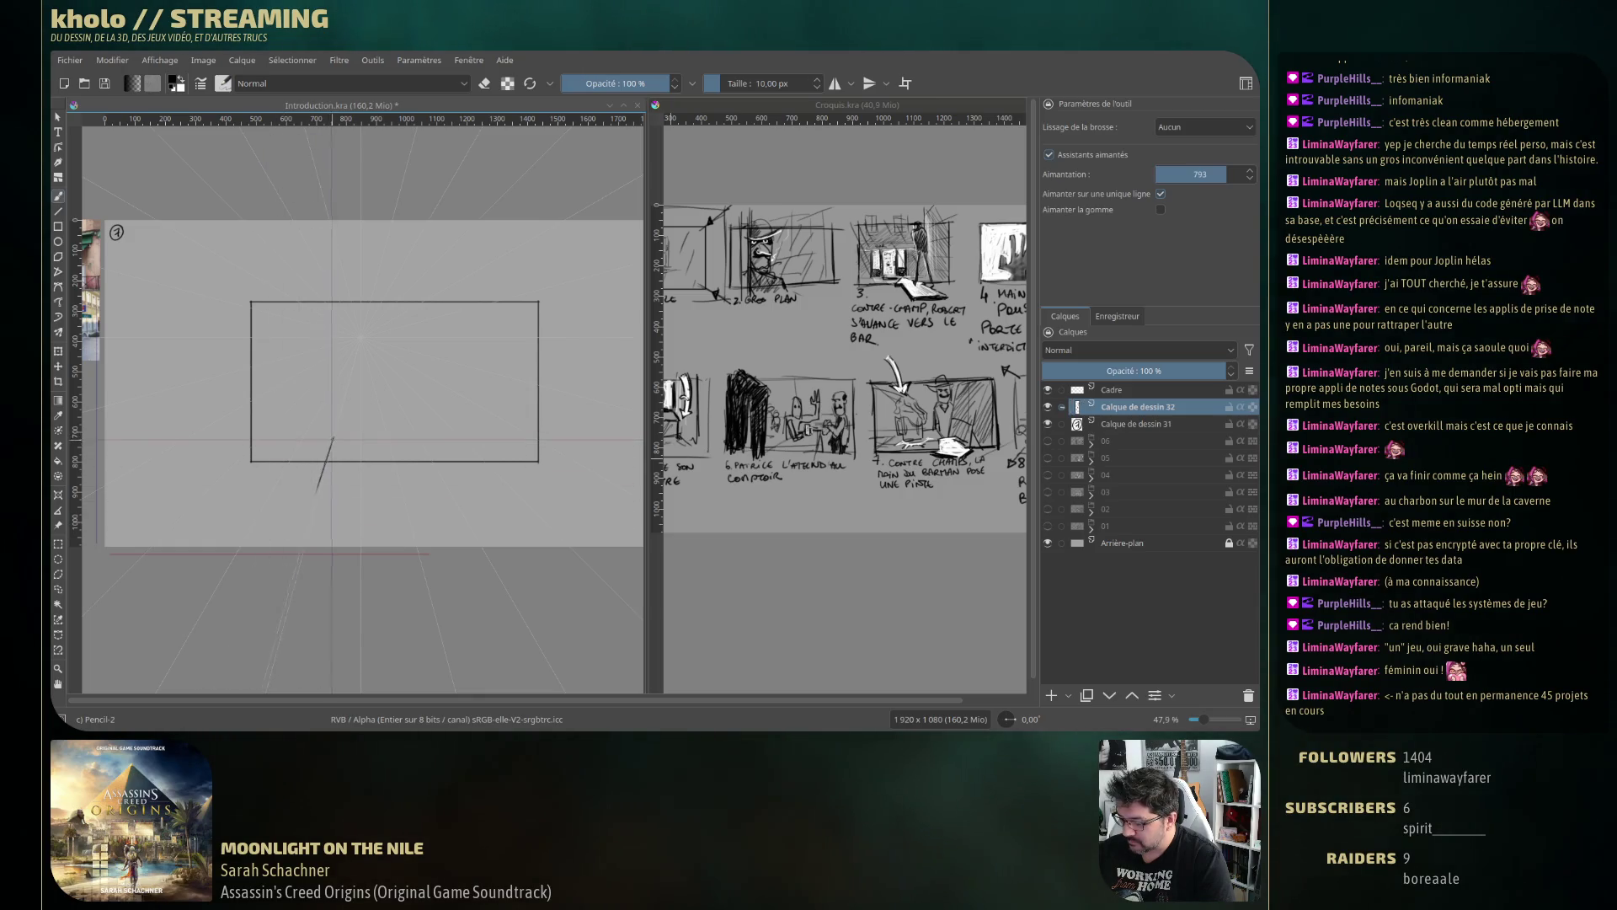
Draw three horizontal counter lines and one diagonal edge toward the lower right.
{"action": "left_click_drag", "start_coordinate": [333, 437], "coordinate": [221, 439]}
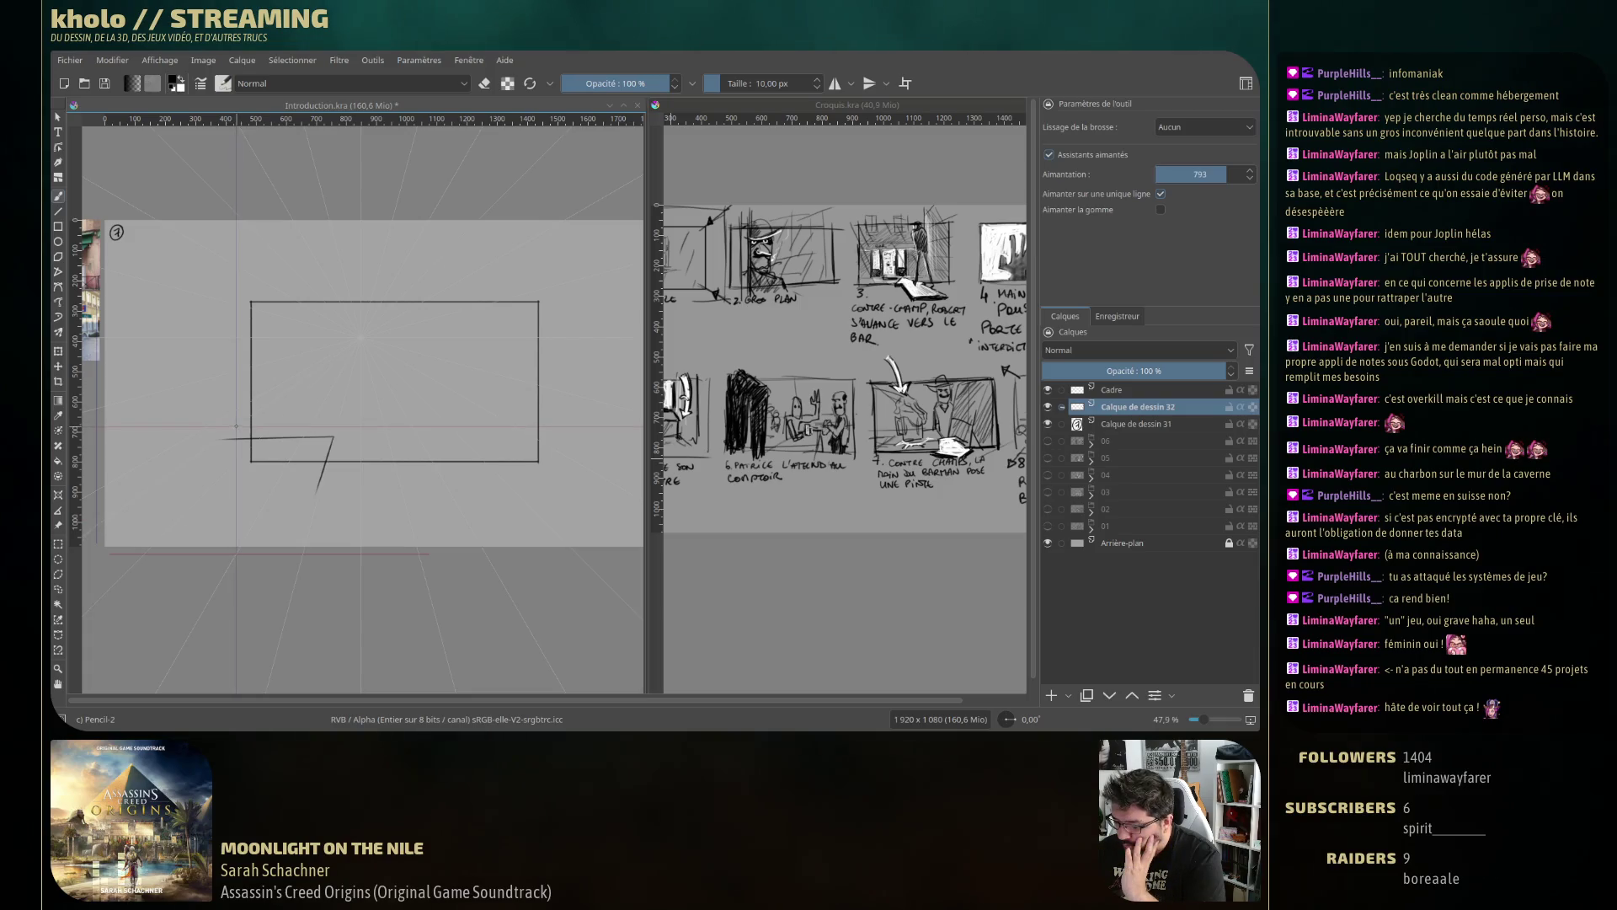
{"action": "left_click_drag", "start_coordinate": [236, 427], "coordinate": [388, 427]}
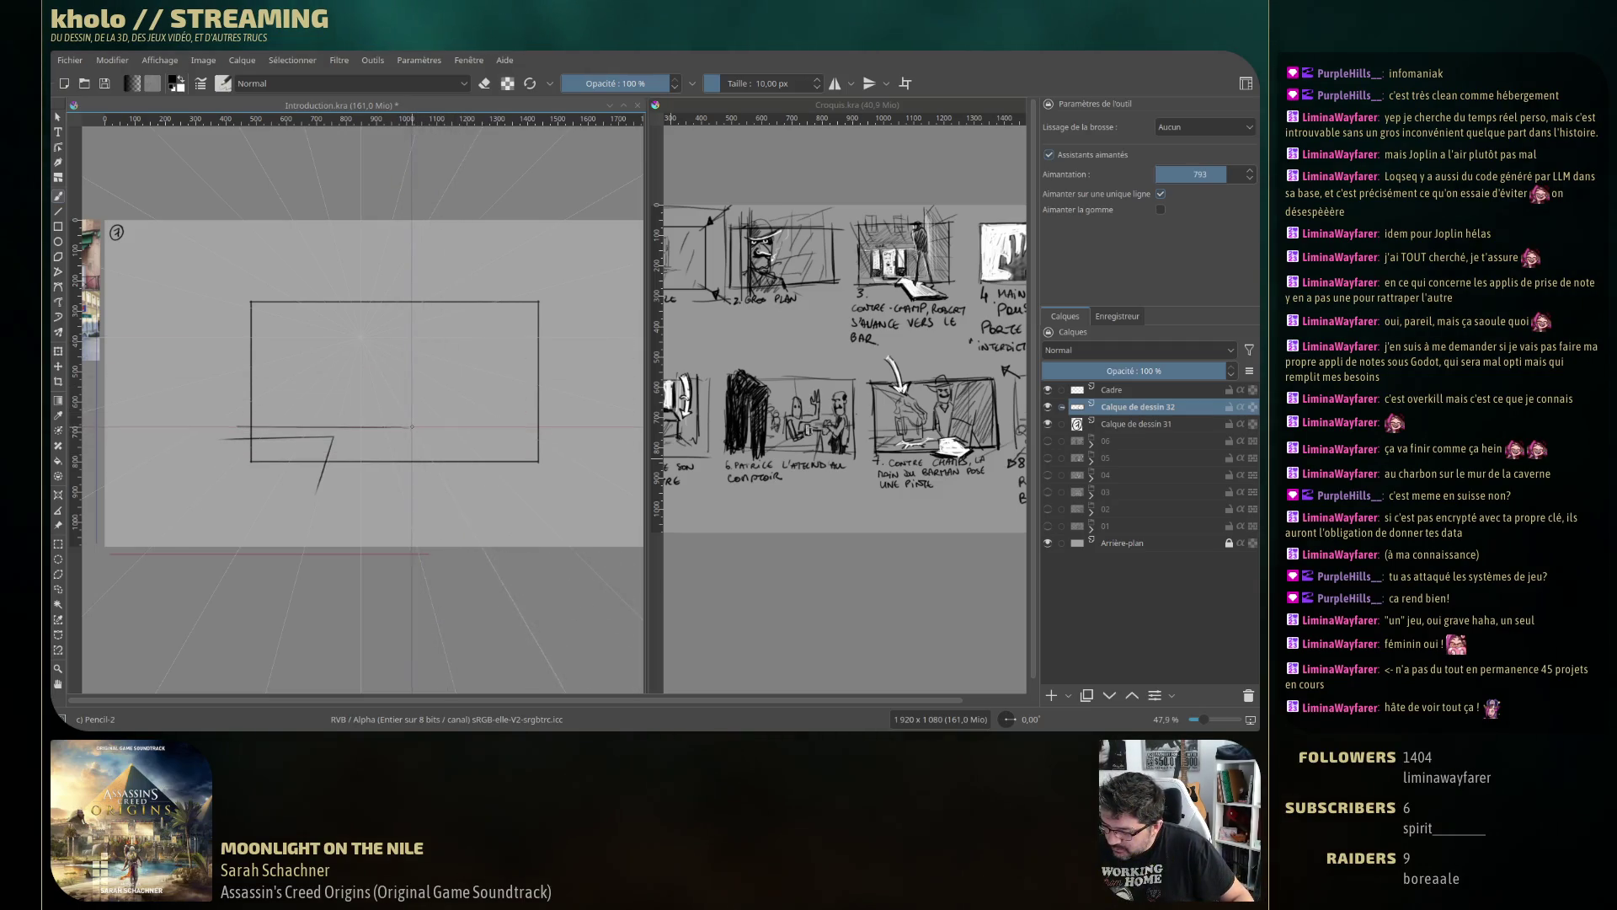
{"action": "left_click_drag", "start_coordinate": [413, 427], "coordinate": [459, 508]}
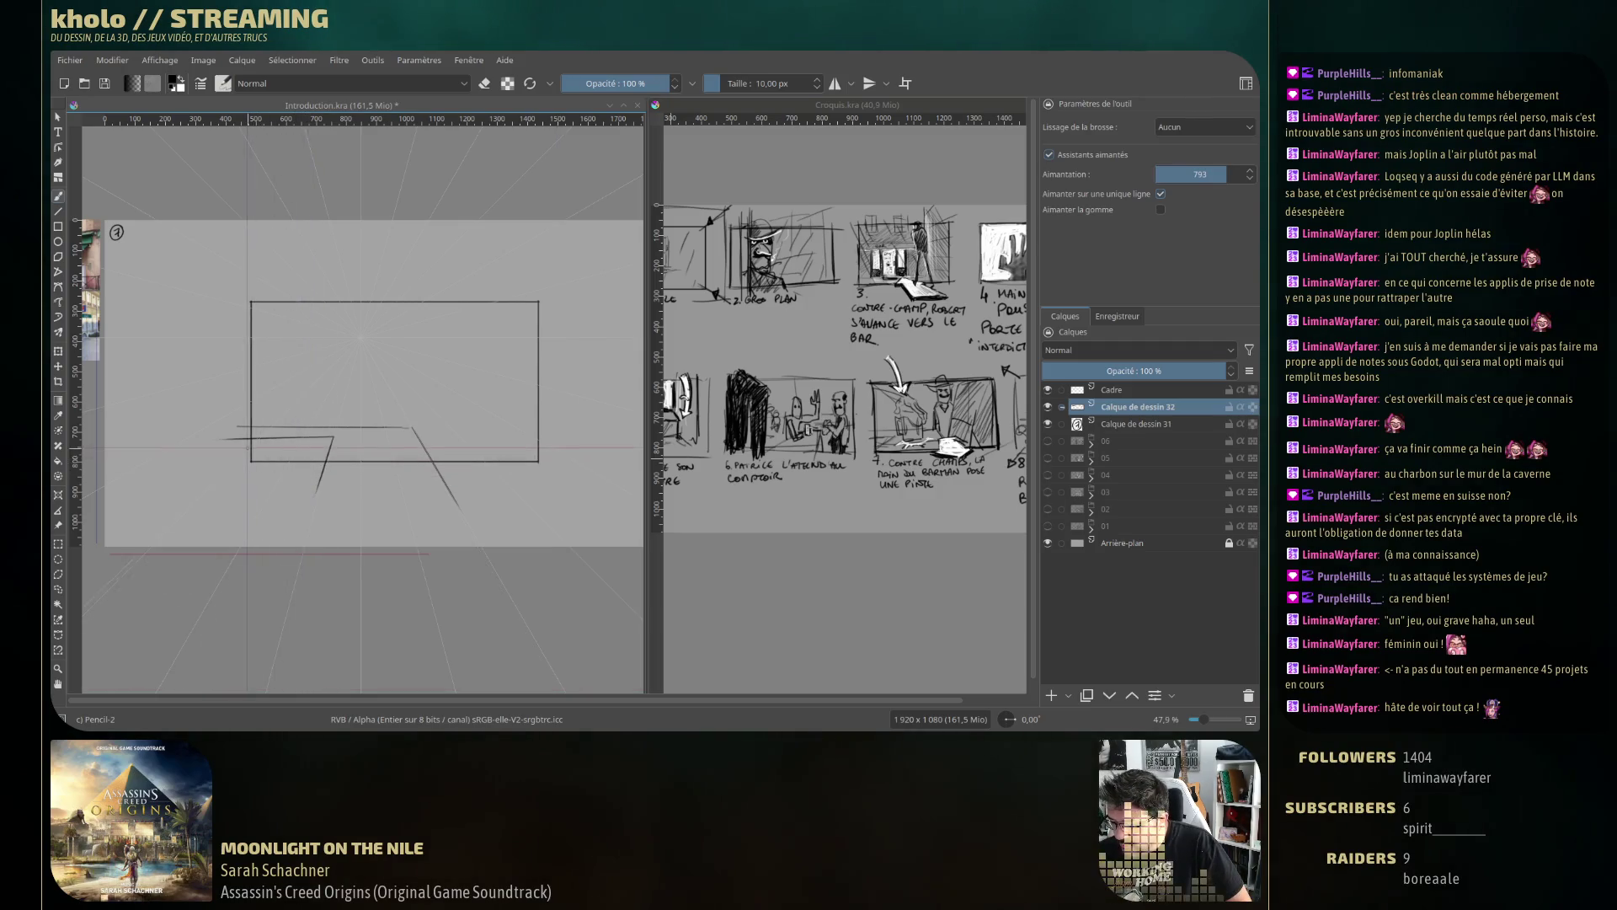
{"action": "left_click_drag", "start_coordinate": [253, 448], "coordinate": [326, 449]}
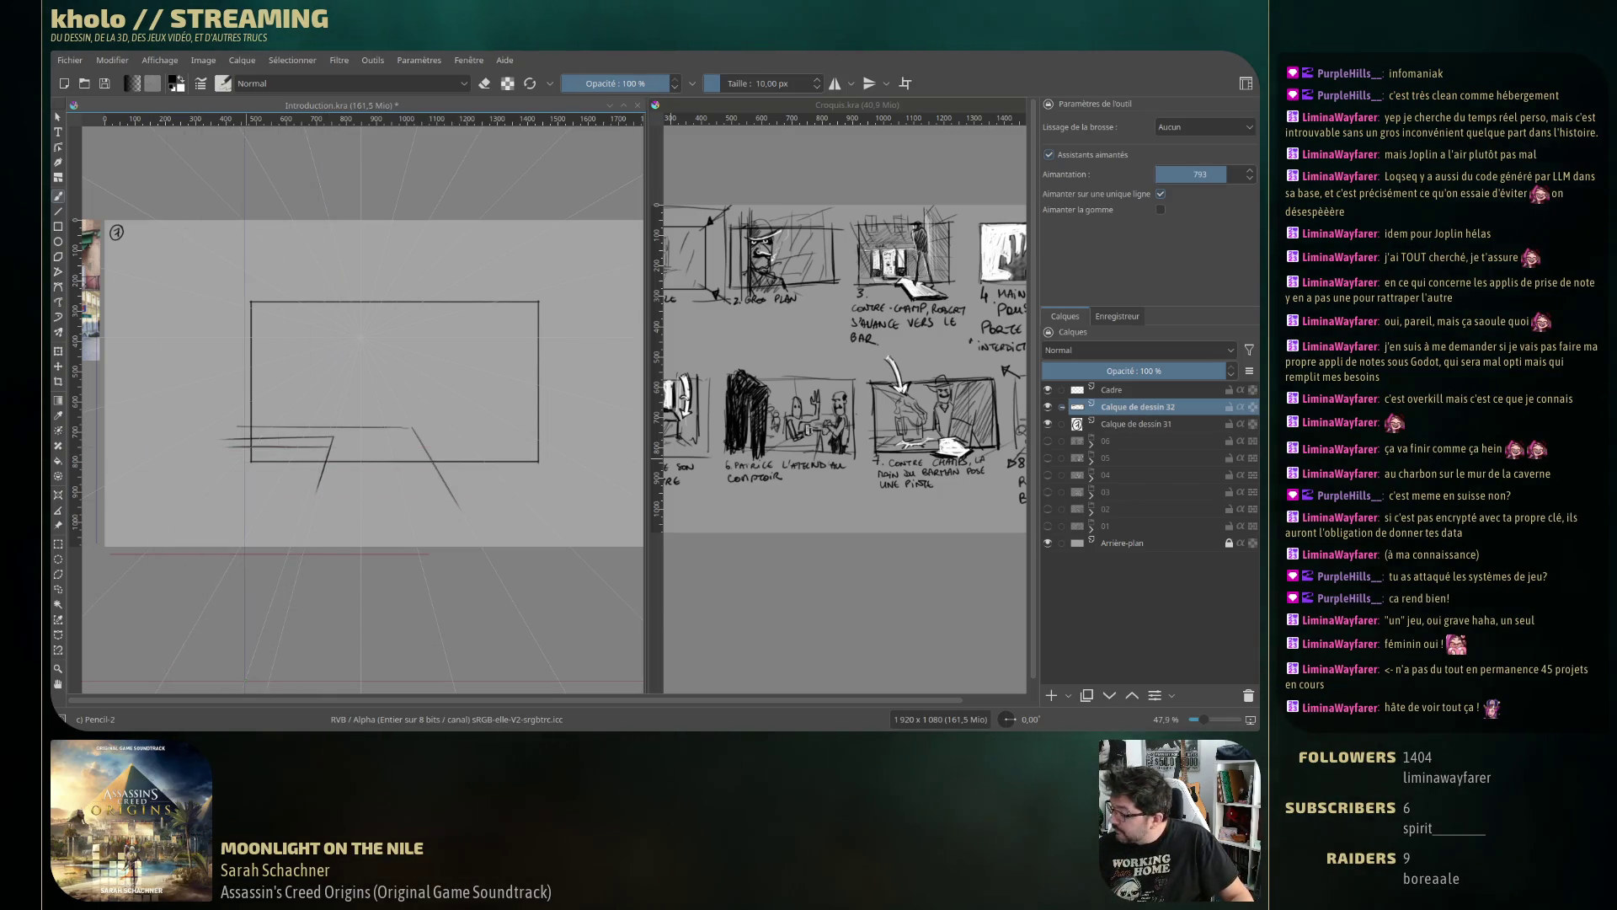
Turn off assistant snapping and sketch sweeping curves rising to the frame's upper right.
{"action": "left_click", "coordinate": [1050, 157]}
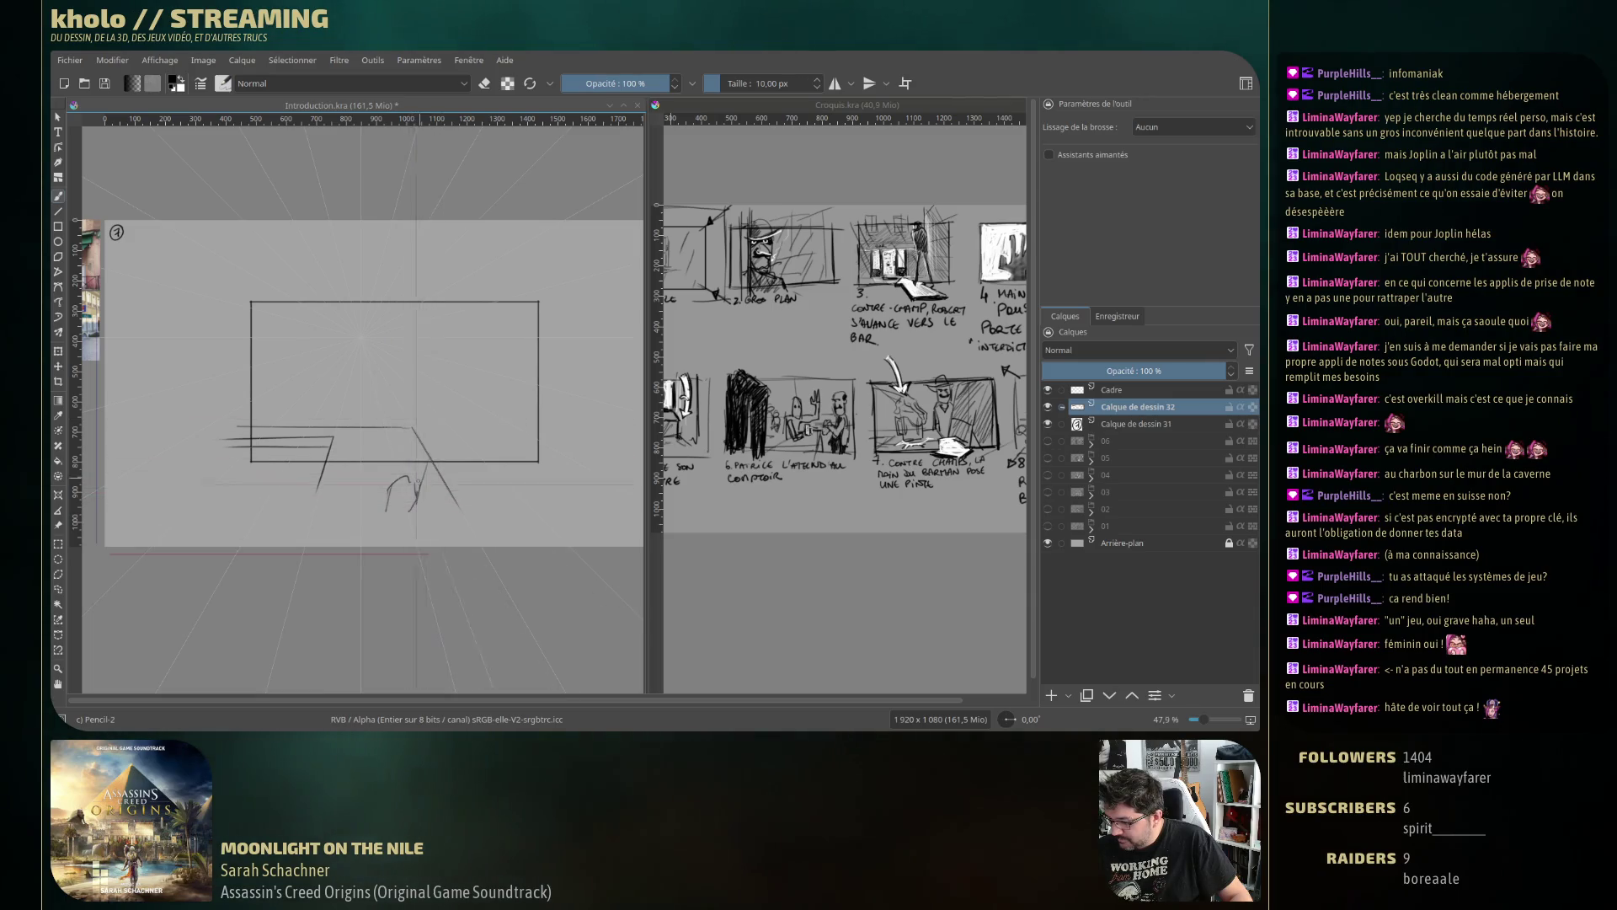
{"action": "left_click_drag", "start_coordinate": [410, 507], "coordinate": [463, 385]}
{"action": "left_click_drag", "start_coordinate": [431, 455], "coordinate": [537, 313]}
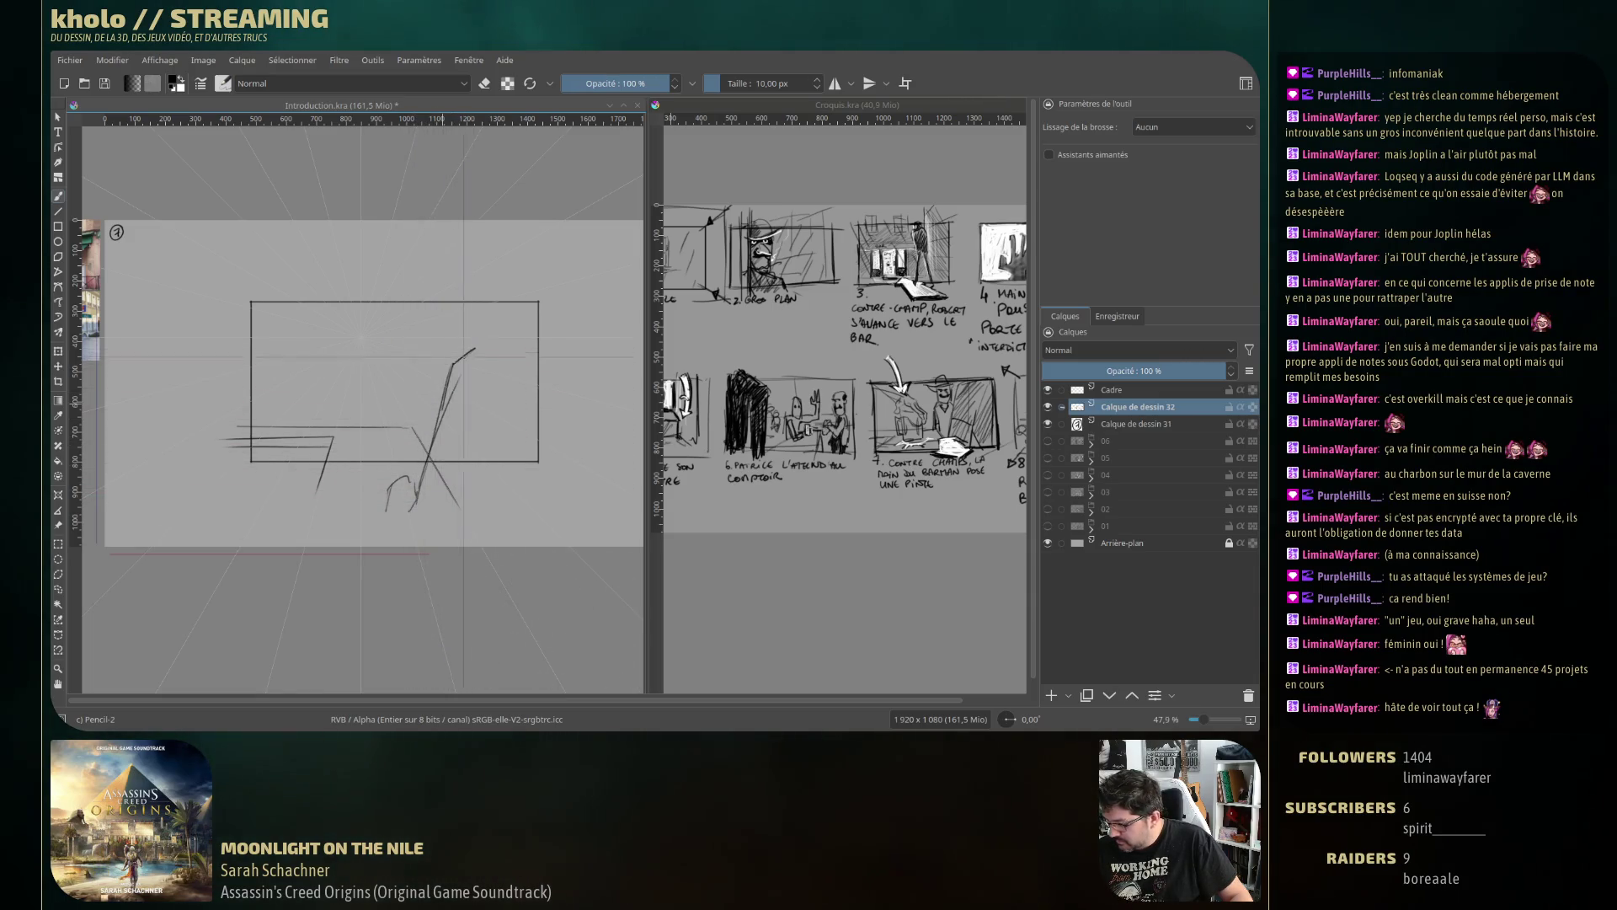
{"action": "left_click_drag", "start_coordinate": [432, 440], "coordinate": [468, 462]}
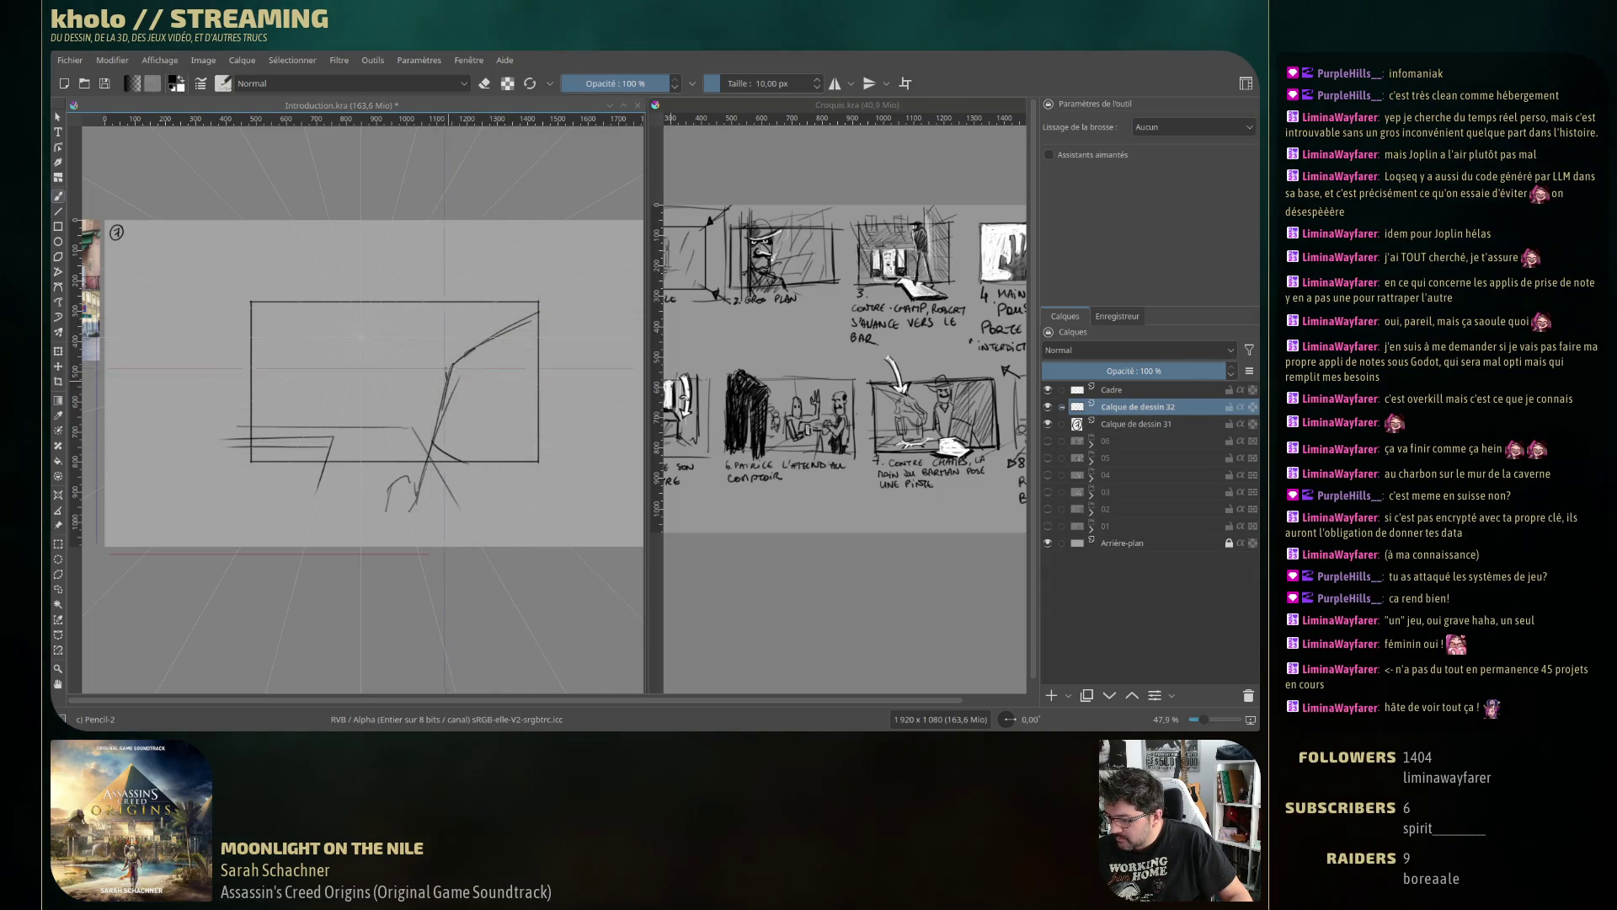
{"action": "mouse_move", "coordinate": [451, 368]}
{"action": "left_mouse_down"}
{"action": "mouse_move", "coordinate": [549, 301]}
{"action": "mouse_move", "coordinate": [495, 316]}
{"action": "left_mouse_up"}
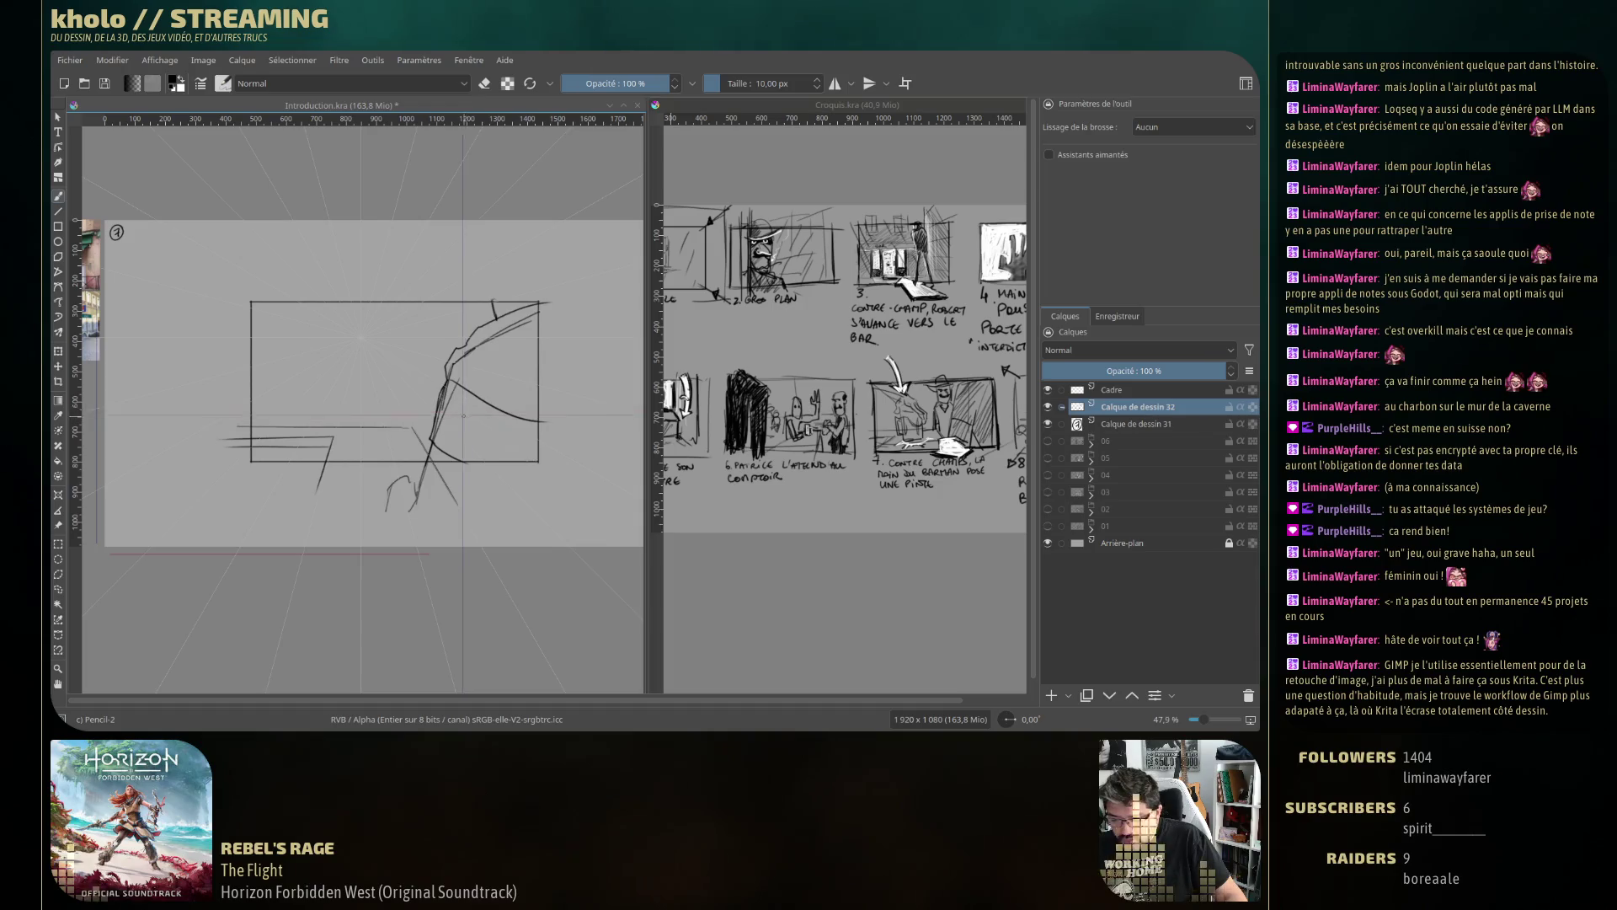
Erase a small bit of the silhouette sketch.
{"action": "key", "text": "e"}
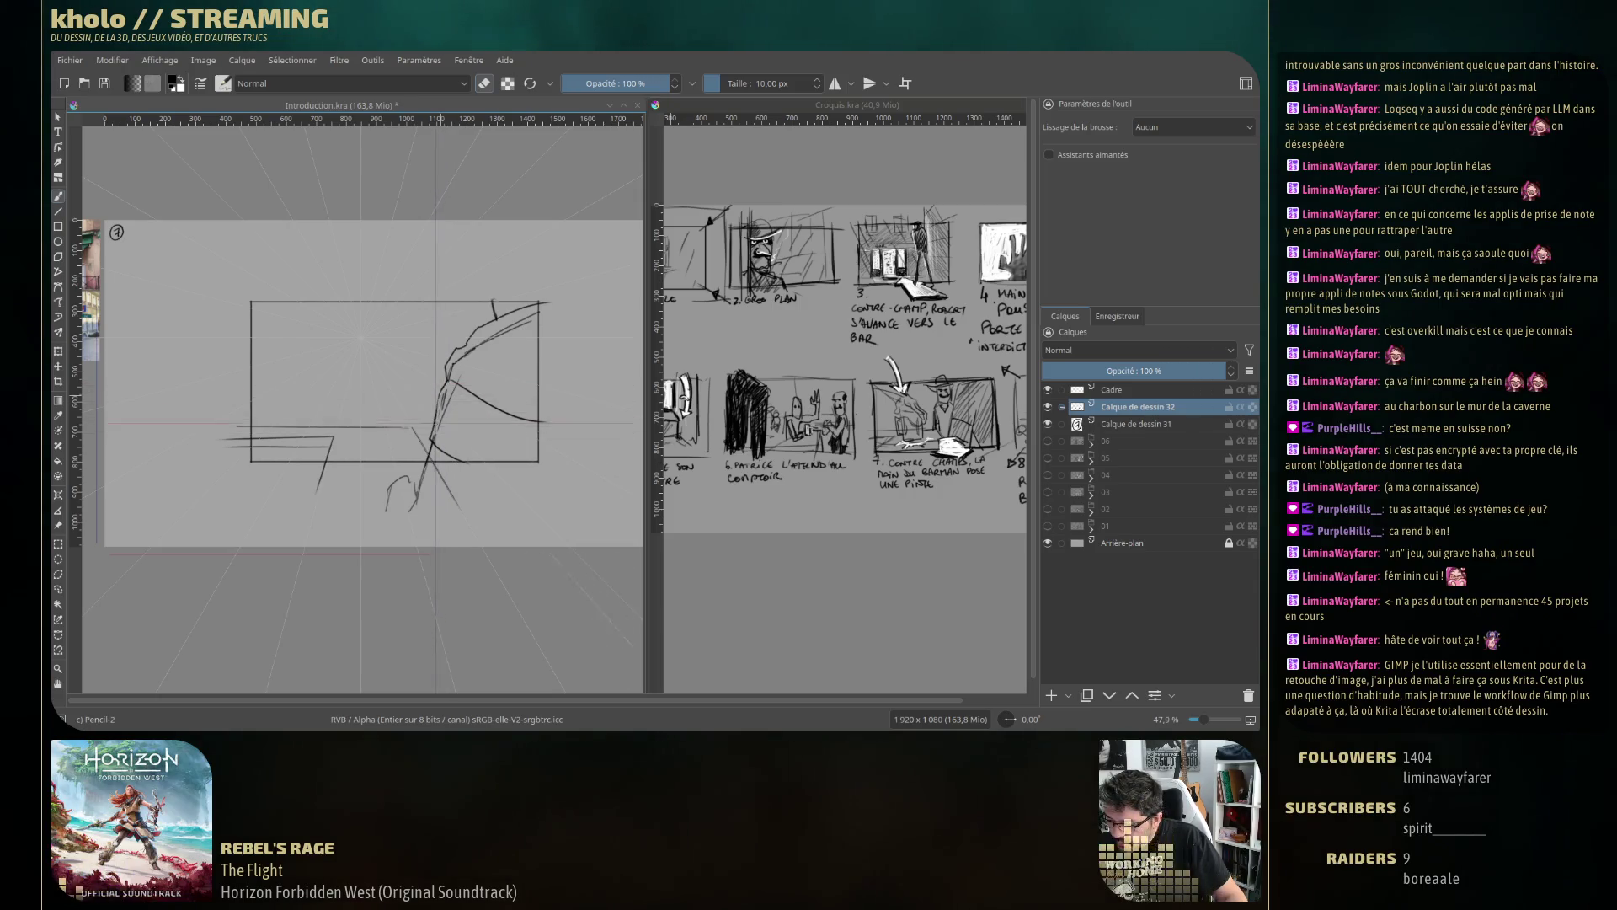
{"action": "left_click_drag", "start_coordinate": [435, 423], "coordinate": [433, 437]}
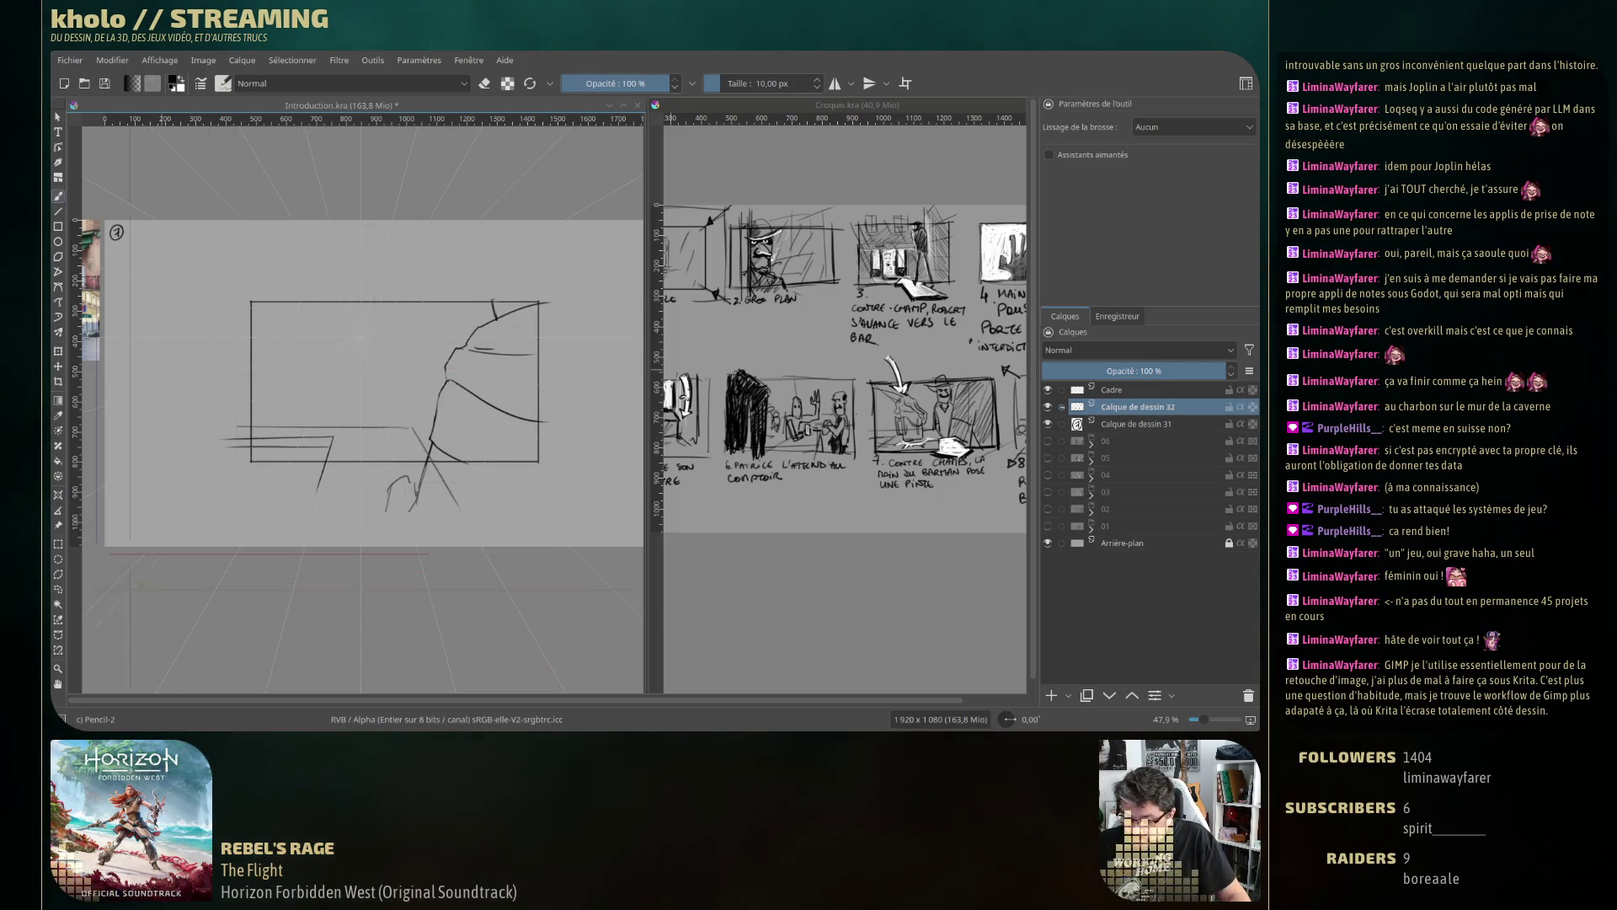
{"action": "key", "text": "ctrl+r"}
Delete the stray strokes below the frame, deselect, and return to the pencil brush.
{"action": "left_click_drag", "start_coordinate": [240, 578], "coordinate": [555, 473]}
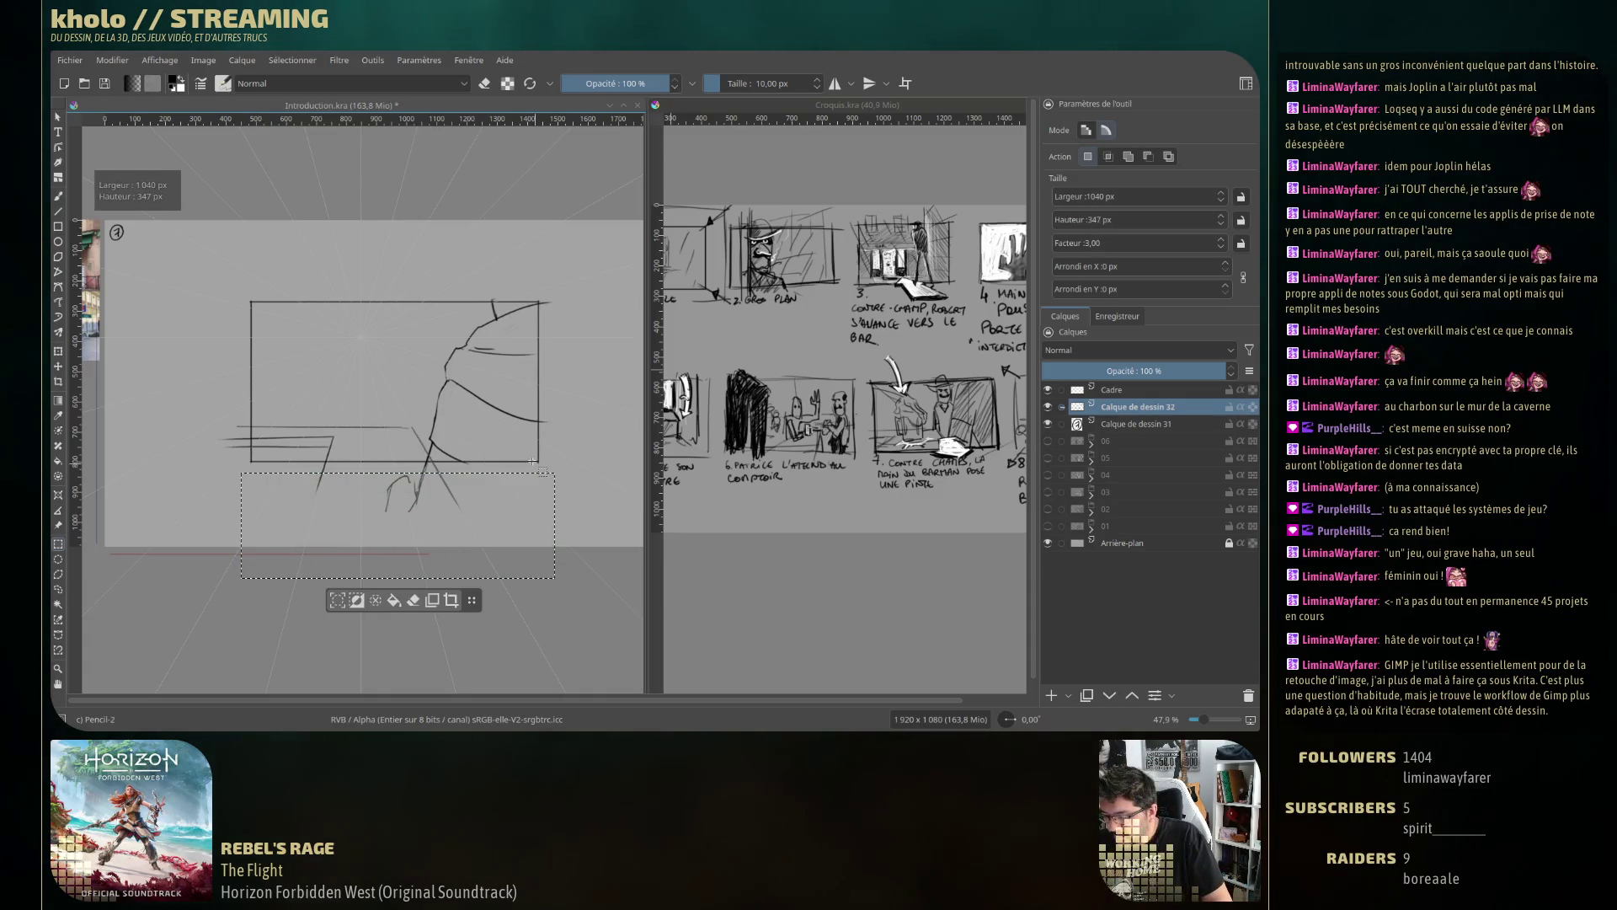
{"action": "key", "text": "Delete"}
{"action": "key", "text": "ctrl+shift+a"}
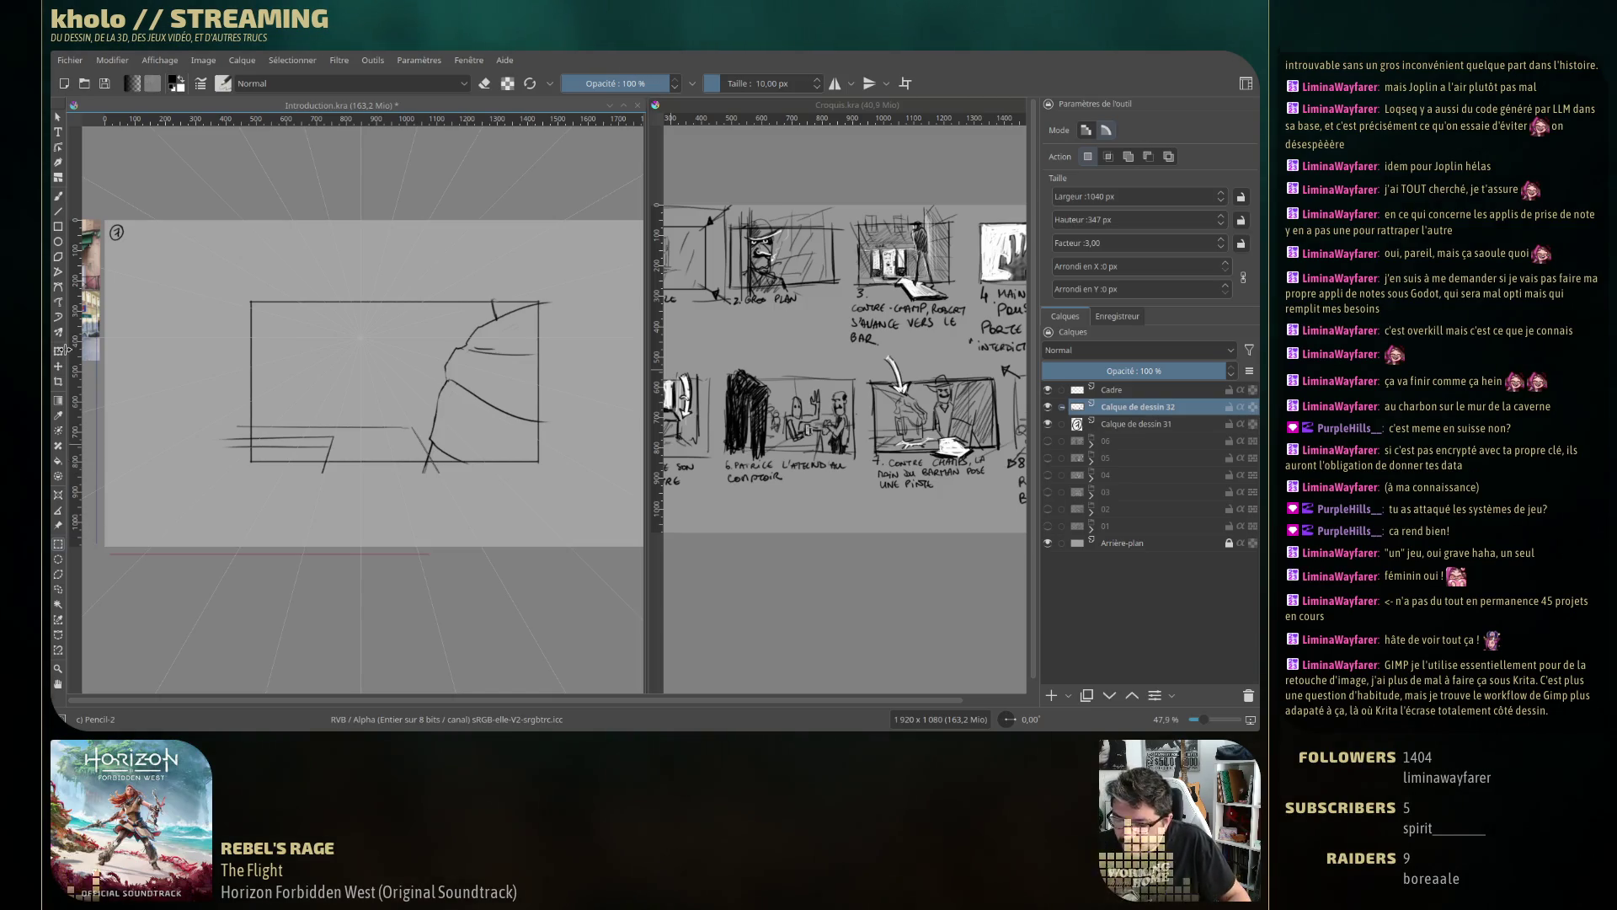
{"action": "left_click", "coordinate": [59, 199]}
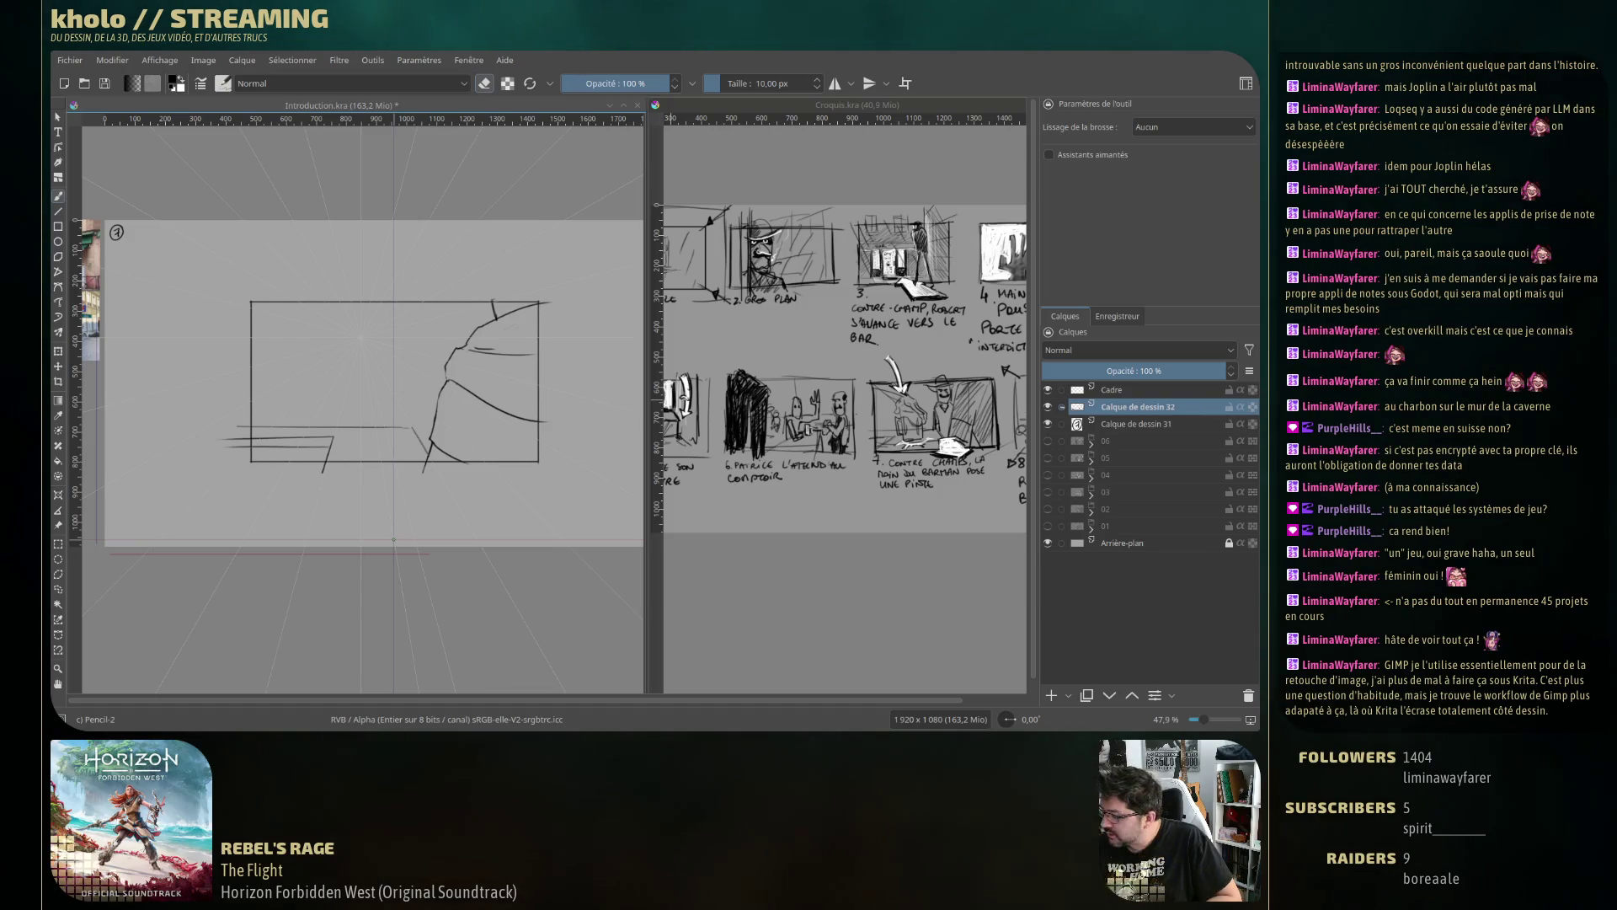
Try a greyscale Random Noise filter at levels 24 to 84, then cancel it.
{"action": "left_click", "coordinate": [338, 60]}
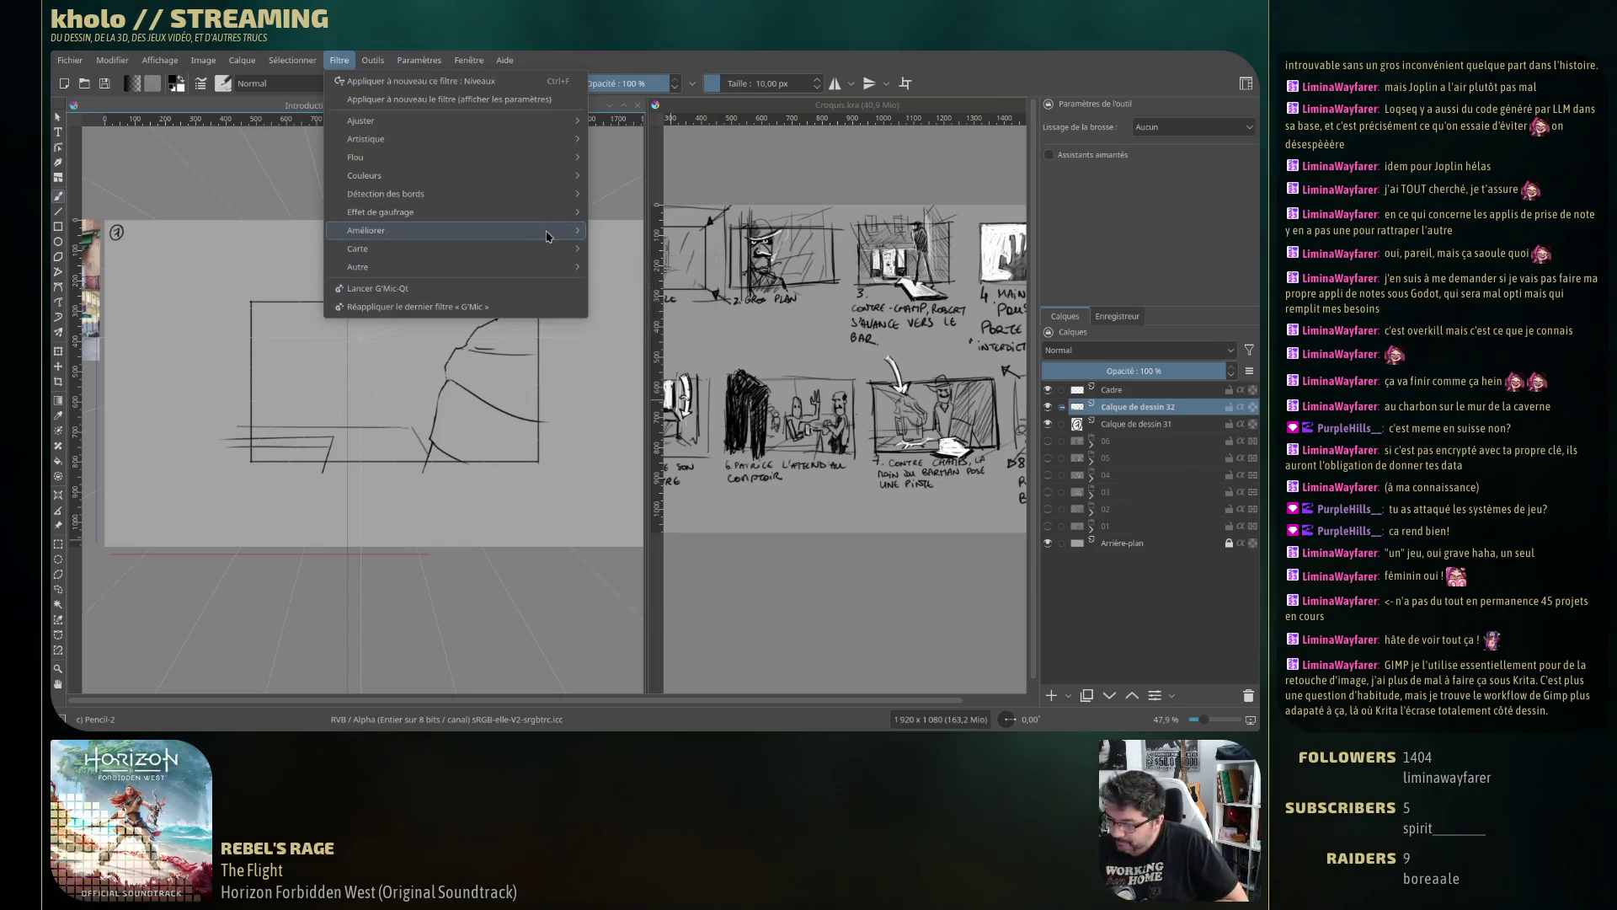
{"action": "mouse_move", "coordinate": [573, 267]}
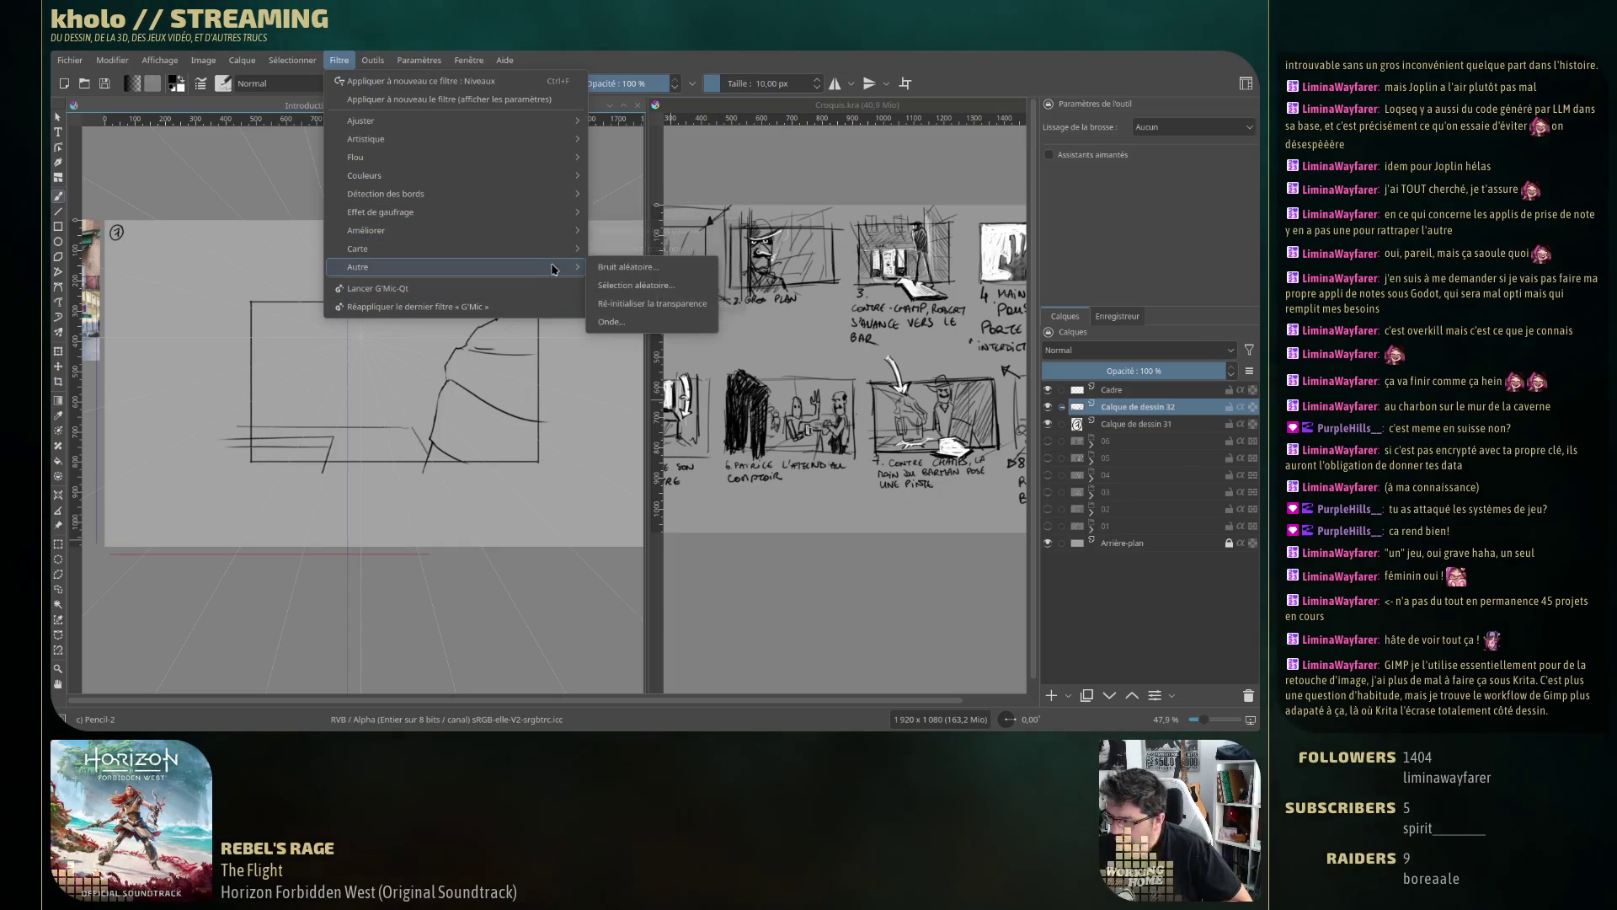
{"action": "left_click", "coordinate": [684, 266]}
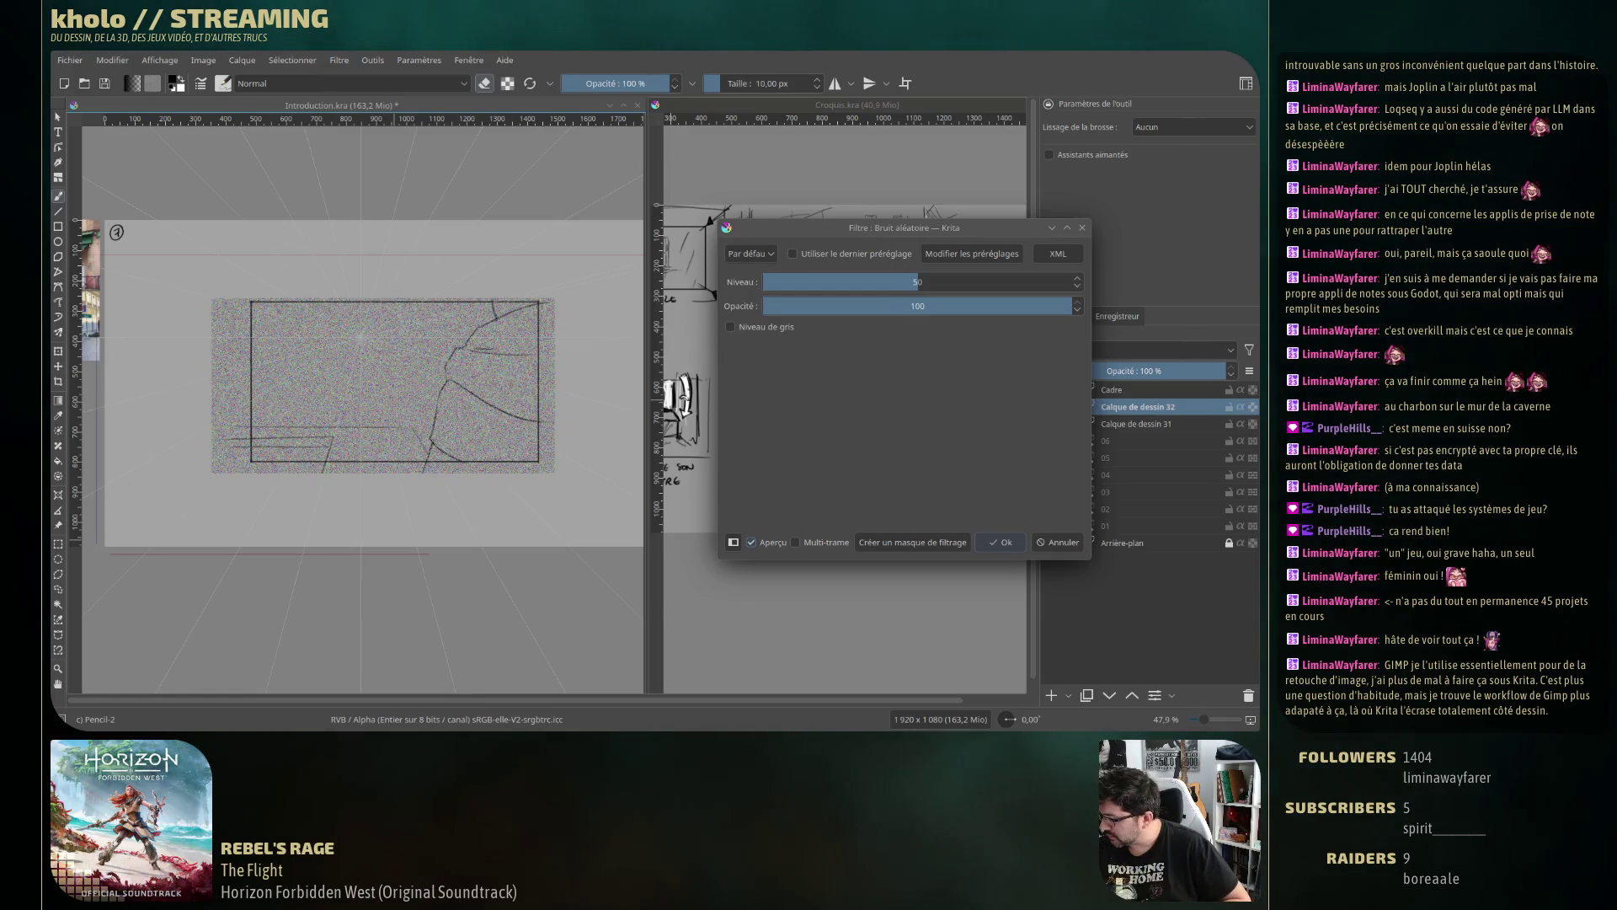
{"action": "left_click", "coordinate": [730, 327]}
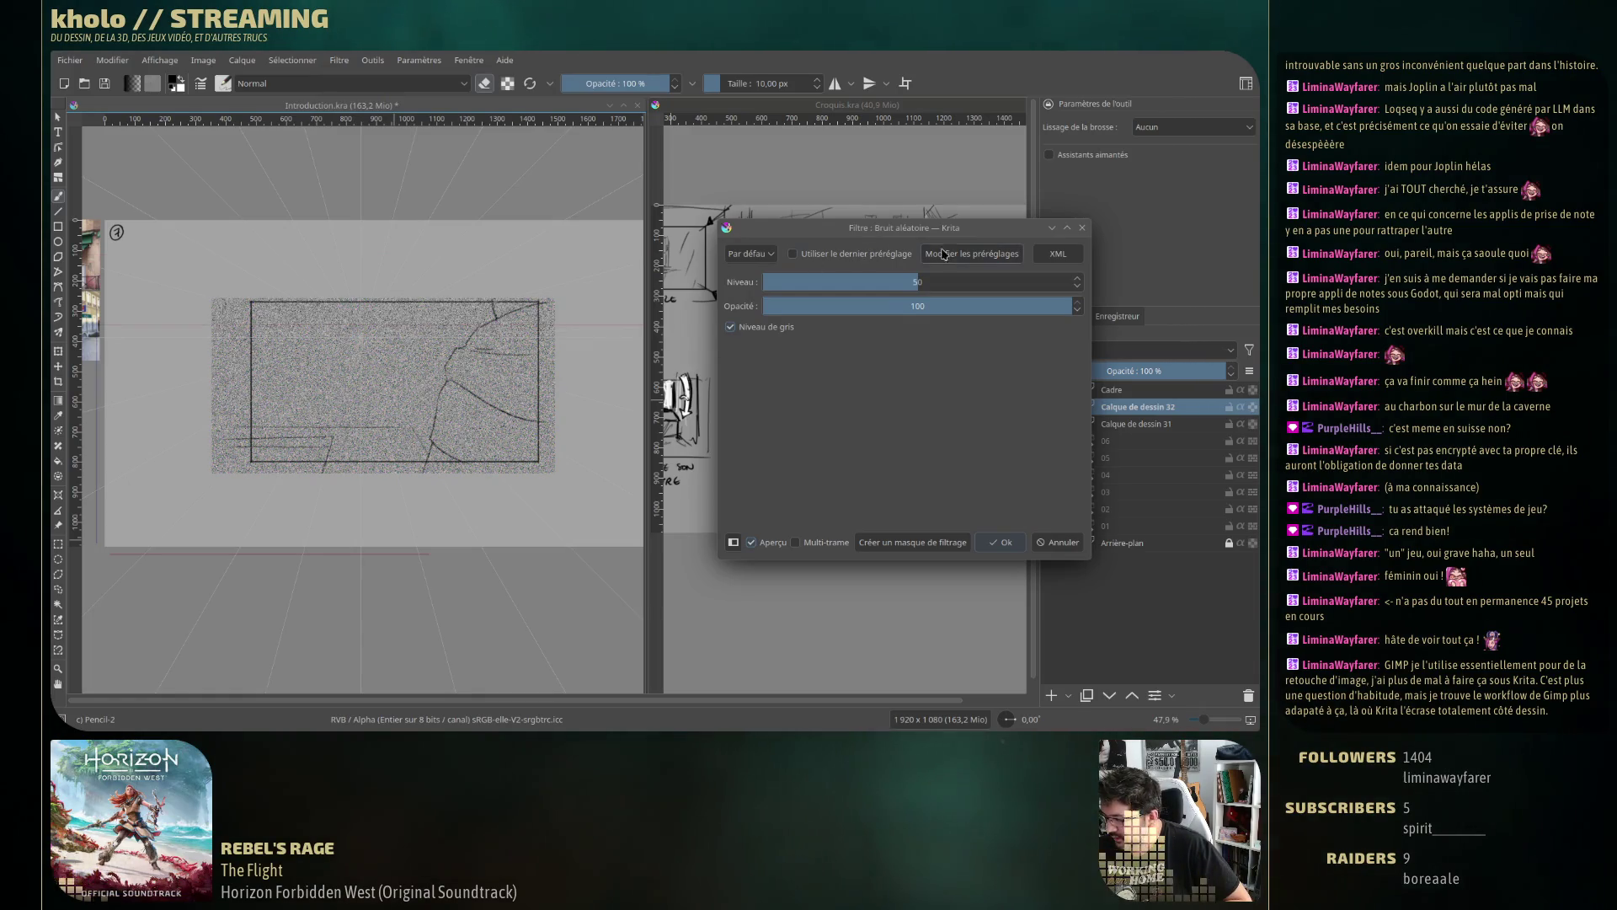
{"action": "mouse_move", "coordinate": [880, 282]}
{"action": "left_mouse_down"}
{"action": "mouse_move", "coordinate": [844, 282]}
{"action": "mouse_move", "coordinate": [1021, 282]}
{"action": "mouse_move", "coordinate": [847, 305]}
{"action": "mouse_move", "coordinate": [1078, 305]}
{"action": "left_mouse_up"}
{"action": "left_click", "coordinate": [996, 305]}
{"action": "key", "text": "Escape"}
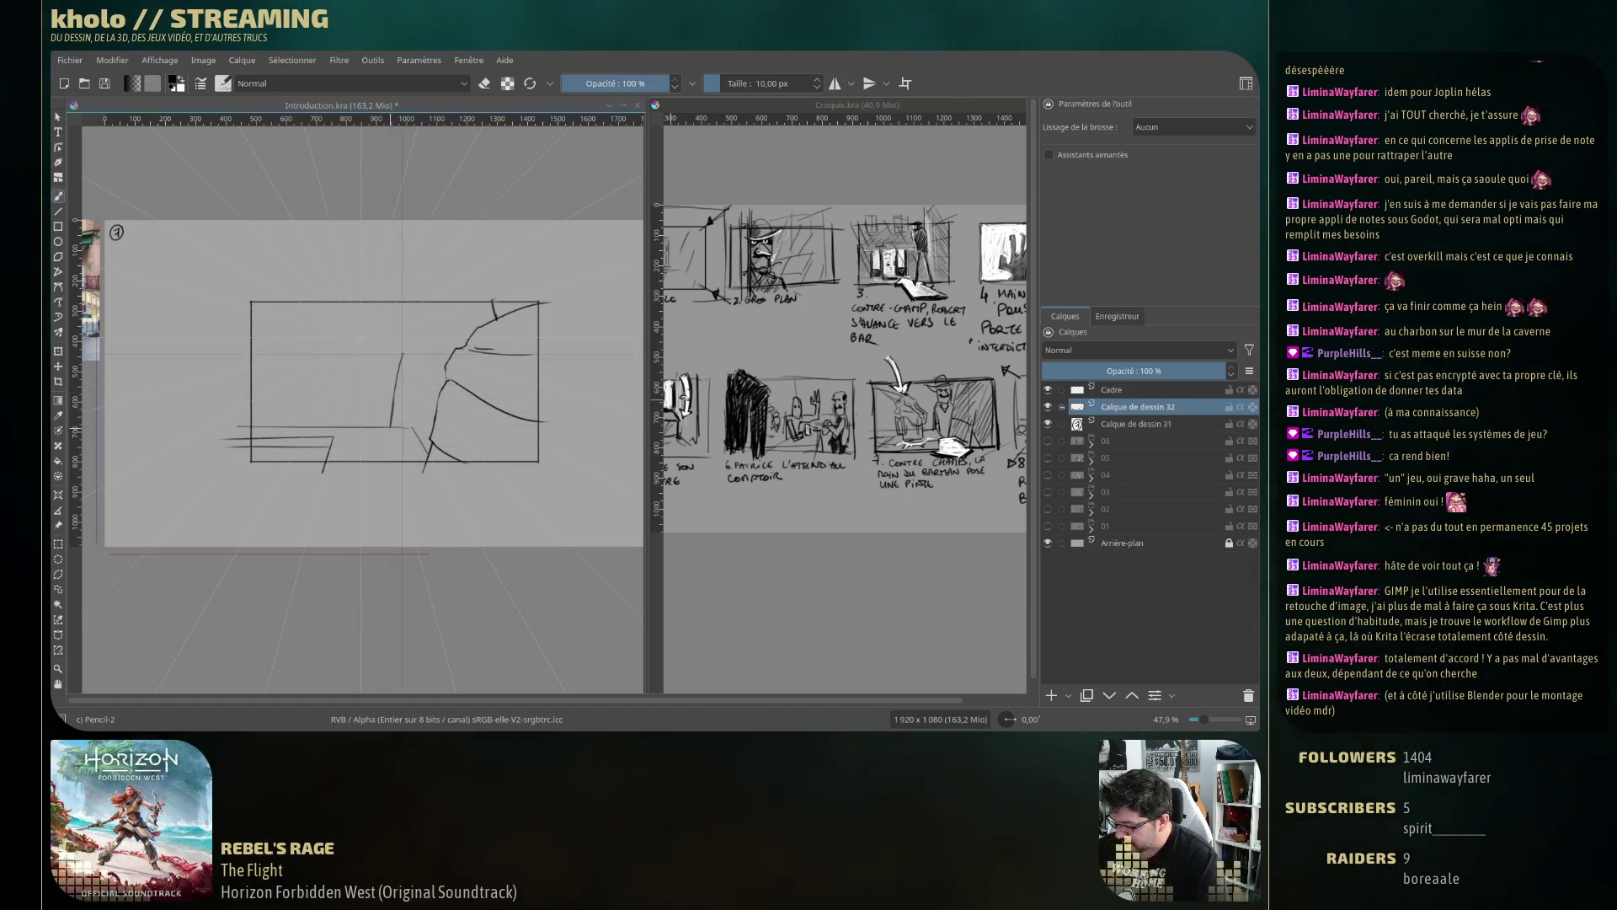
Sketch the man's head outline, back line, hat brim and hat top, undoing stray strokes.
{"action": "left_click_drag", "start_coordinate": [403, 354], "coordinate": [414, 362]}
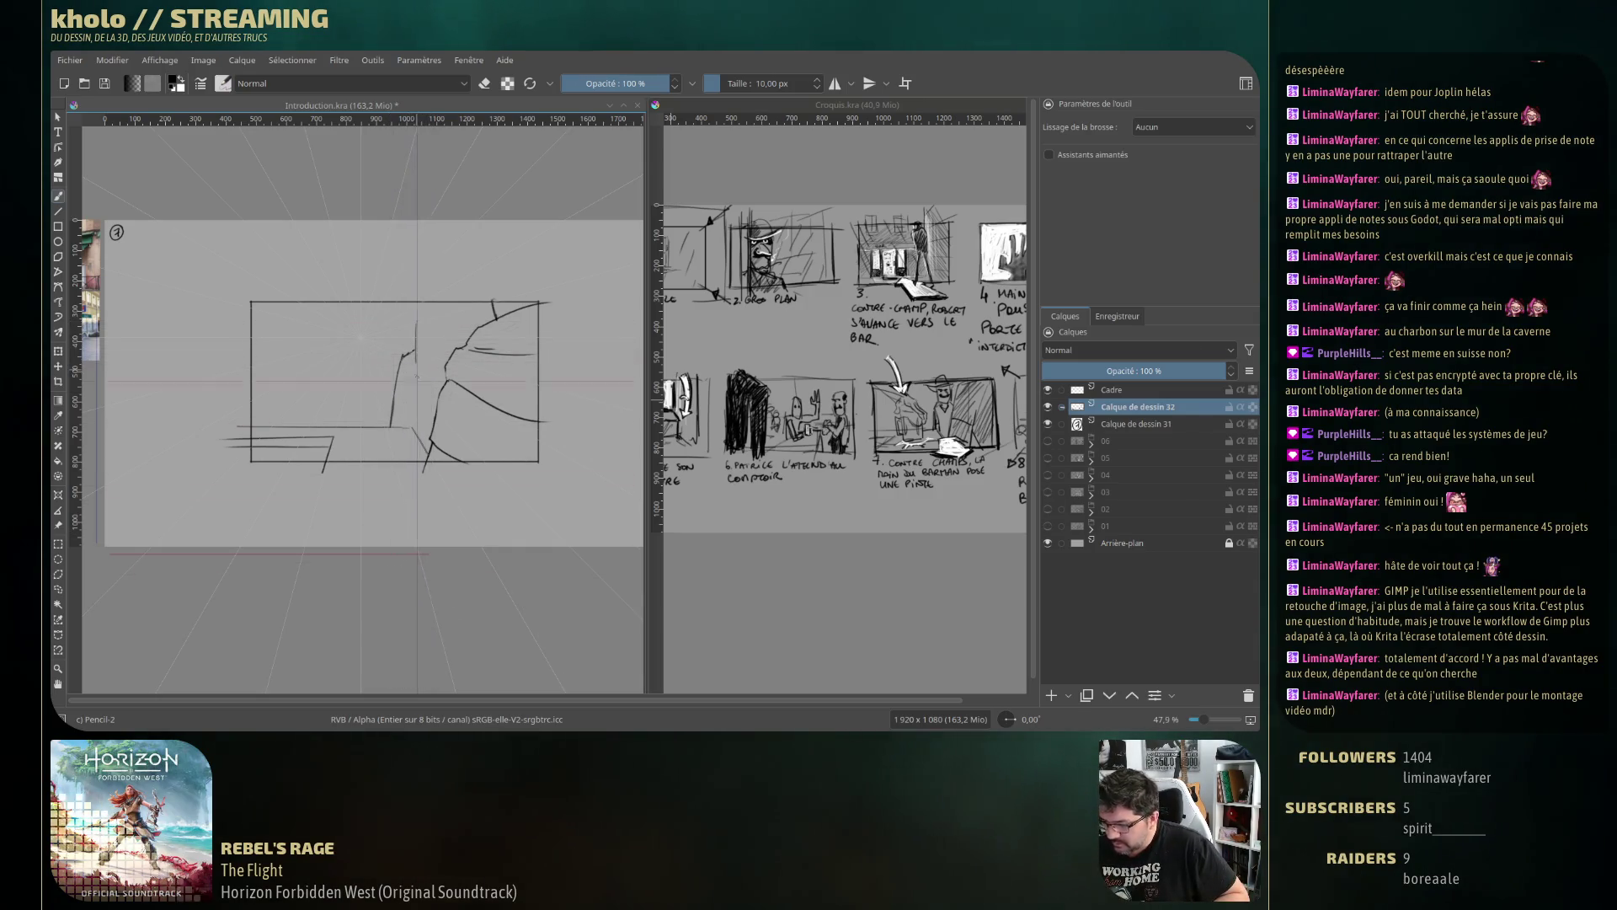
{"action": "key", "text": "ctrl+z"}
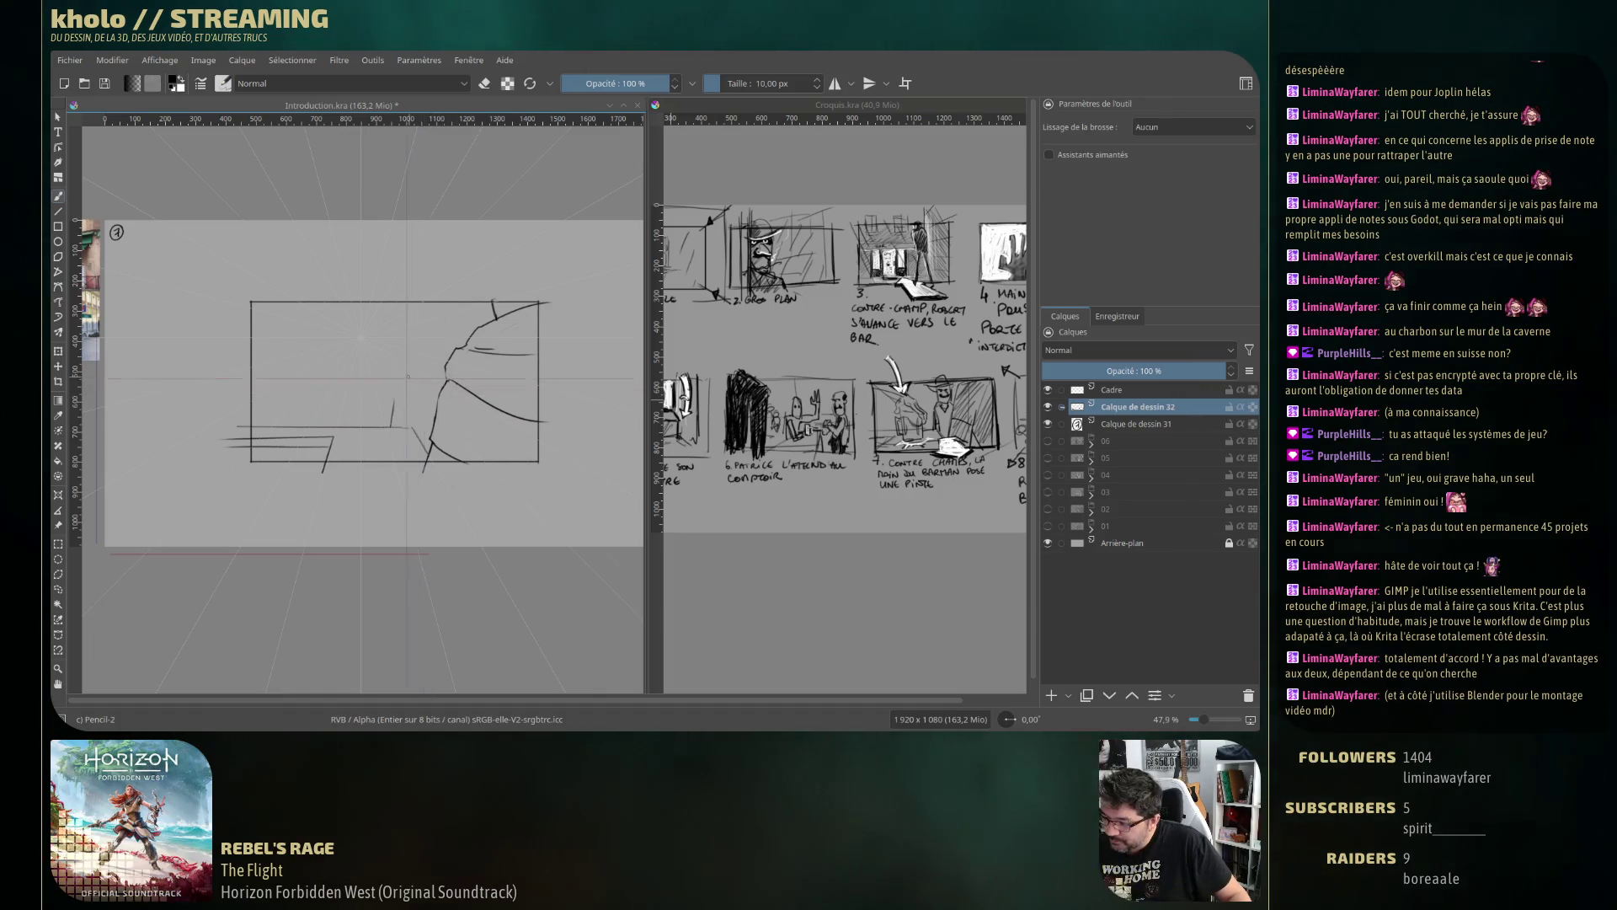
{"action": "mouse_move", "coordinate": [396, 383]}
{"action": "left_mouse_down"}
{"action": "mouse_move", "coordinate": [415, 354]}
{"action": "mouse_move", "coordinate": [390, 426]}
{"action": "left_mouse_up"}
{"action": "mouse_move", "coordinate": [425, 373]}
{"action": "left_mouse_down"}
{"action": "mouse_move", "coordinate": [440, 371]}
{"action": "mouse_move", "coordinate": [397, 319]}
{"action": "left_mouse_up"}
{"action": "key", "text": "ctrl+z"}
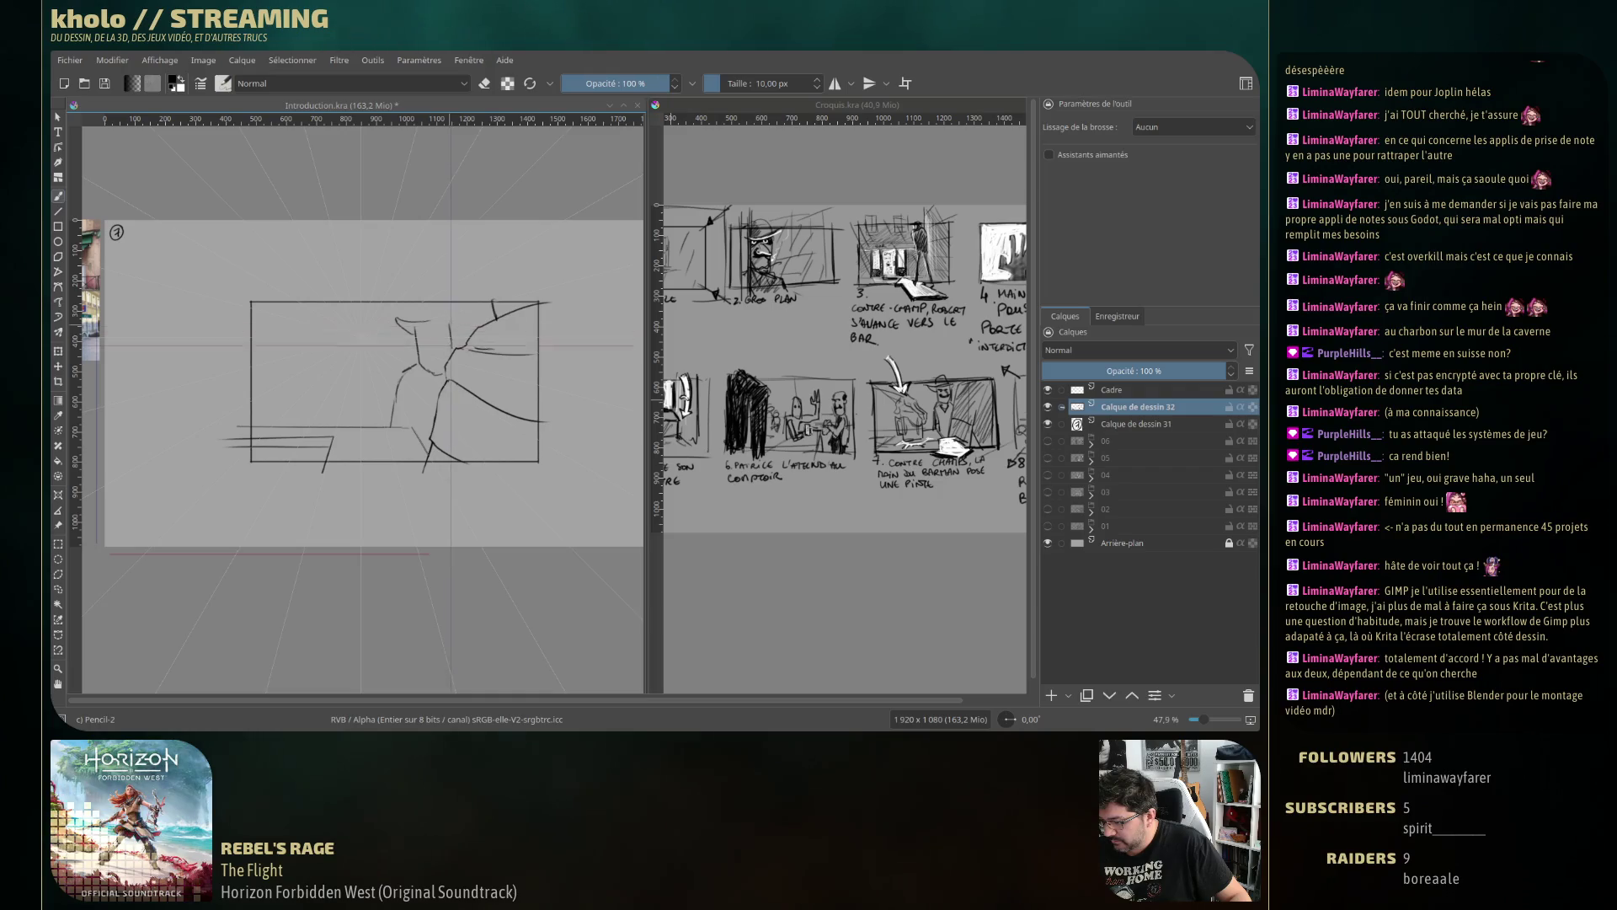
{"action": "left_click_drag", "start_coordinate": [395, 318], "coordinate": [468, 310]}
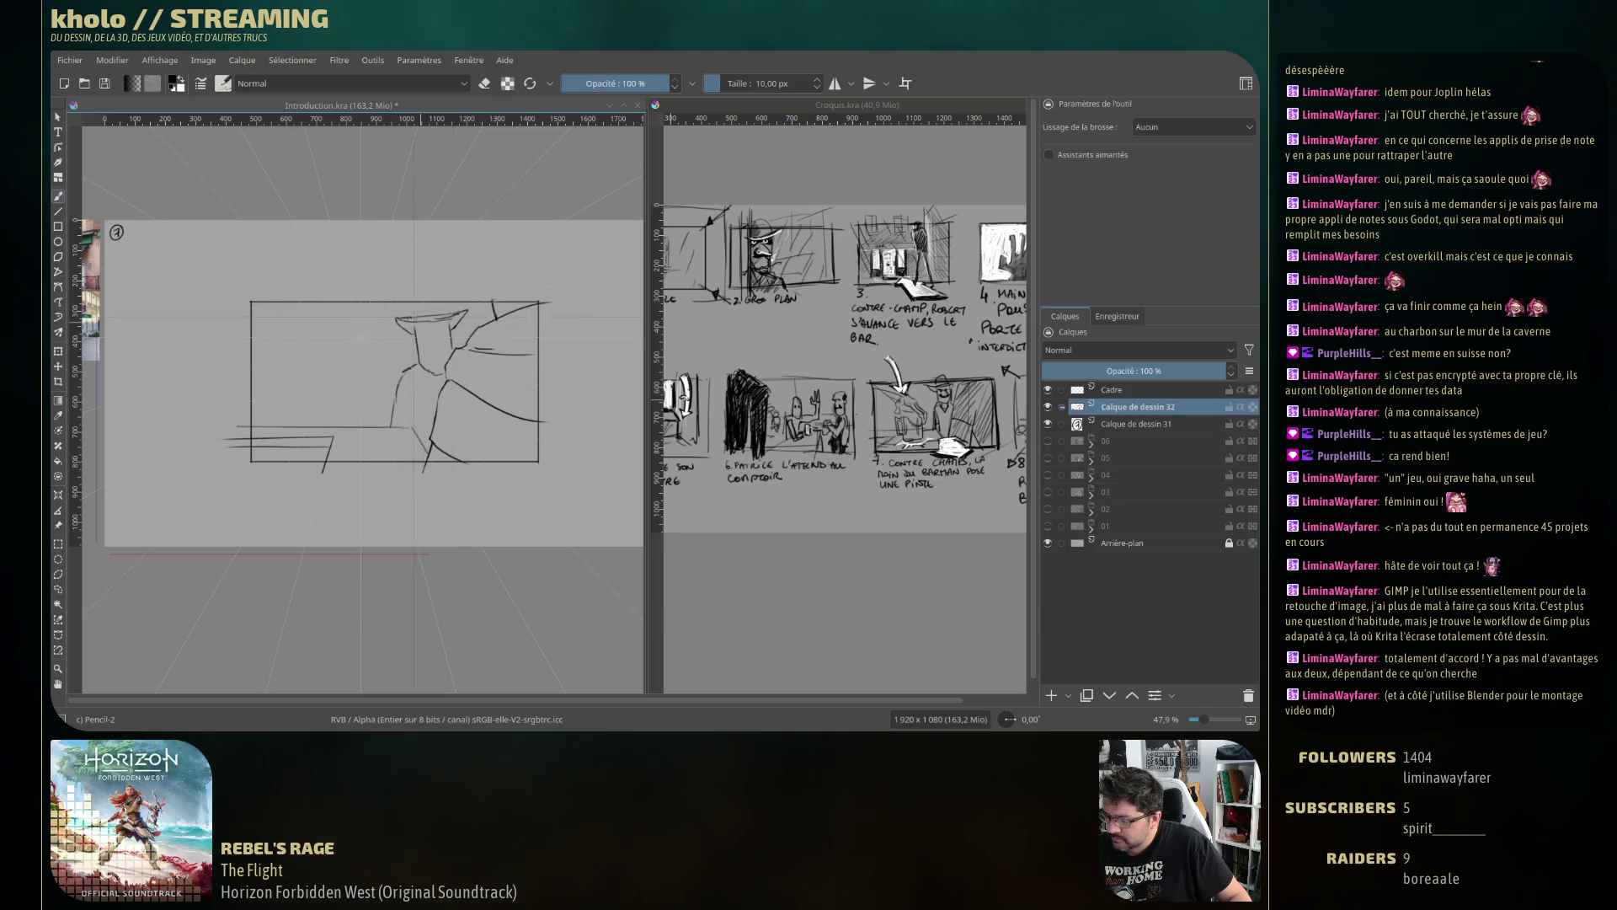
{"action": "left_click_drag", "start_coordinate": [414, 311], "coordinate": [414, 297]}
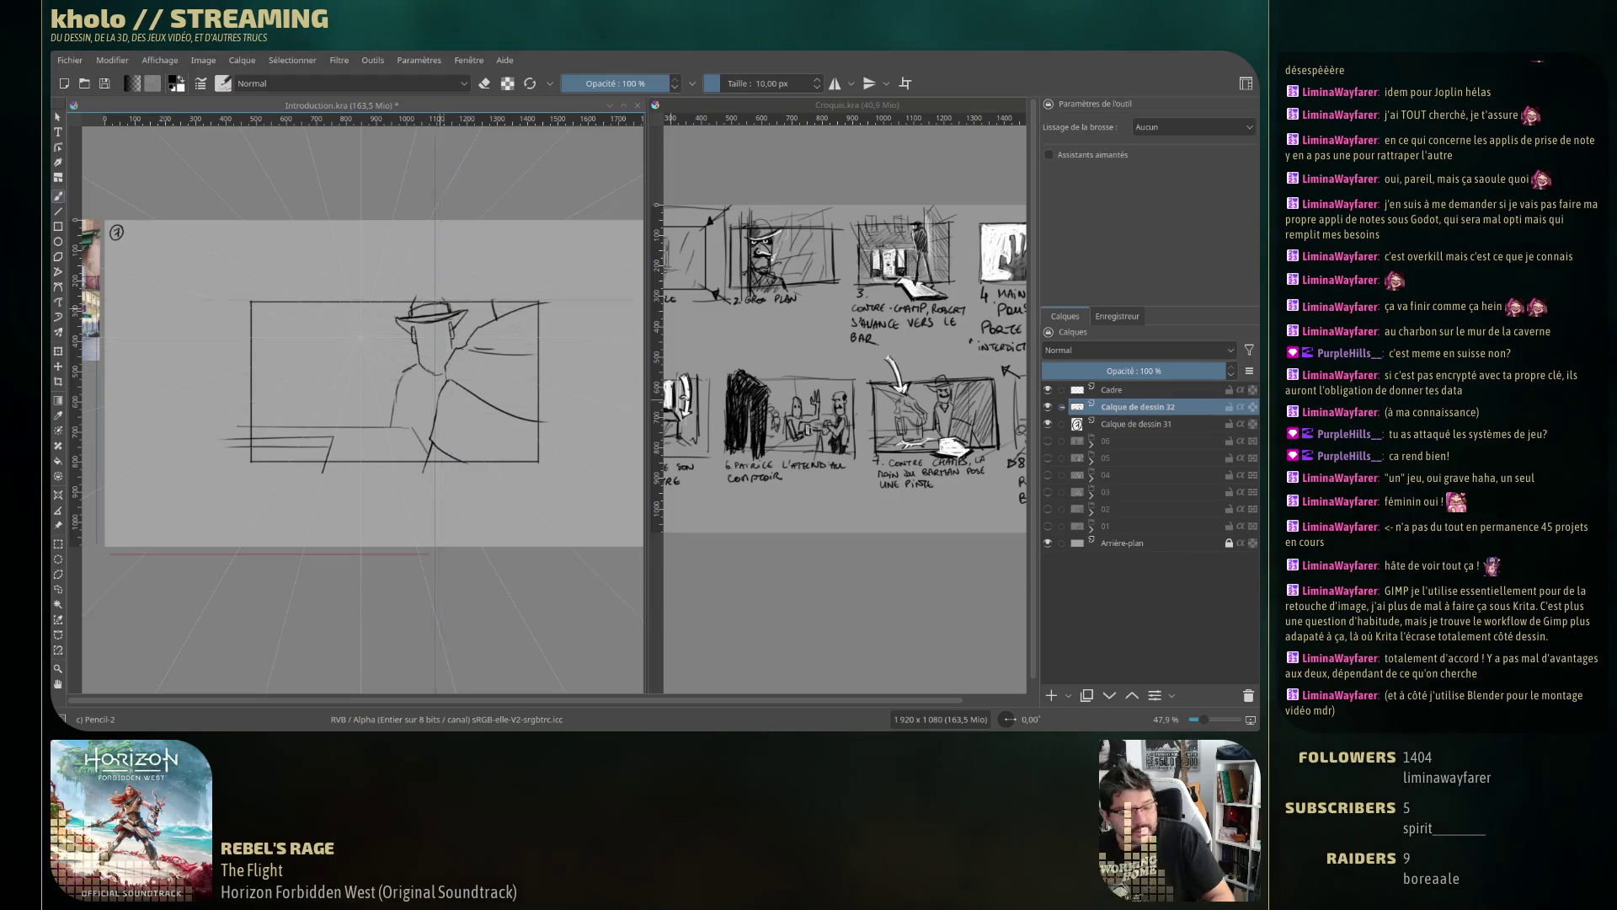
Draw the man's eye and shirt collar, toggling the eraser as needed.
{"action": "key", "text": "e"}
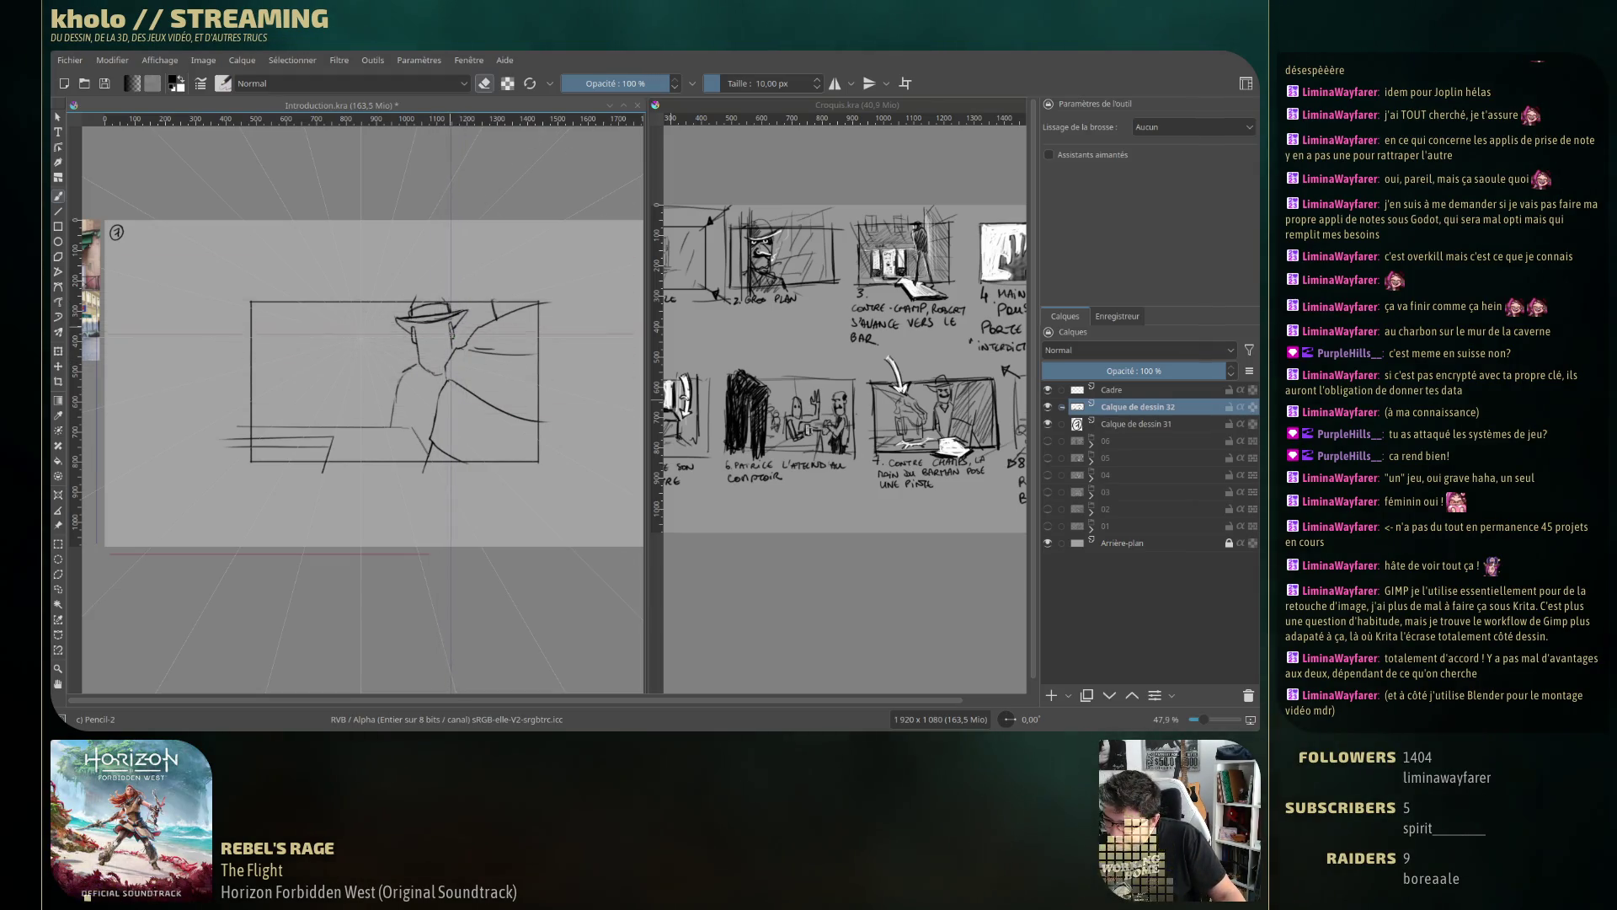
{"action": "key", "text": "e"}
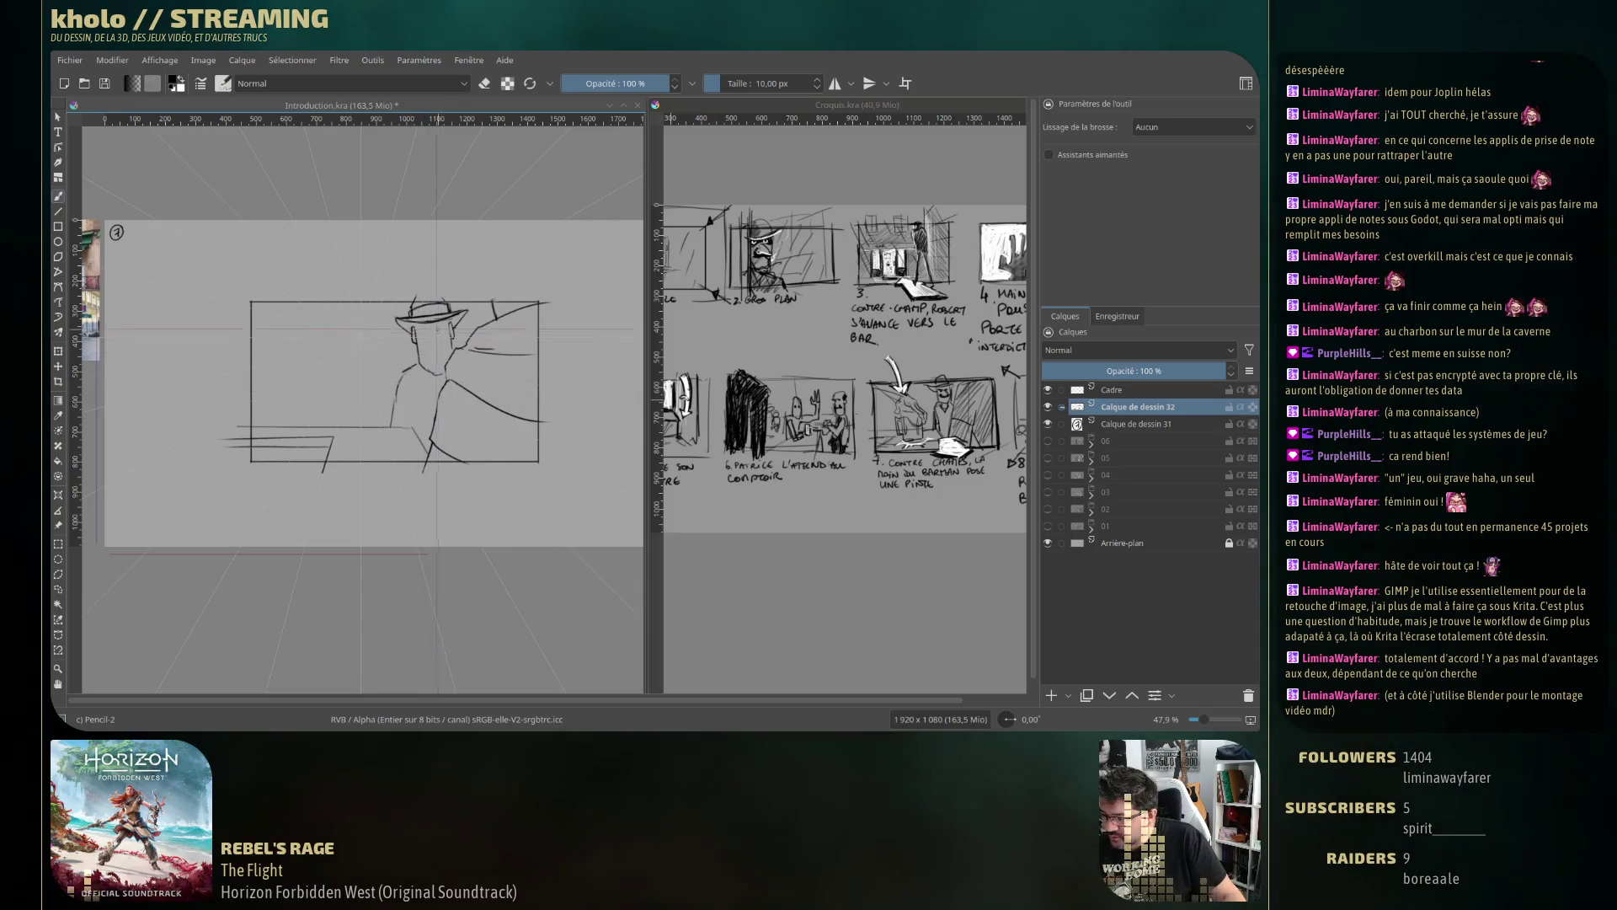
{"action": "left_click_drag", "start_coordinate": [426, 335], "coordinate": [434, 335]}
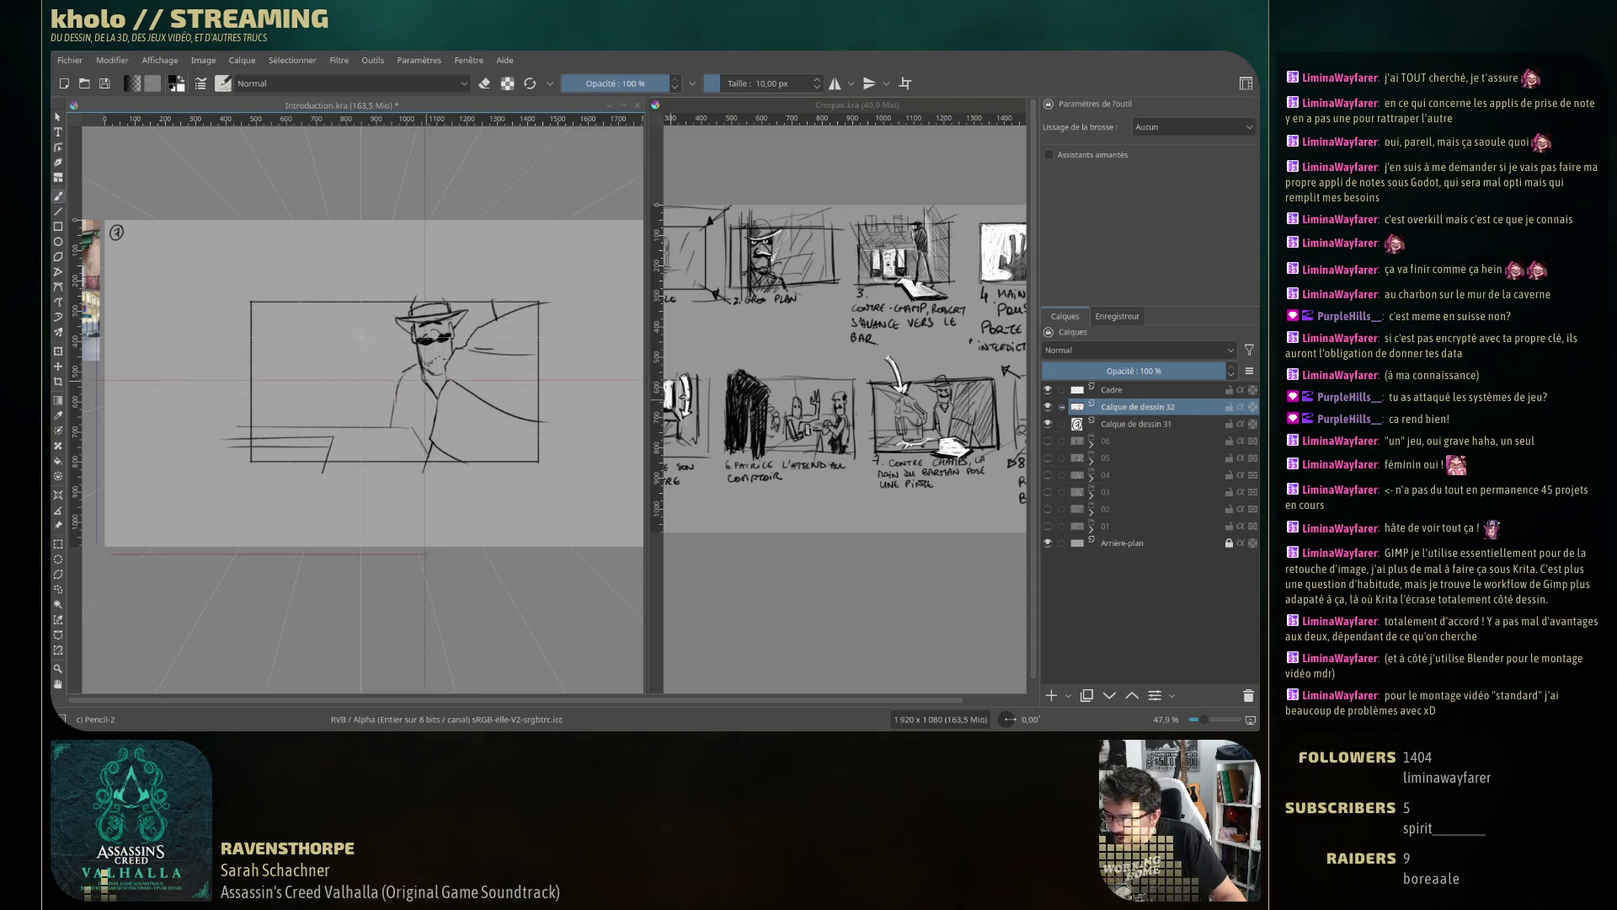
{"action": "left_click_drag", "start_coordinate": [418, 383], "coordinate": [435, 413]}
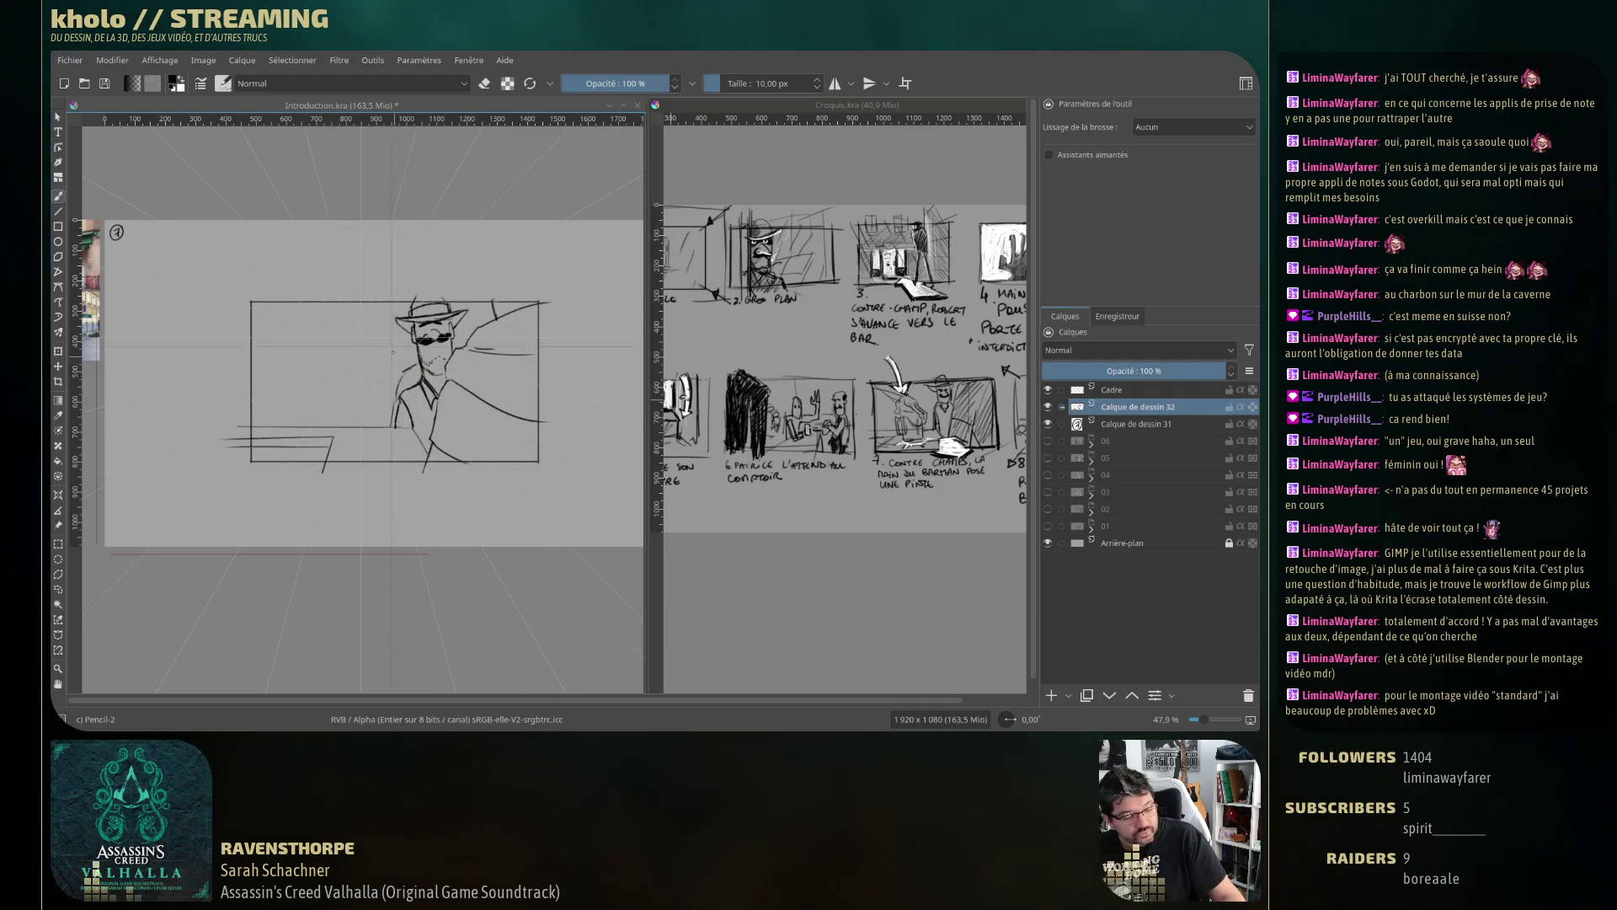
{"action": "key", "text": "e"}
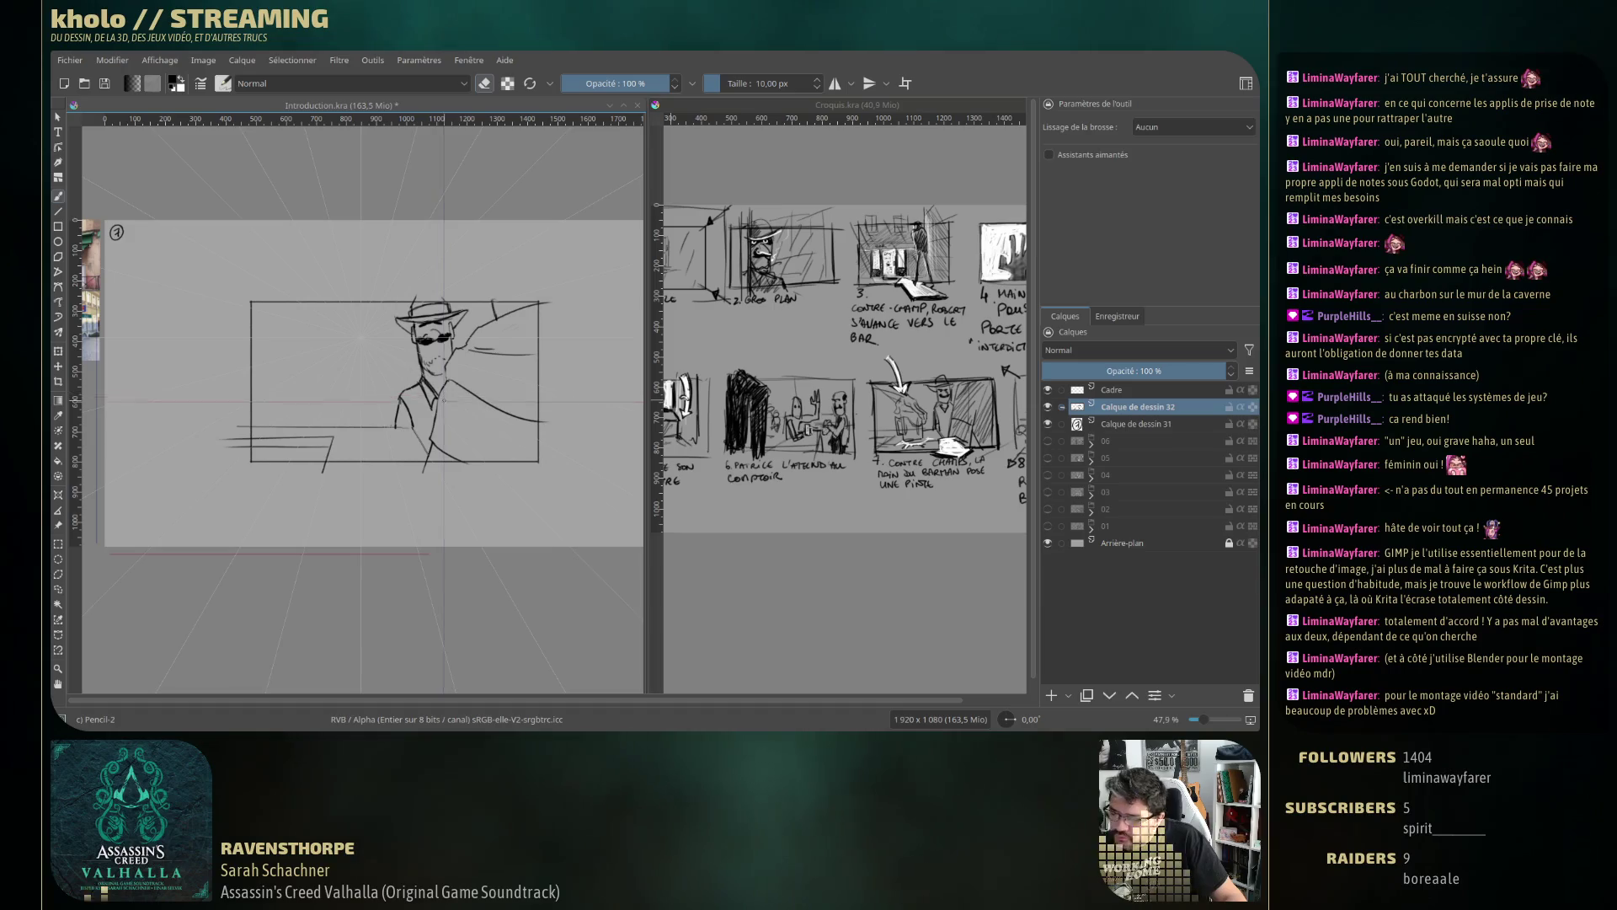
Draw a moustache under the glasses, then undo two trial diagonal strokes near the hat.
{"action": "key", "text": "e"}
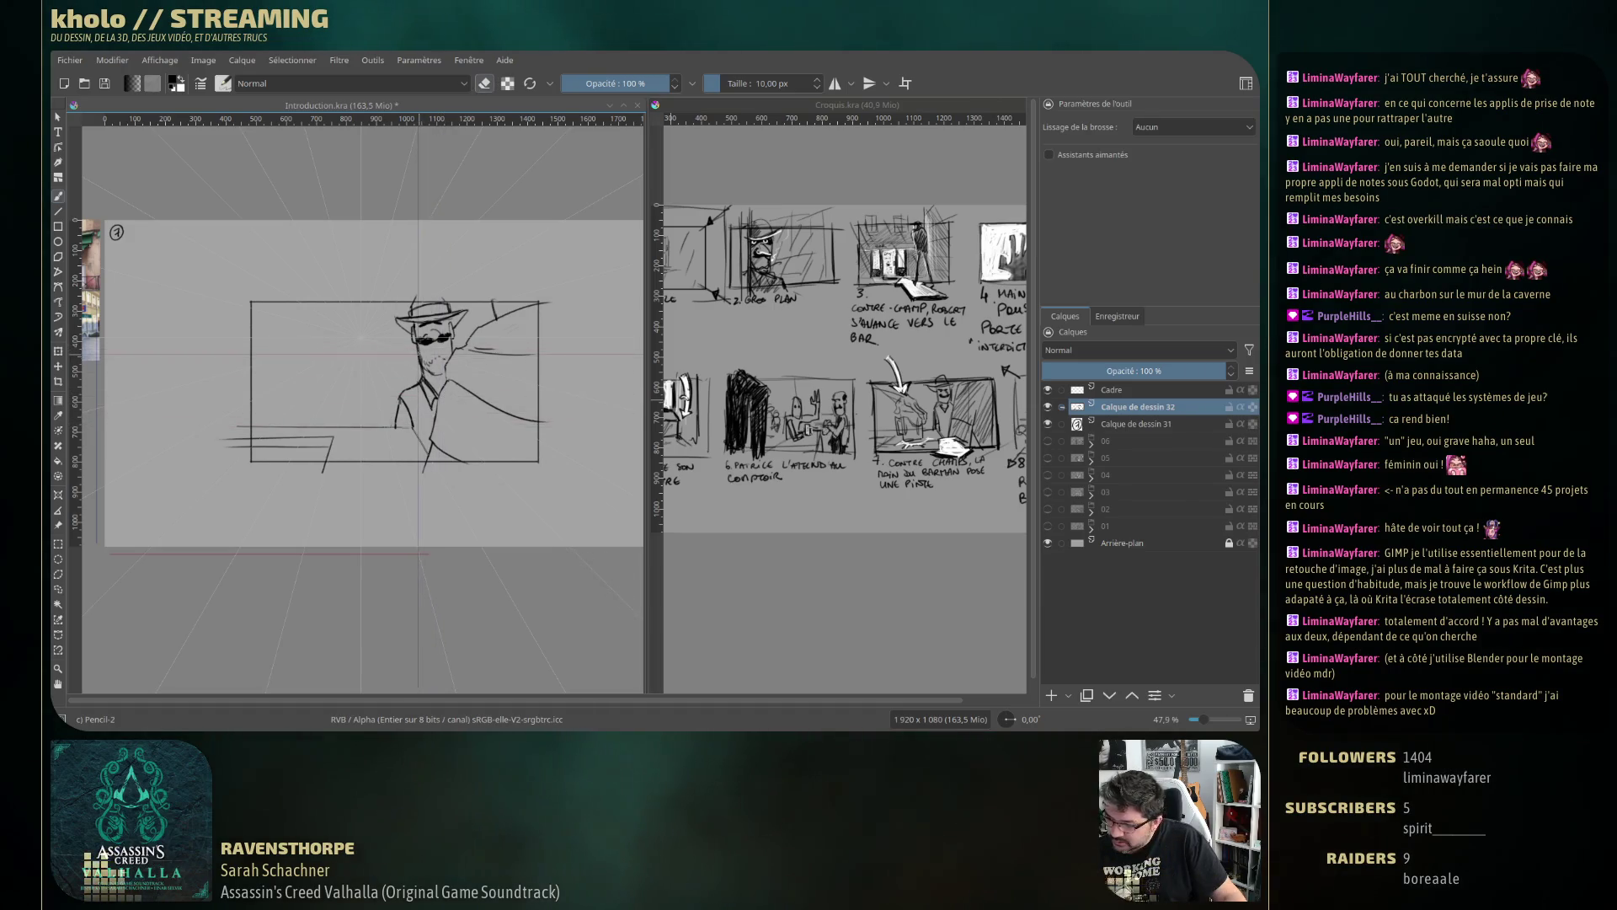
{"action": "key", "text": "e"}
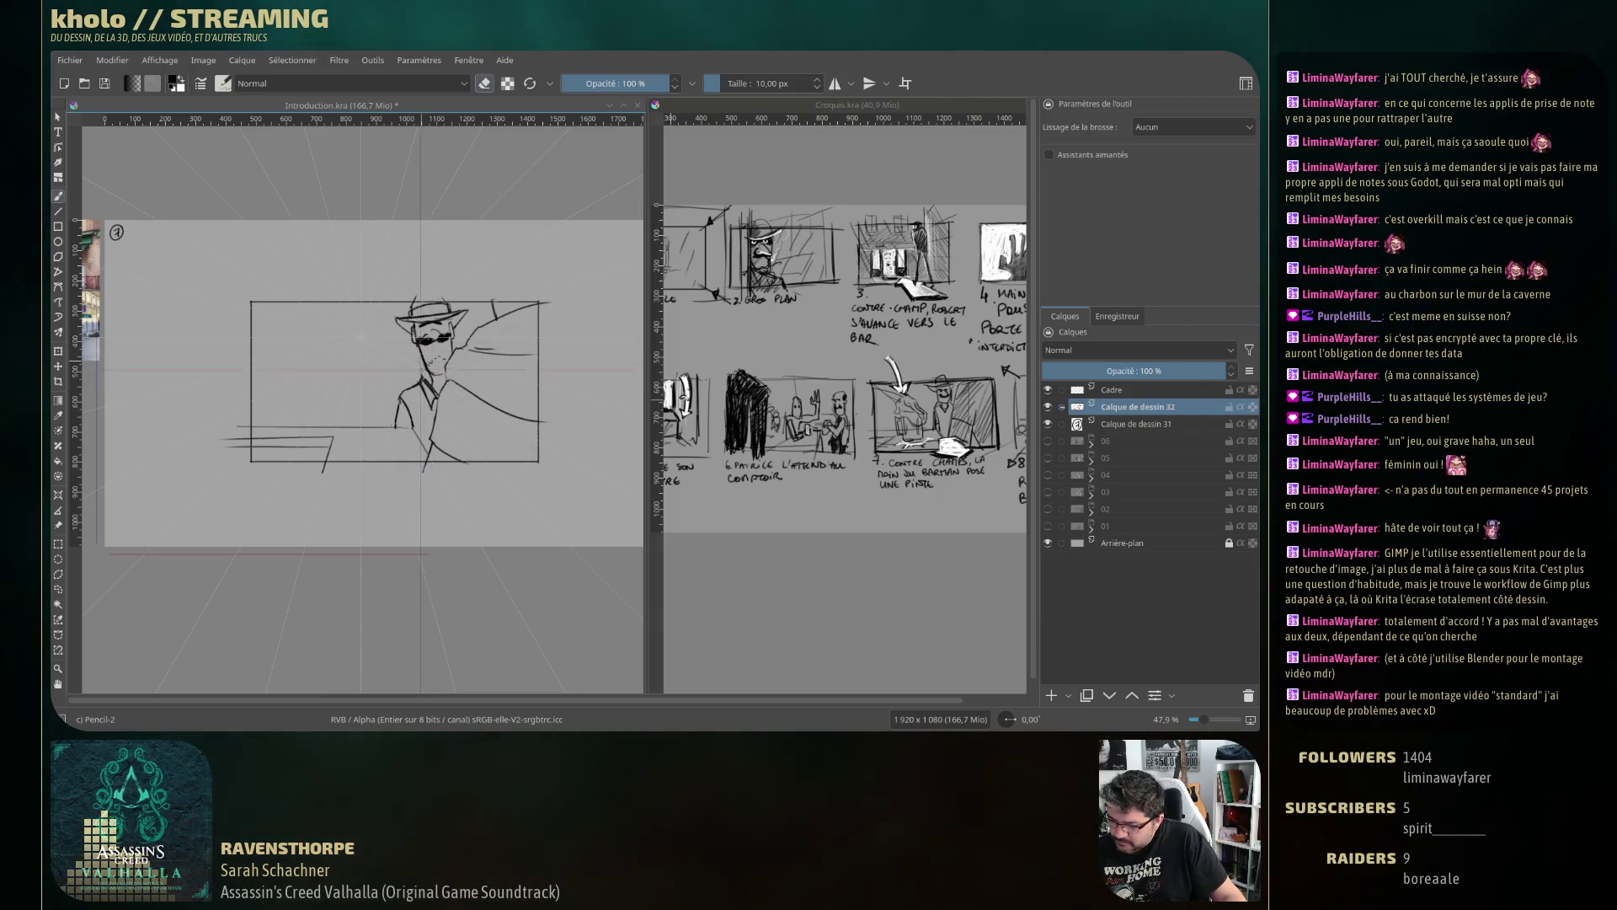
{"action": "key", "text": "e"}
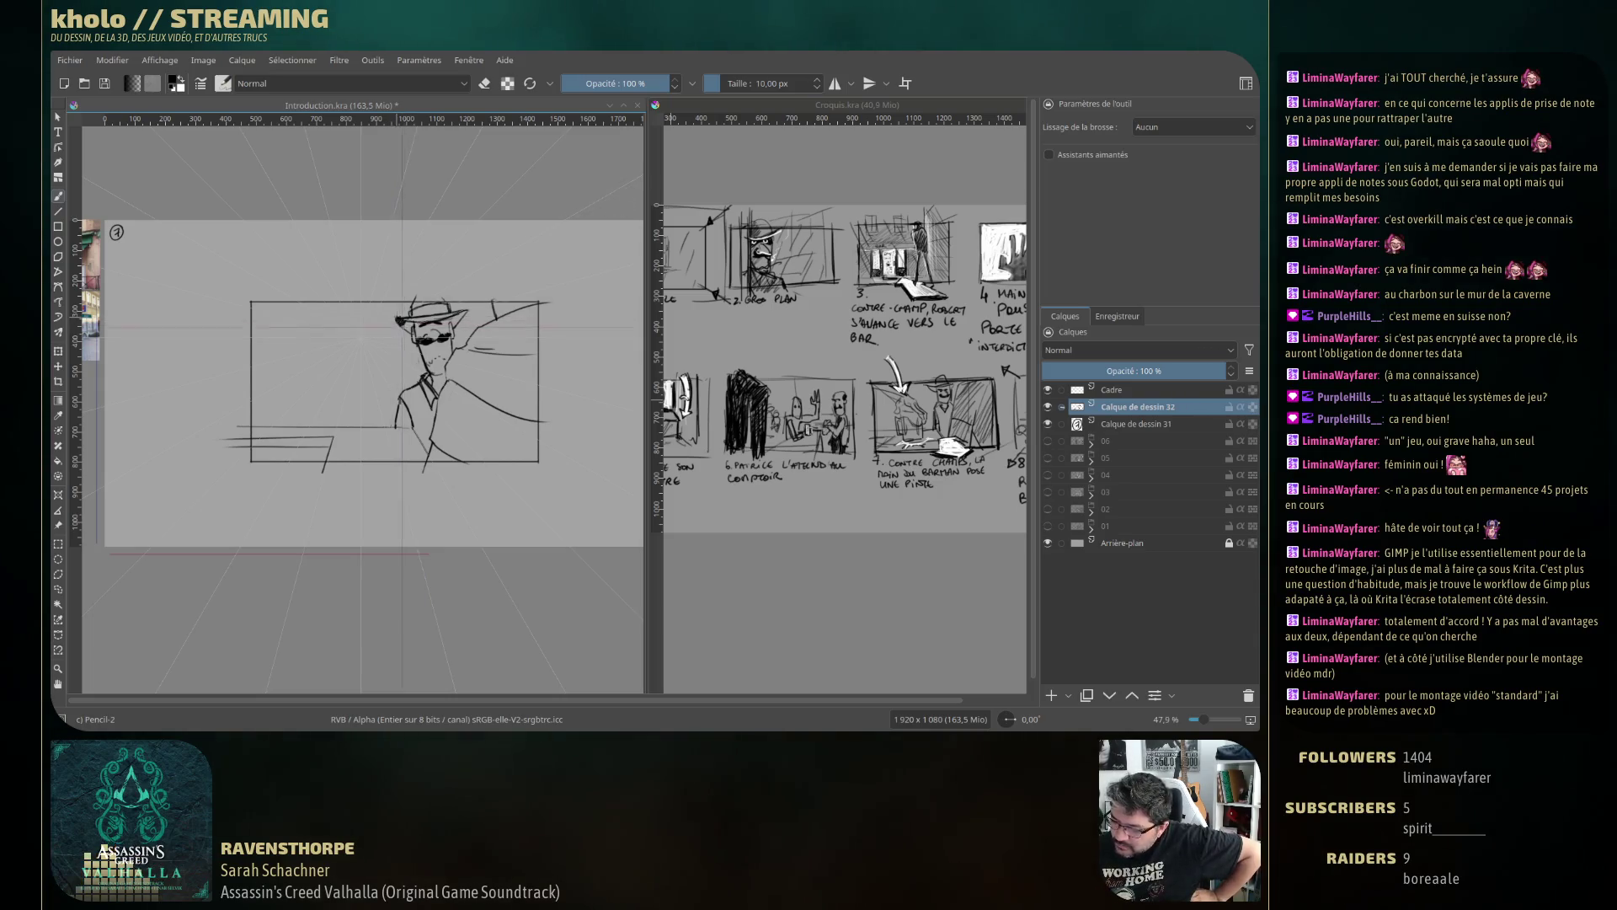
{"action": "left_click_drag", "start_coordinate": [419, 341], "coordinate": [438, 340]}
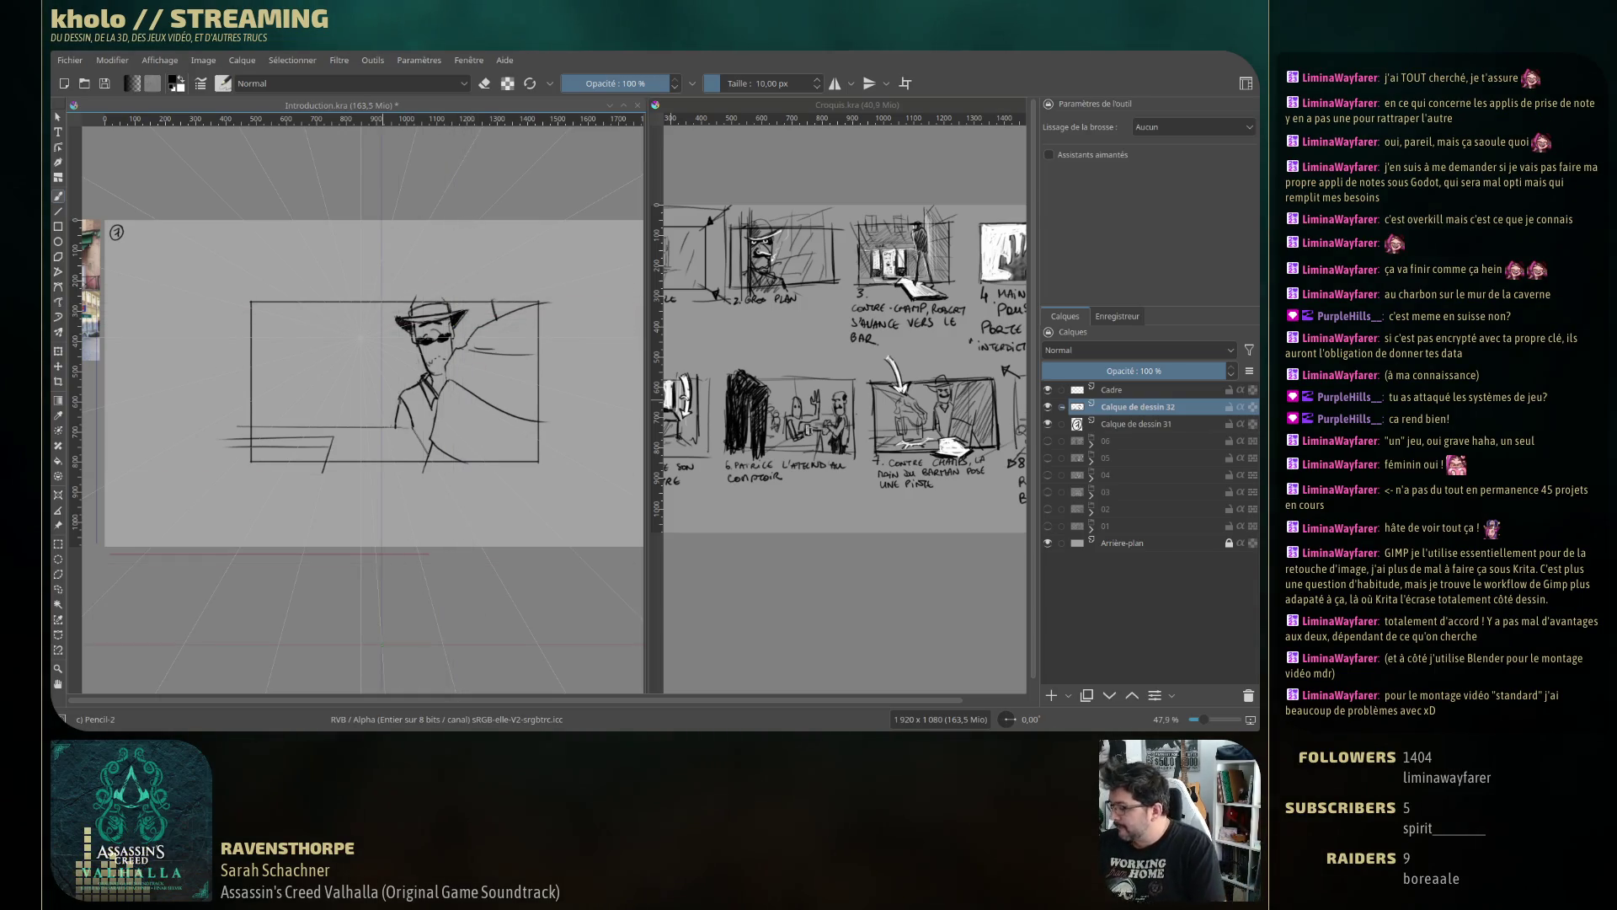
{"action": "left_click_drag", "start_coordinate": [227, 293], "coordinate": [295, 343]}
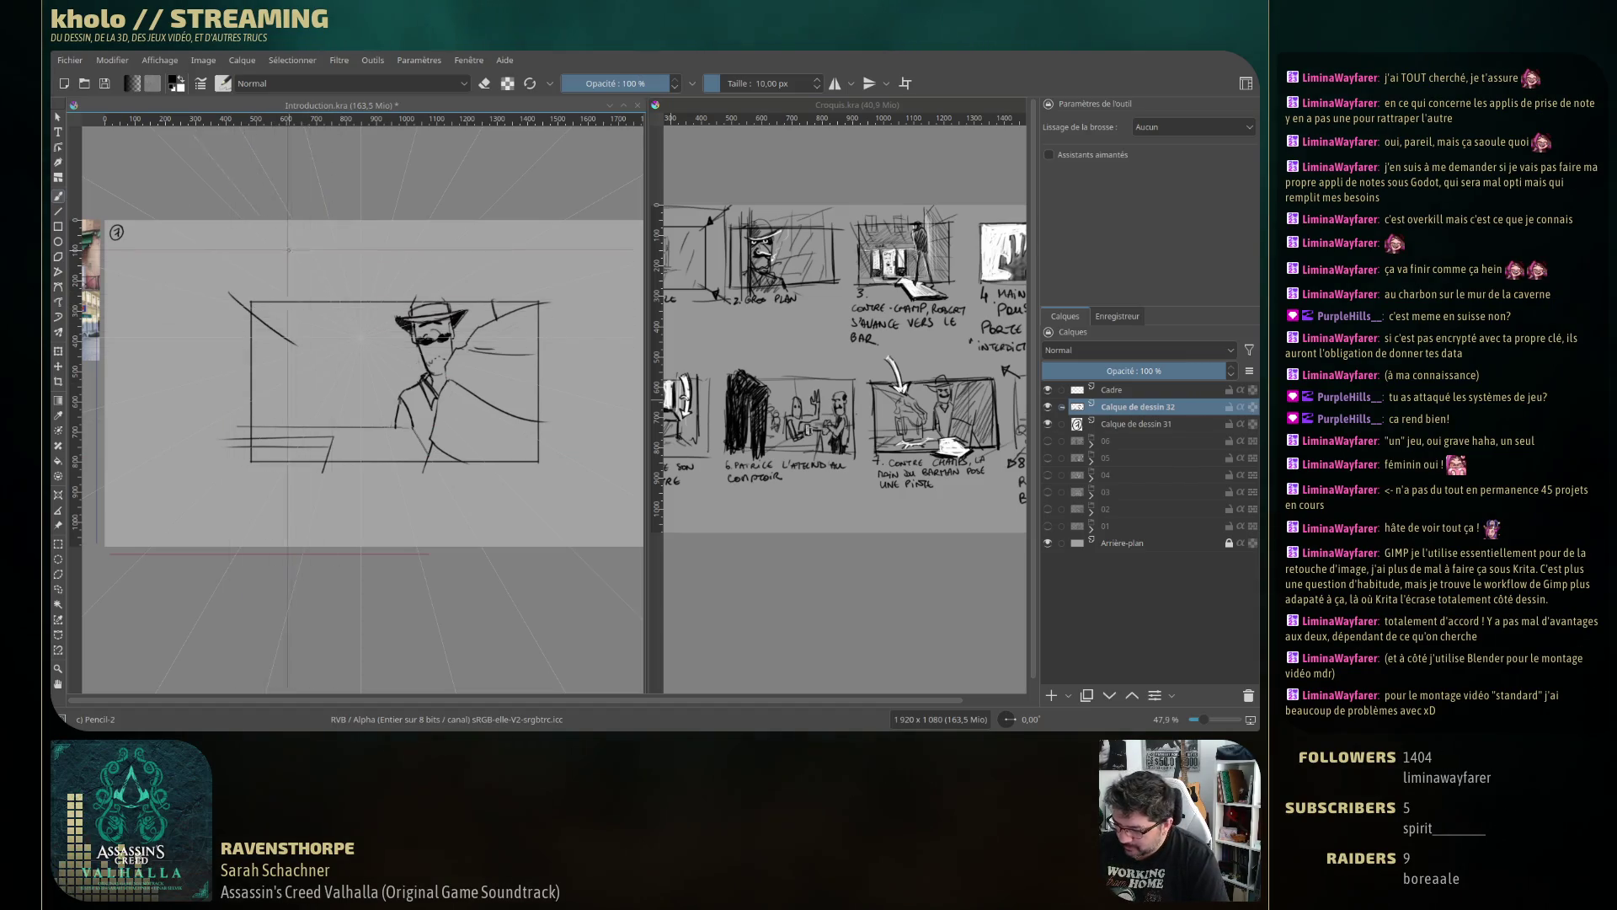
{"action": "left_click_drag", "start_coordinate": [288, 253], "coordinate": [338, 323]}
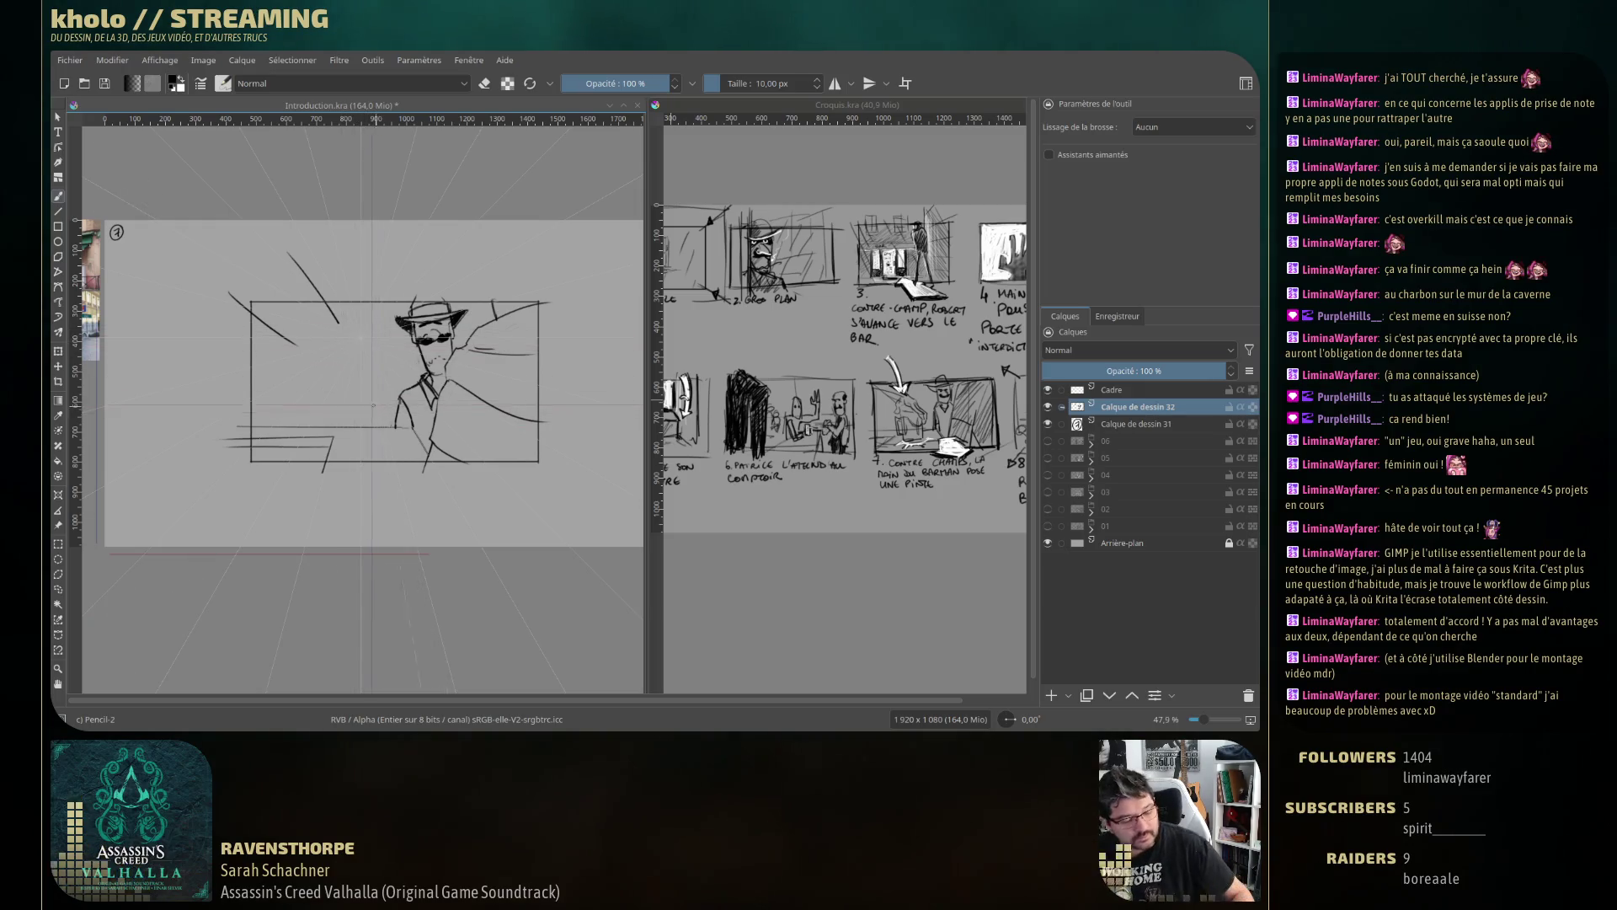
{"action": "key", "text": "ctrl+z"}
{"action": "key", "text": "ctrl+z"}
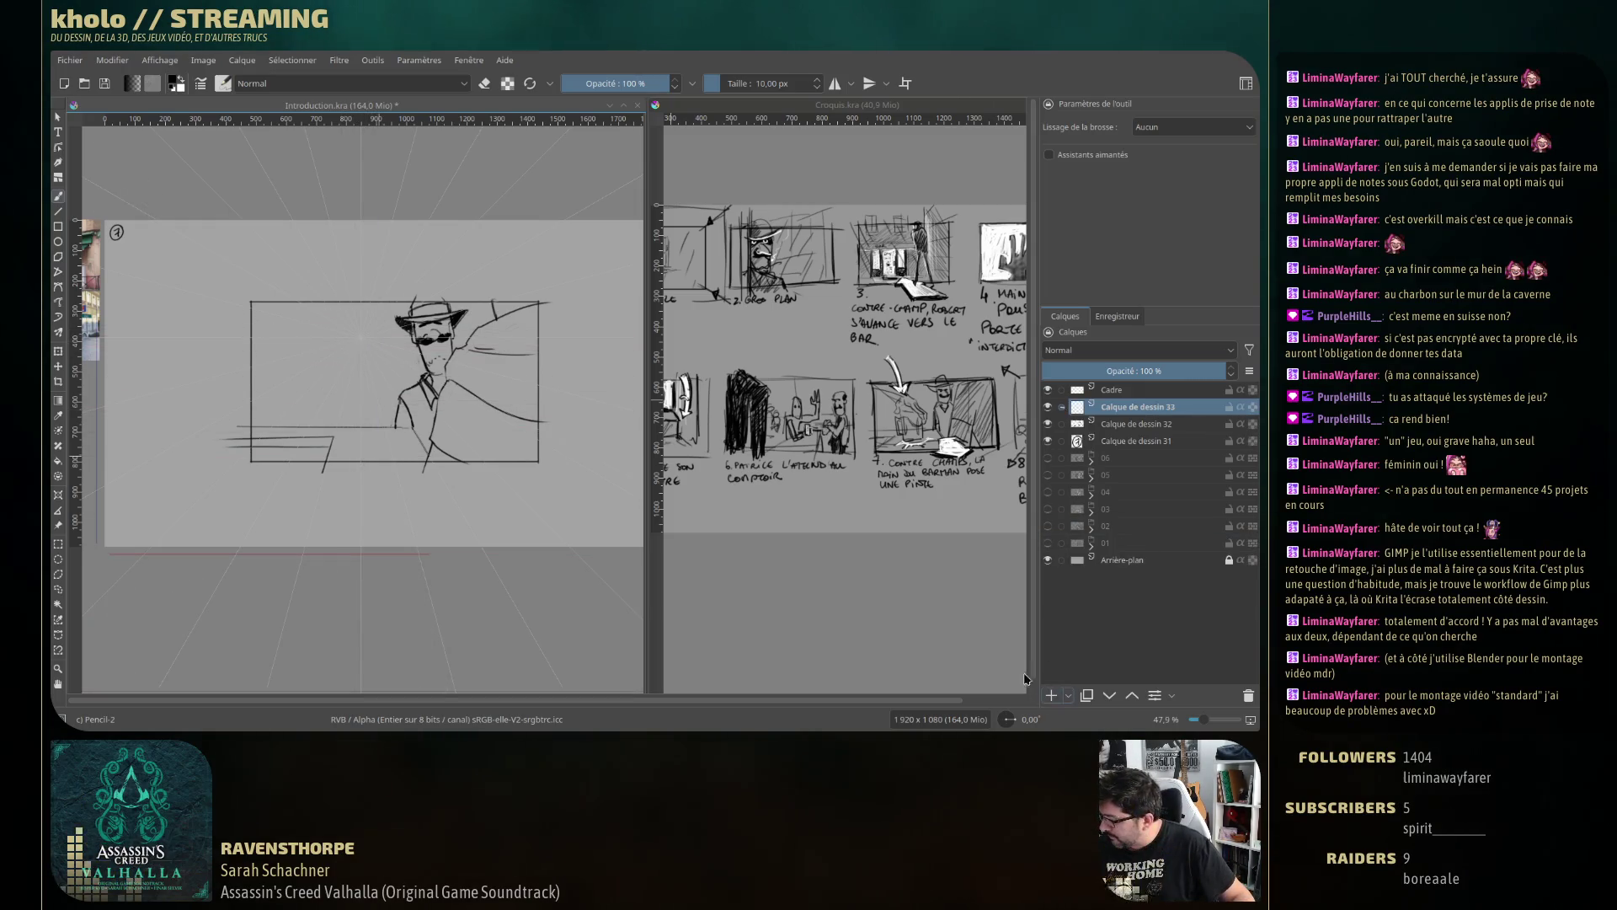
On a new paint layer, sketch a forearm and hand reaching in from the upper left, redrawing strokes as needed.
{"action": "left_click", "coordinate": [1052, 695]}
{"action": "left_click_drag", "start_coordinate": [226, 272], "coordinate": [321, 338]}
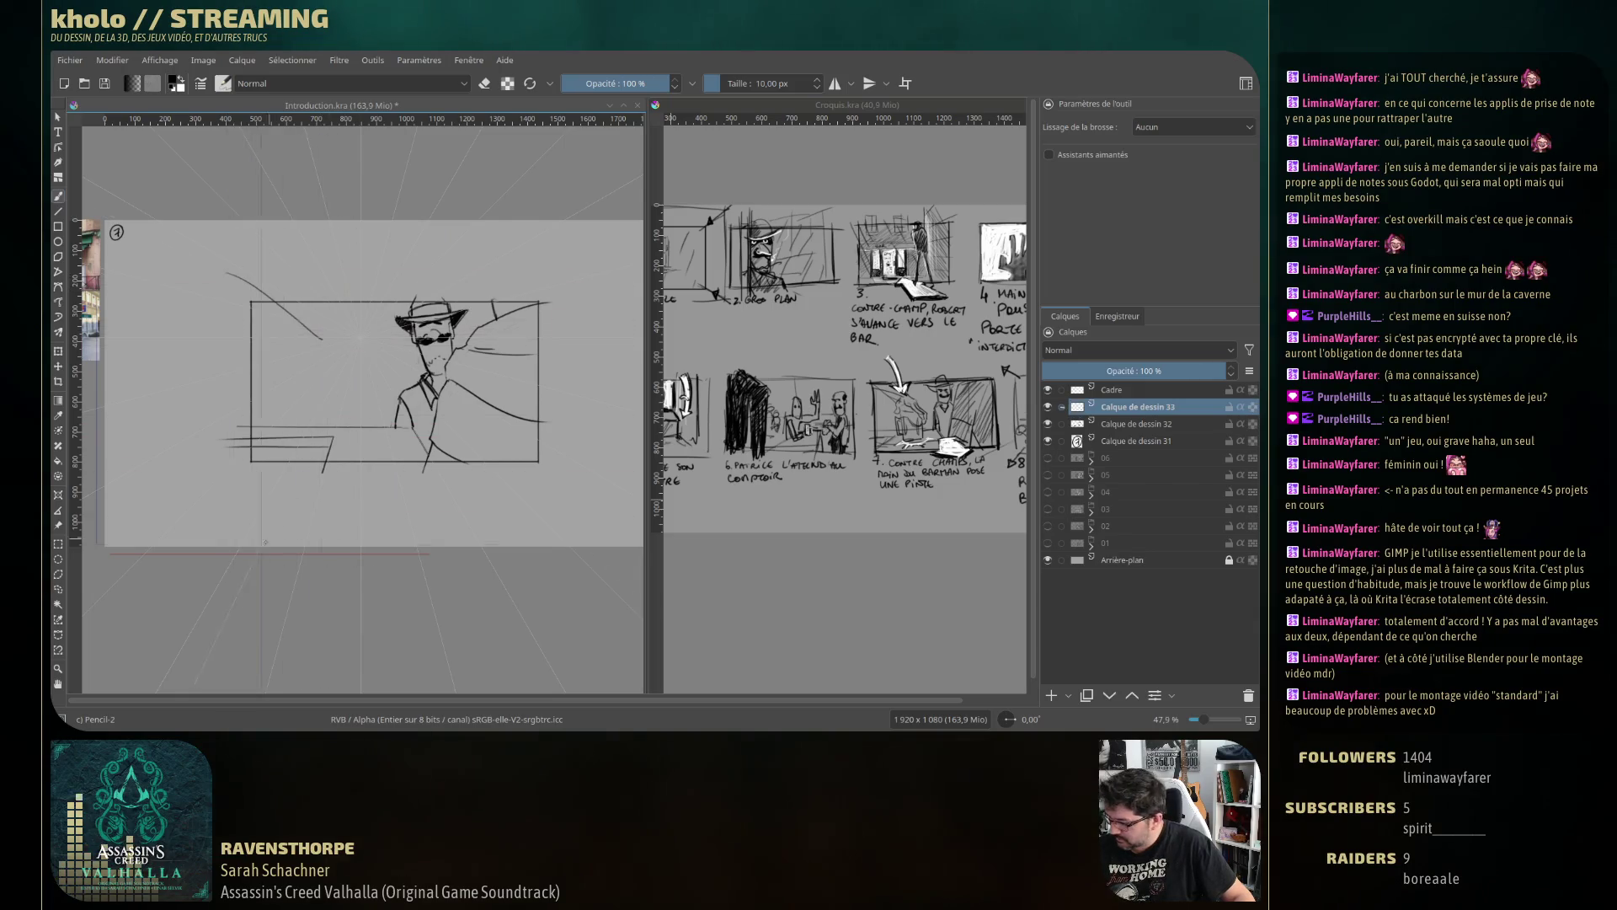
{"action": "key", "text": "ctrl+z"}
{"action": "left_click_drag", "start_coordinate": [235, 288], "coordinate": [350, 326]}
{"action": "left_click_drag", "start_coordinate": [239, 281], "coordinate": [322, 335]}
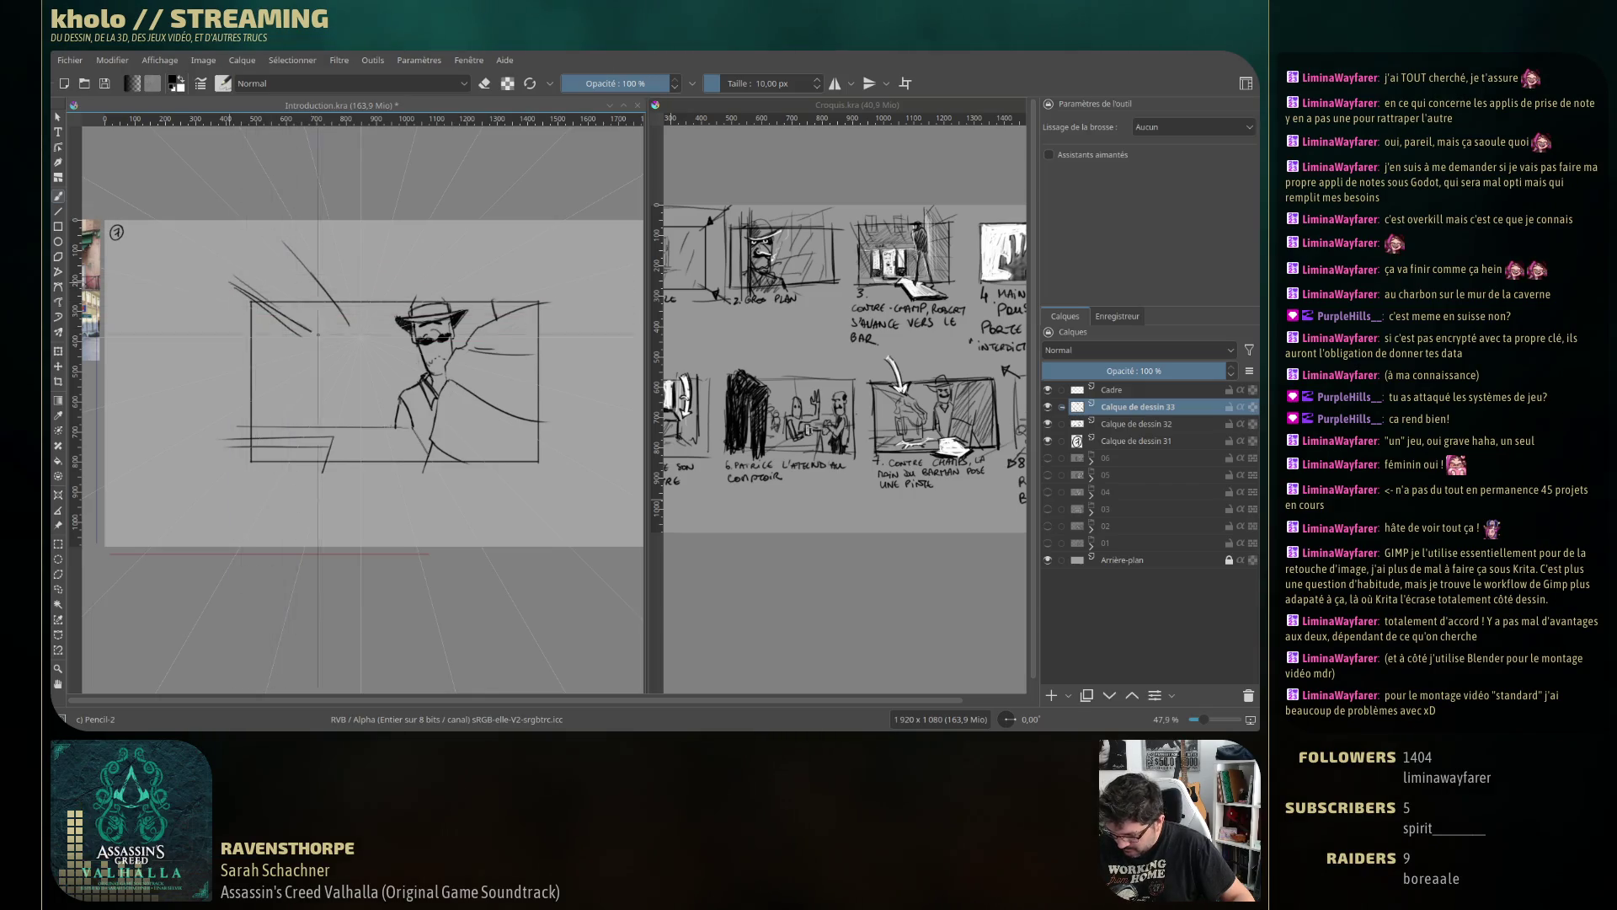
{"action": "left_click_drag", "start_coordinate": [252, 290], "coordinate": [361, 360]}
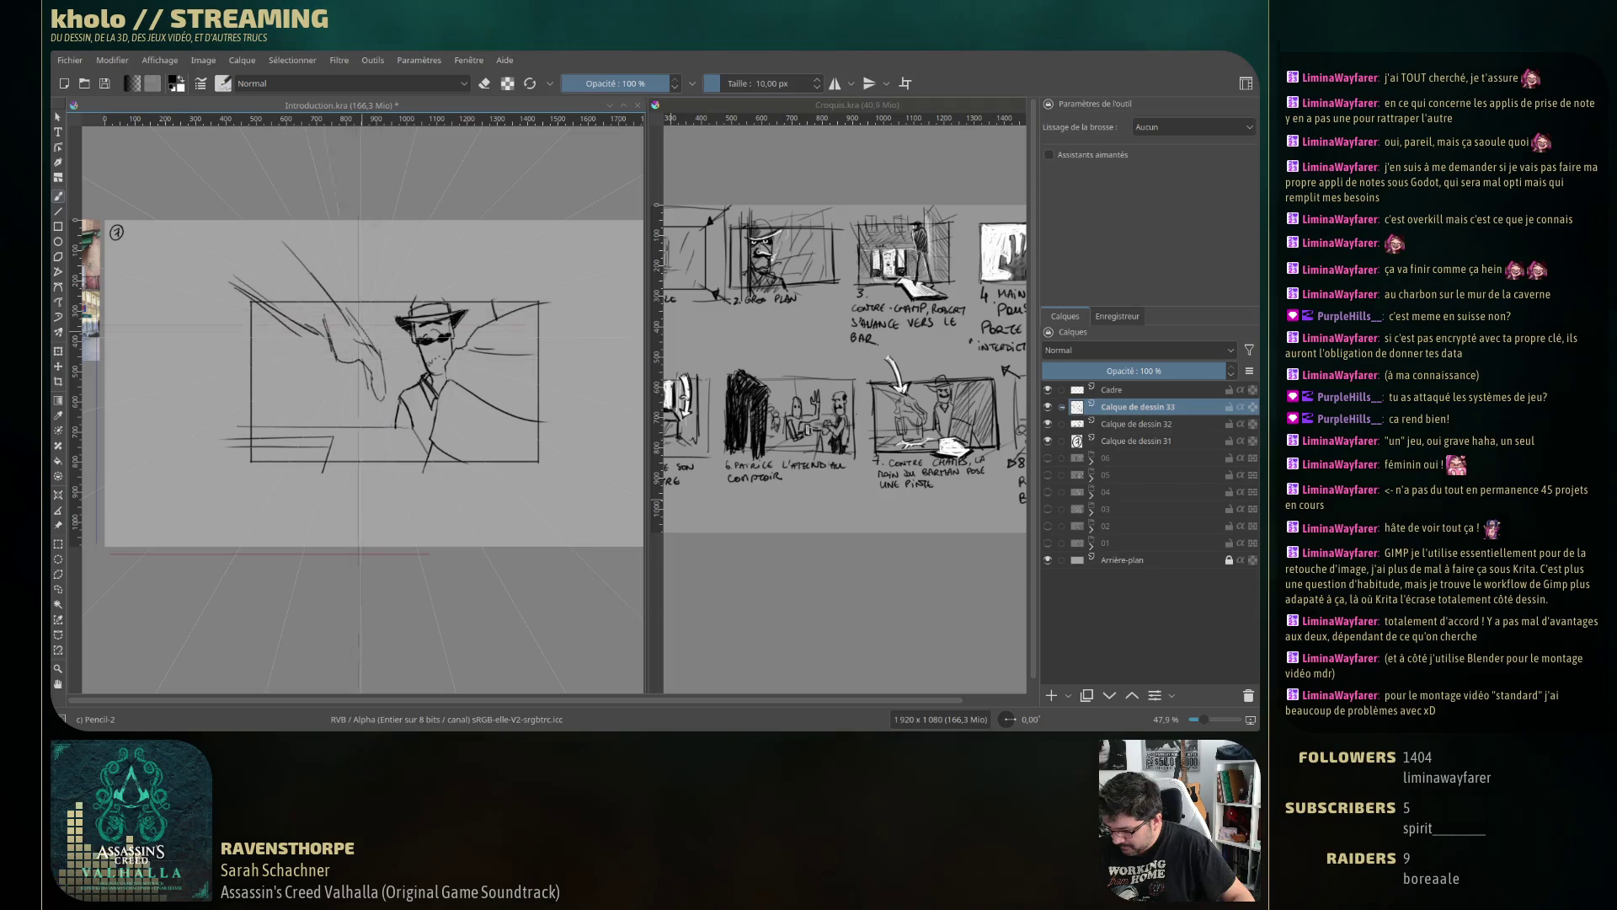
{"action": "key", "text": "ctrl+z"}
{"action": "key", "text": "ctrl+z"}
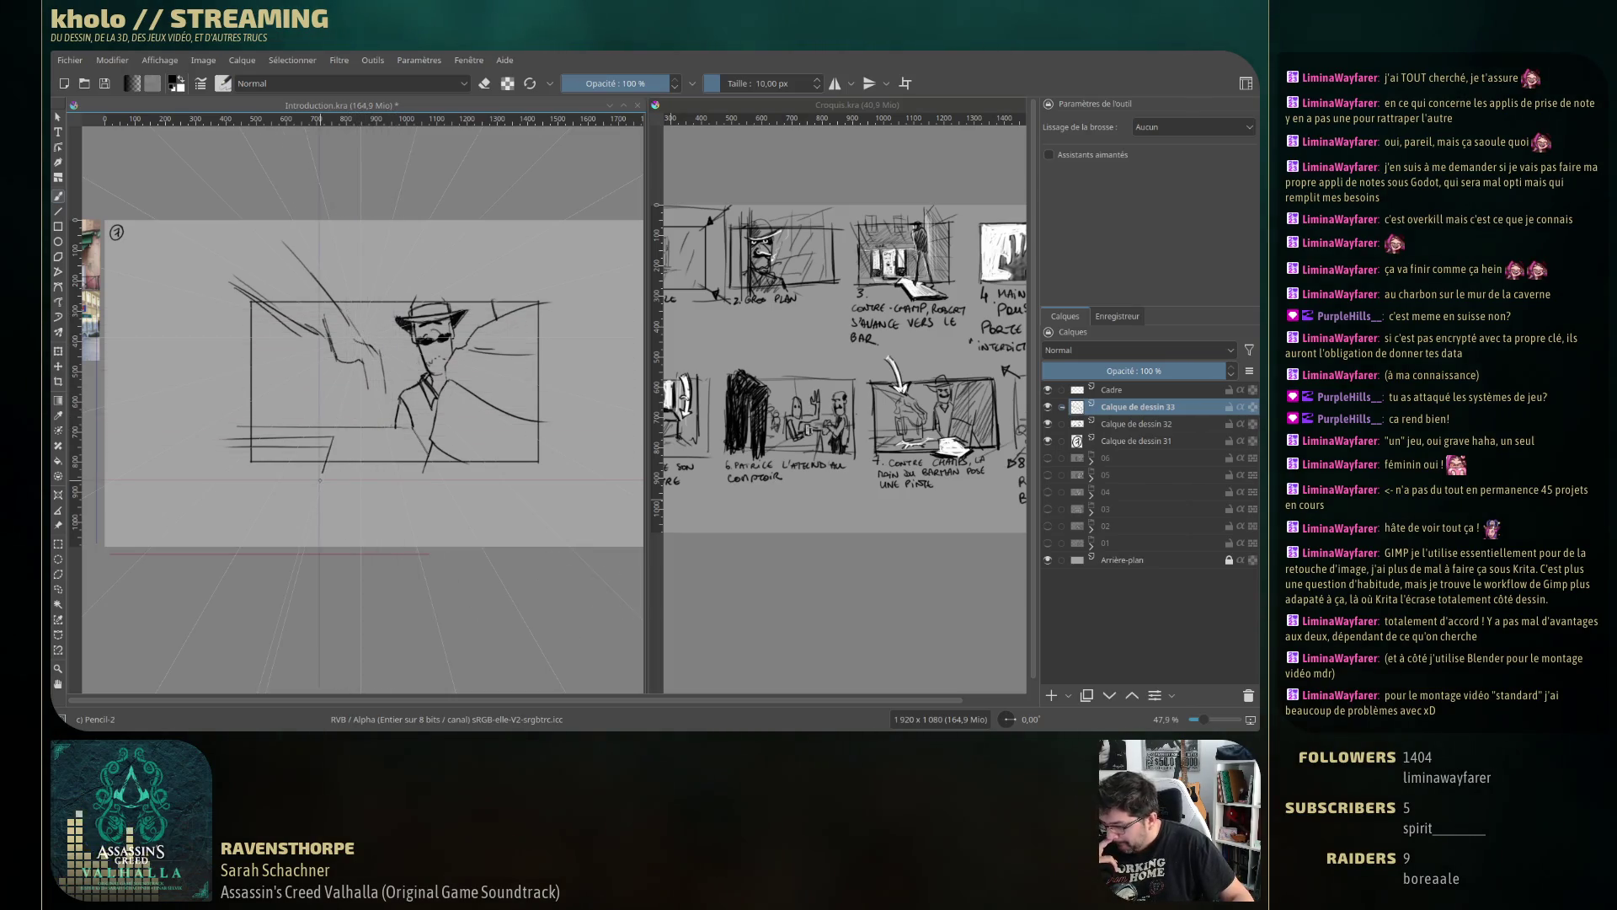
{"action": "left_click_drag", "start_coordinate": [392, 315], "coordinate": [346, 362]}
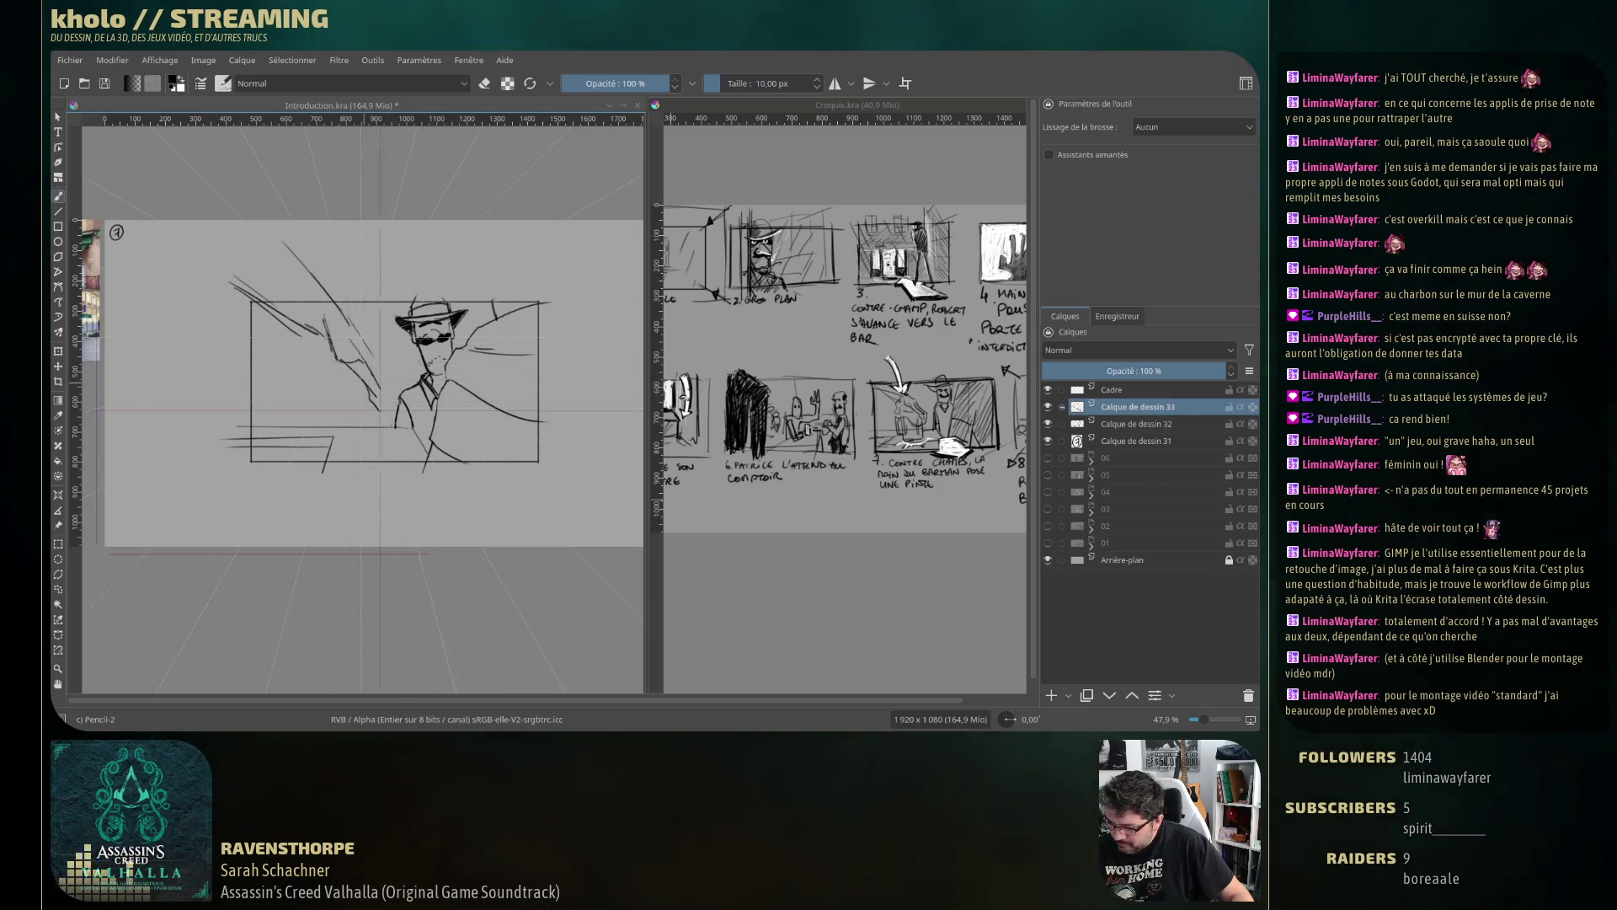
{"action": "mouse_move", "coordinate": [396, 309]}
{"action": "left_mouse_down"}
{"action": "mouse_move", "coordinate": [373, 376]}
{"action": "mouse_move", "coordinate": [363, 366]}
{"action": "mouse_move", "coordinate": [396, 409]}
{"action": "left_mouse_up"}
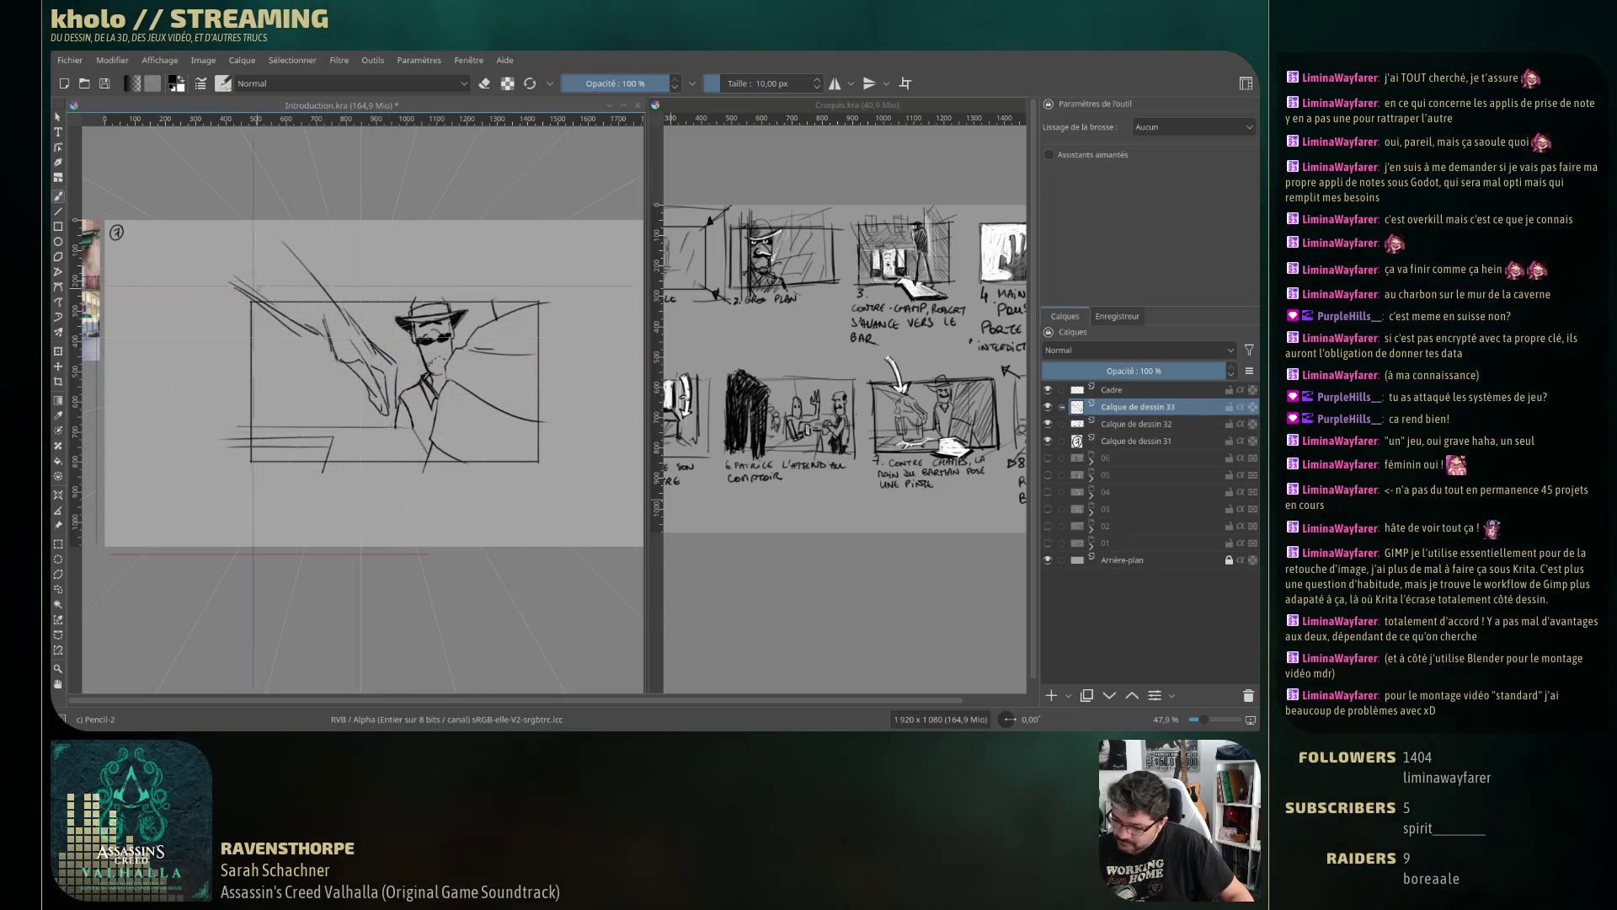
{"action": "mouse_move", "coordinate": [215, 269]}
{"action": "left_mouse_down"}
{"action": "mouse_move", "coordinate": [293, 312]}
{"action": "mouse_move", "coordinate": [328, 390]}
{"action": "mouse_move", "coordinate": [400, 396]}
{"action": "mouse_move", "coordinate": [339, 440]}
{"action": "left_mouse_up"}
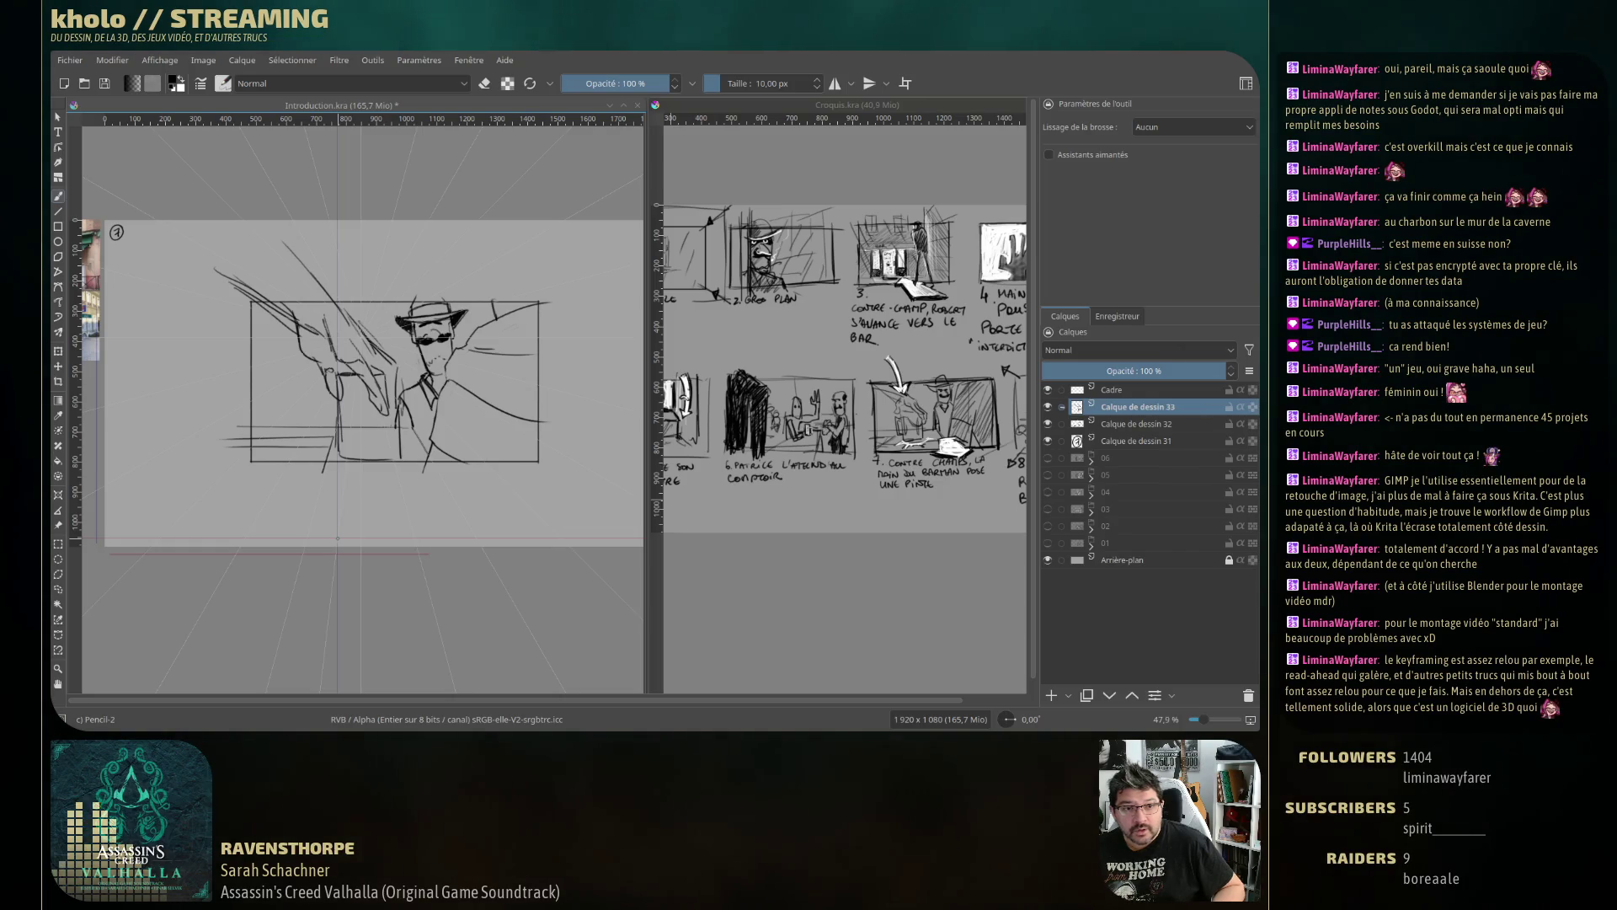
Scale the arm sketch down and move it beside the man's face.
{"action": "key", "text": "ctrl+t"}
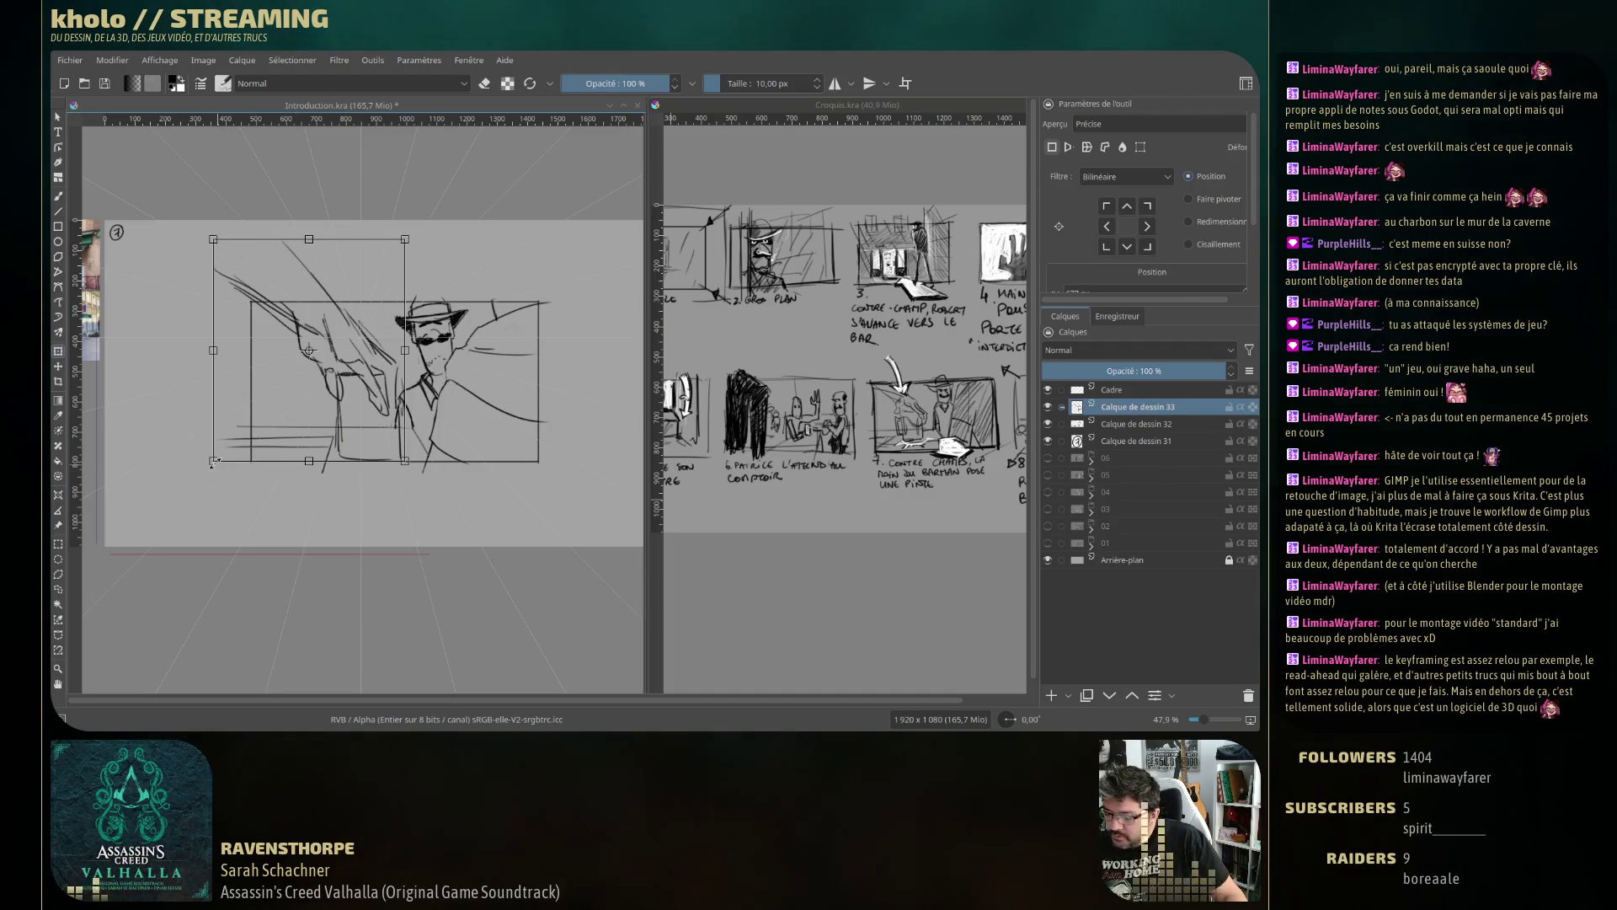
{"action": "left_click_drag", "start_coordinate": [213, 461], "coordinate": [281, 437]}
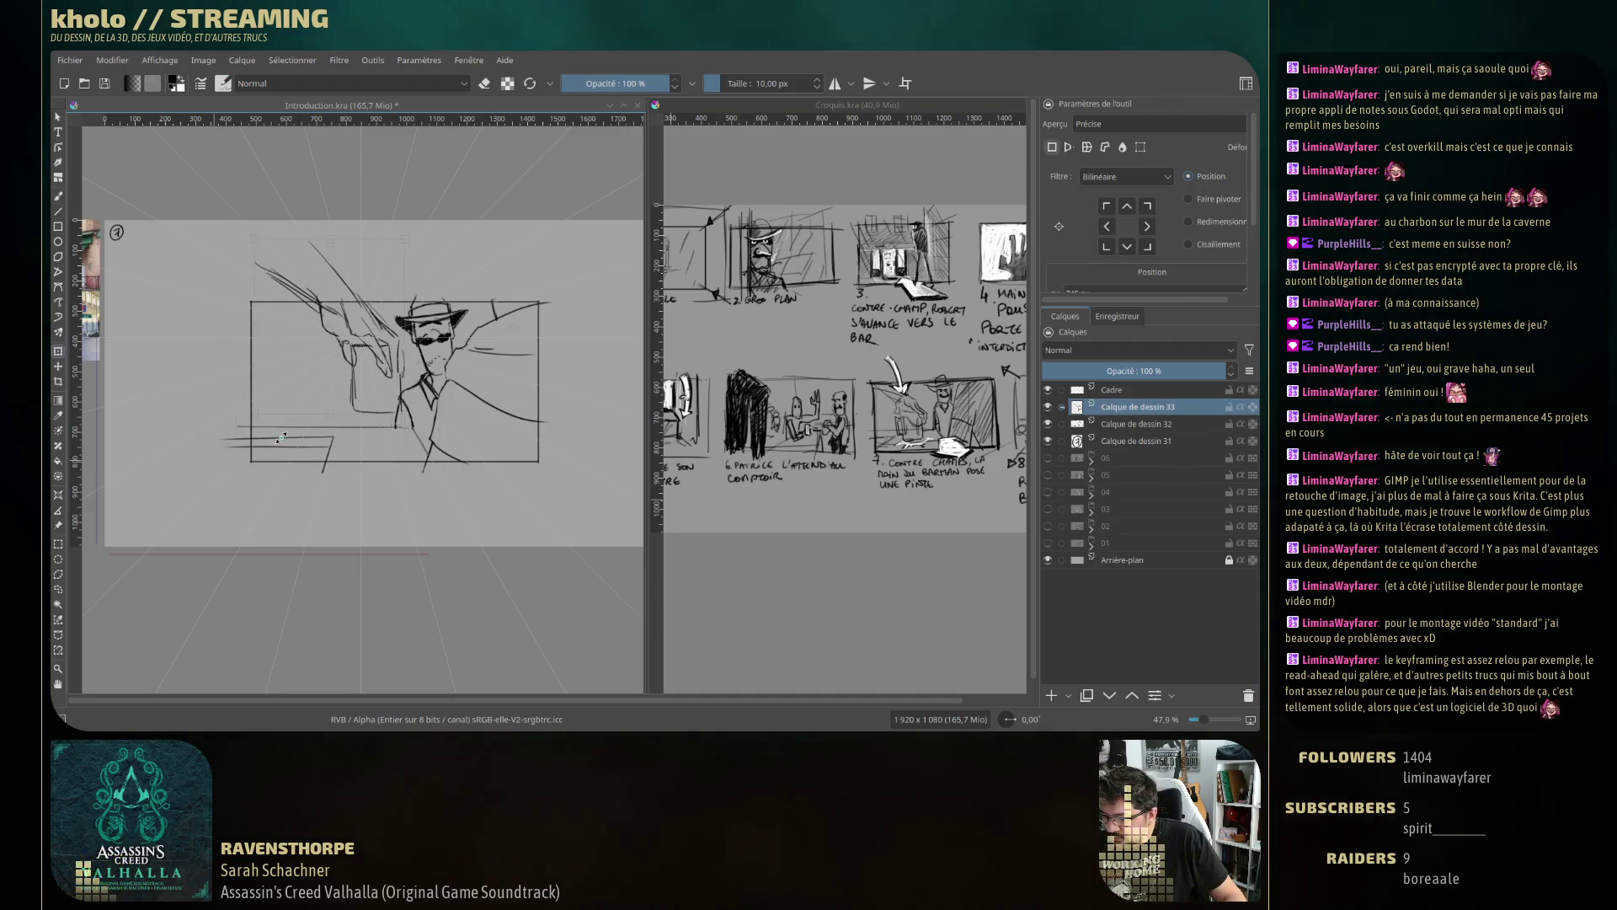
{"action": "left_click_drag", "start_coordinate": [383, 372], "coordinate": [382, 391]}
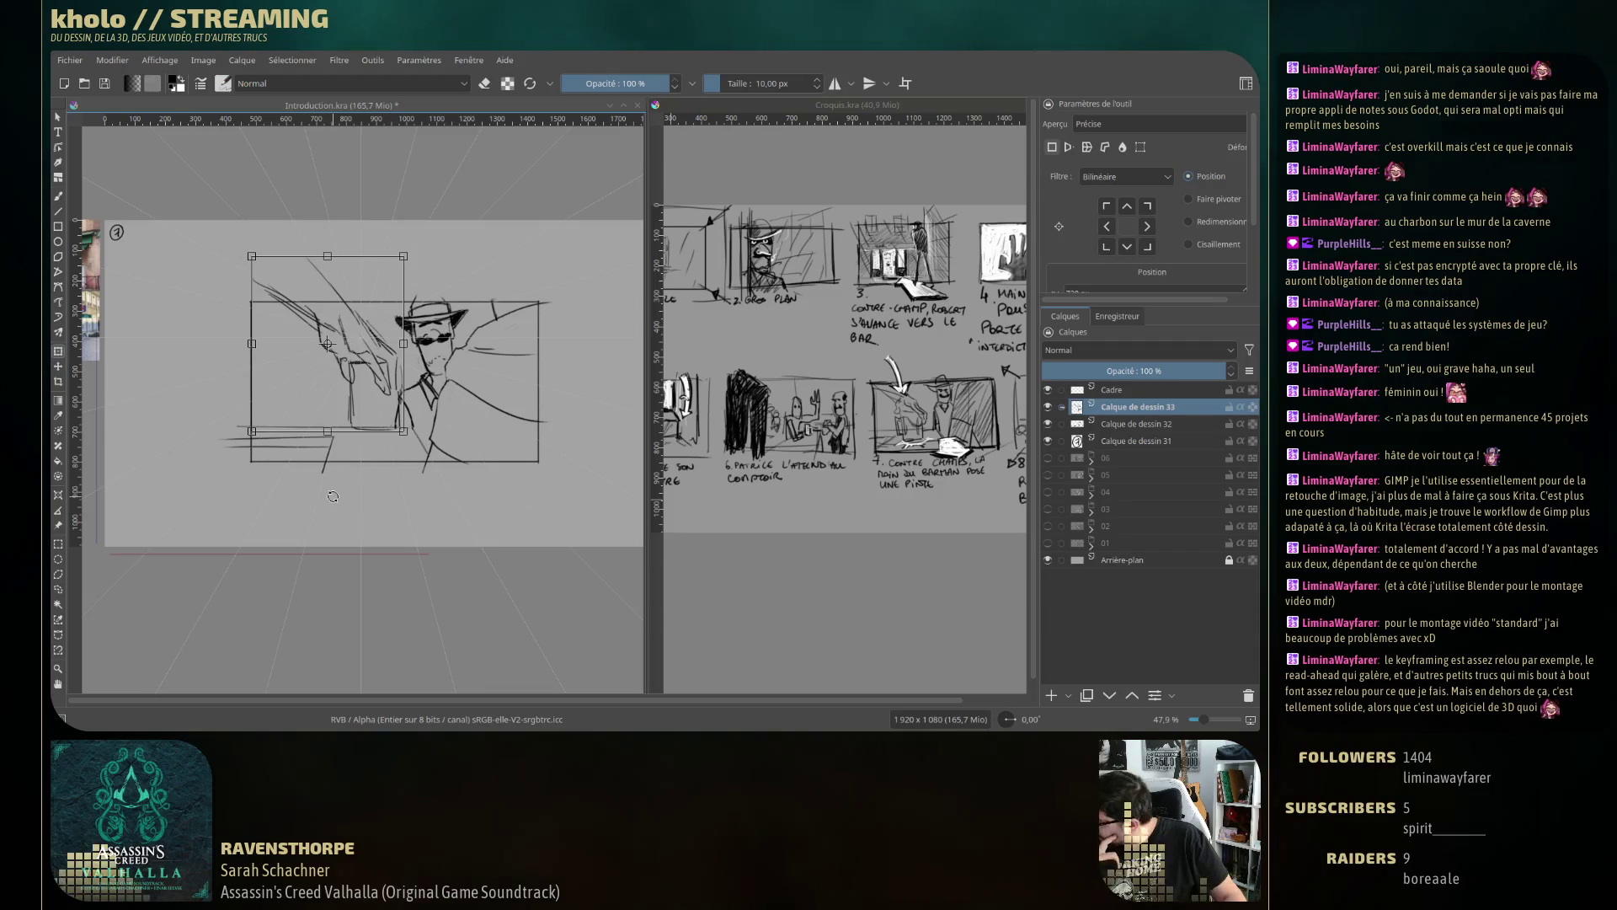
{"action": "key", "text": "Return"}
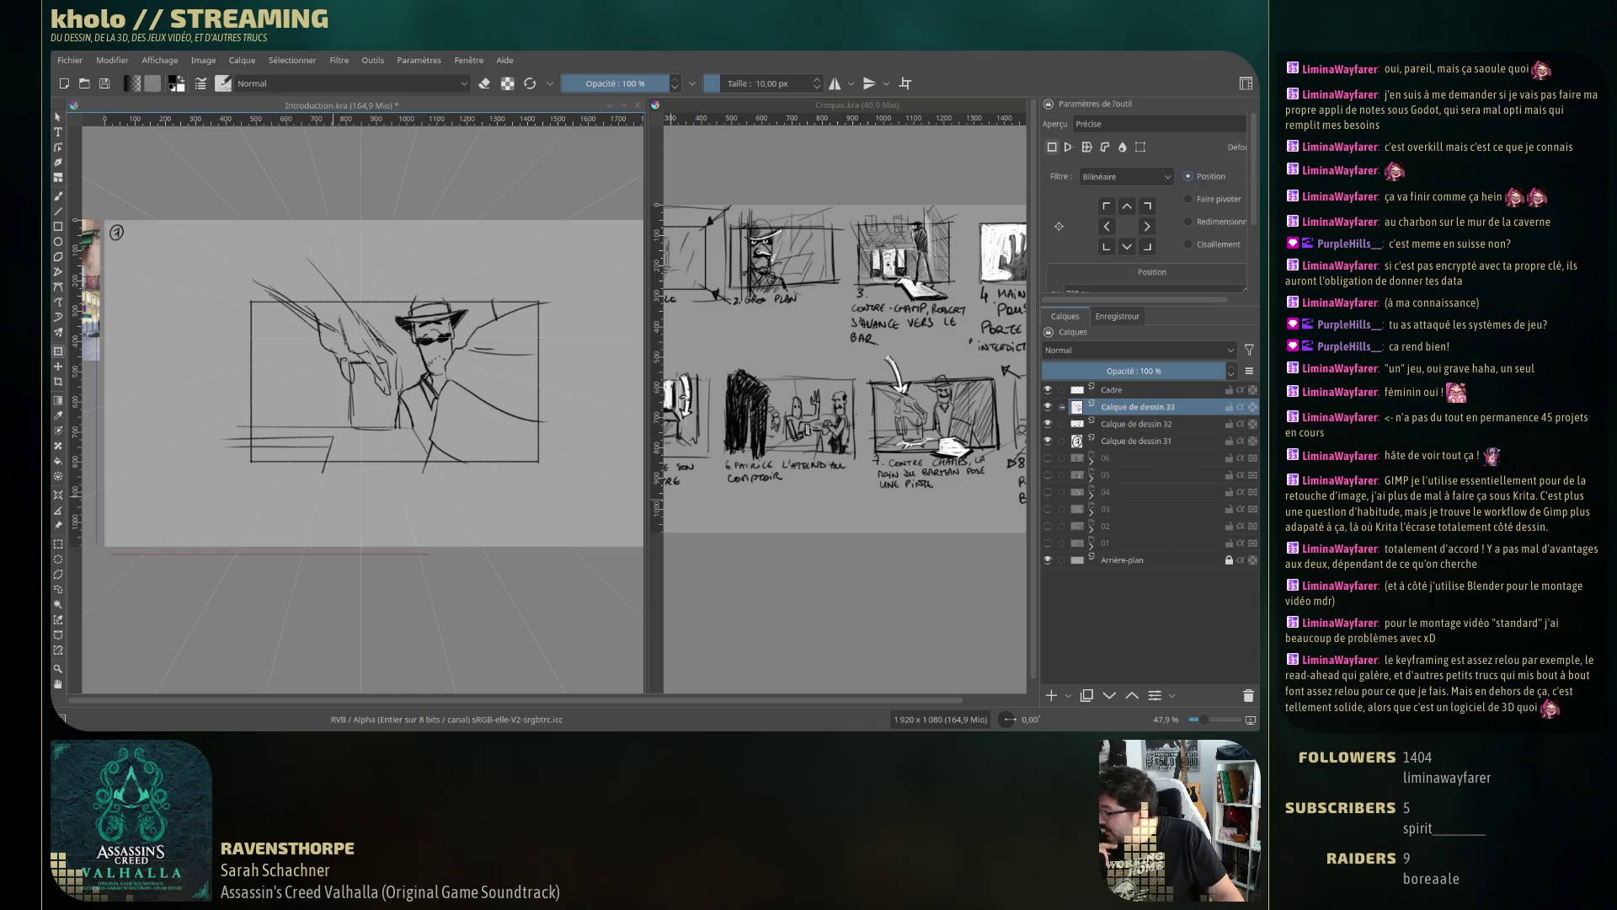
{"action": "key", "text": "b"}
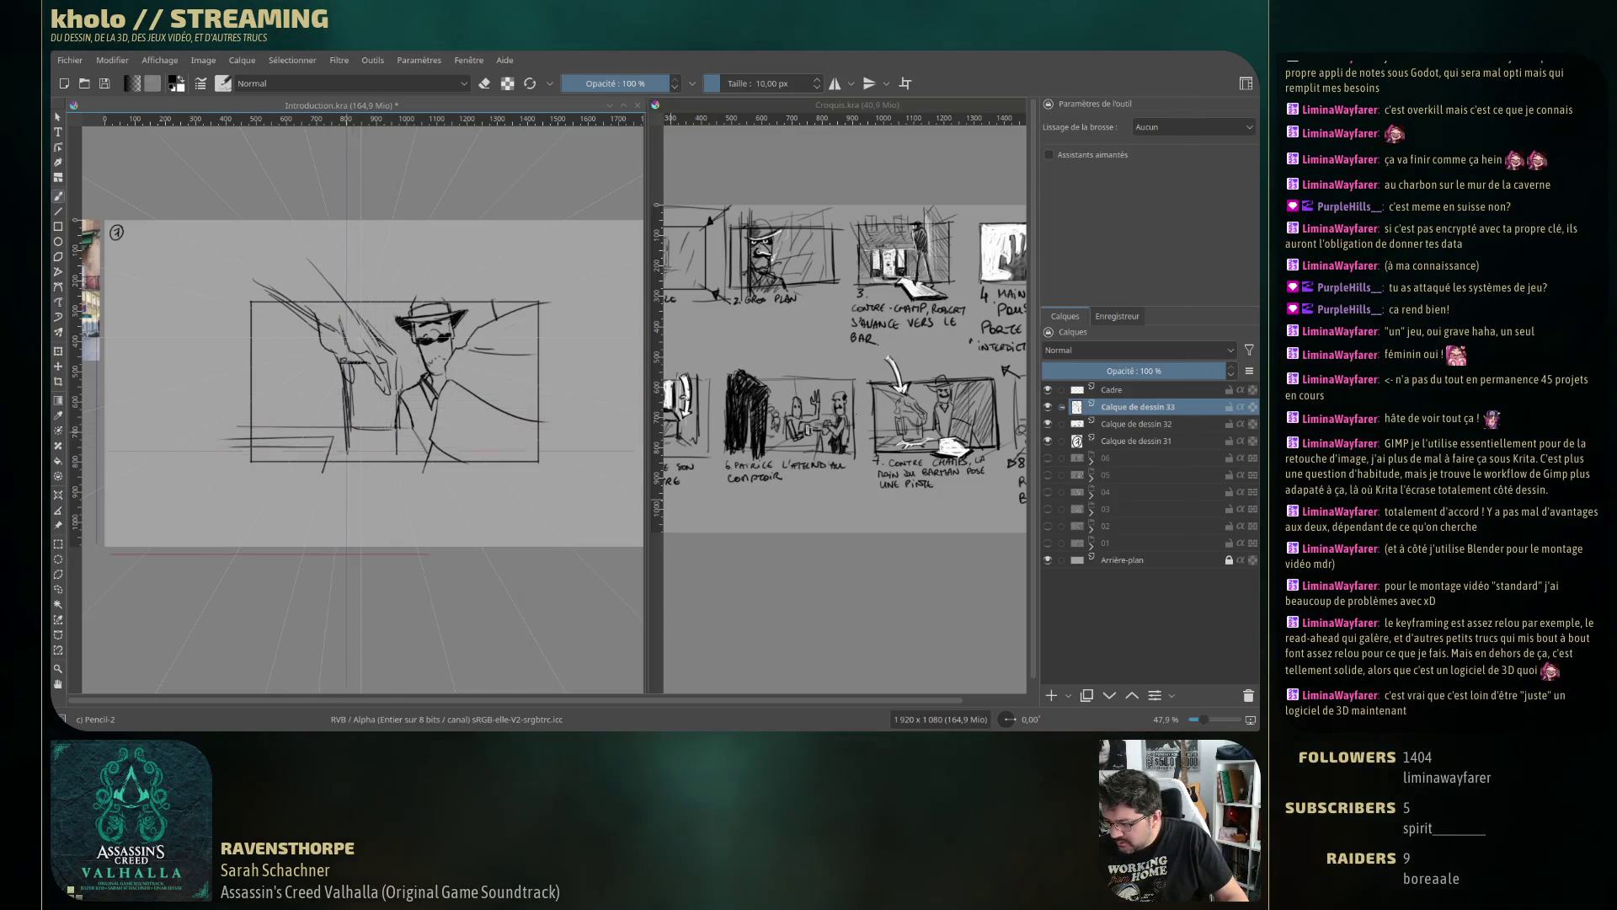
Sketch a tall beer glass under the hand and erase a small stray bit.
{"action": "left_click_drag", "start_coordinate": [344, 362], "coordinate": [397, 370]}
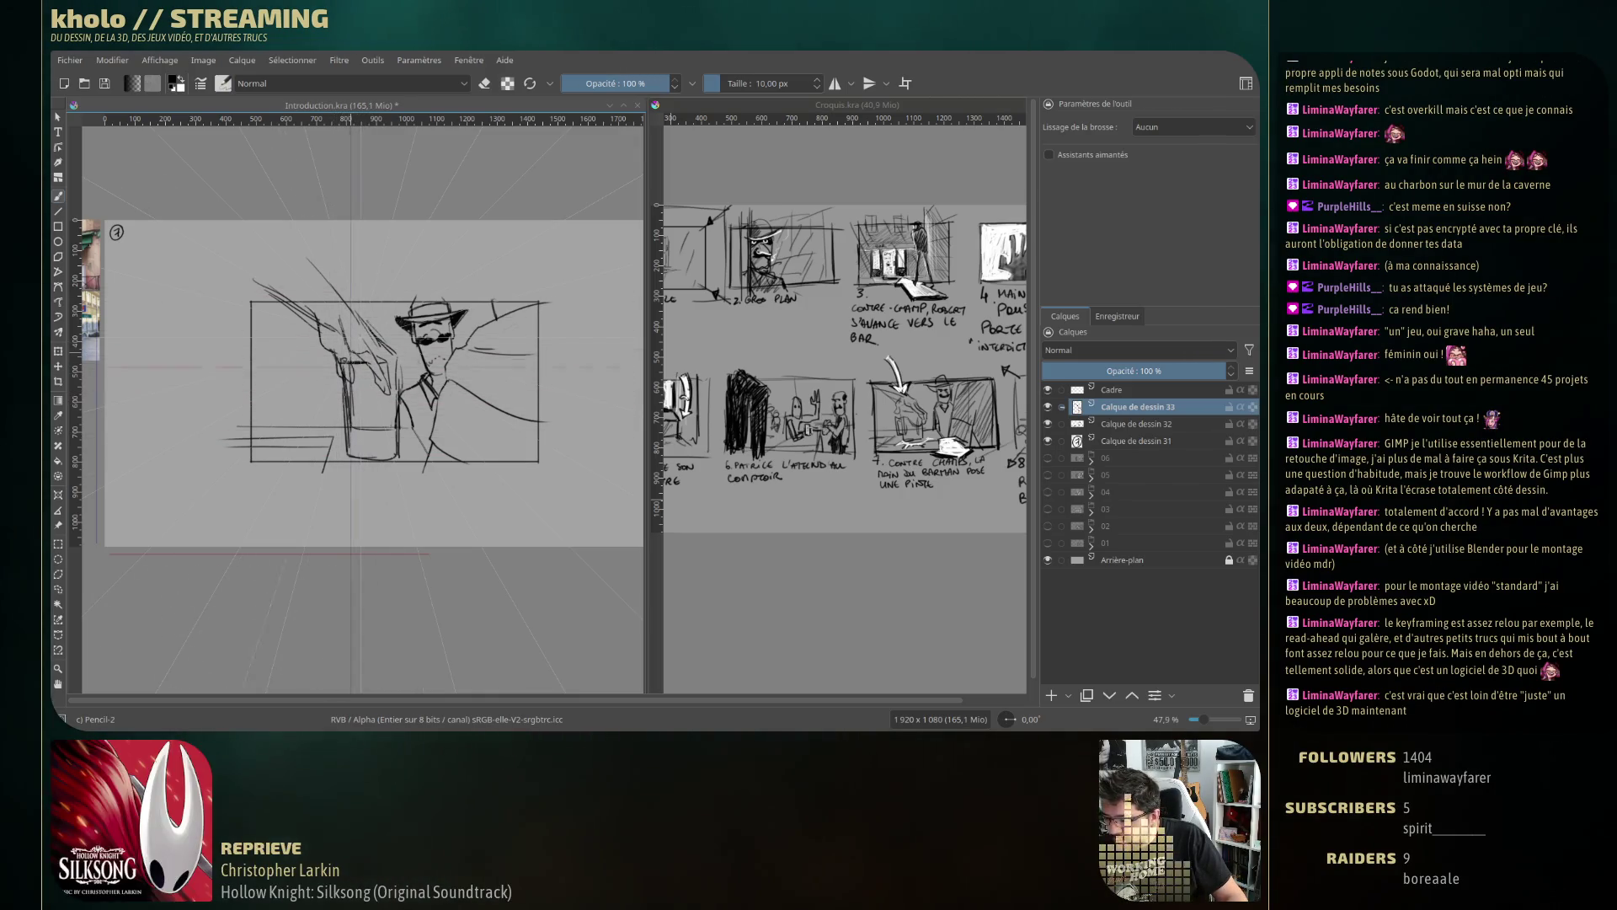
{"action": "key", "text": "e"}
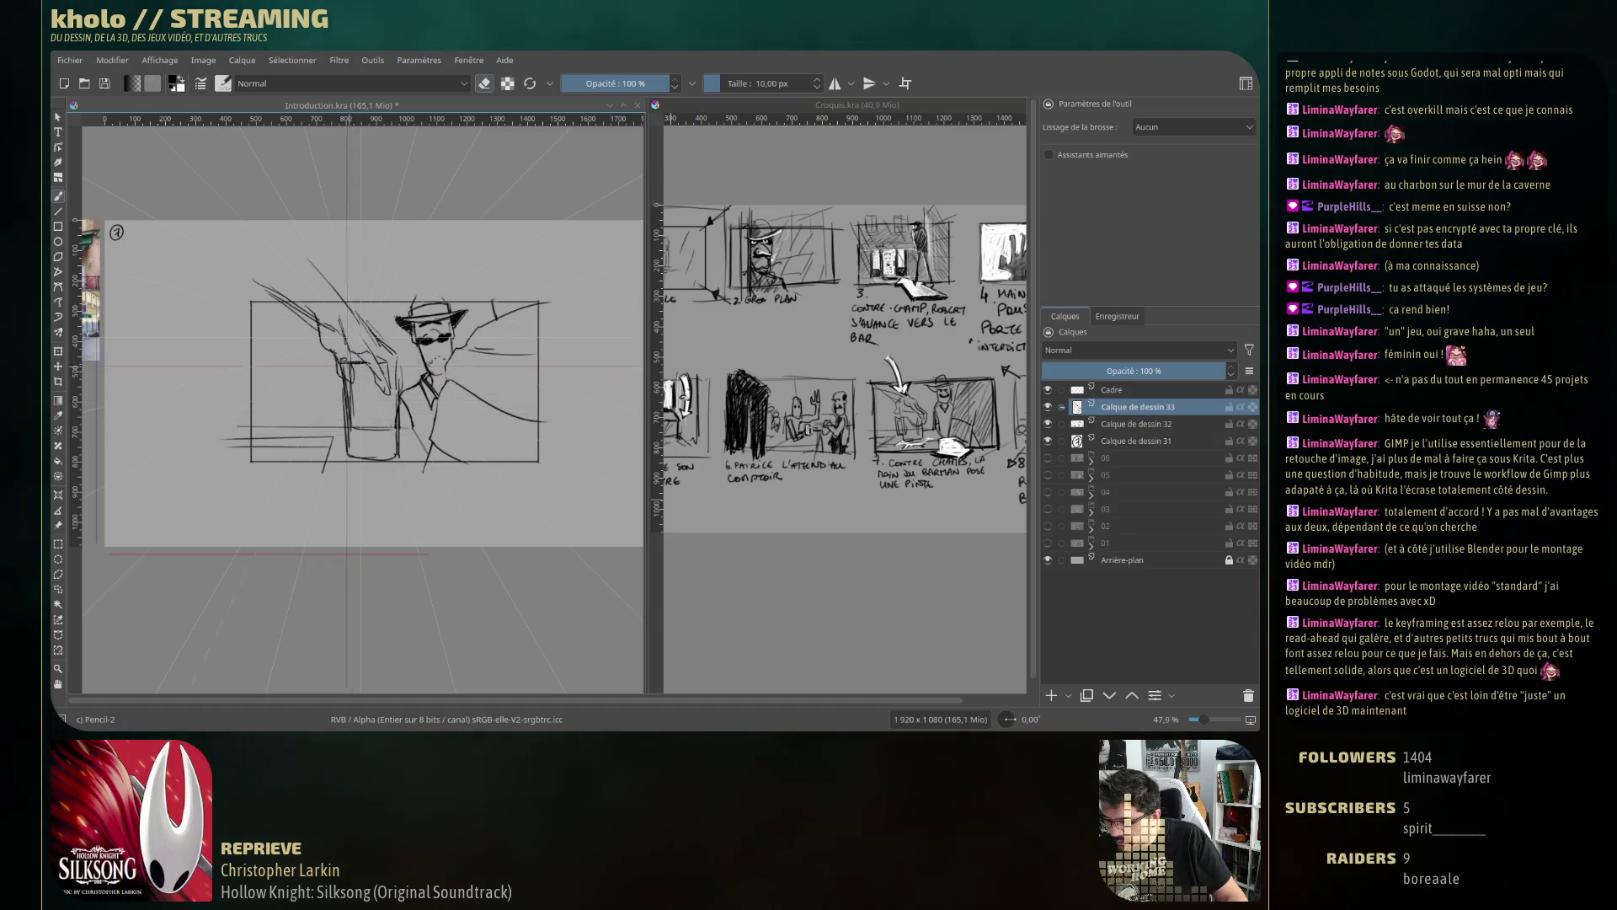
{"action": "scroll", "coordinate": [362, 404], "scroll_direction": "up", "scroll_amount": 1}
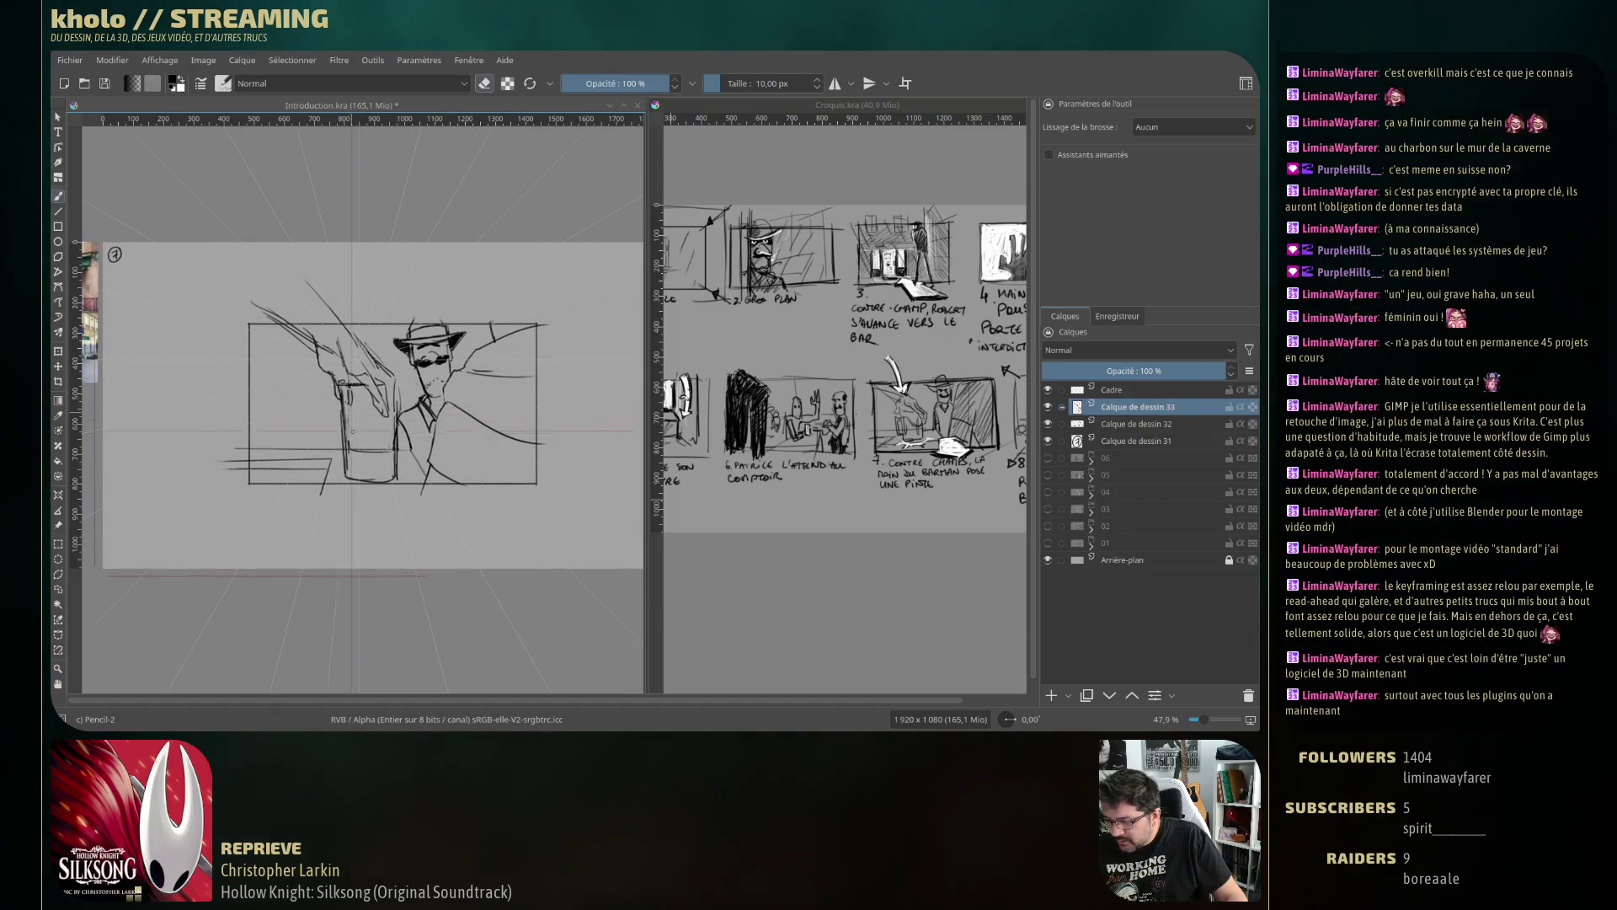
{"action": "key", "text": "e"}
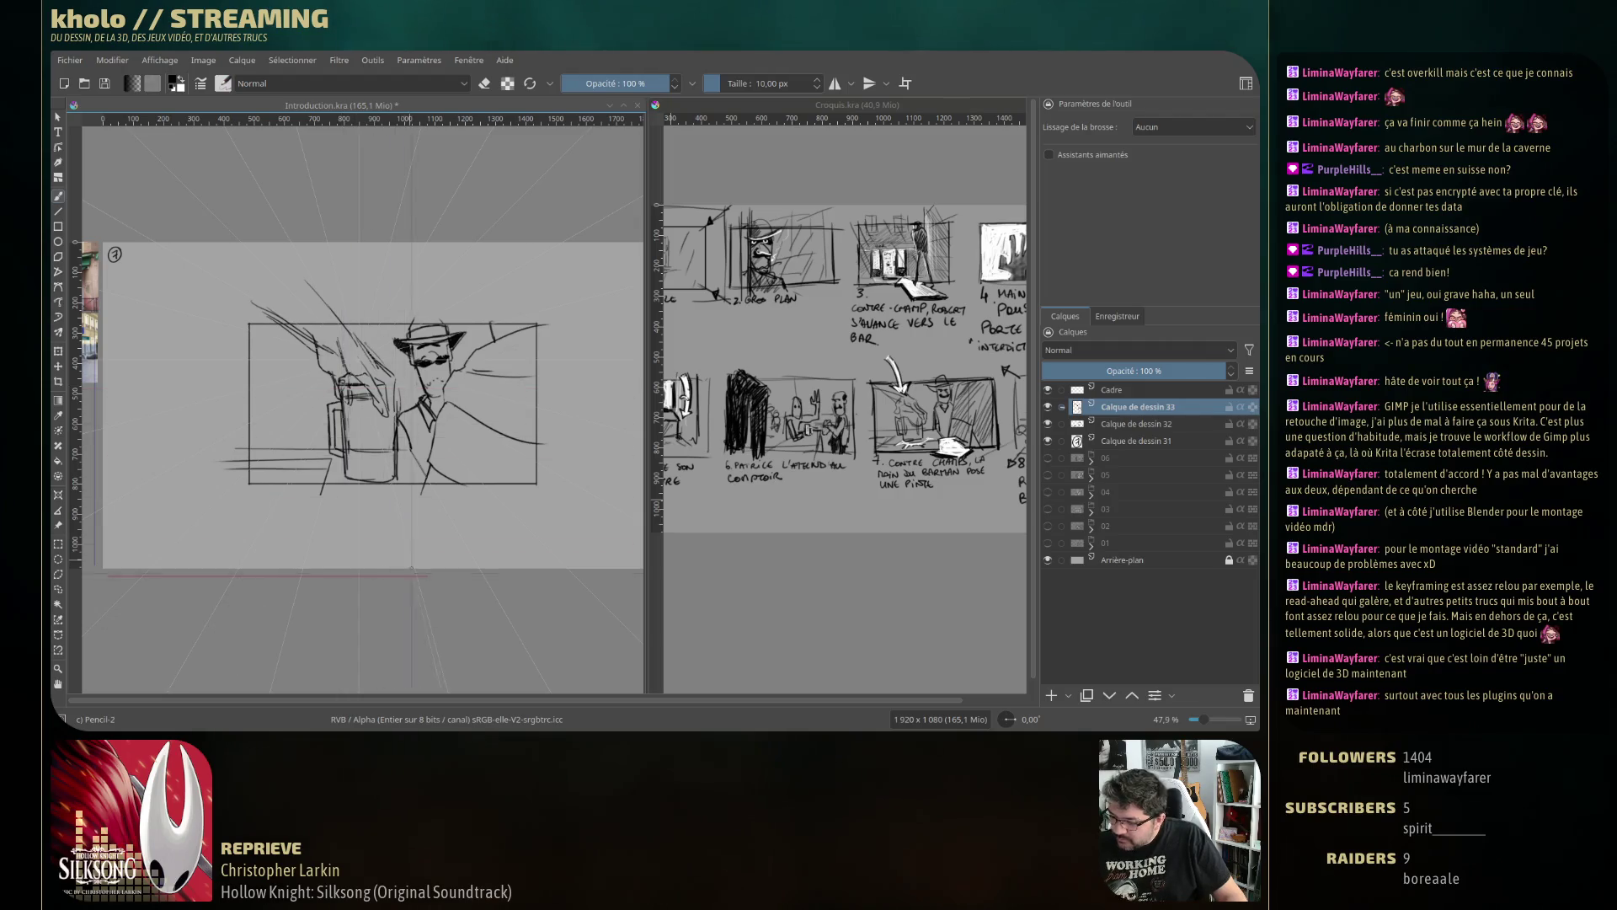
{"action": "key", "text": "e"}
{"action": "left_click_drag", "start_coordinate": [355, 464], "coordinate": [352, 465]}
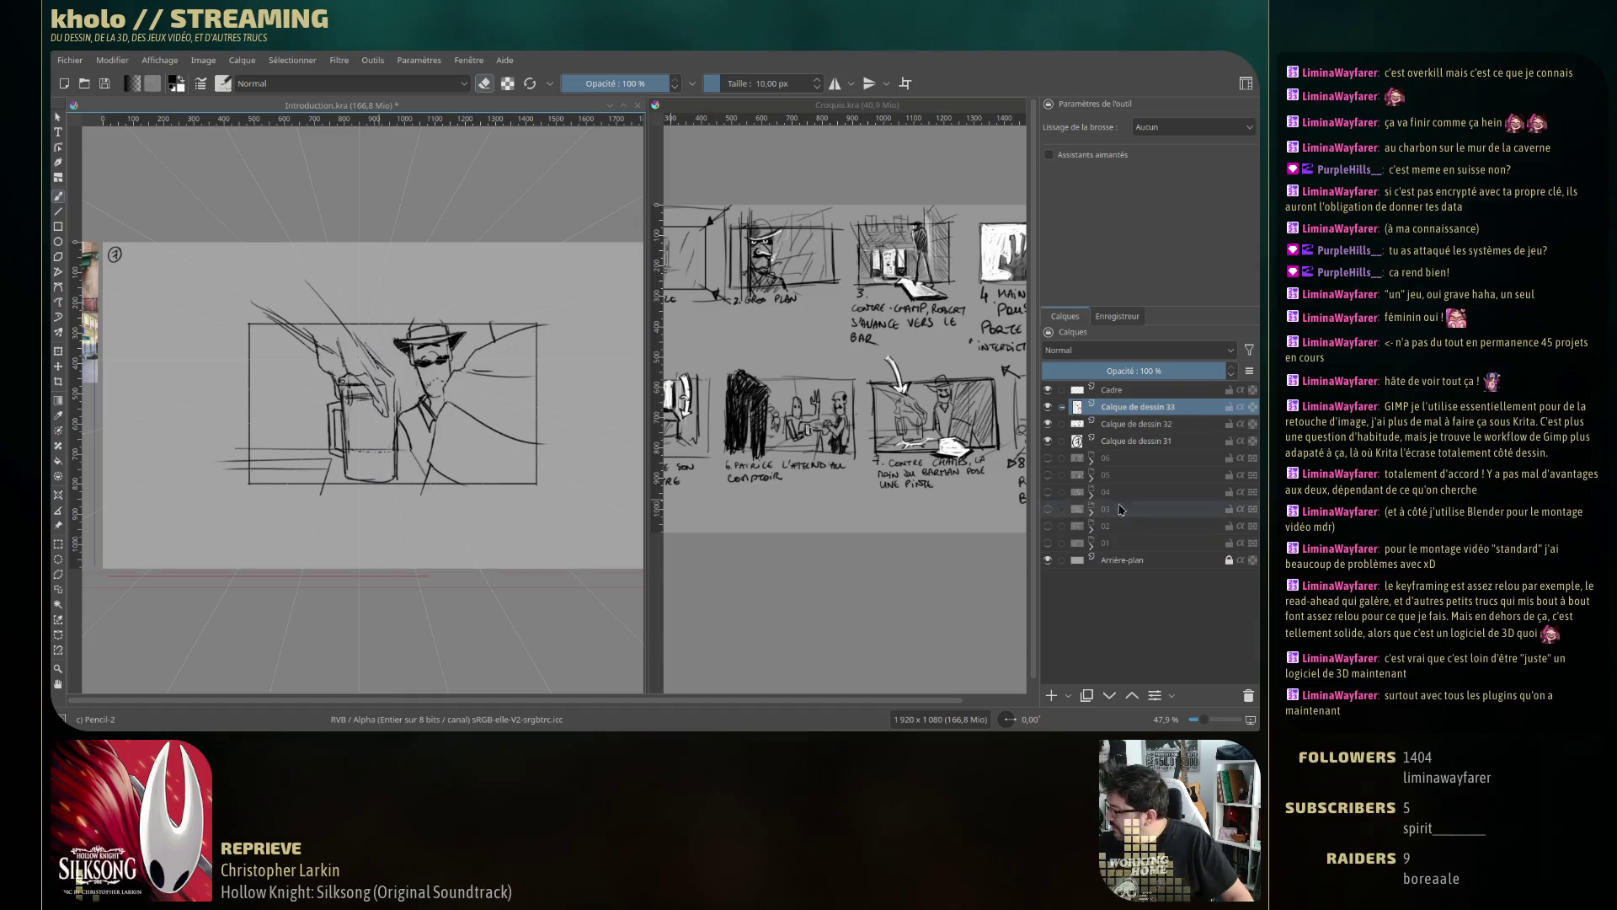
On Calque de dessin 32, erase the counter lines running behind the mug.
{"action": "left_click", "coordinate": [1133, 424]}
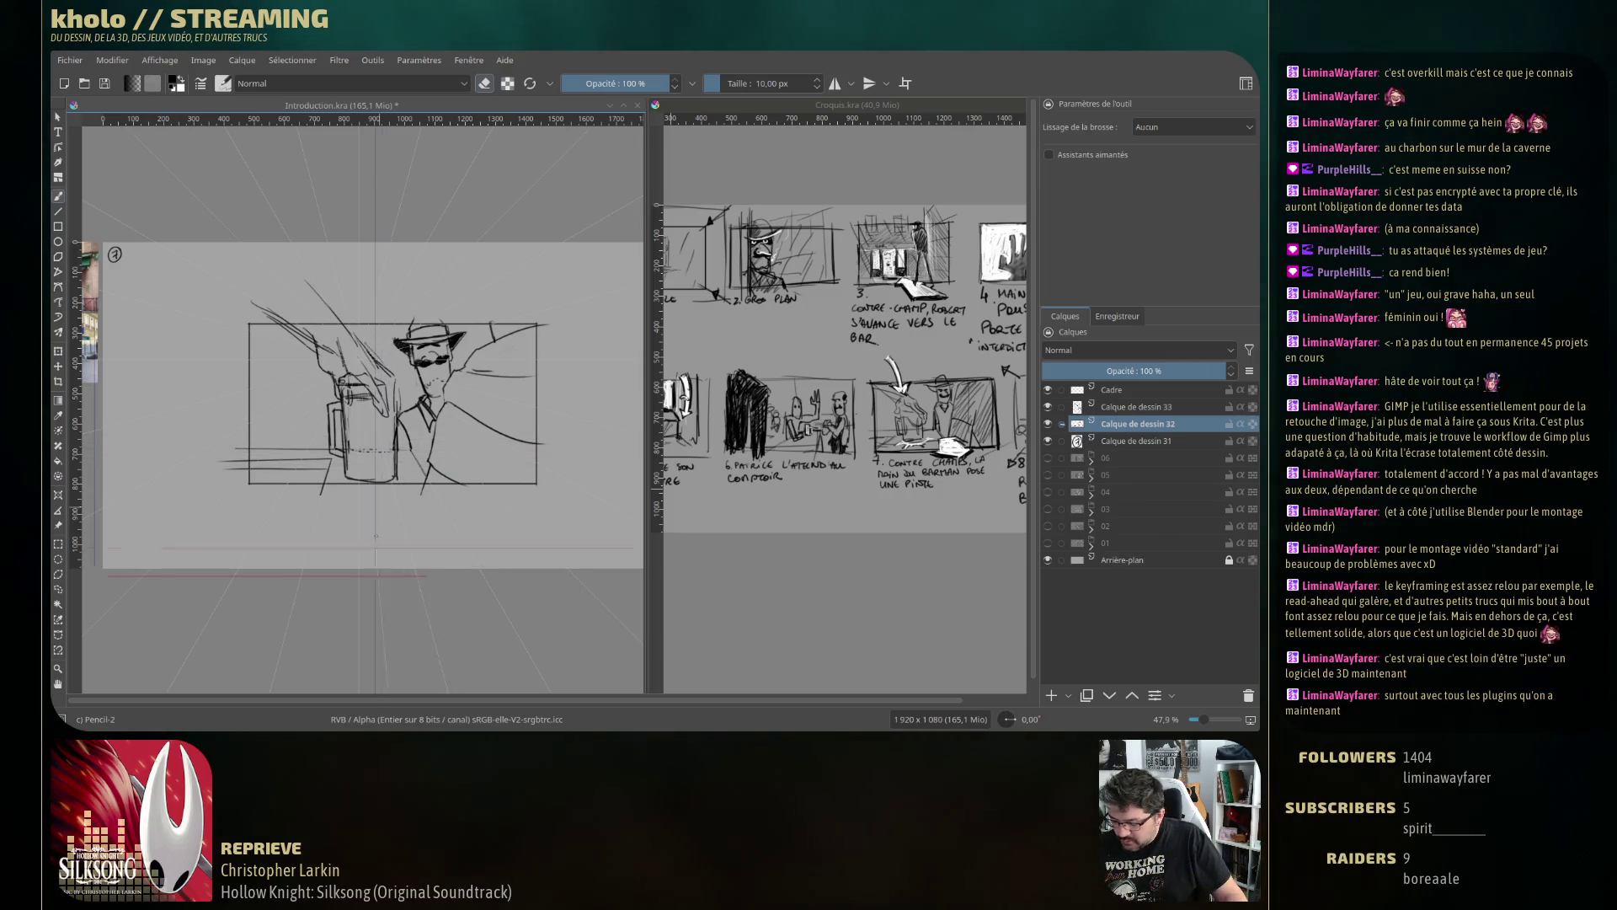
{"action": "key", "text": "e"}
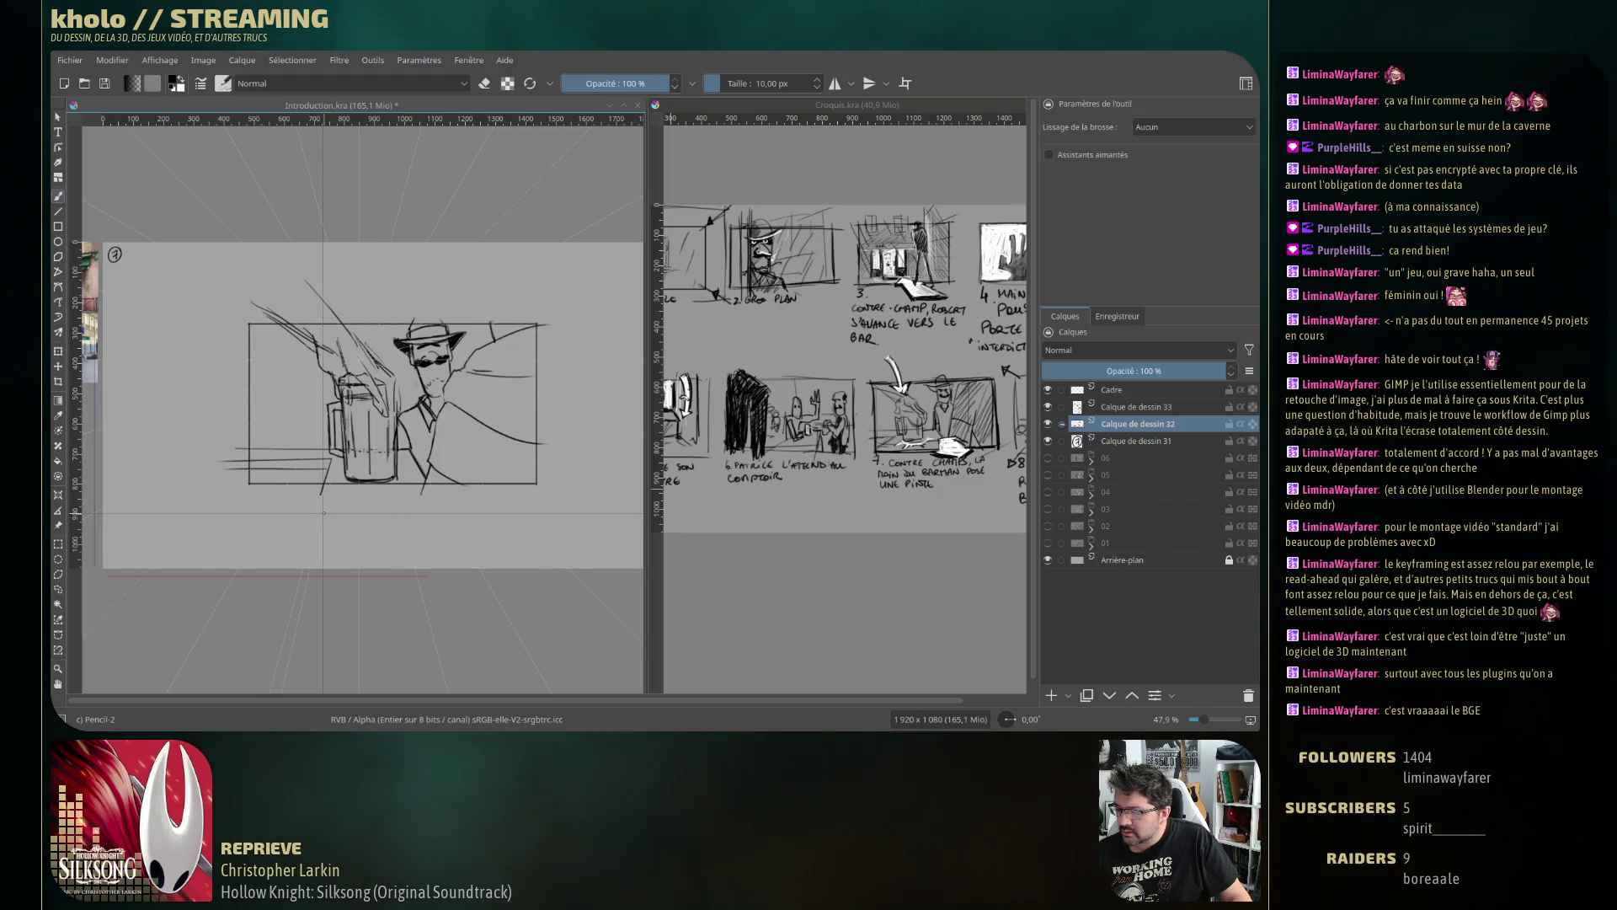
{"action": "key", "text": "e"}
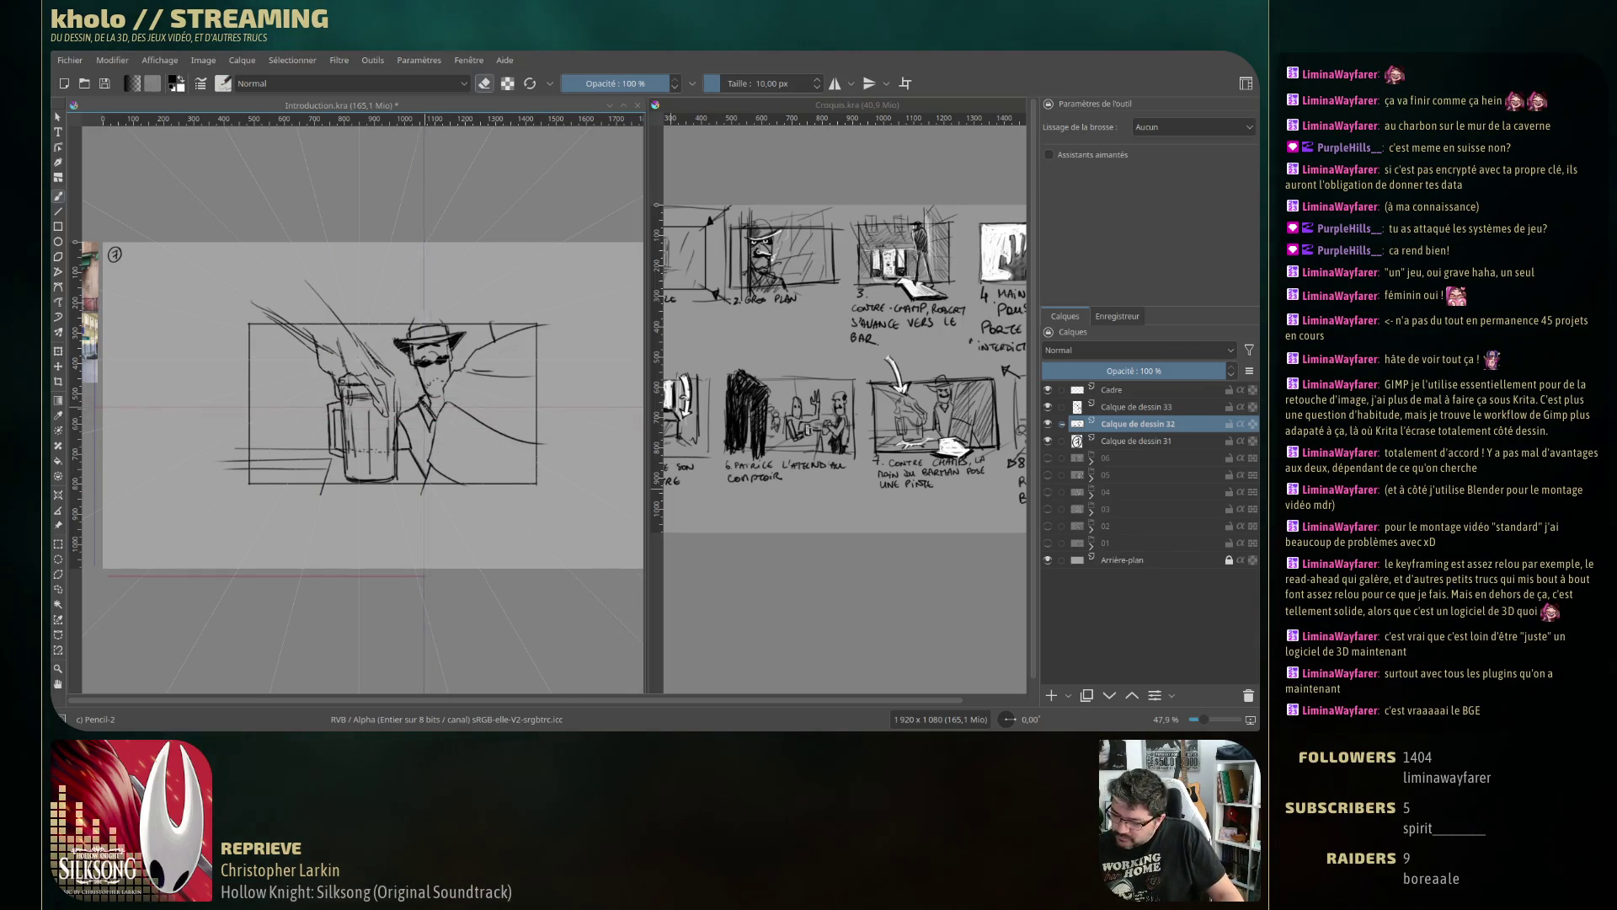
{"action": "key", "text": "e"}
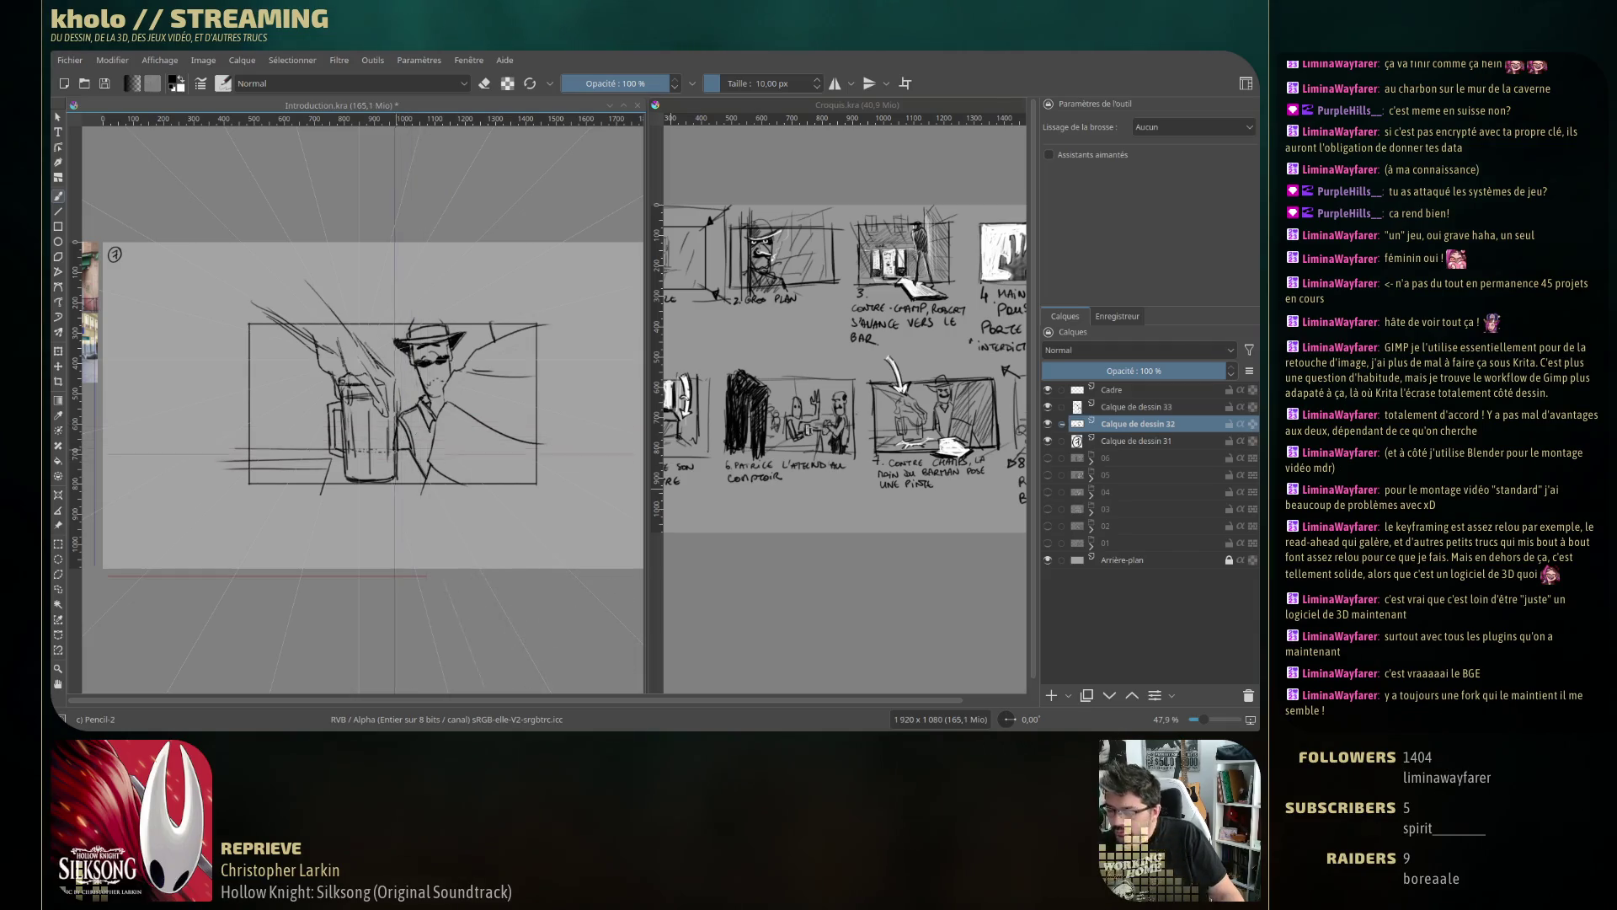
{"action": "key", "text": "e"}
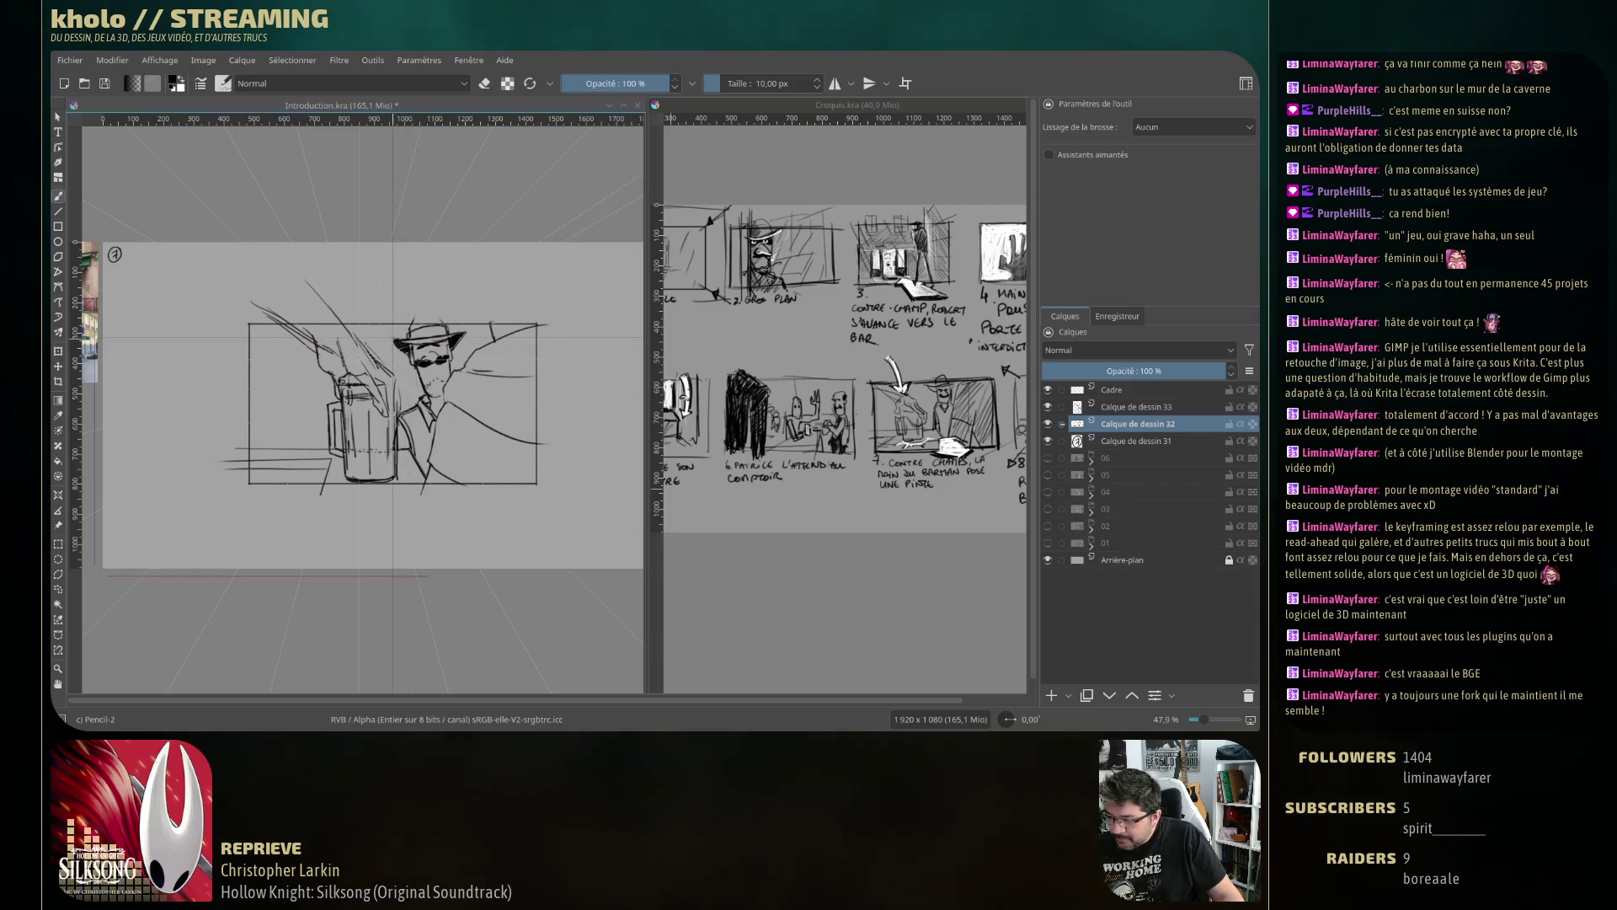
{"action": "key", "text": "e"}
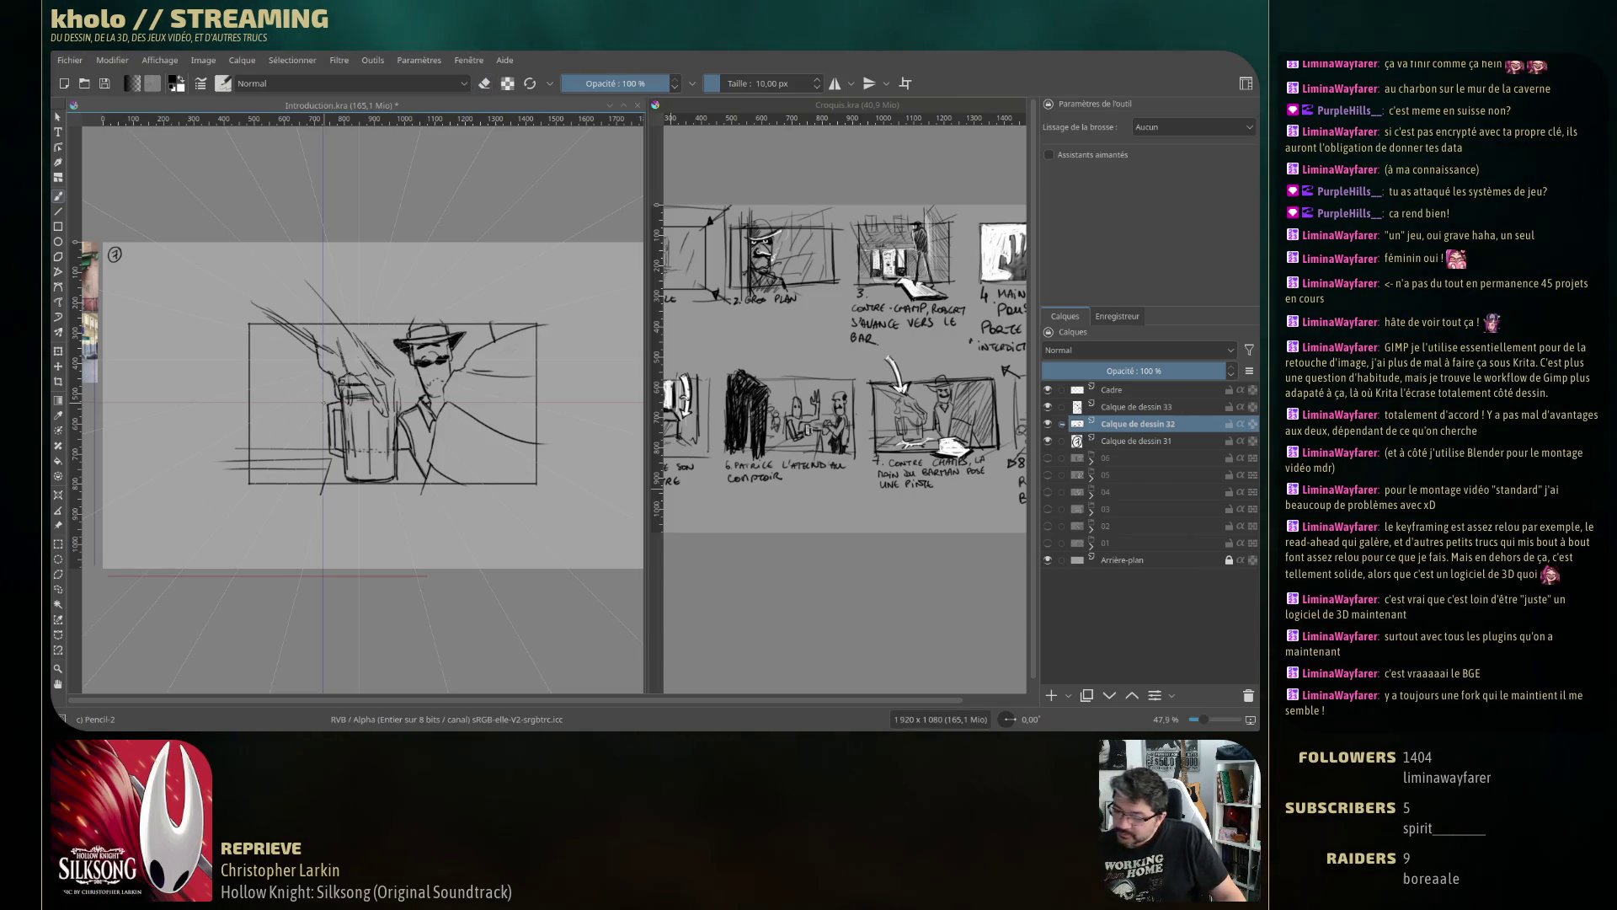
{"action": "key", "text": "e"}
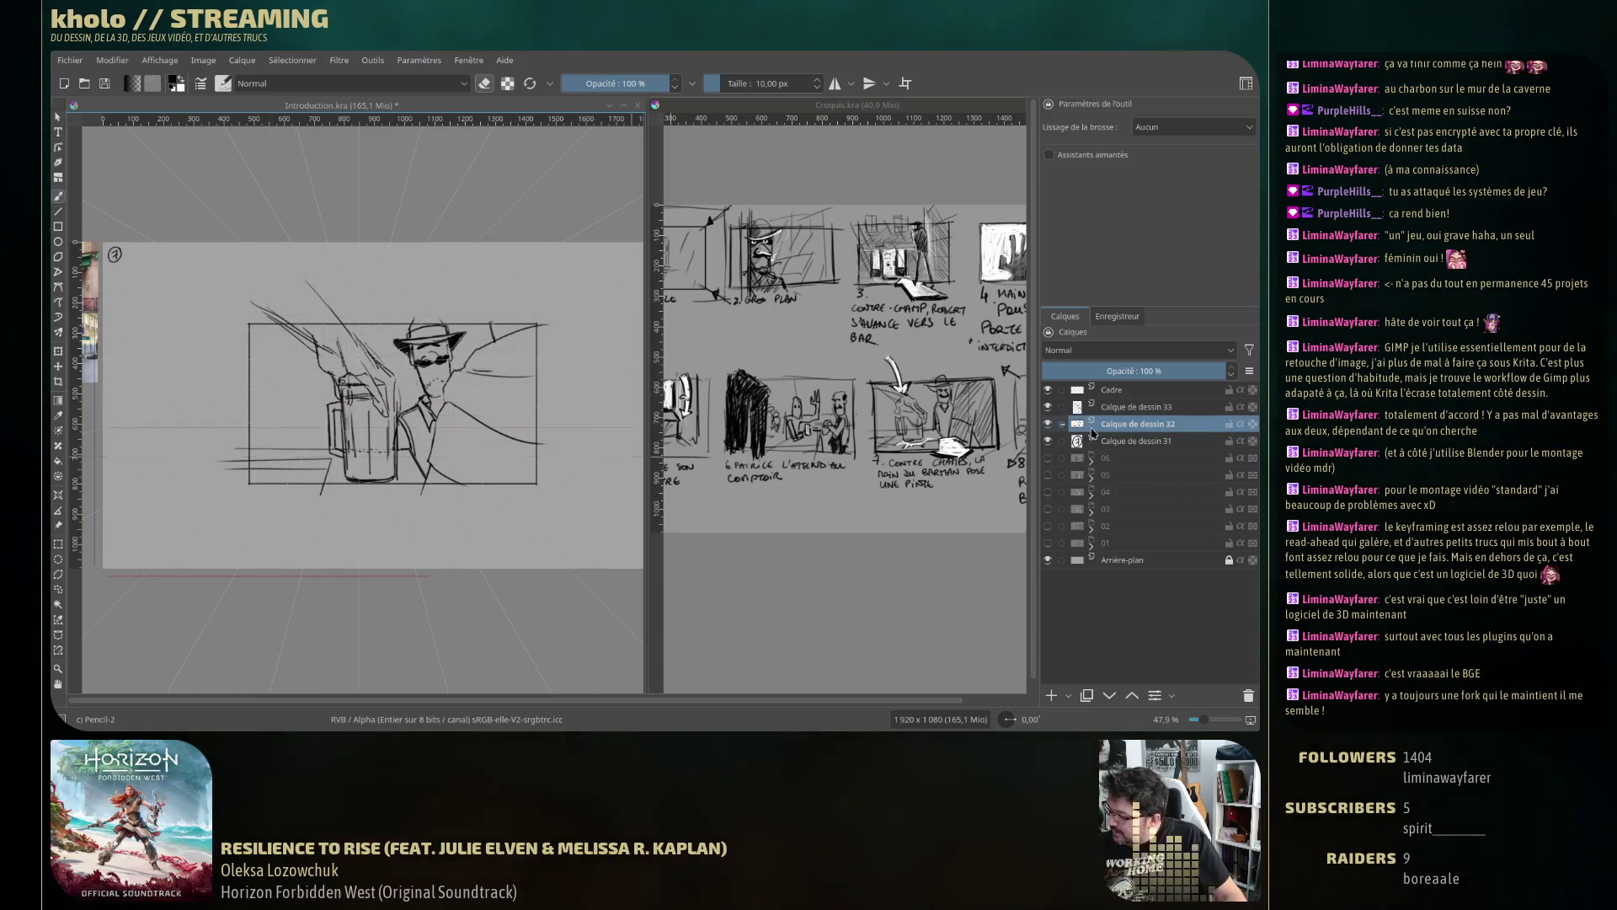
On Calque de dessin 33, refine the mug's handle and the gripping hand's outlines.
{"action": "left_click", "coordinate": [1133, 410]}
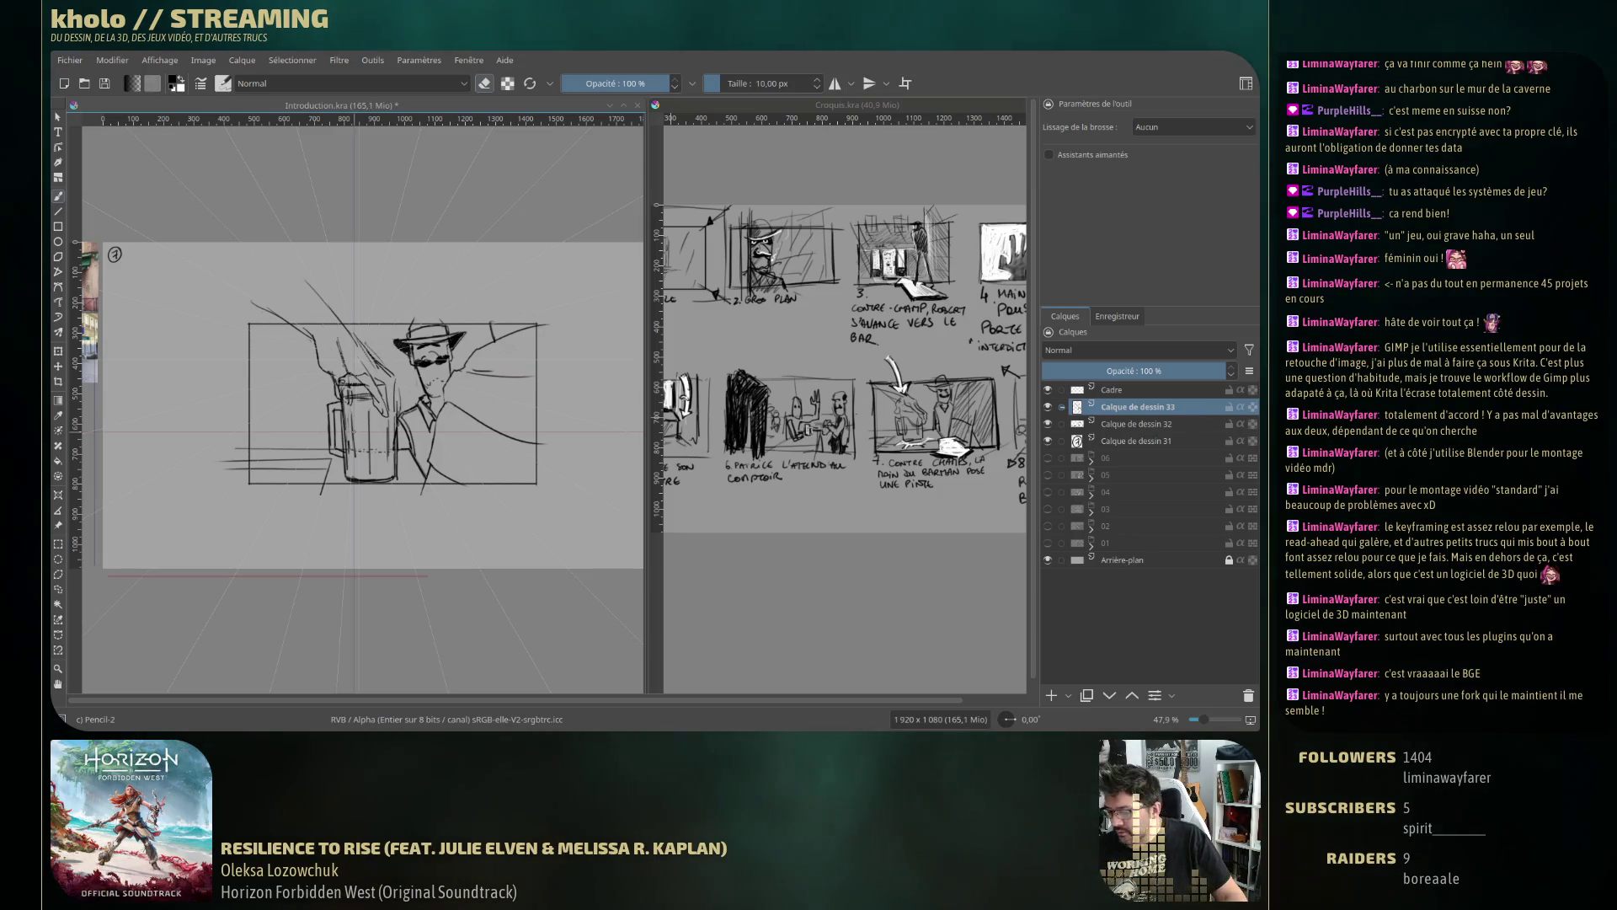
{"action": "key", "text": "e"}
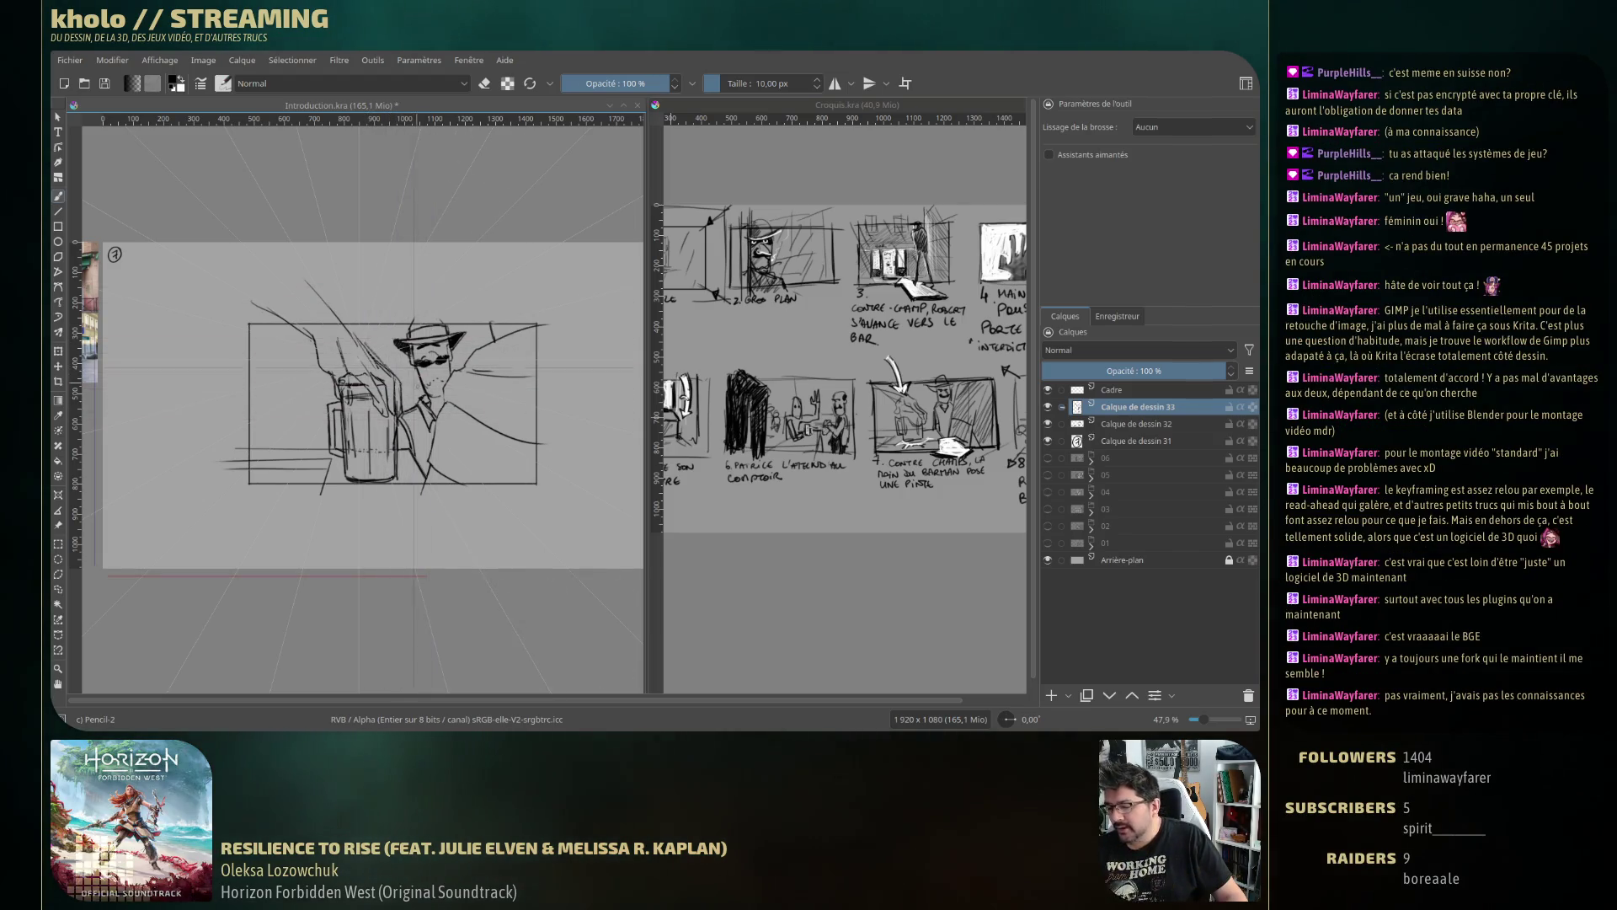
{"action": "key", "text": "e"}
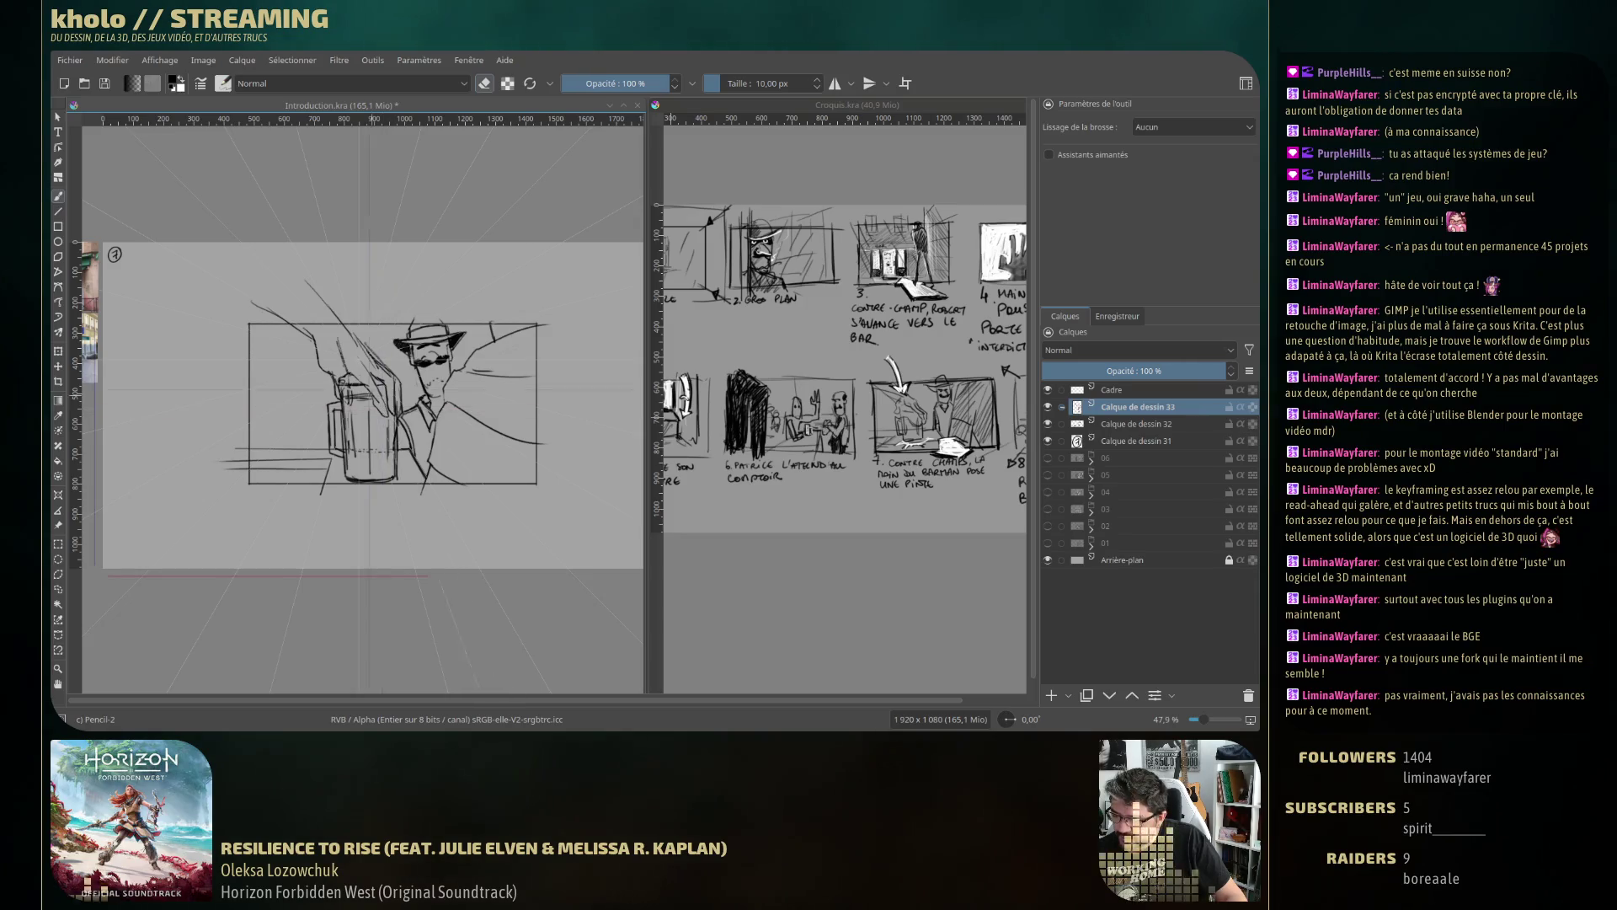
{"action": "key", "text": "e"}
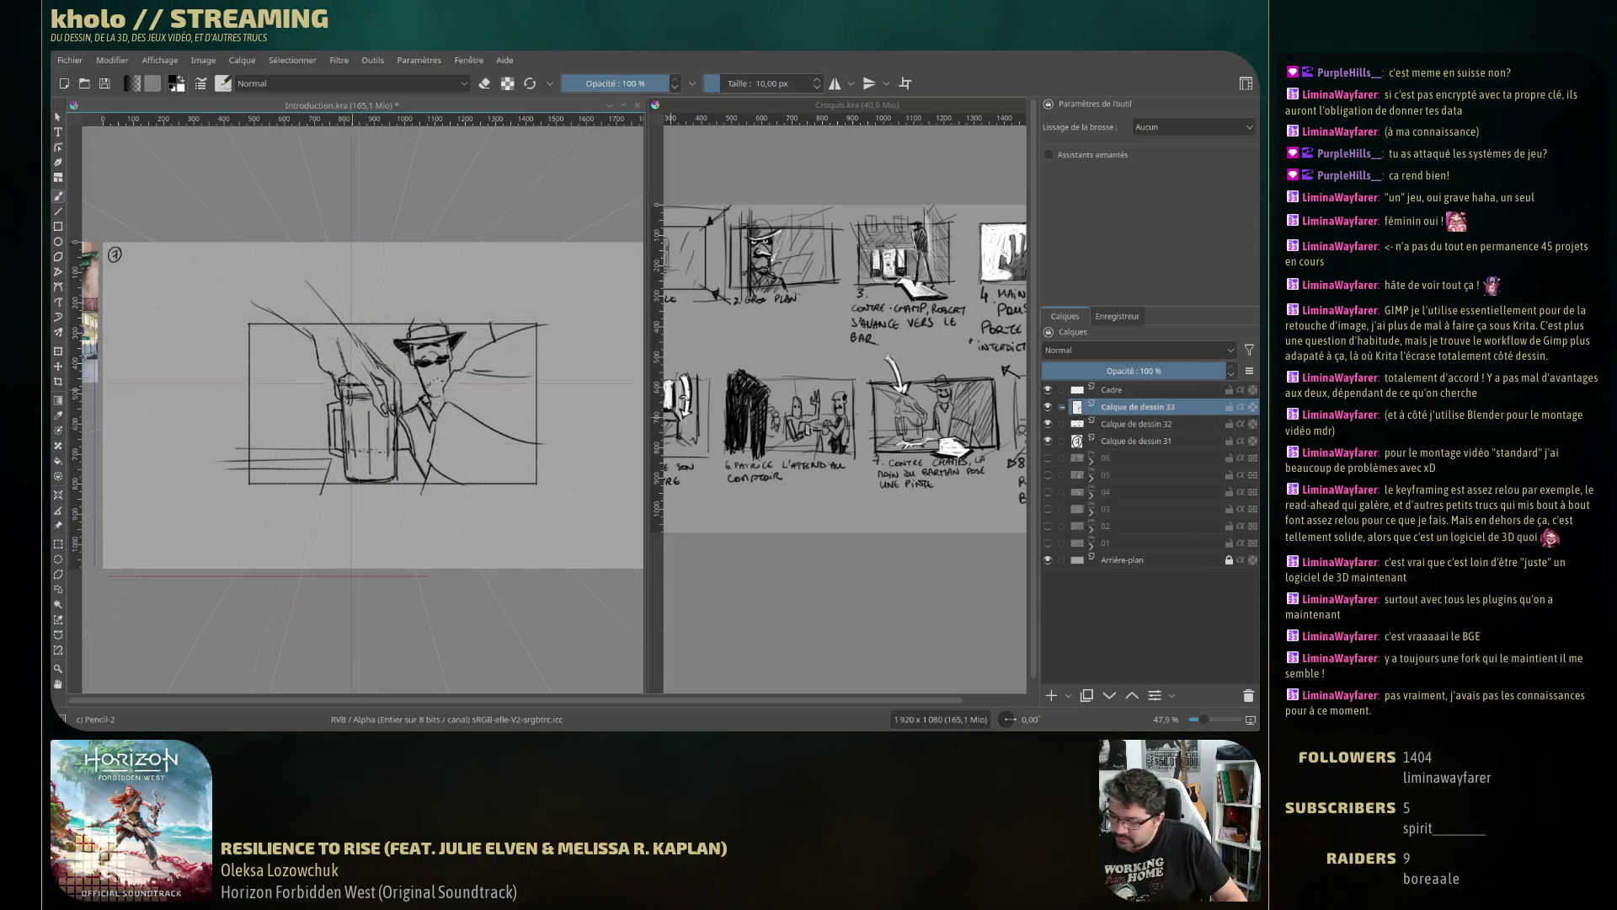
{"action": "key", "text": "e"}
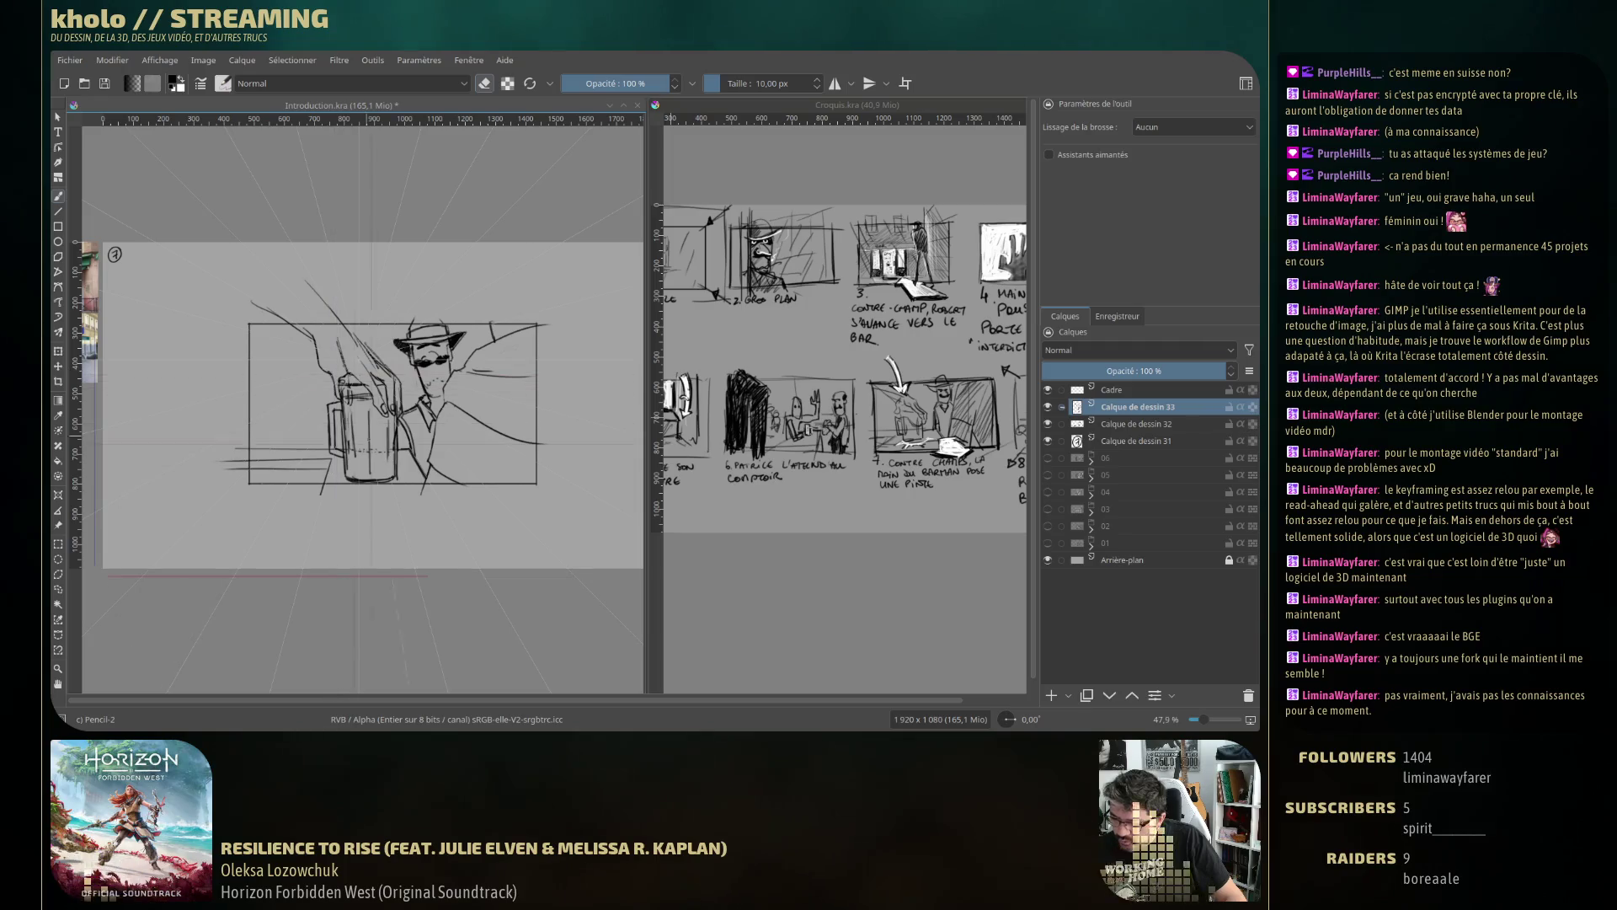
Freehand-select the bottom of the glass on Calque de dessin 32 and copy it to a new layer.
{"action": "key", "text": "t"}
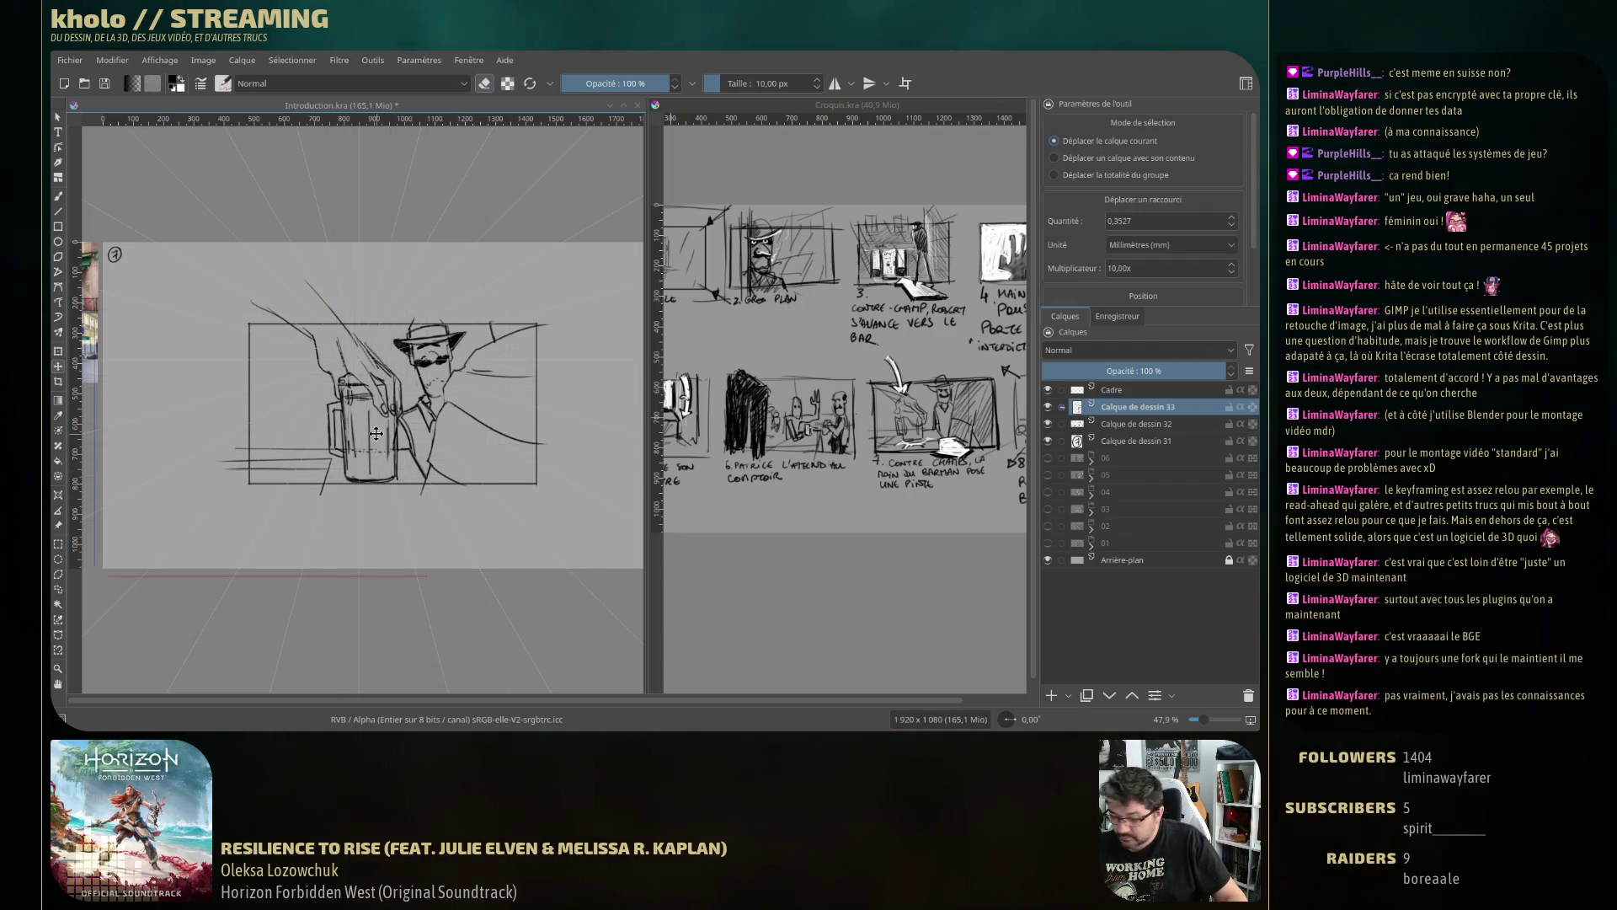
{"action": "left_click_drag", "start_coordinate": [404, 426], "coordinate": [406, 420]}
{"action": "key", "text": "ctrl+z"}
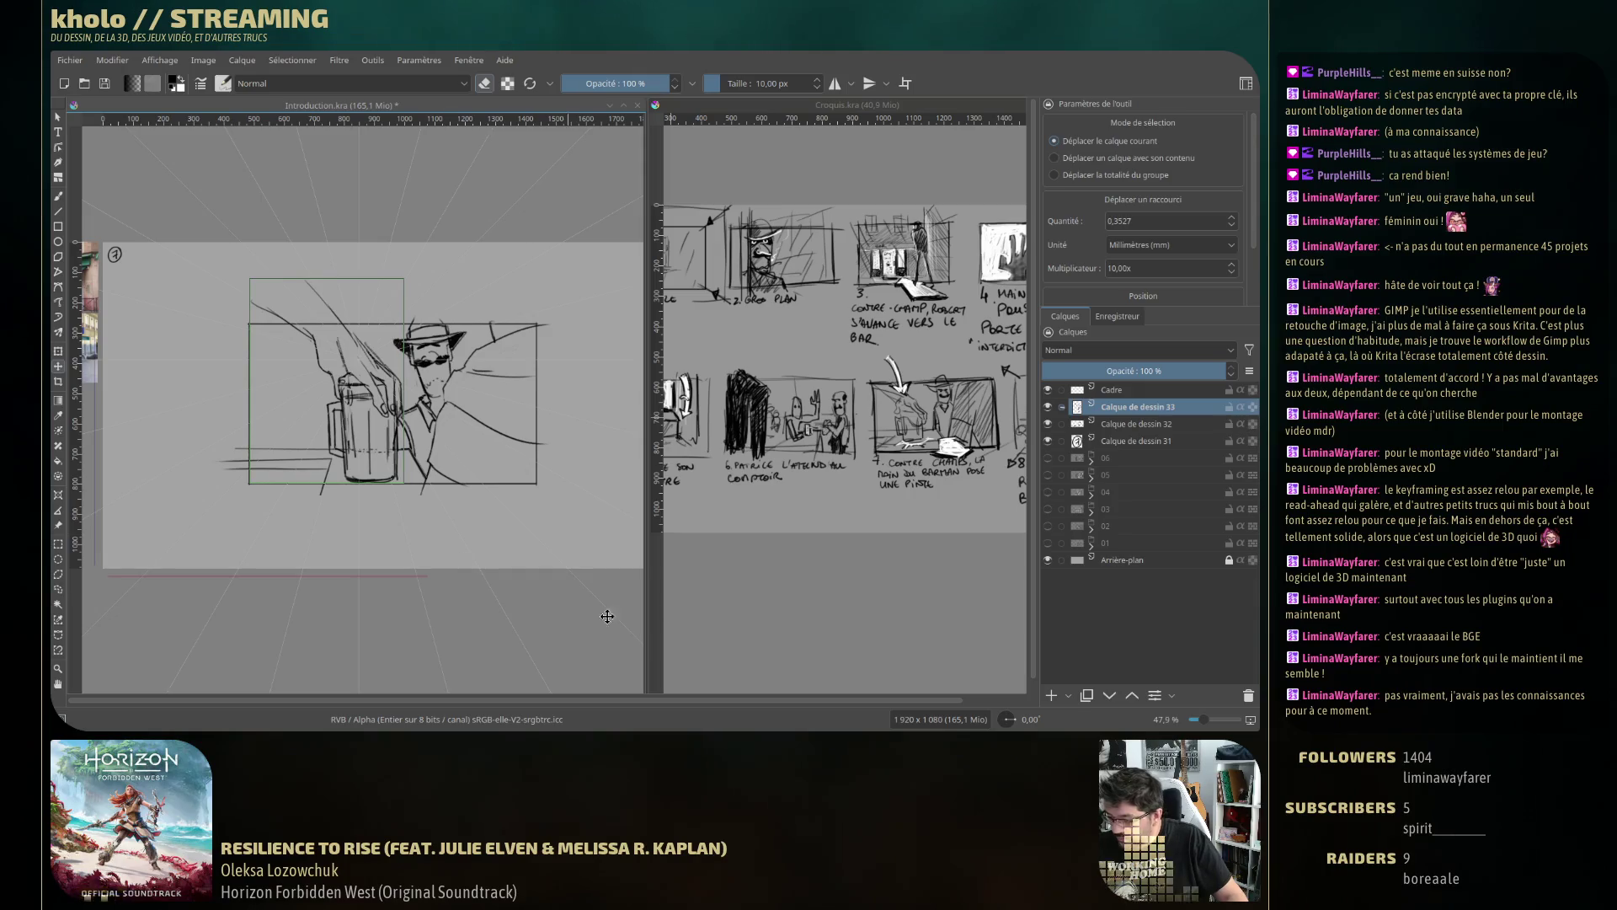
{"action": "left_click", "coordinate": [1126, 428]}
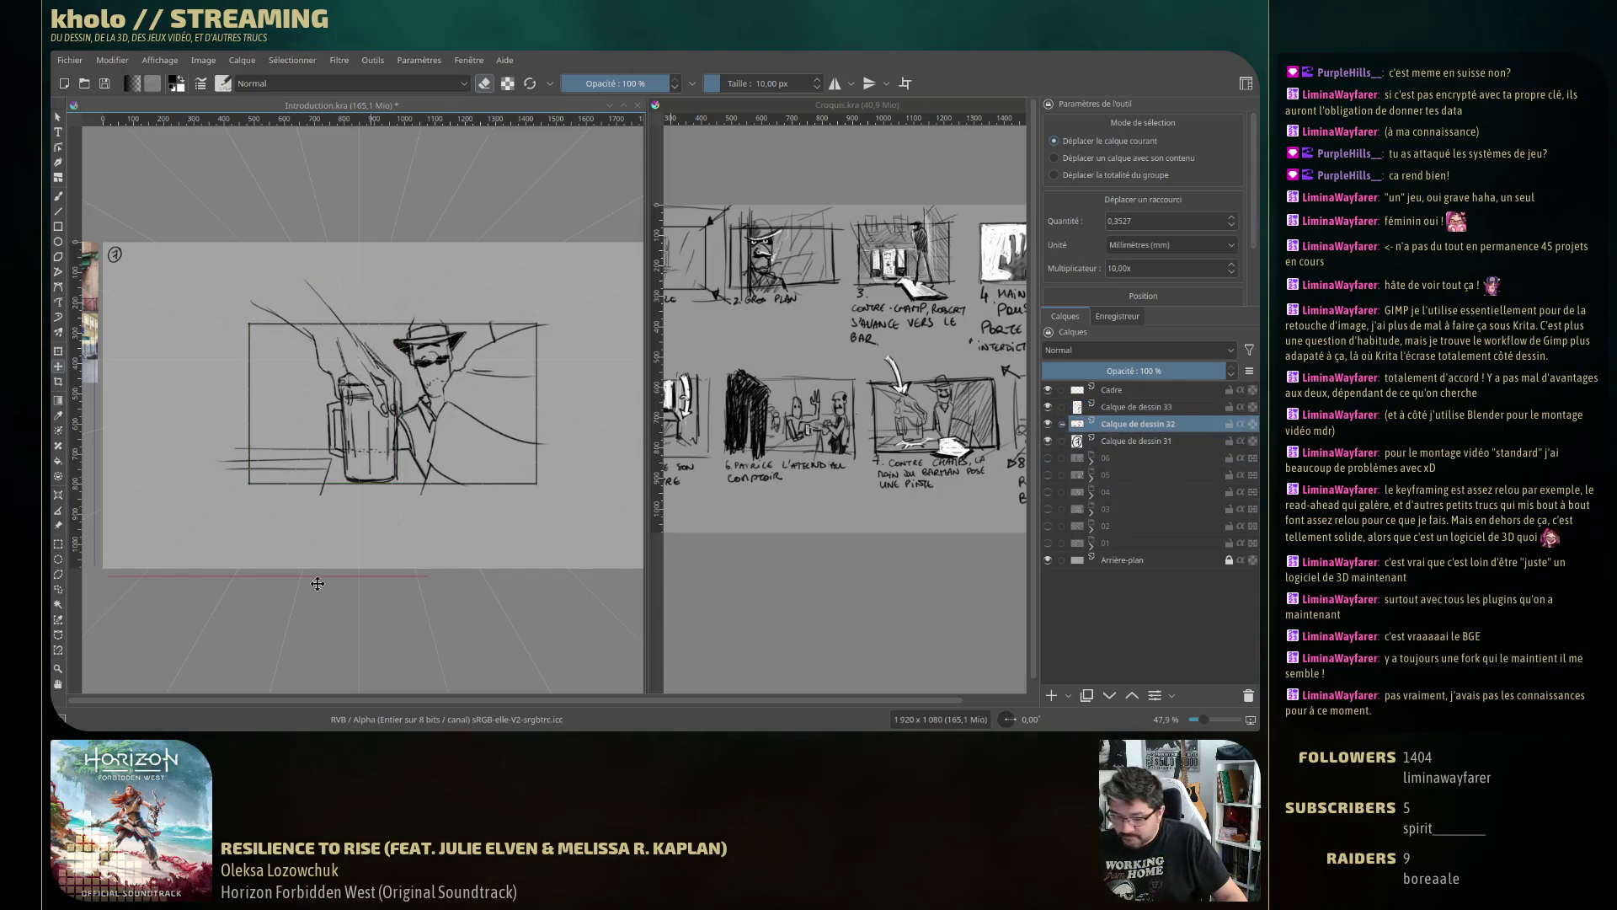
{"action": "left_click", "coordinate": [58, 589]}
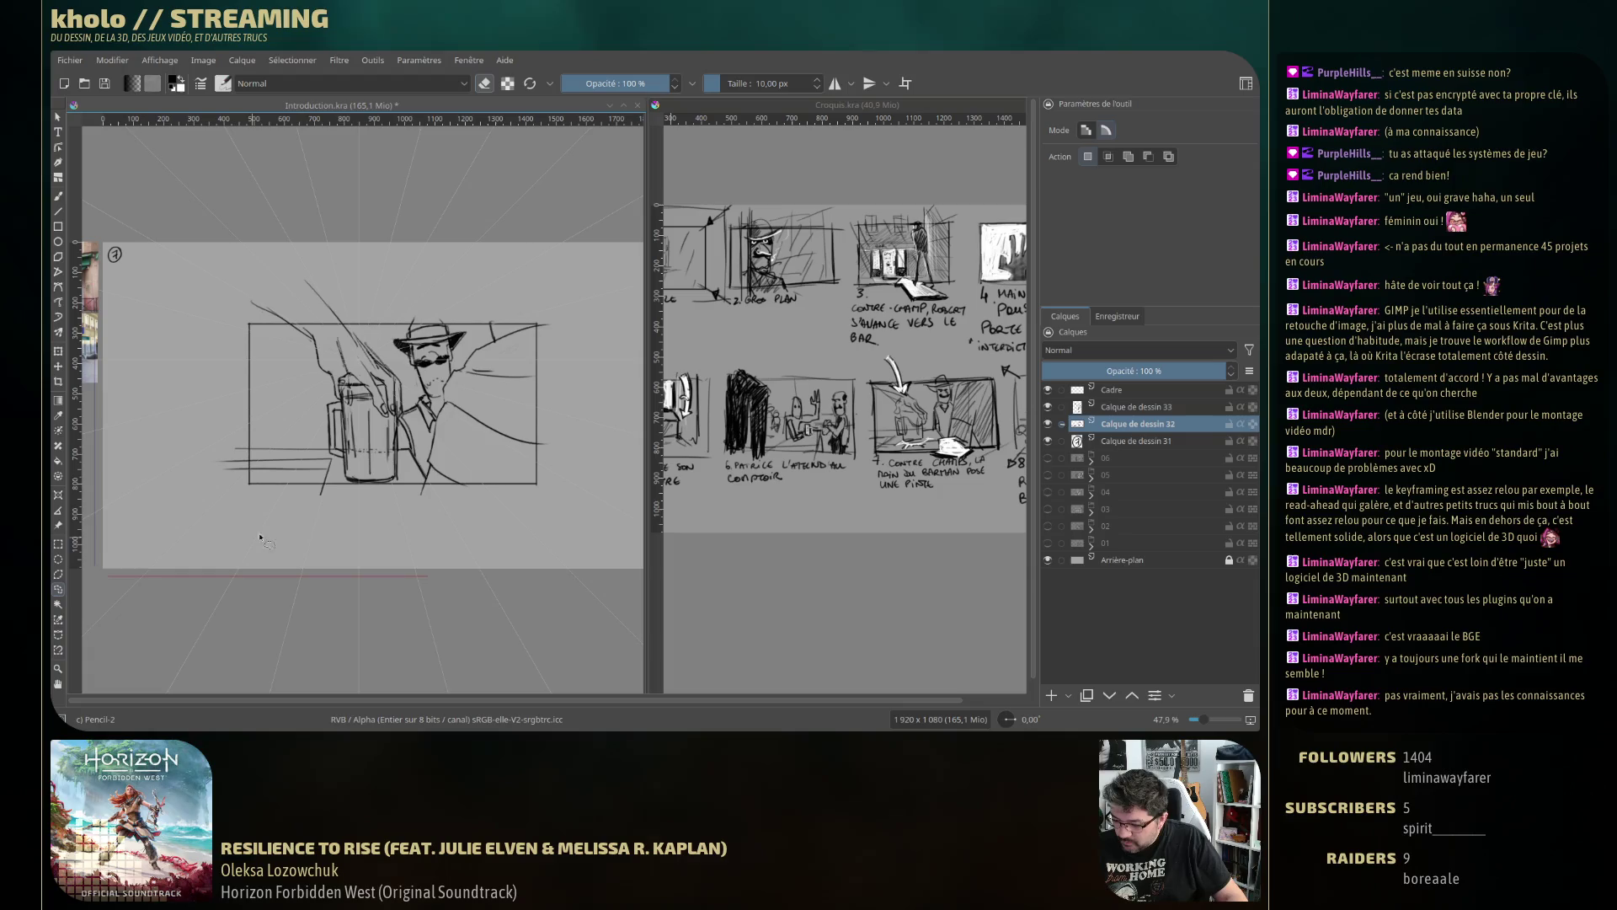
{"action": "left_click_drag", "start_coordinate": [377, 467], "coordinate": [384, 468]}
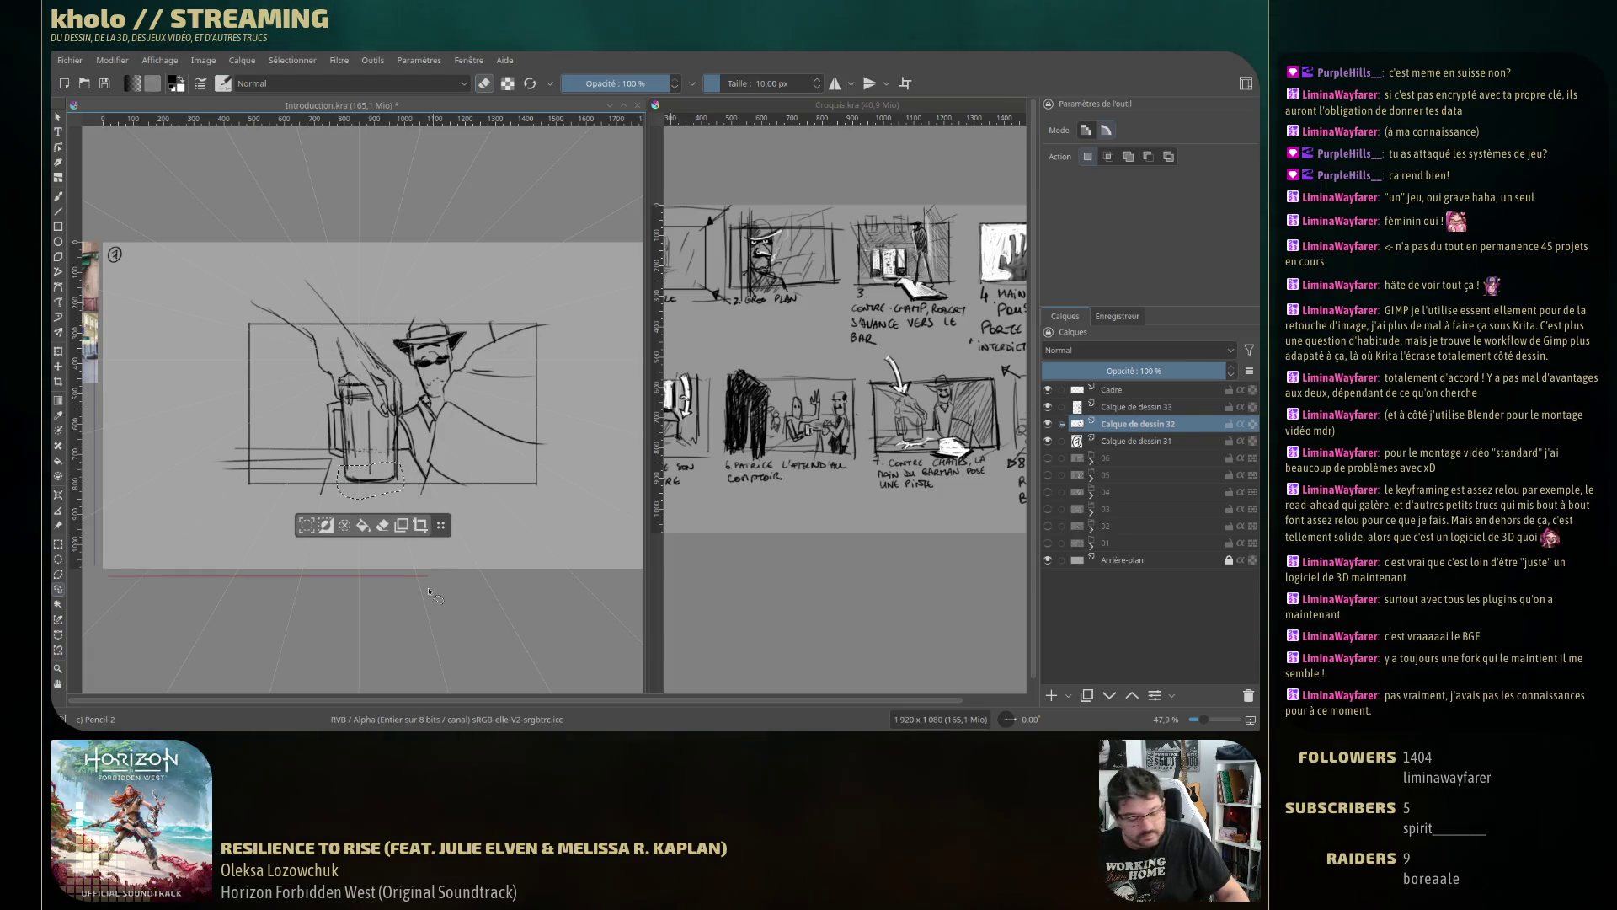
{"action": "key", "text": "ctrl+alt+j"}
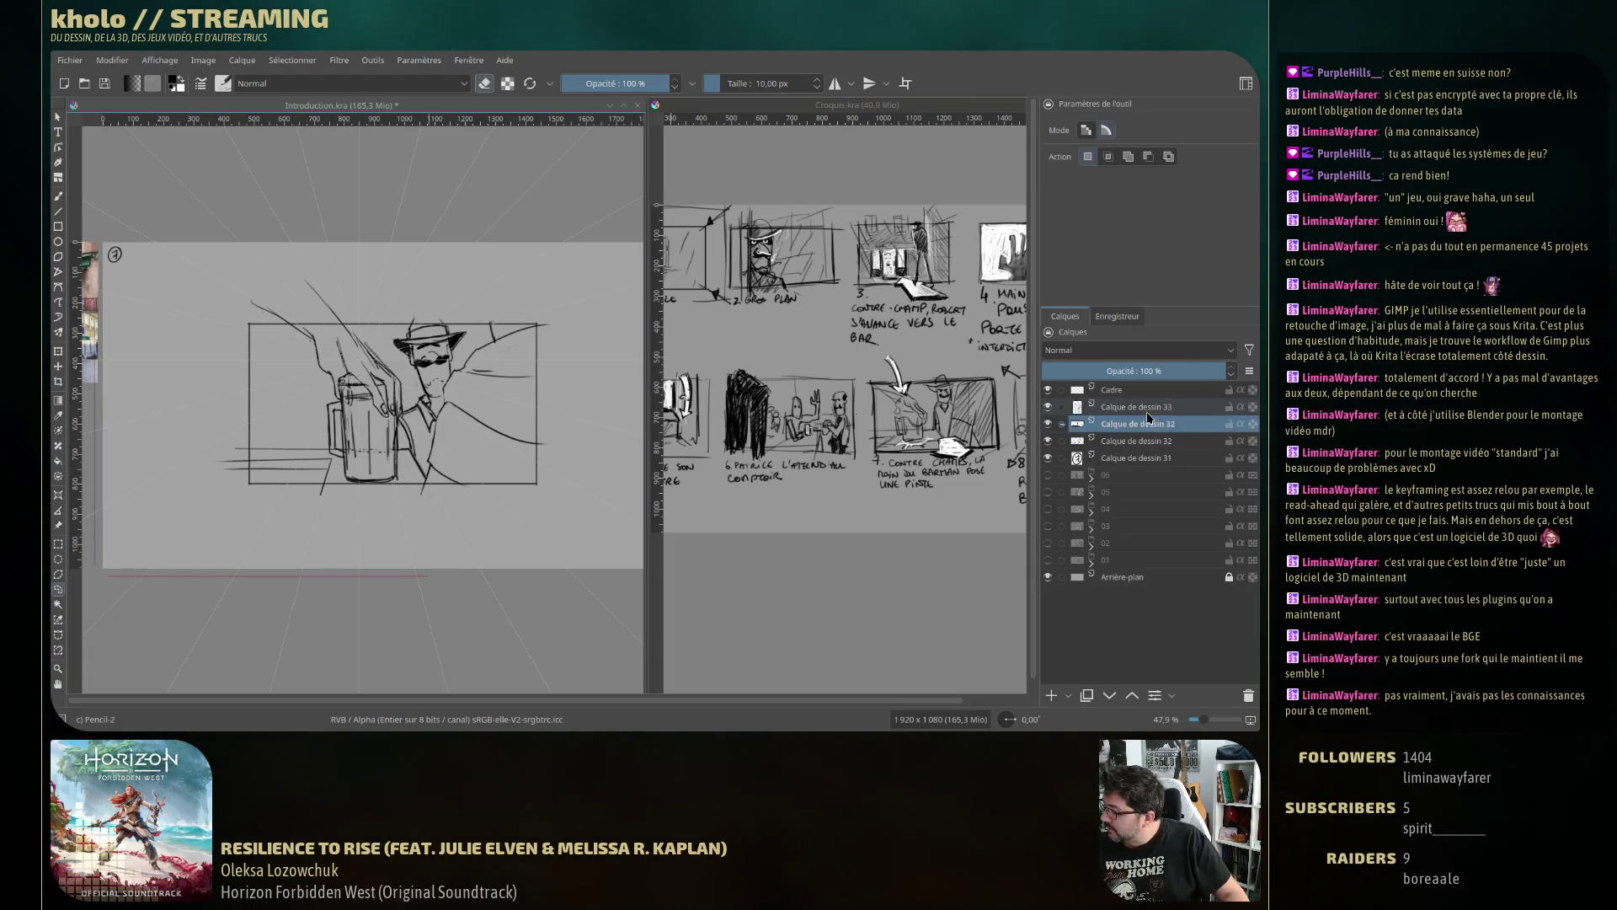
Merge the copy down, try shifting it, undo, and check Calque de dessin 32's visibility.
{"action": "left_click", "coordinate": [1089, 408]}
{"action": "key", "text": "ctrl+e"}
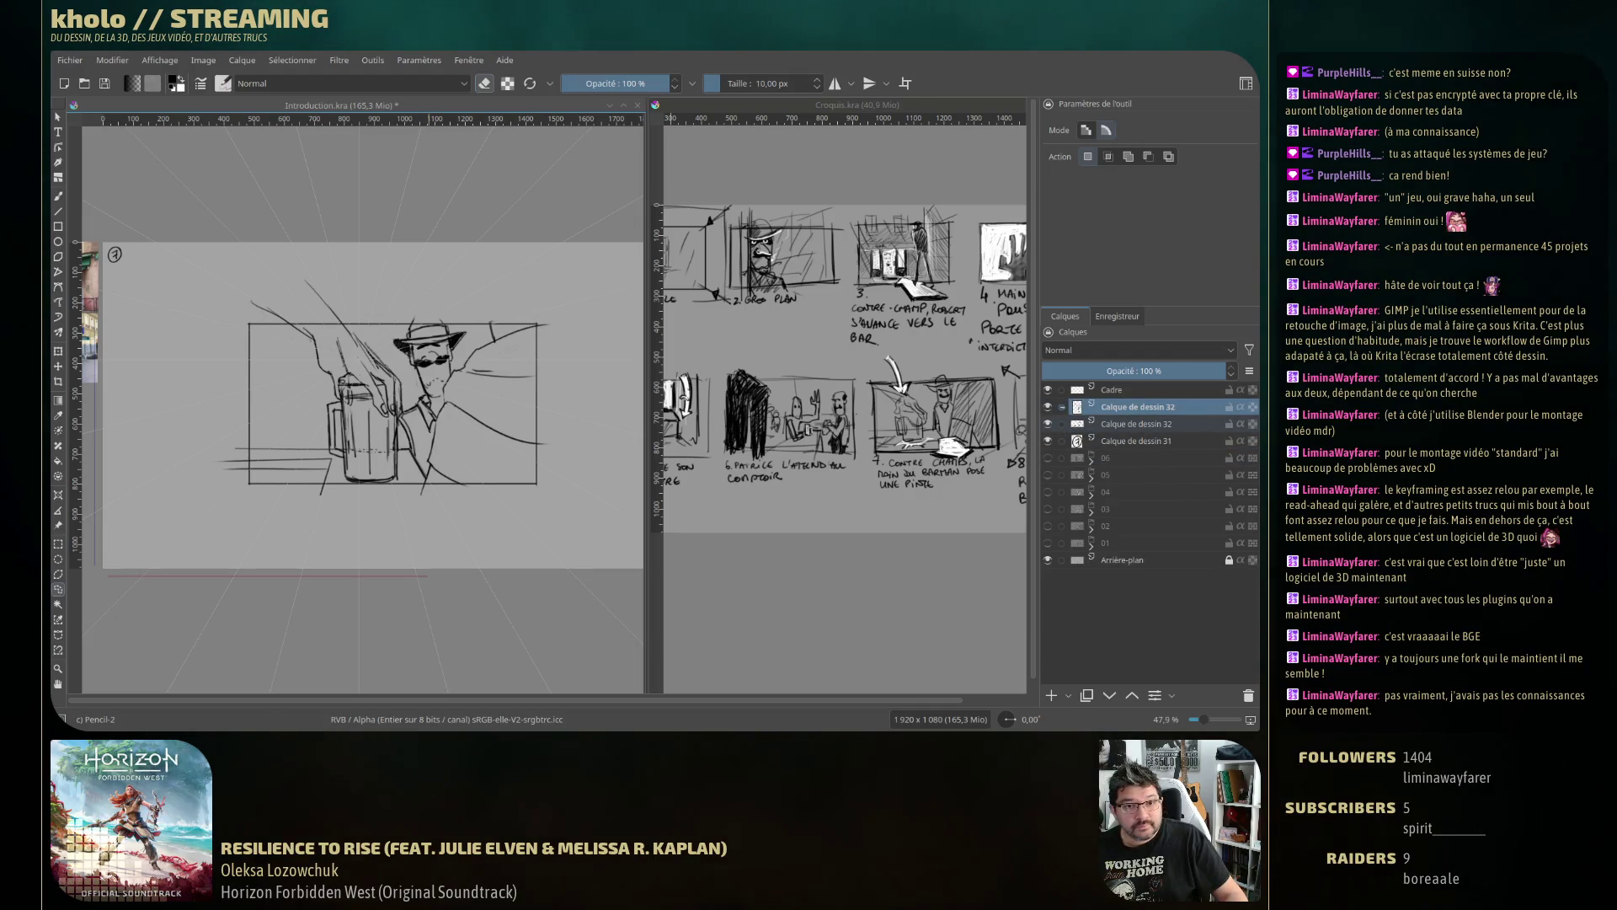
{"action": "key", "text": "t"}
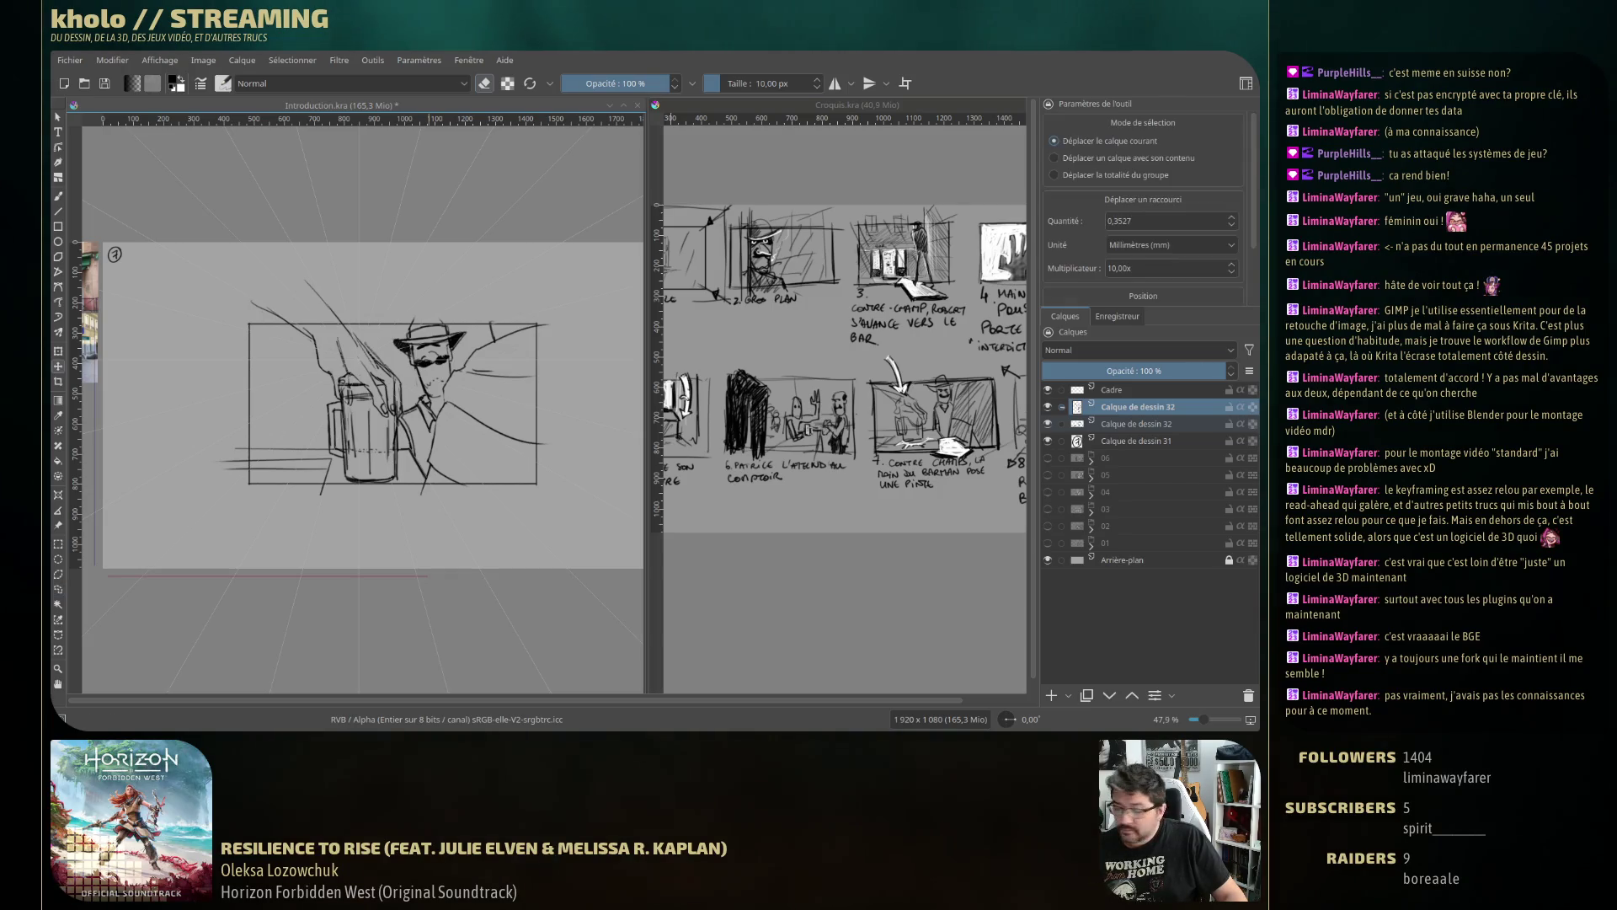
{"action": "left_click_drag", "start_coordinate": [370, 427], "coordinate": [407, 421]}
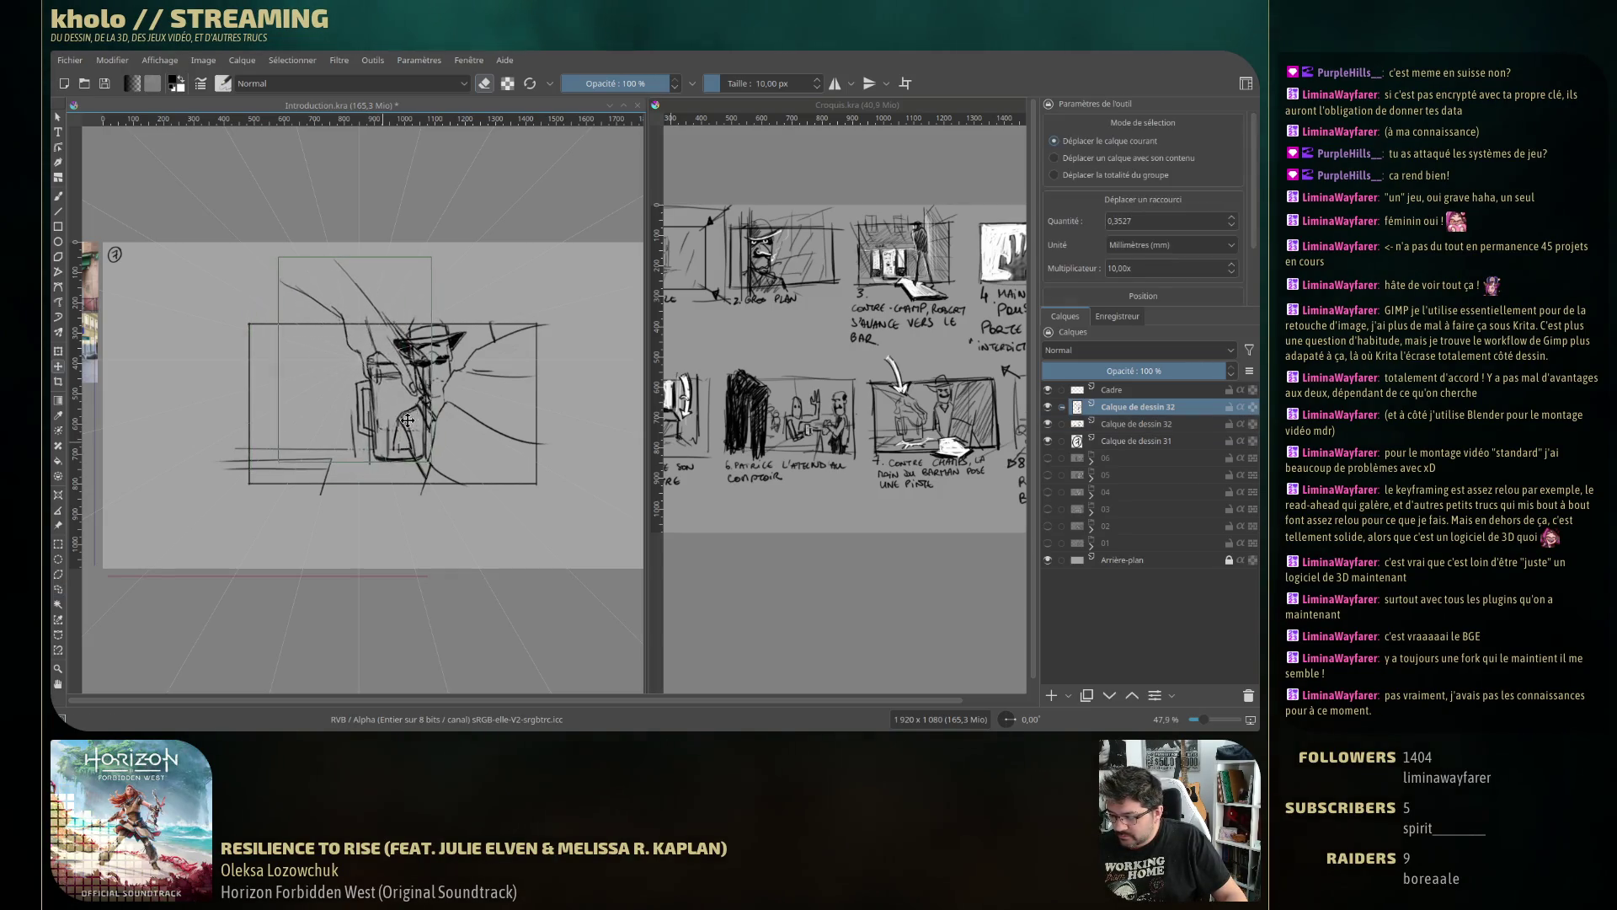
{"action": "key", "text": "ctrl+z"}
{"action": "key", "text": "Page_Down"}
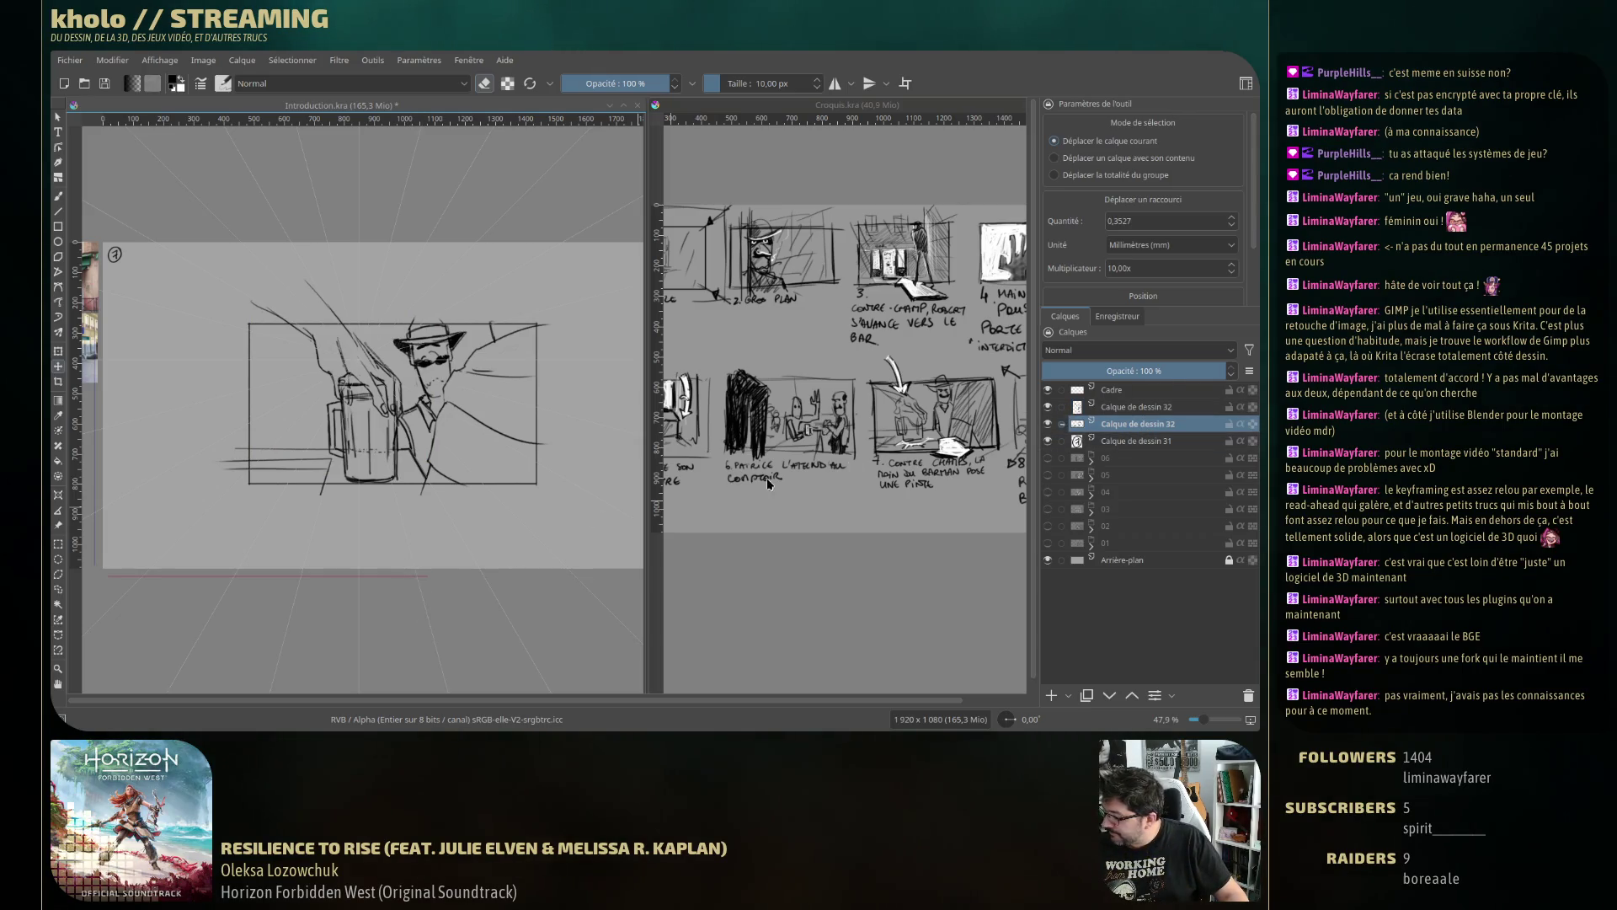
{"action": "left_click_drag", "start_coordinate": [1036, 427], "coordinate": [1043, 427]}
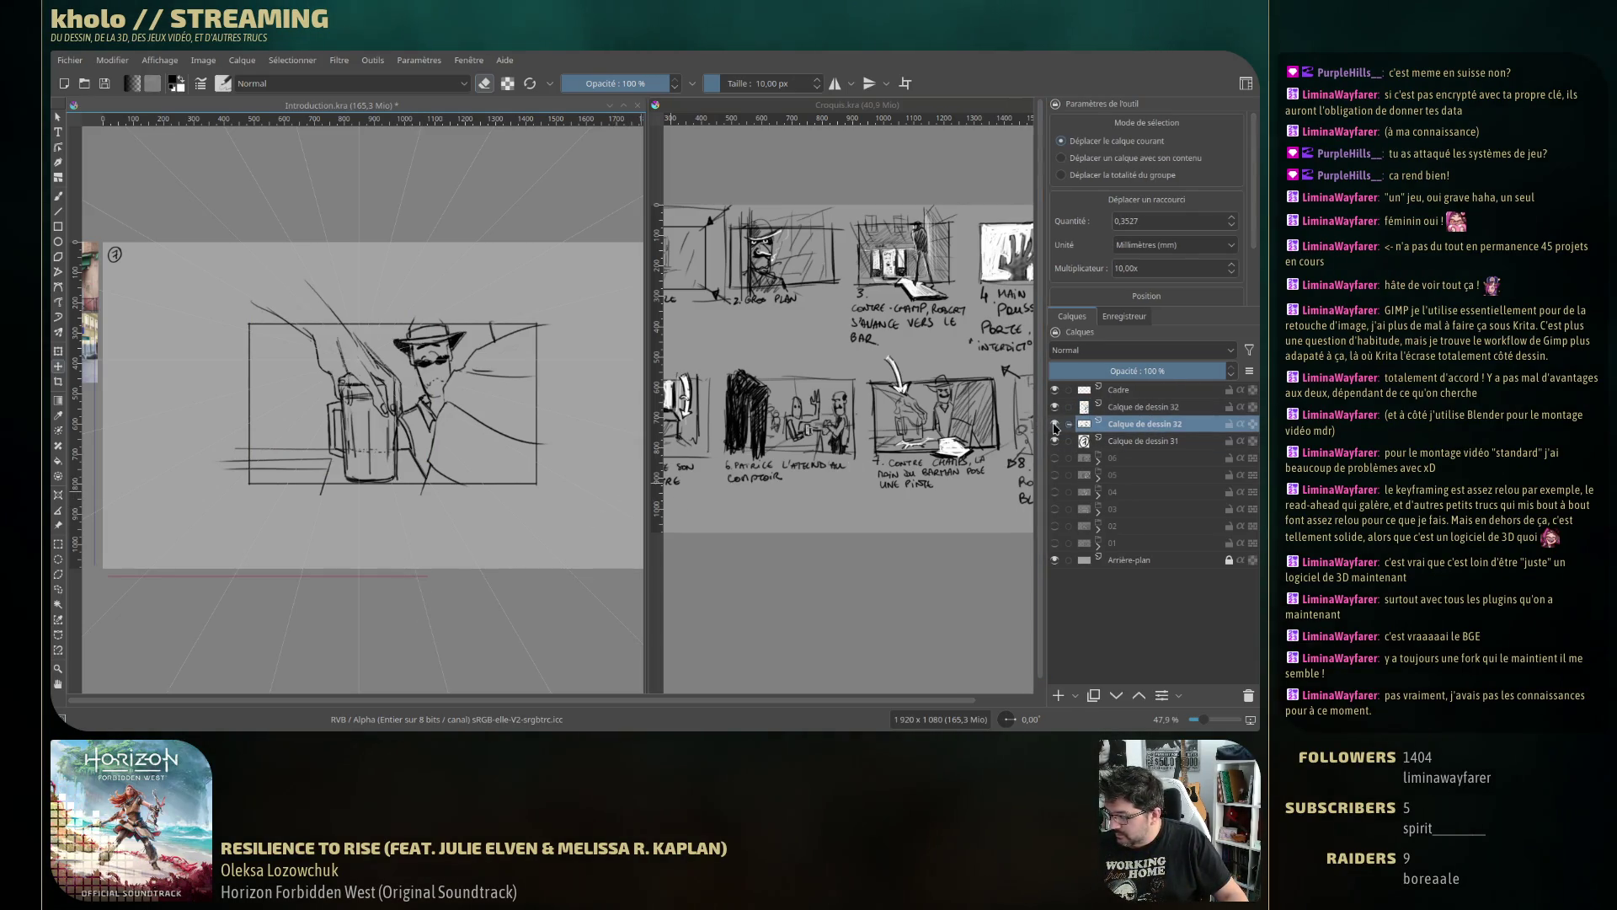
{"action": "double_click", "coordinate": [1054, 424]}
{"action": "double_click", "coordinate": [1055, 425]}
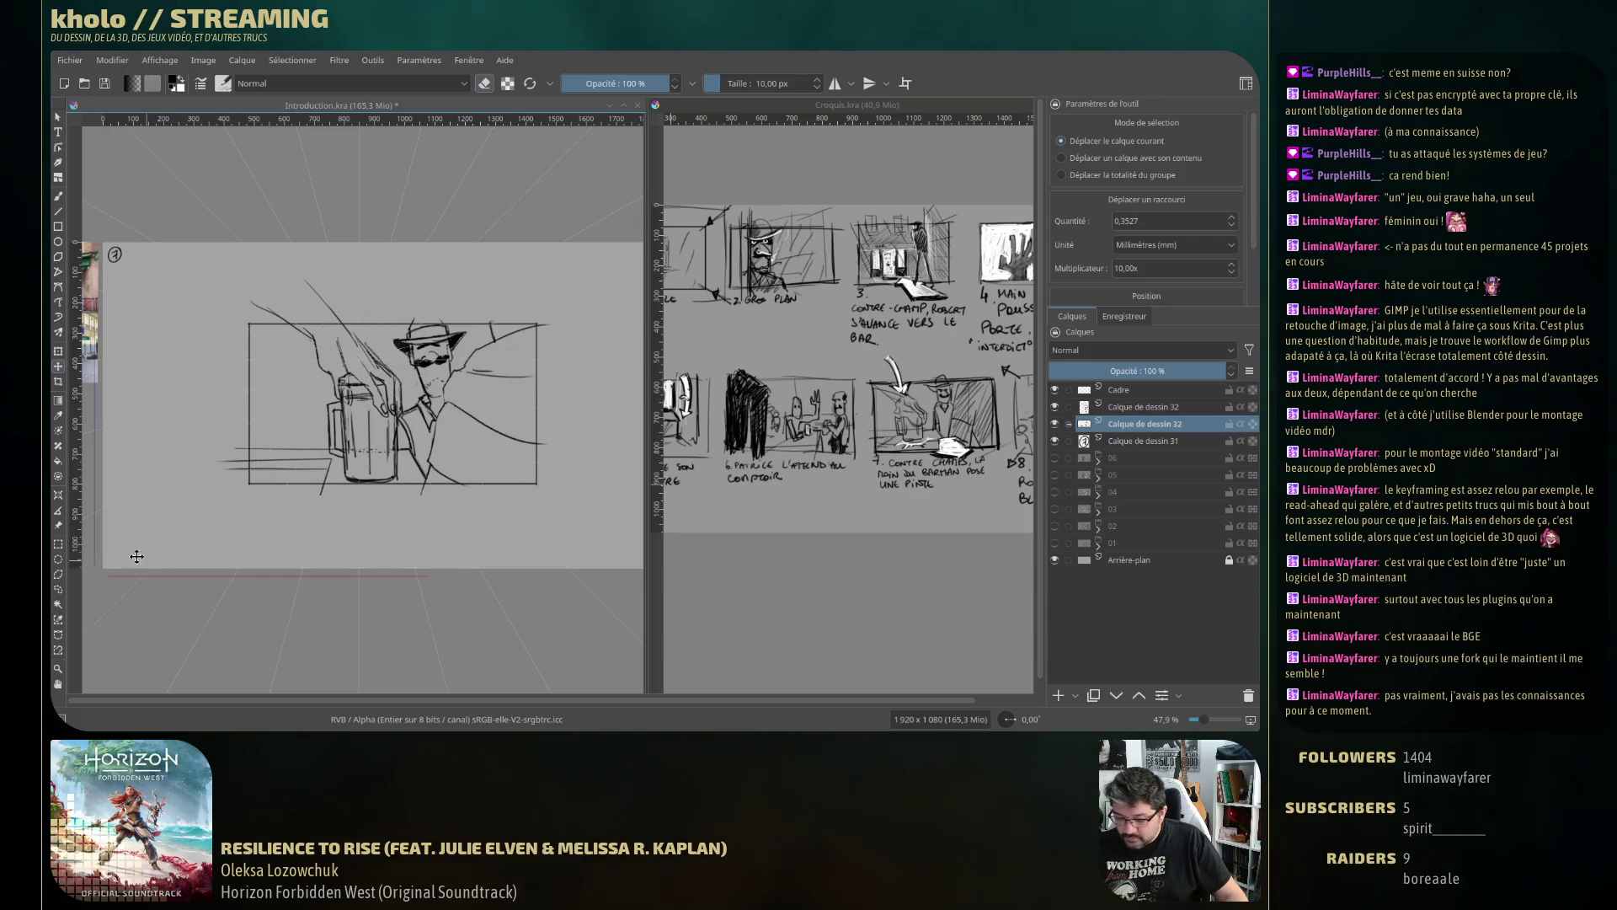
Reselect the mug and hand, copy them to a new layer, merge, and nudge them up-right.
{"action": "left_click", "coordinate": [59, 589]}
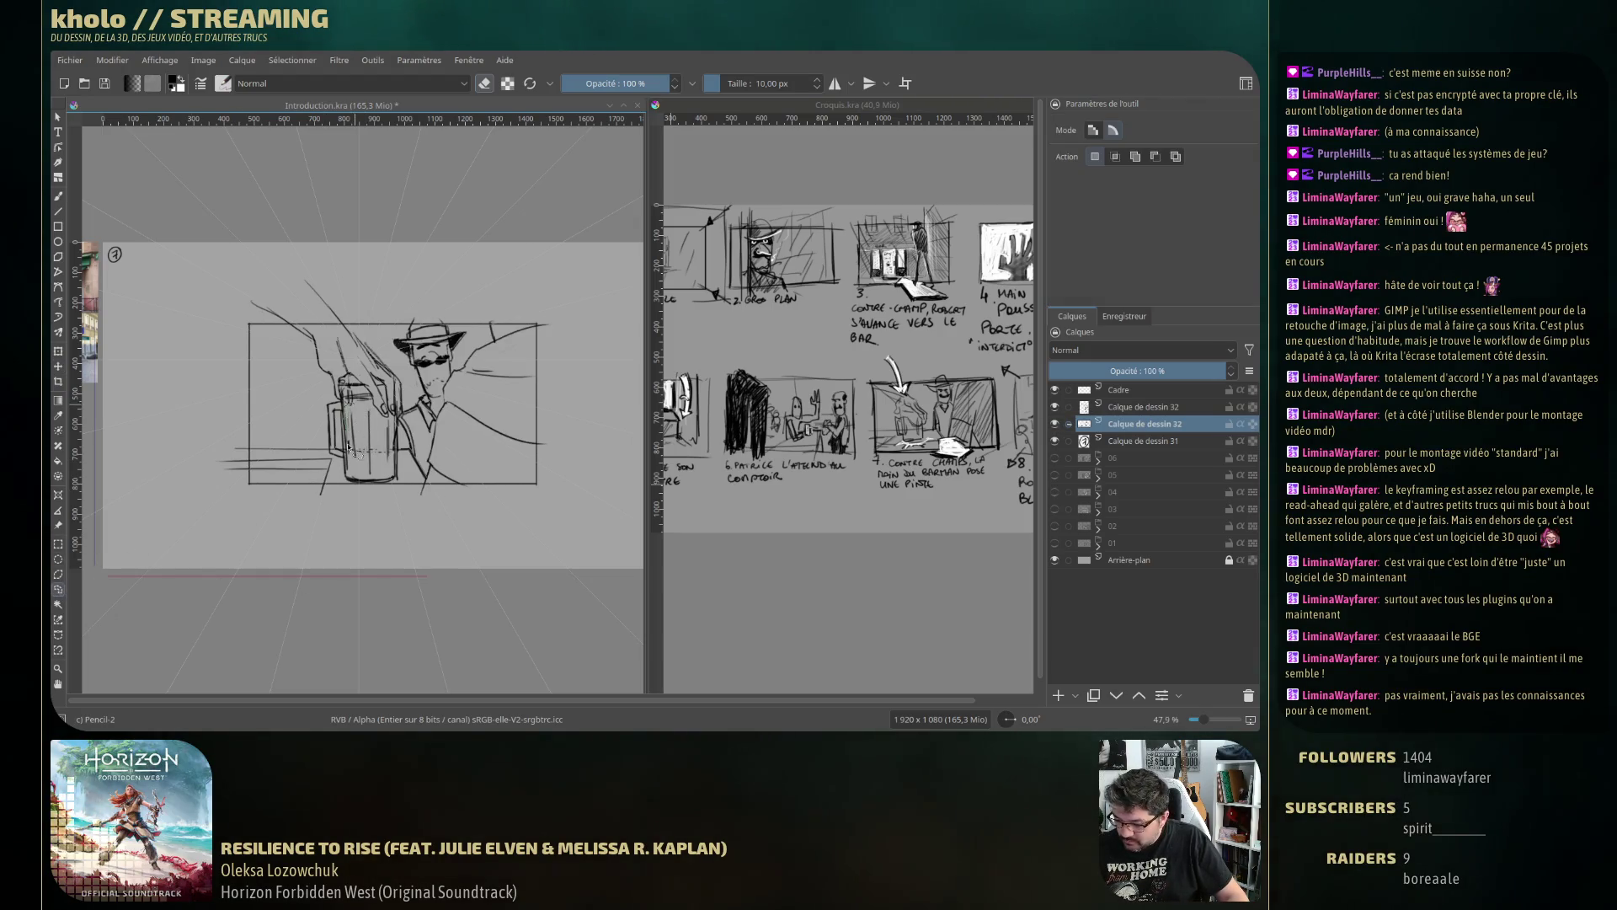
{"action": "left_click_drag", "start_coordinate": [394, 413], "coordinate": [389, 409]}
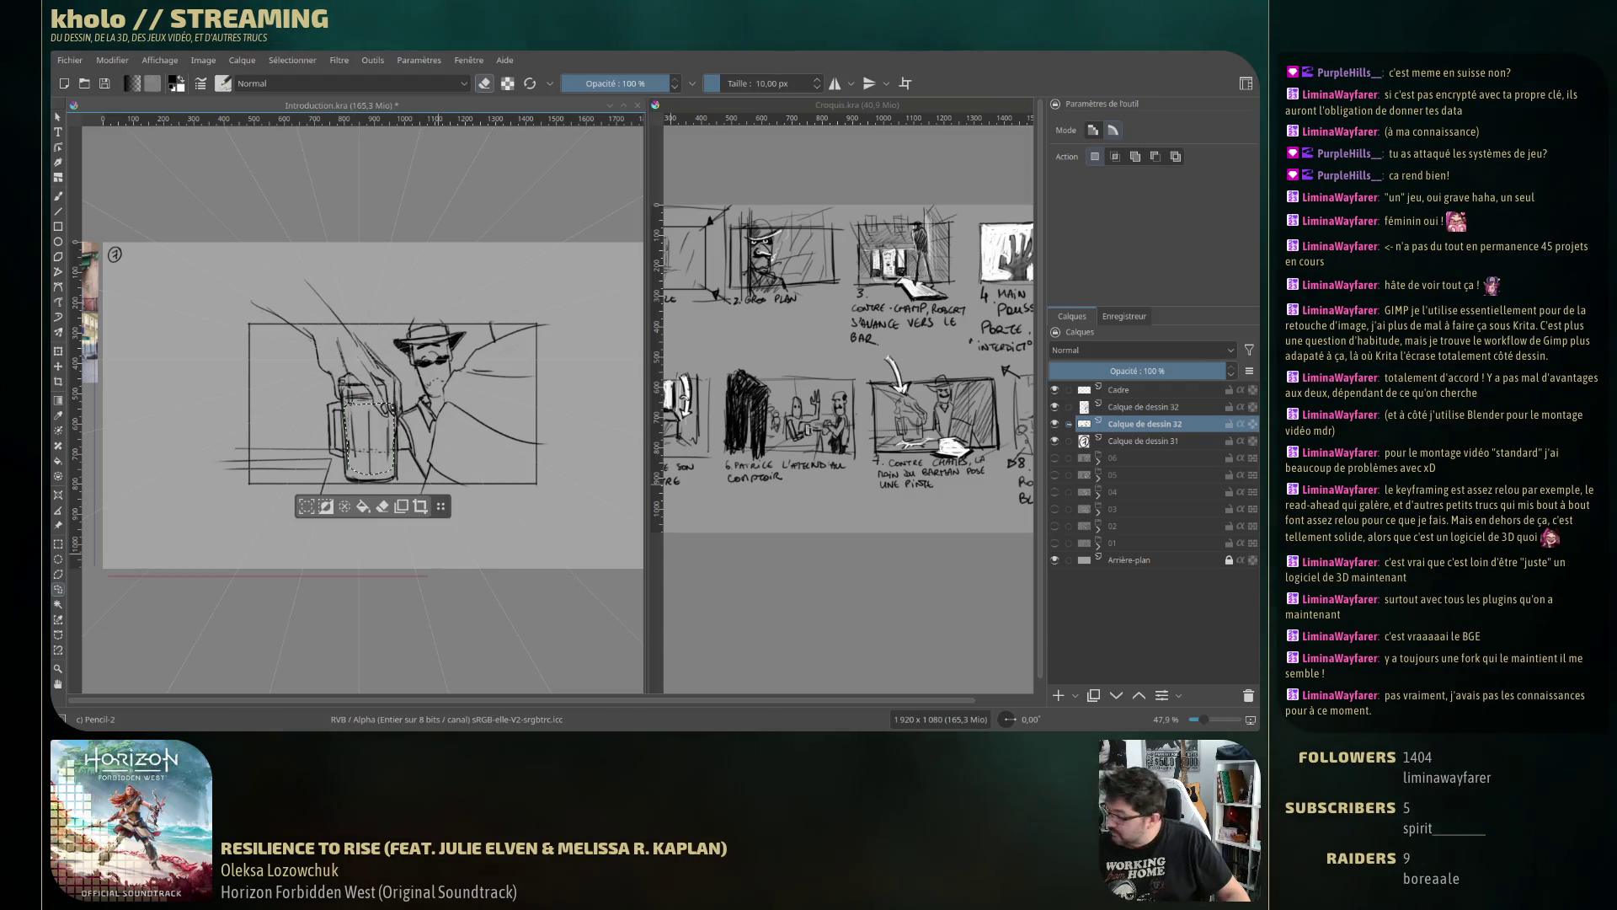
{"action": "key", "text": "ctrl+shift+j"}
{"action": "left_click", "coordinate": [1128, 406]}
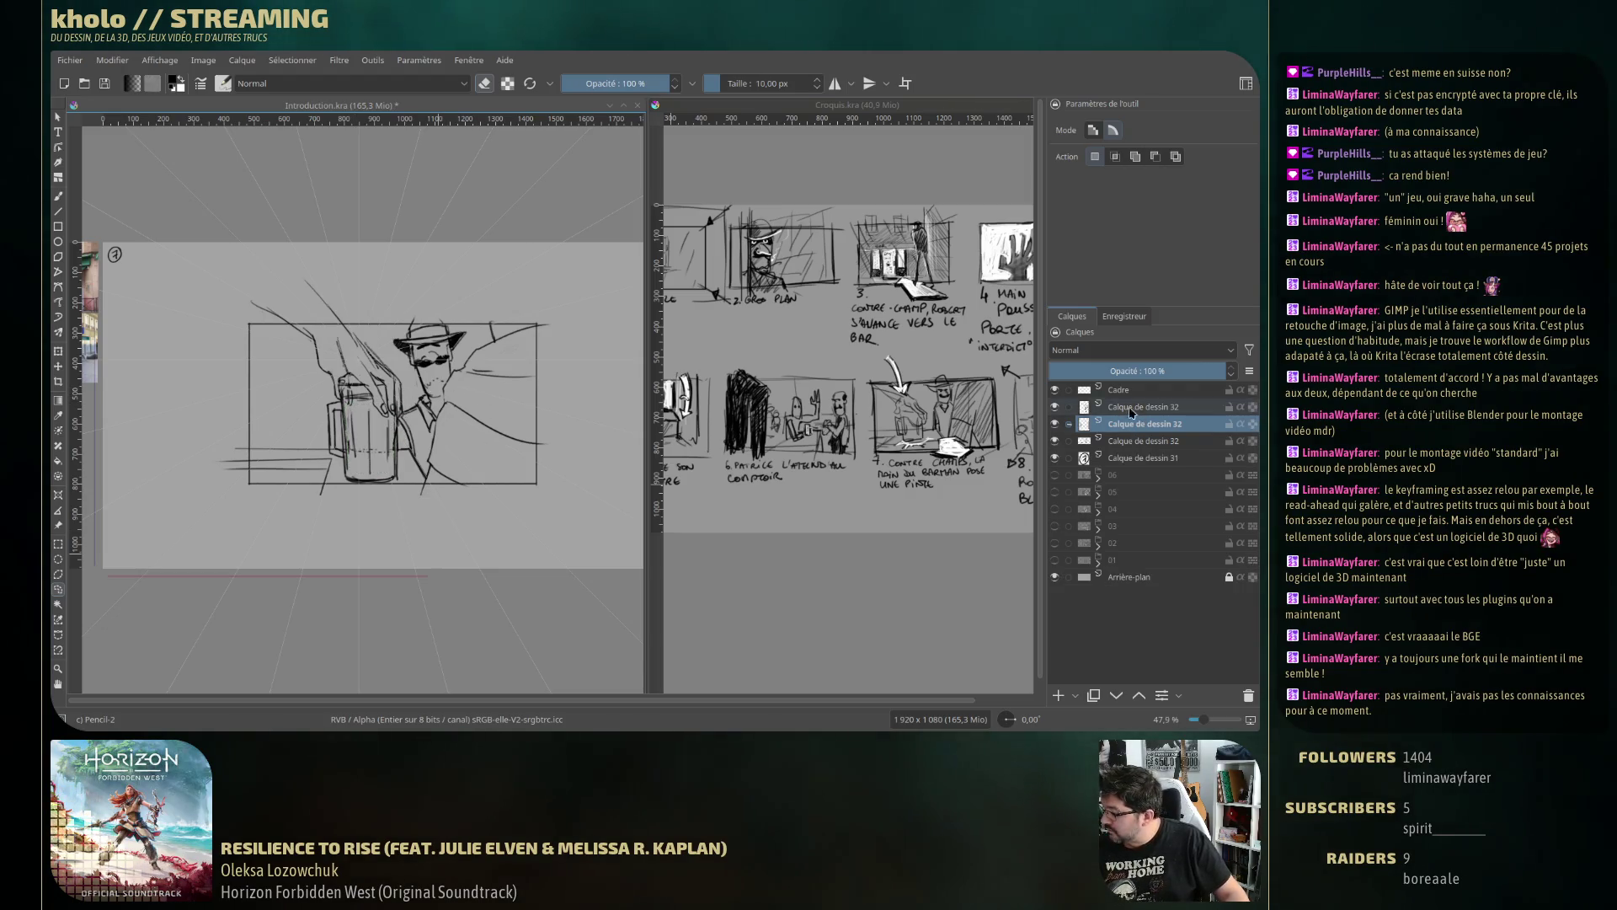
{"action": "key", "text": "ctrl+e"}
{"action": "key", "text": "t"}
{"action": "left_click_drag", "start_coordinate": [380, 451], "coordinate": [387, 447]}
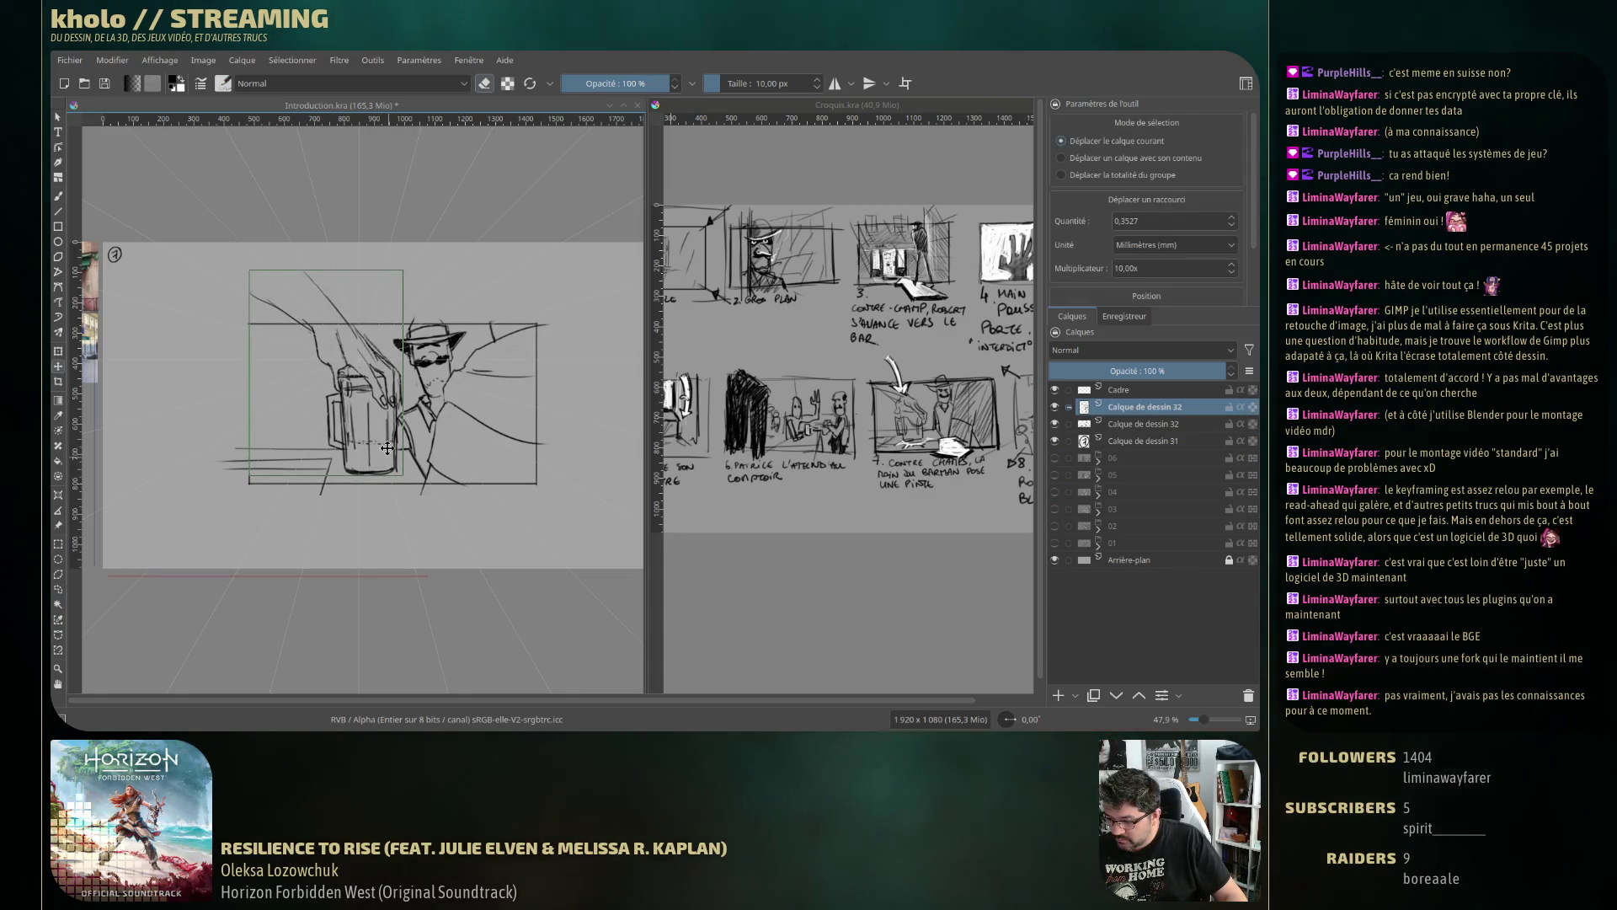
{"action": "left_click_drag", "start_coordinate": [387, 448], "coordinate": [389, 449]}
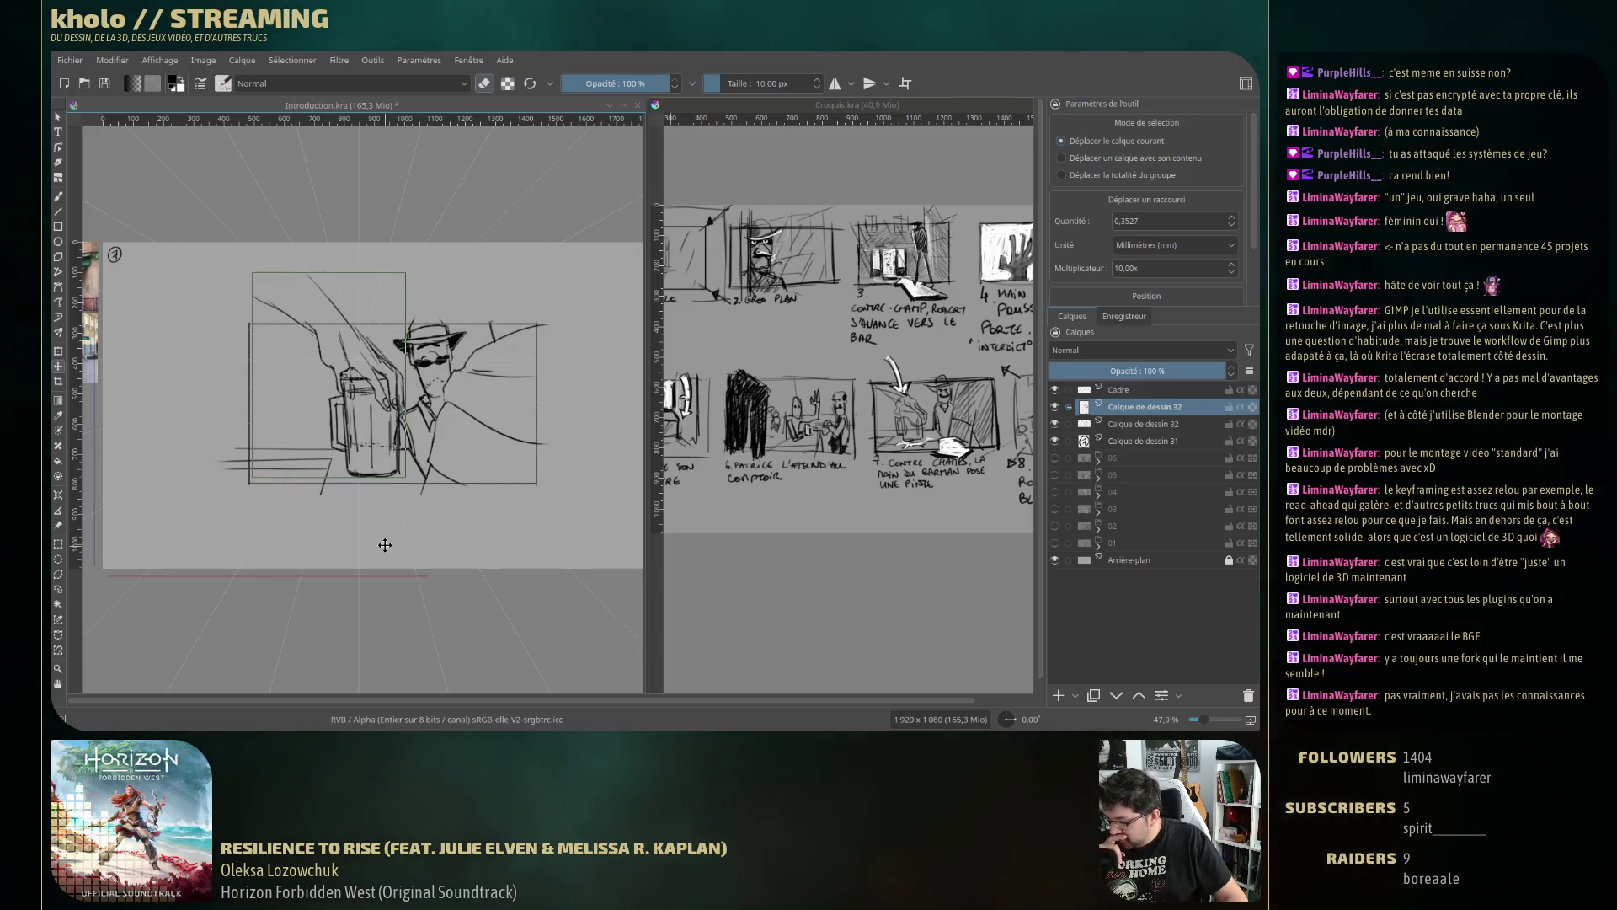
{"action": "key", "text": "ctrl+t"}
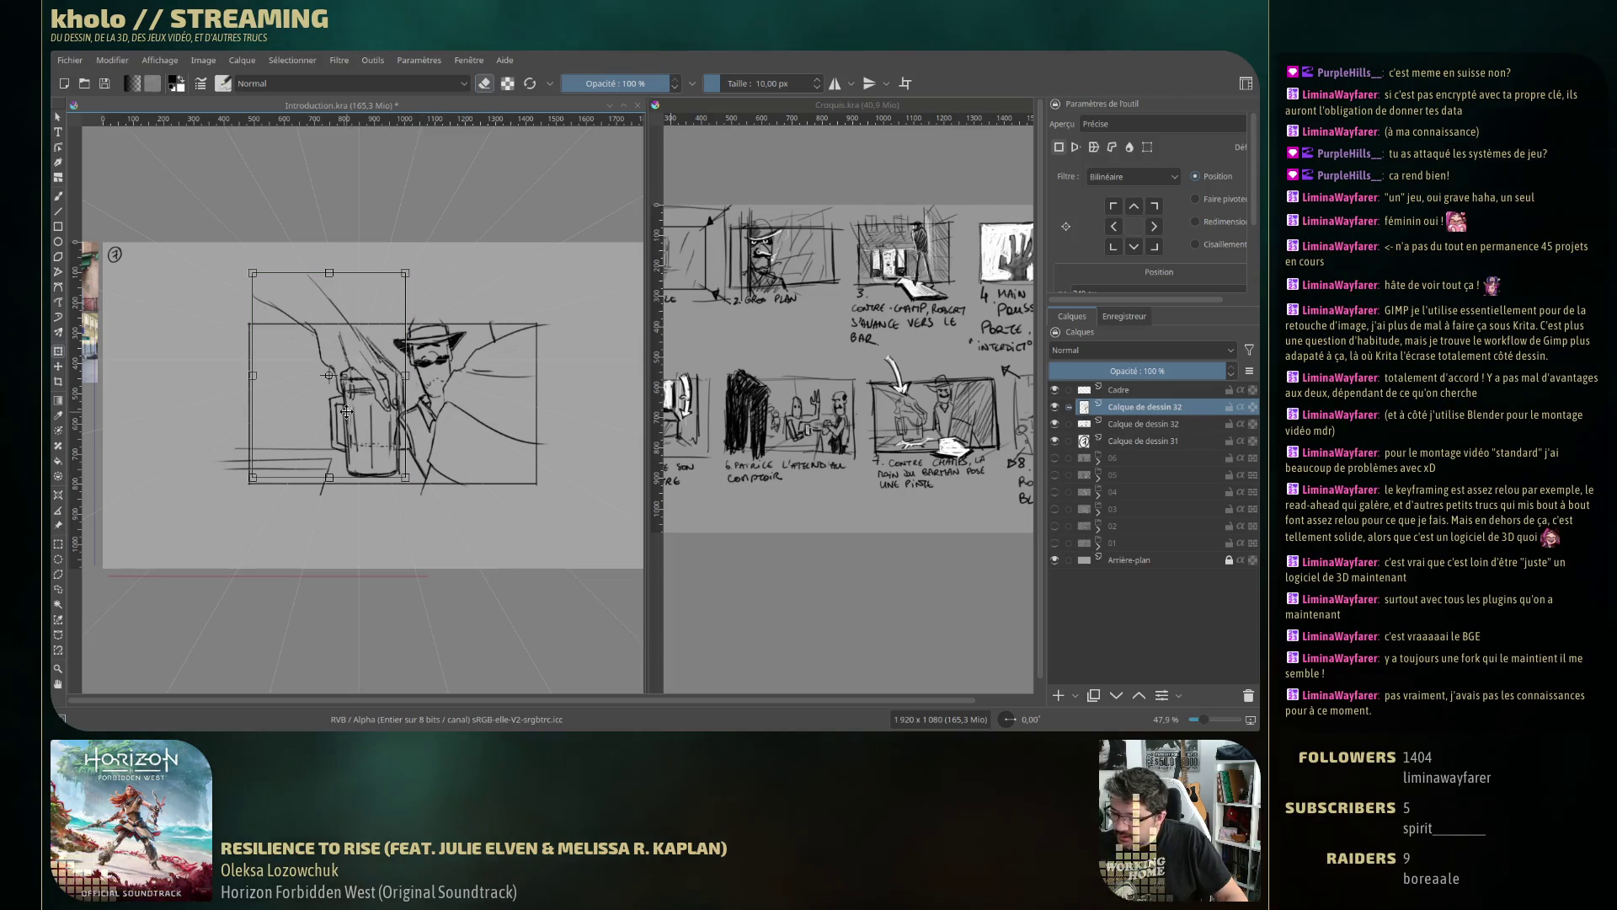
Scale the copied mug and hand slightly smaller and move them down-left into the frame.
{"action": "left_click_drag", "start_coordinate": [255, 479], "coordinate": [279, 442]}
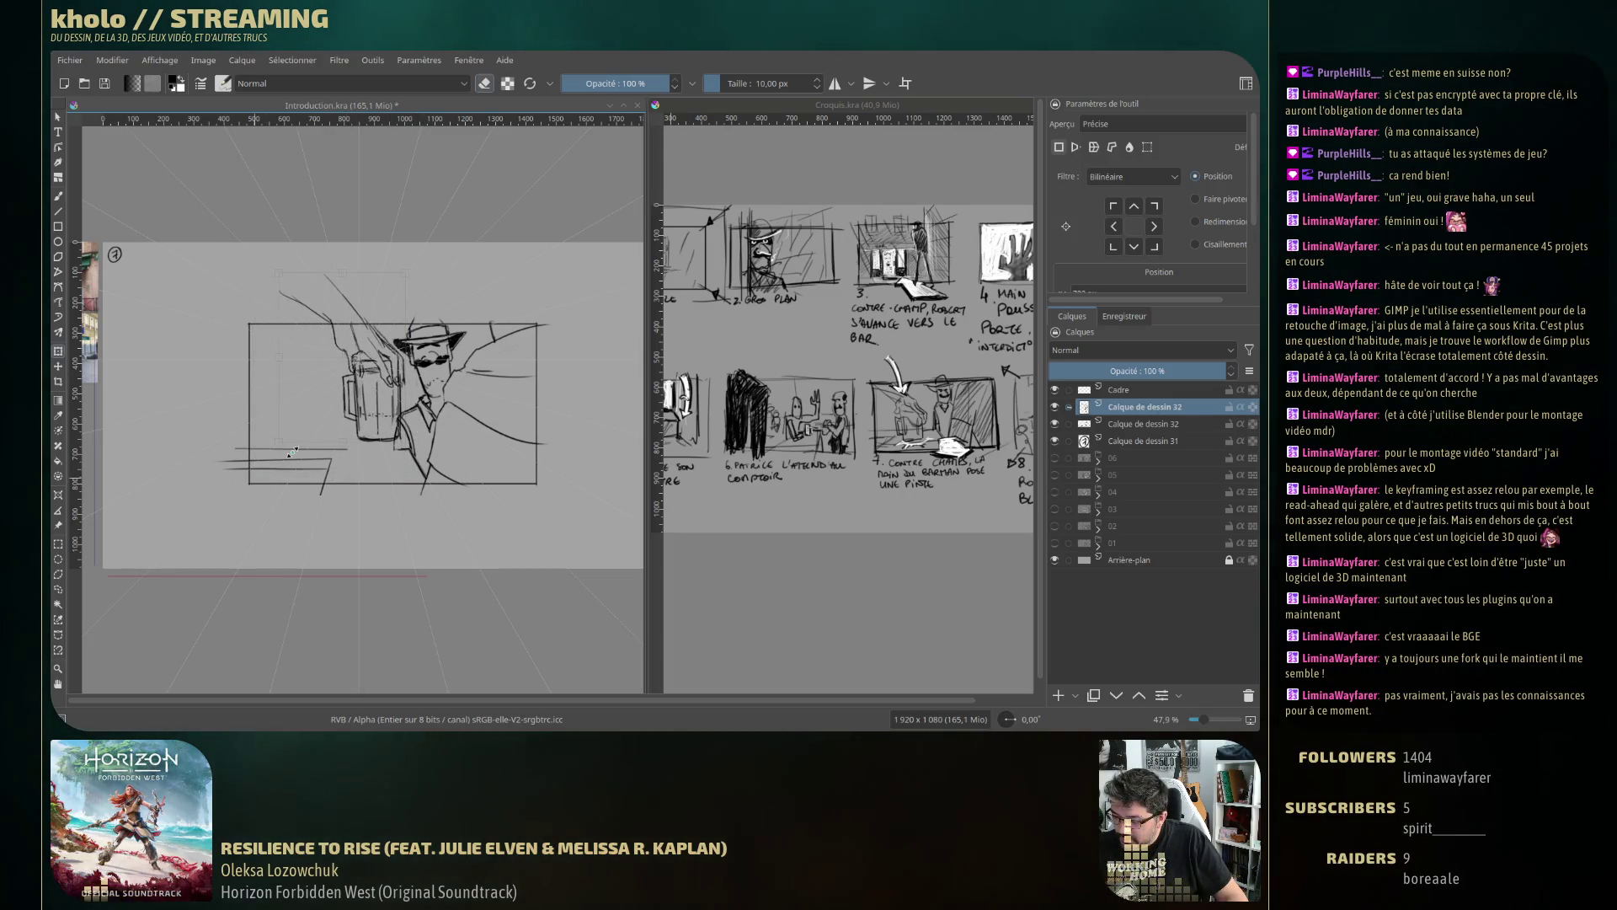
{"action": "left_click_drag", "start_coordinate": [379, 394], "coordinate": [369, 435]}
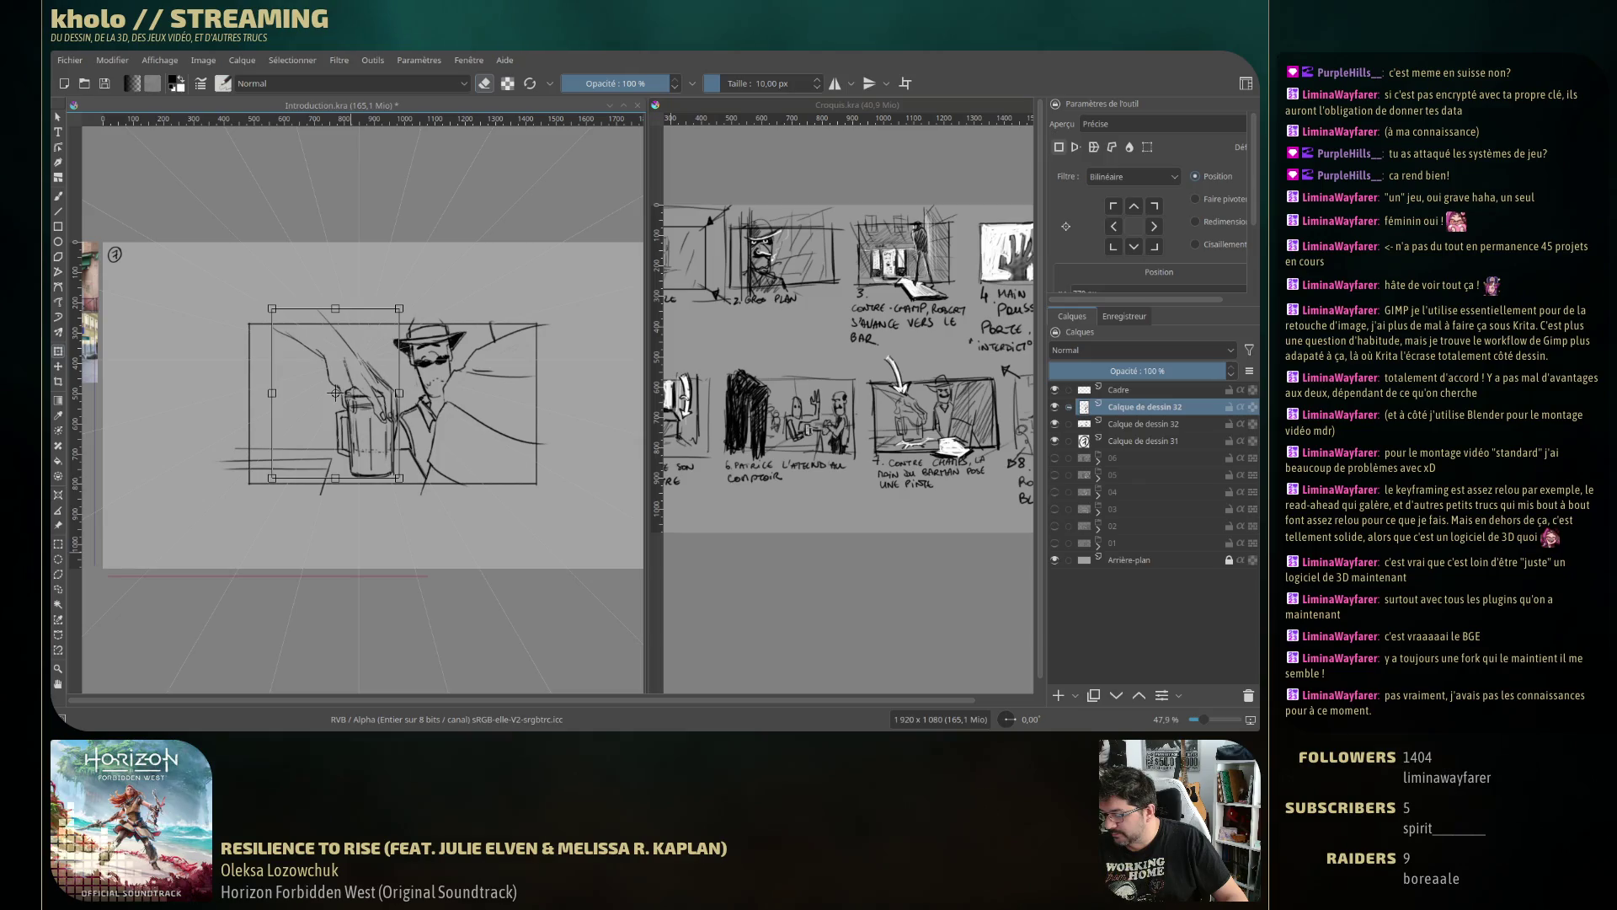
{"action": "key", "text": "Return"}
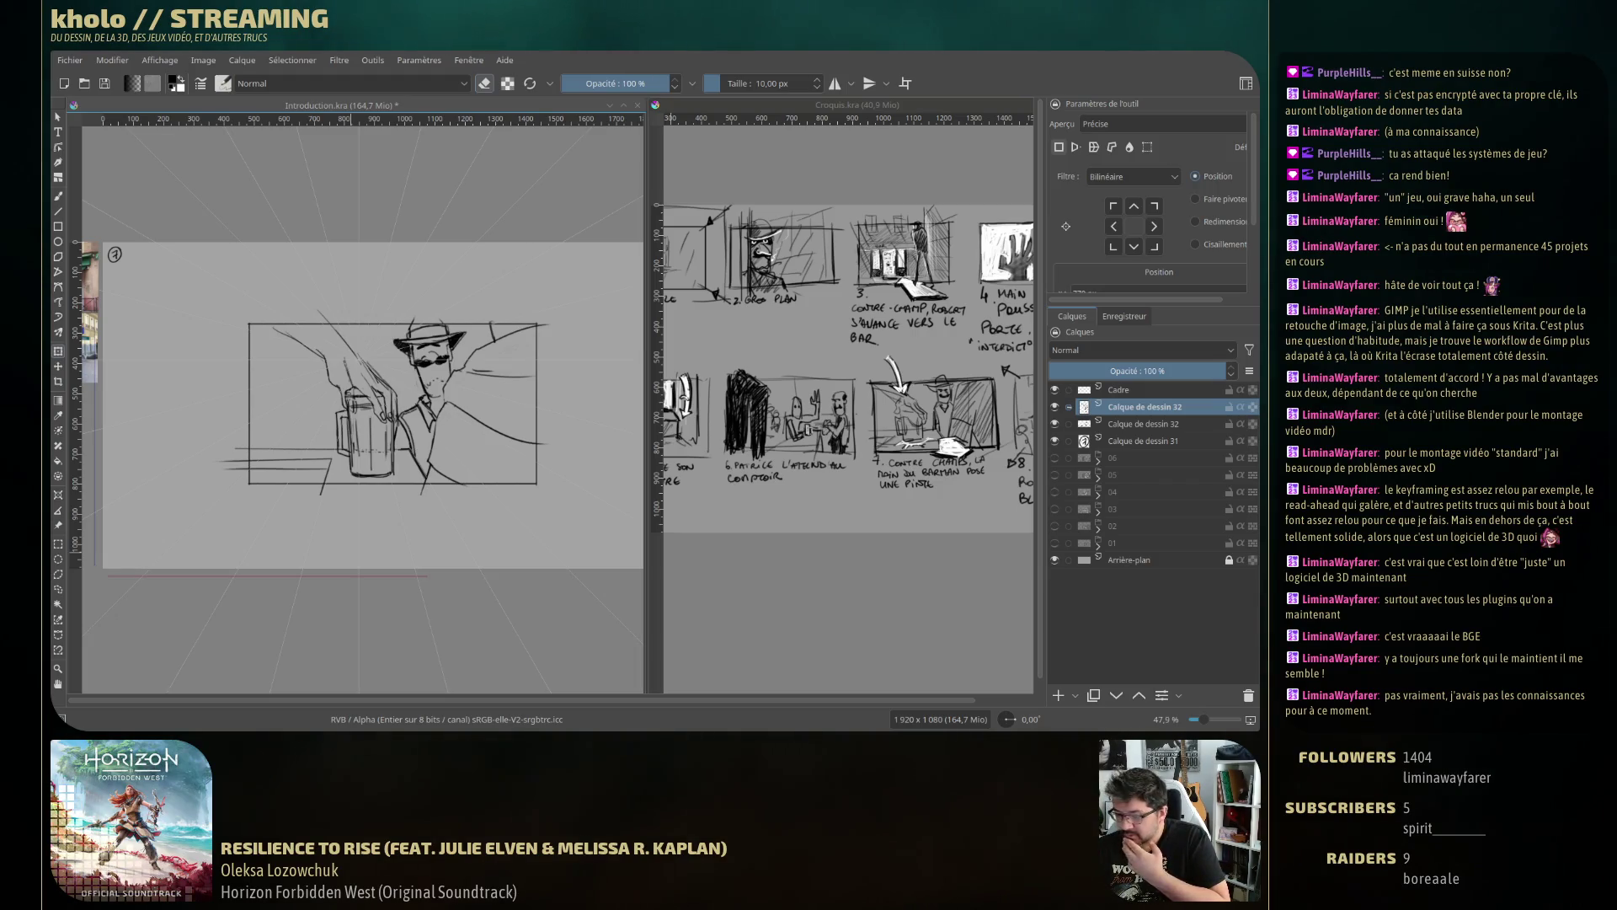
{"action": "left_click", "coordinate": [1143, 424]}
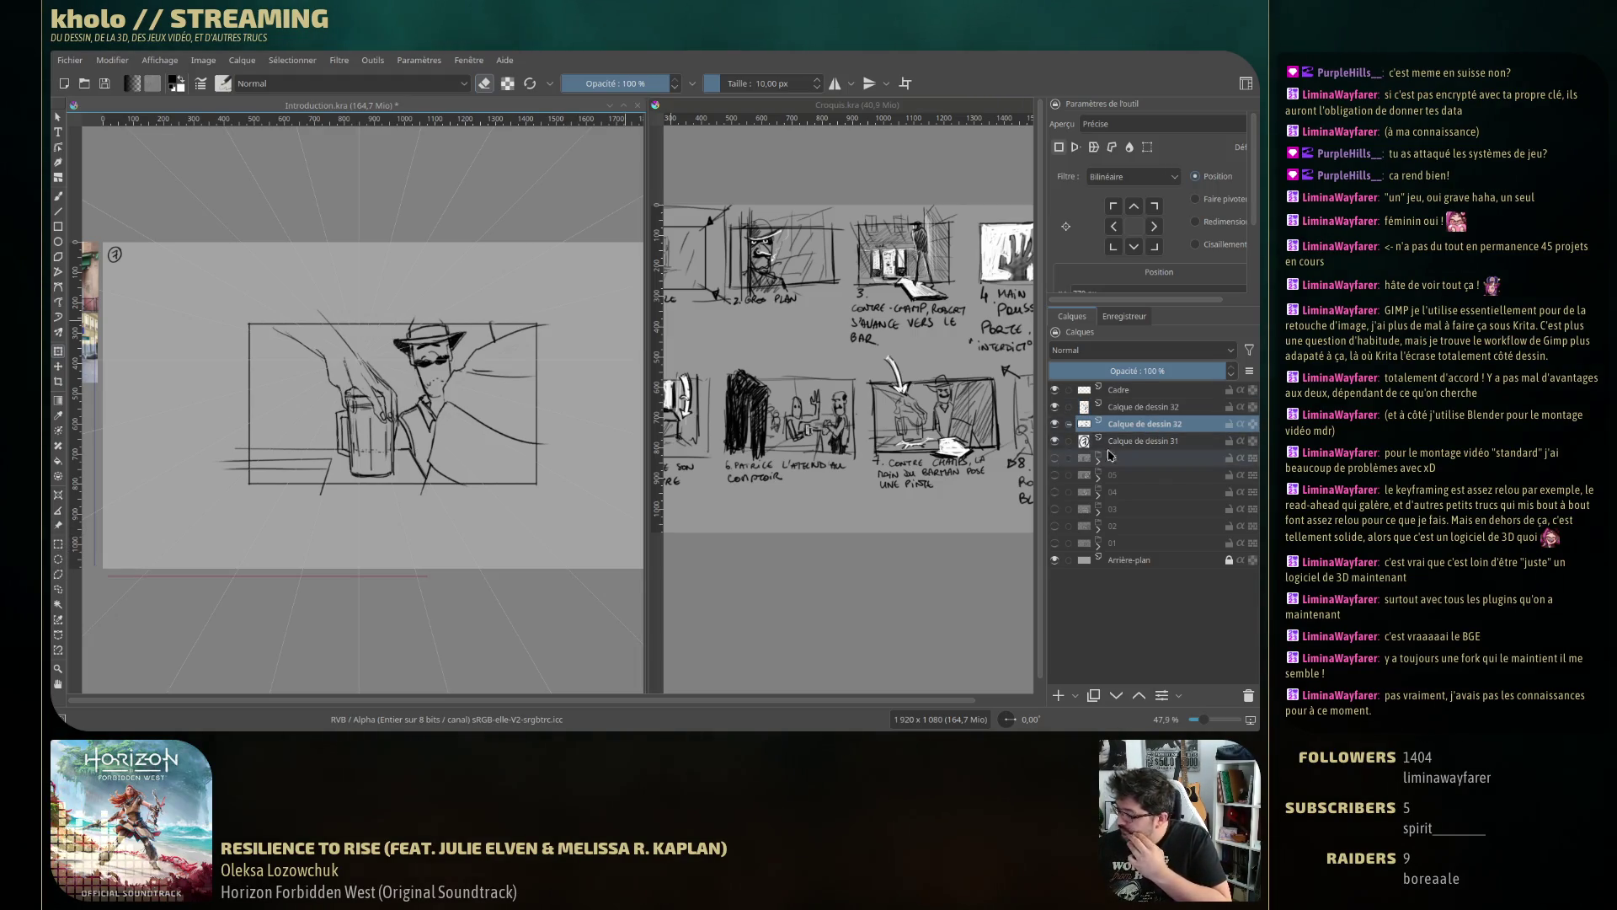
{"action": "left_click", "coordinate": [59, 196]}
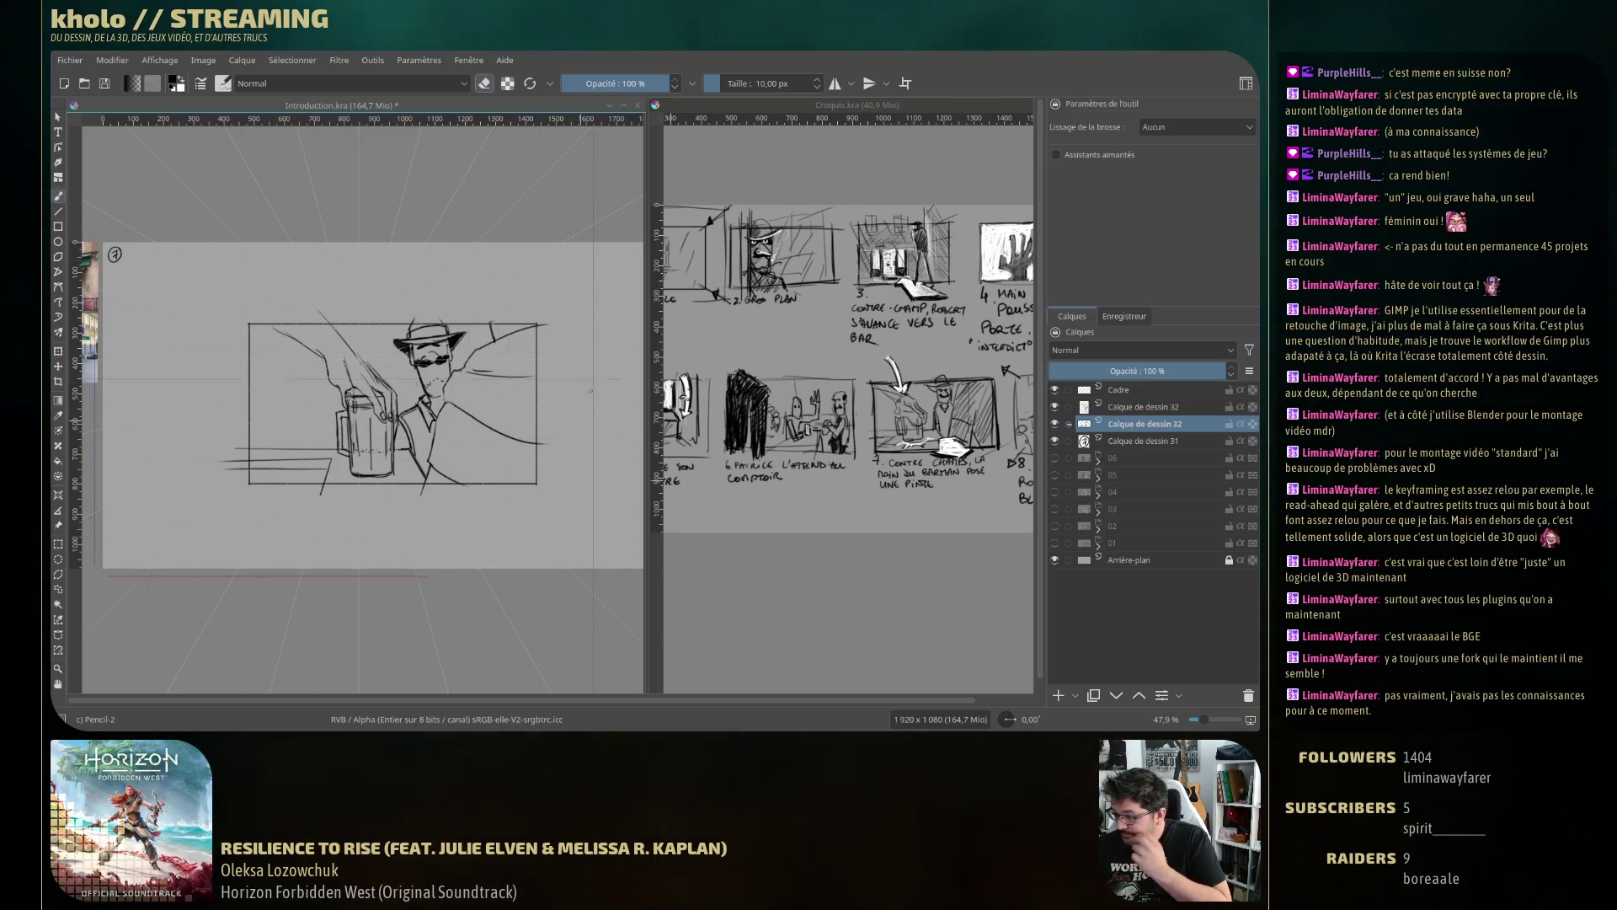
Enable Snap to Assistants and test it with a vertical stroke that is then undone.
{"action": "left_click", "coordinate": [1131, 157]}
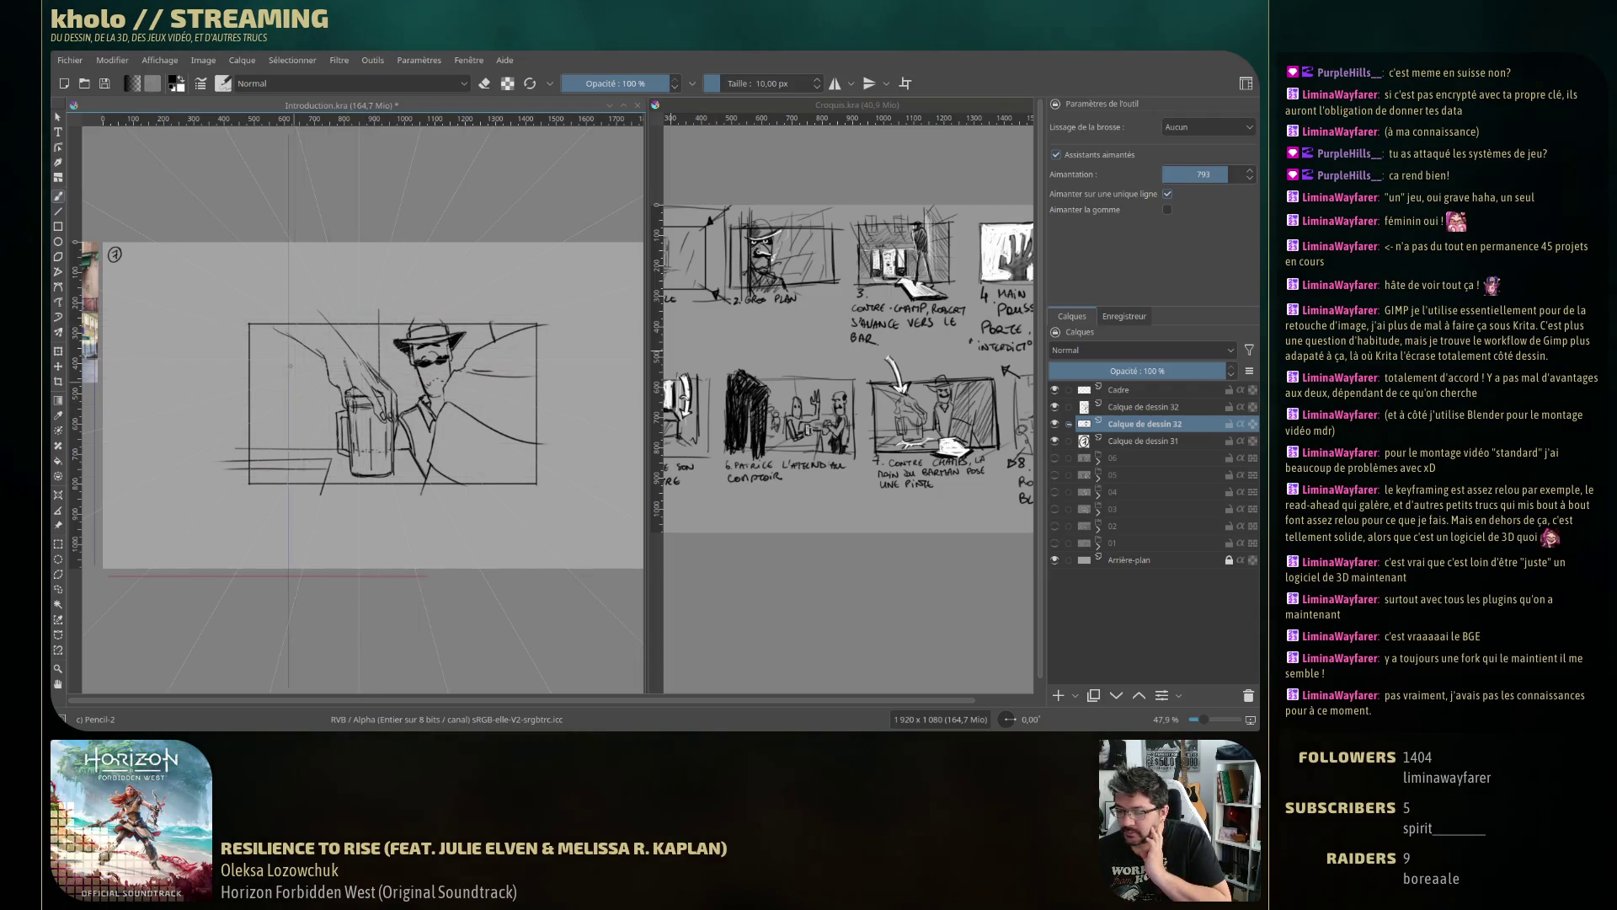
{"action": "left_click_drag", "start_coordinate": [302, 358], "coordinate": [301, 437]}
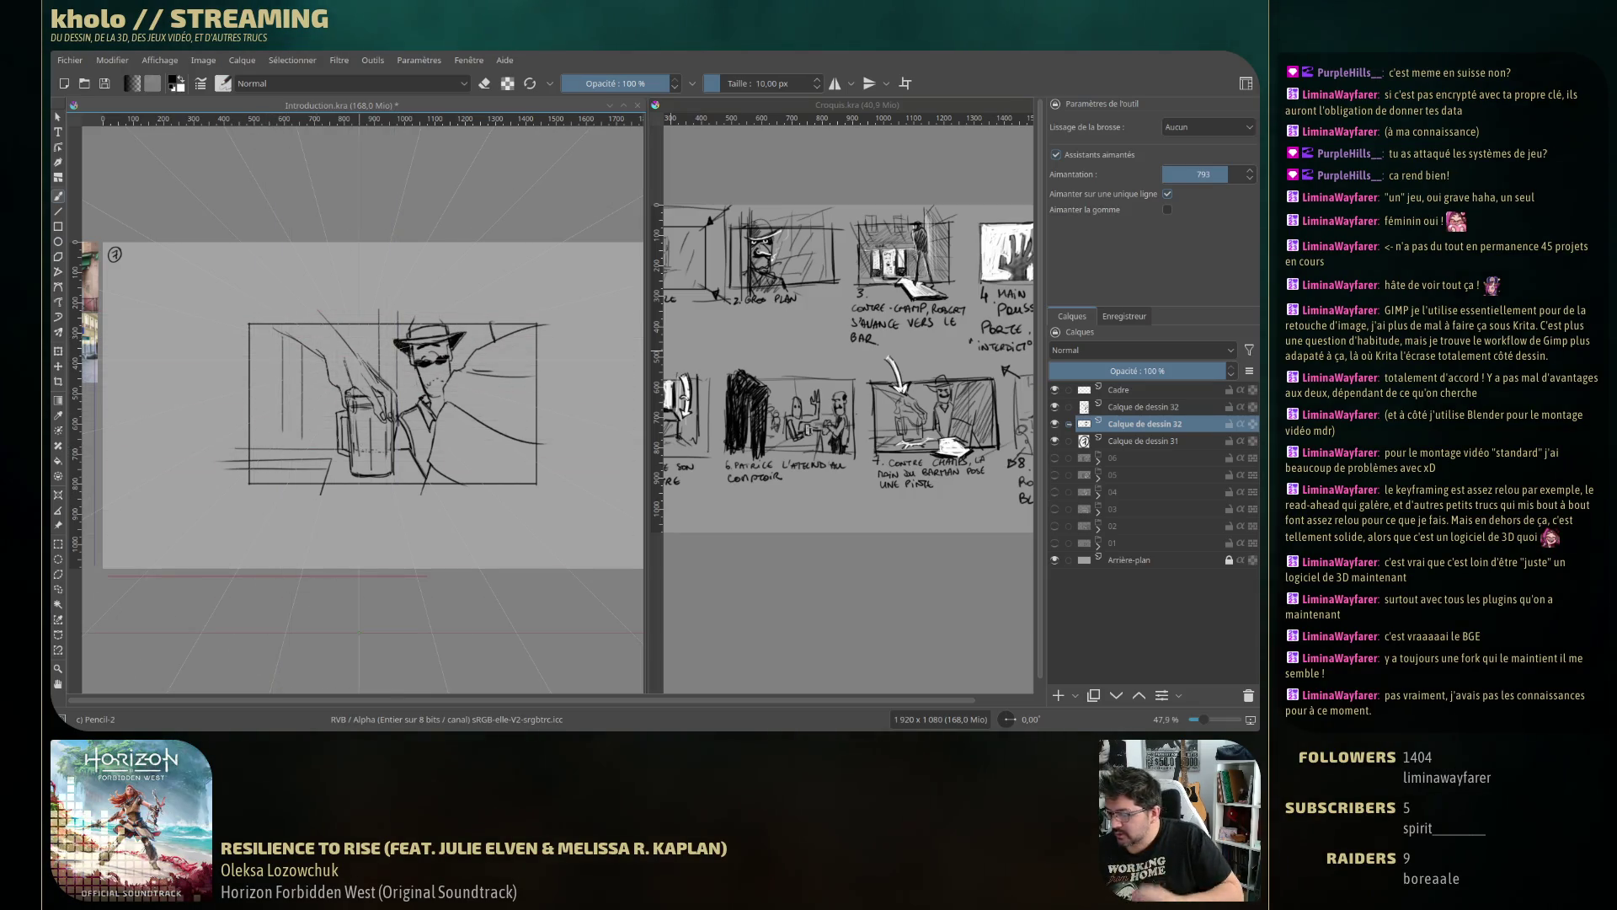
{"action": "key", "text": "ctrl+z"}
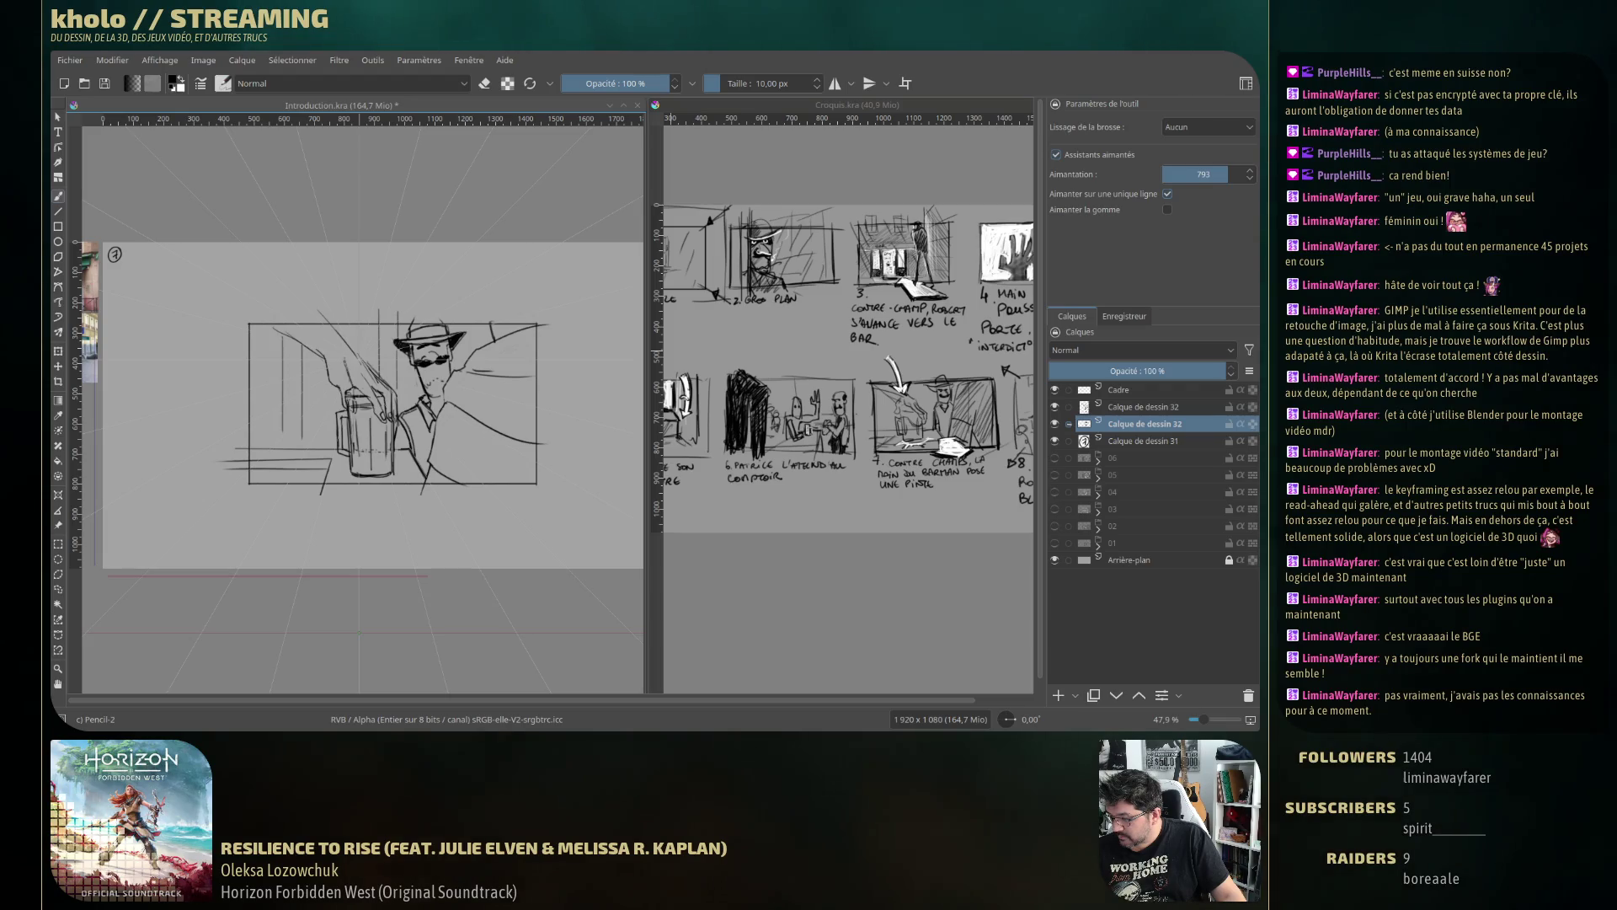
Add a new empty paint layer above Calque de dessin 31.
{"action": "left_click", "coordinate": [1133, 441]}
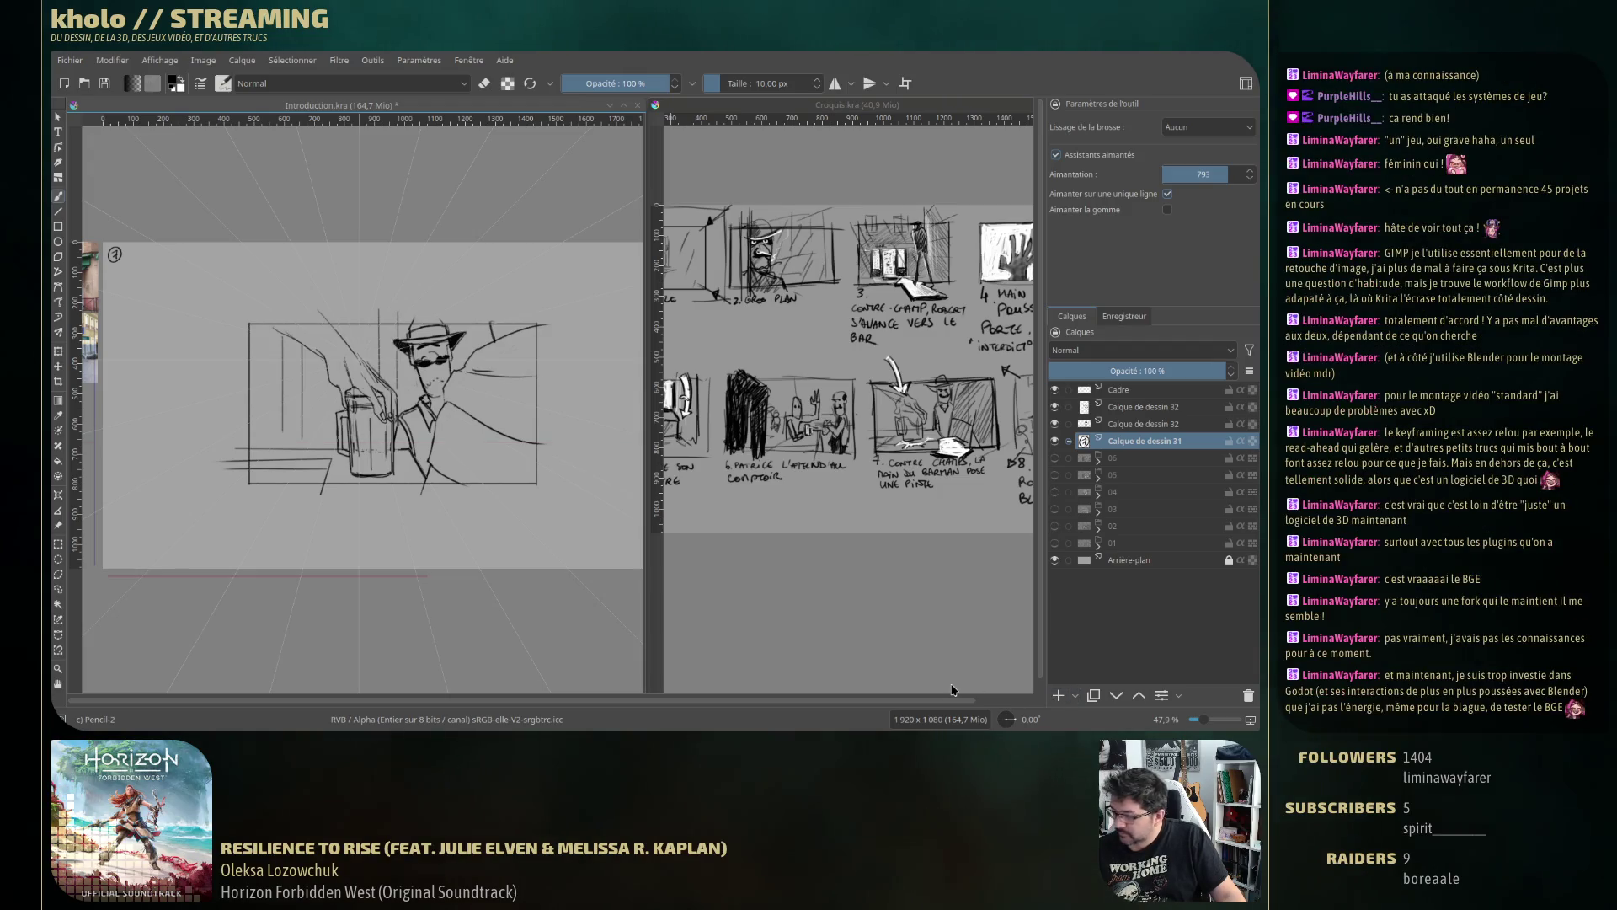
{"action": "key", "text": "Insert"}
{"action": "key", "text": "ctrl+Page_Up"}
{"action": "key", "text": "ctrl+Page_Up"}
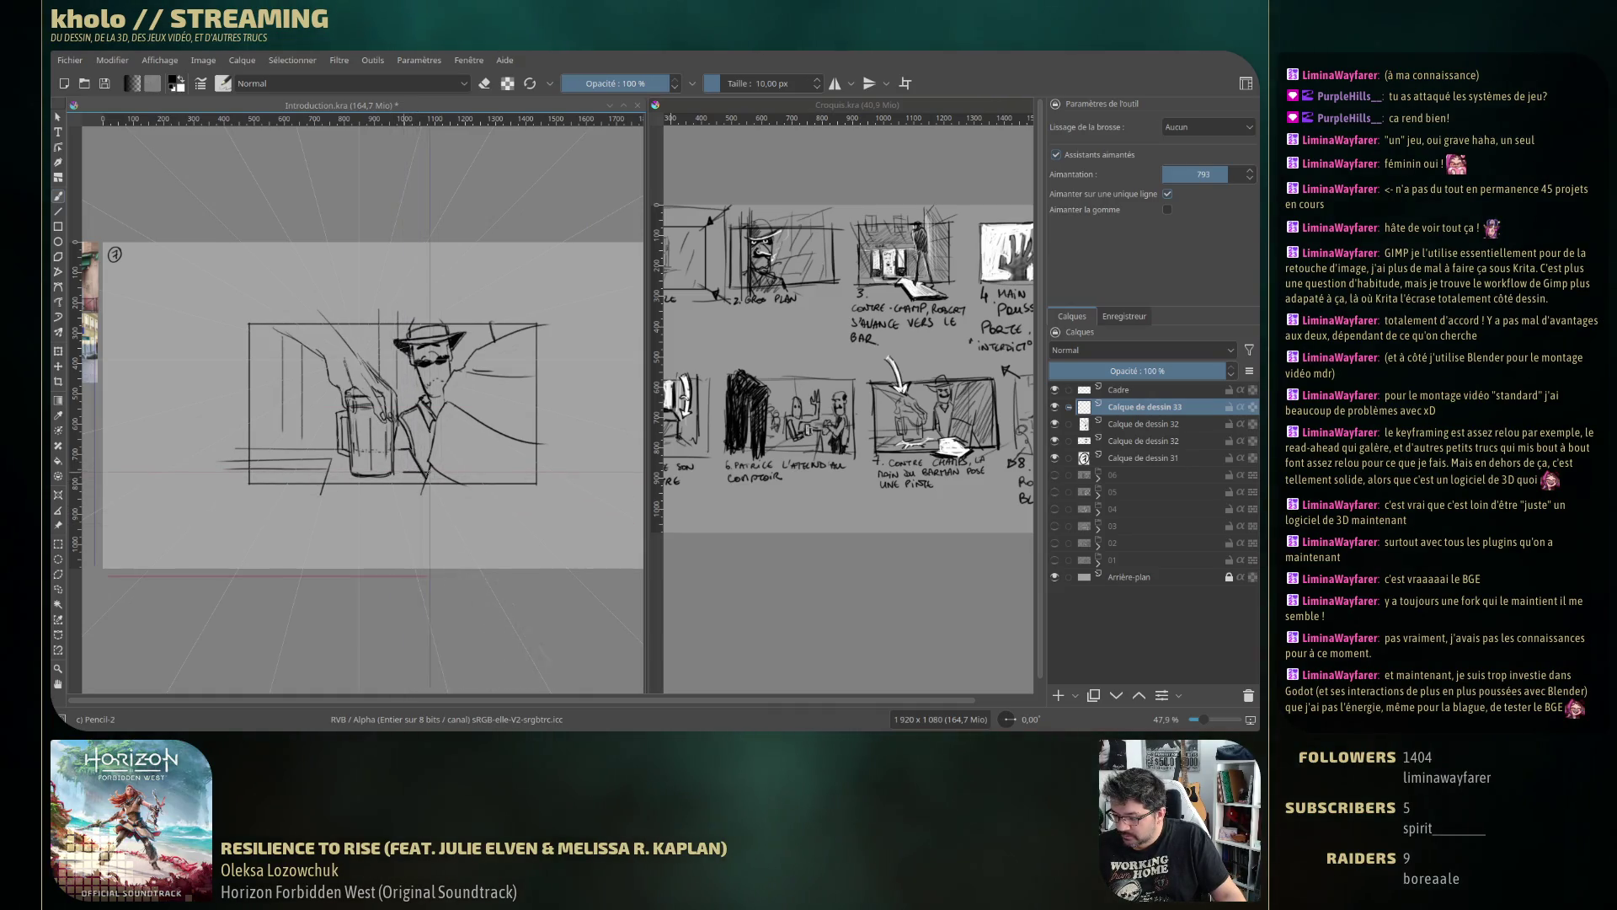
Draw a V stroke and a straight horizontal edge for the arrow below the arm.
{"action": "mouse_move", "coordinate": [404, 470]}
{"action": "left_mouse_down"}
{"action": "mouse_move", "coordinate": [459, 472]}
{"action": "mouse_move", "coordinate": [486, 503]}
{"action": "left_mouse_up"}
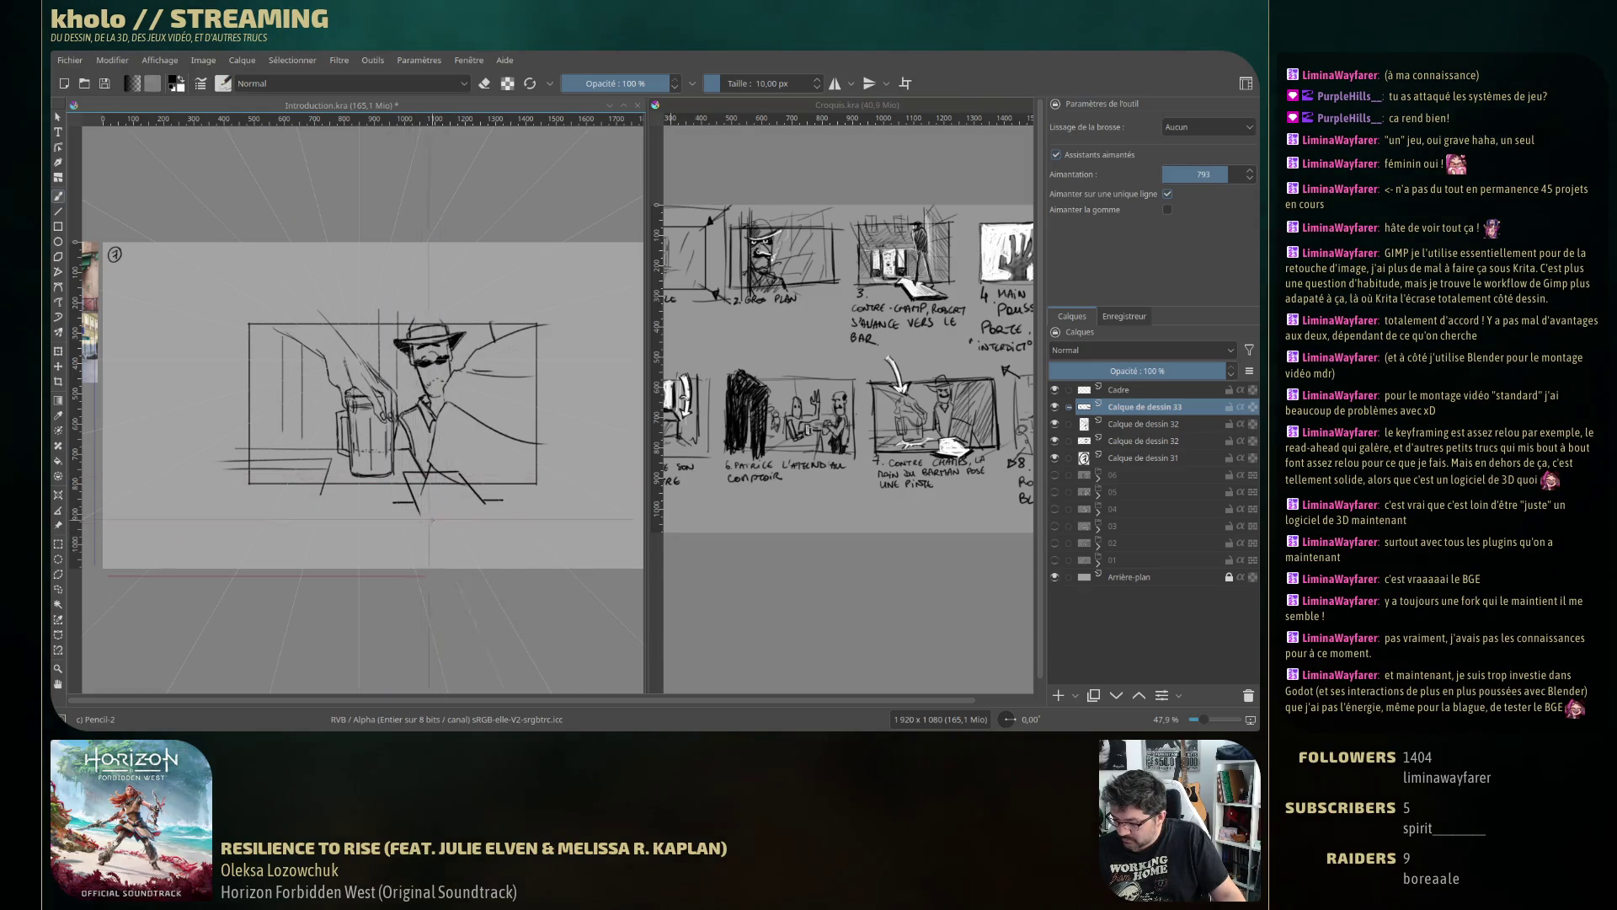
{"action": "key", "text": "v"}
{"action": "mouse_move", "coordinate": [400, 504]}
{"action": "left_mouse_down"}
{"action": "mouse_move", "coordinate": [472, 541]}
{"action": "mouse_move", "coordinate": [503, 503]}
{"action": "left_mouse_up"}
{"action": "key", "text": "b"}
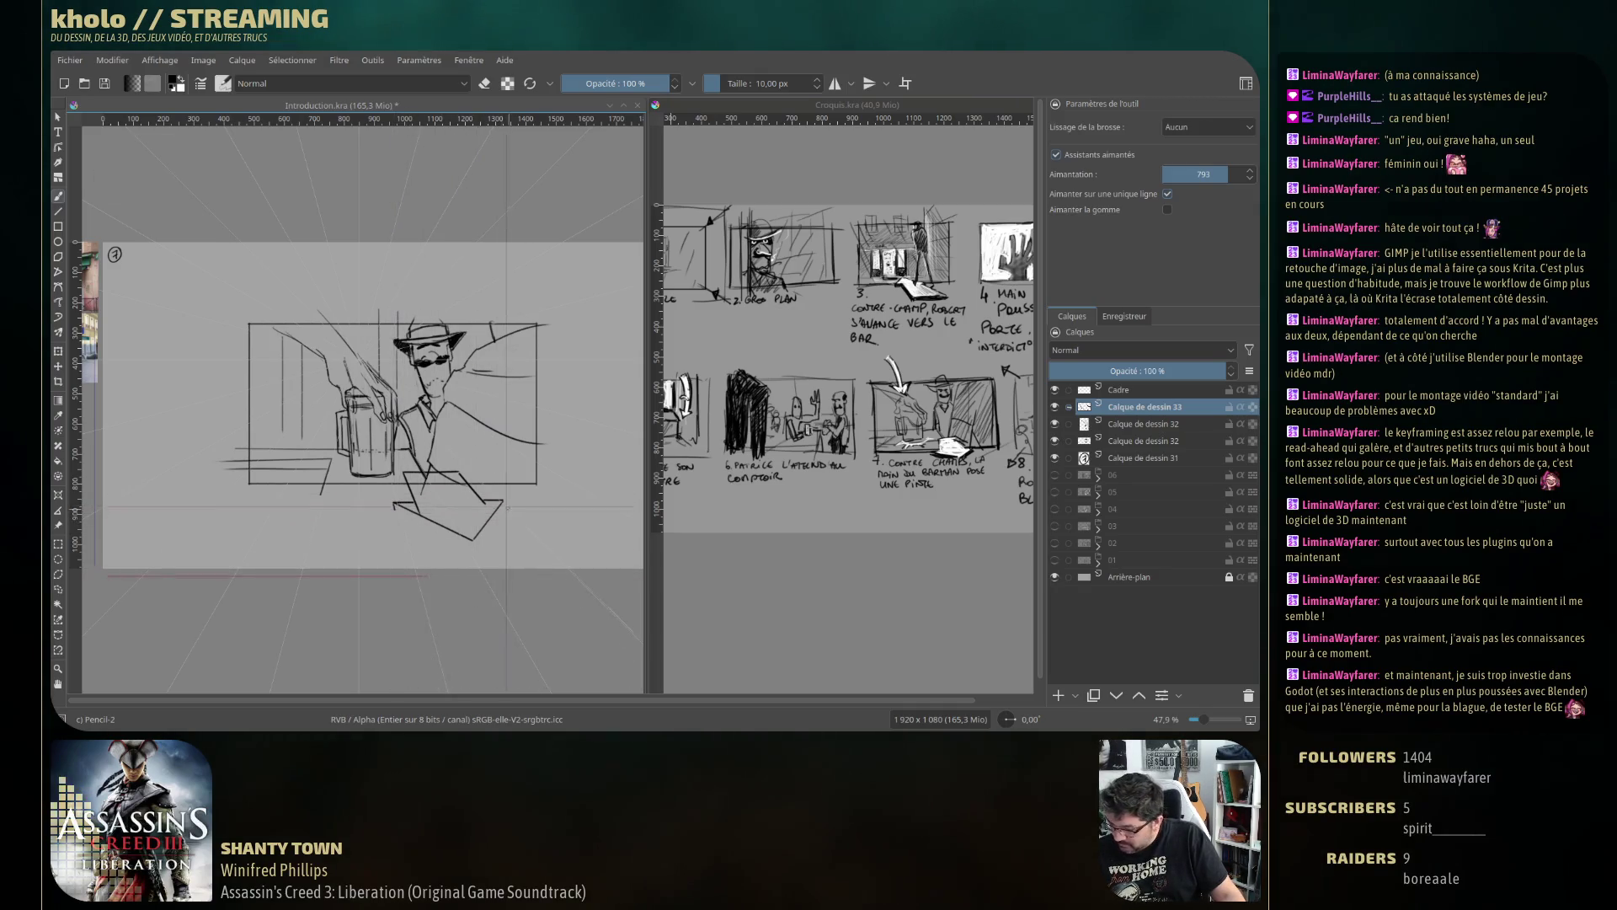
Draw the arrow's two angled straight edges and turn off snapping to assistants.
{"action": "key", "text": "v"}
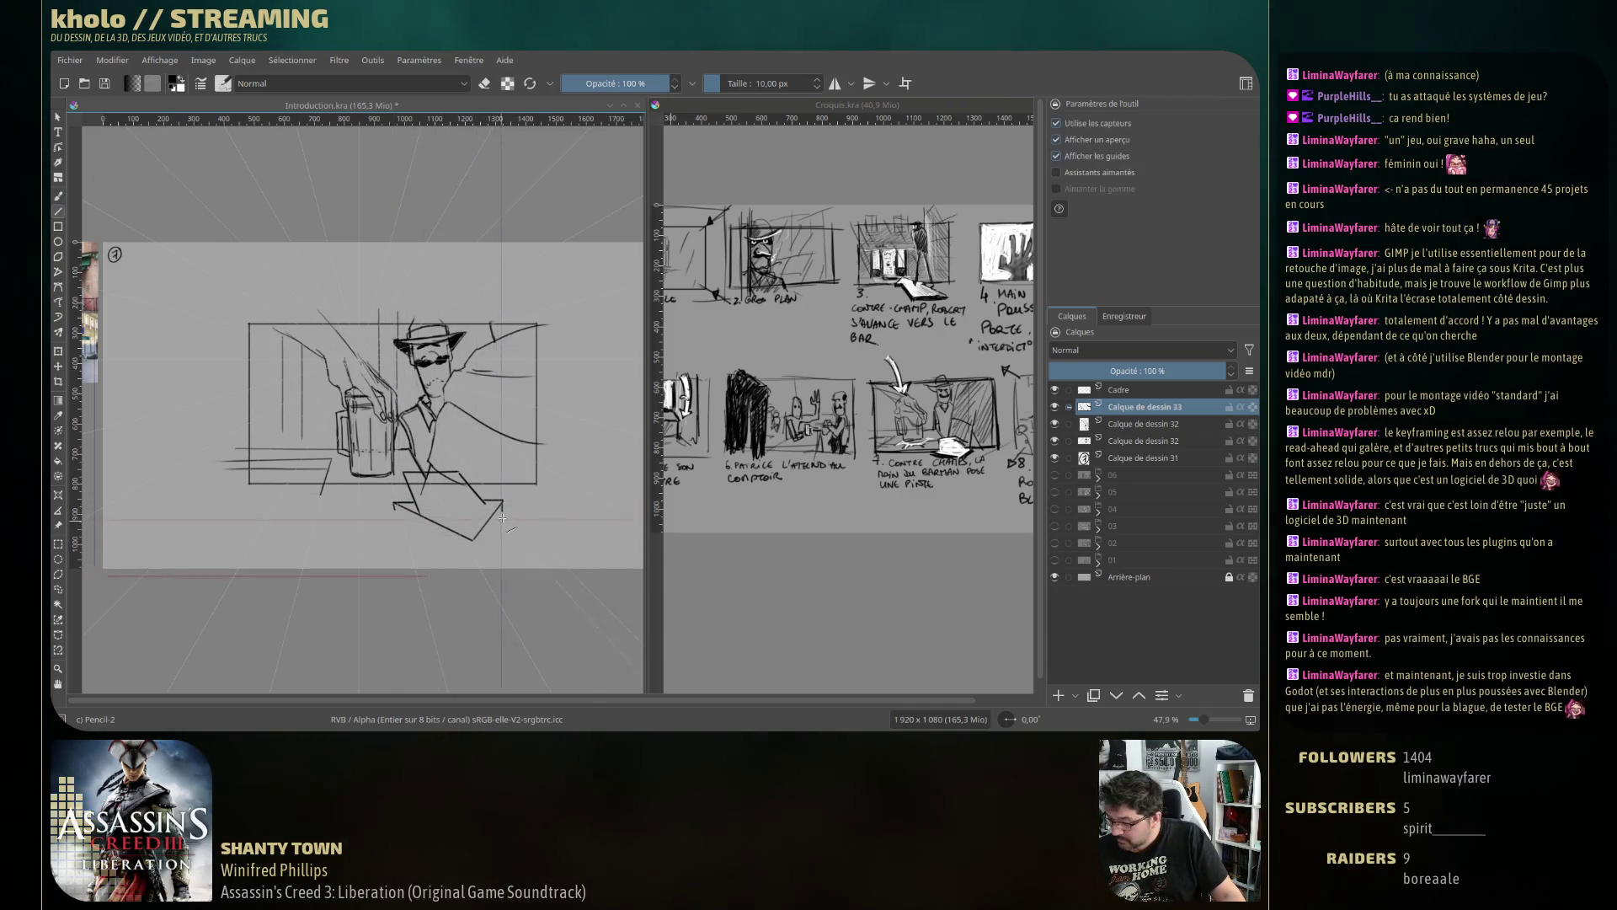
{"action": "left_click_drag", "start_coordinate": [502, 505], "coordinate": [473, 549]}
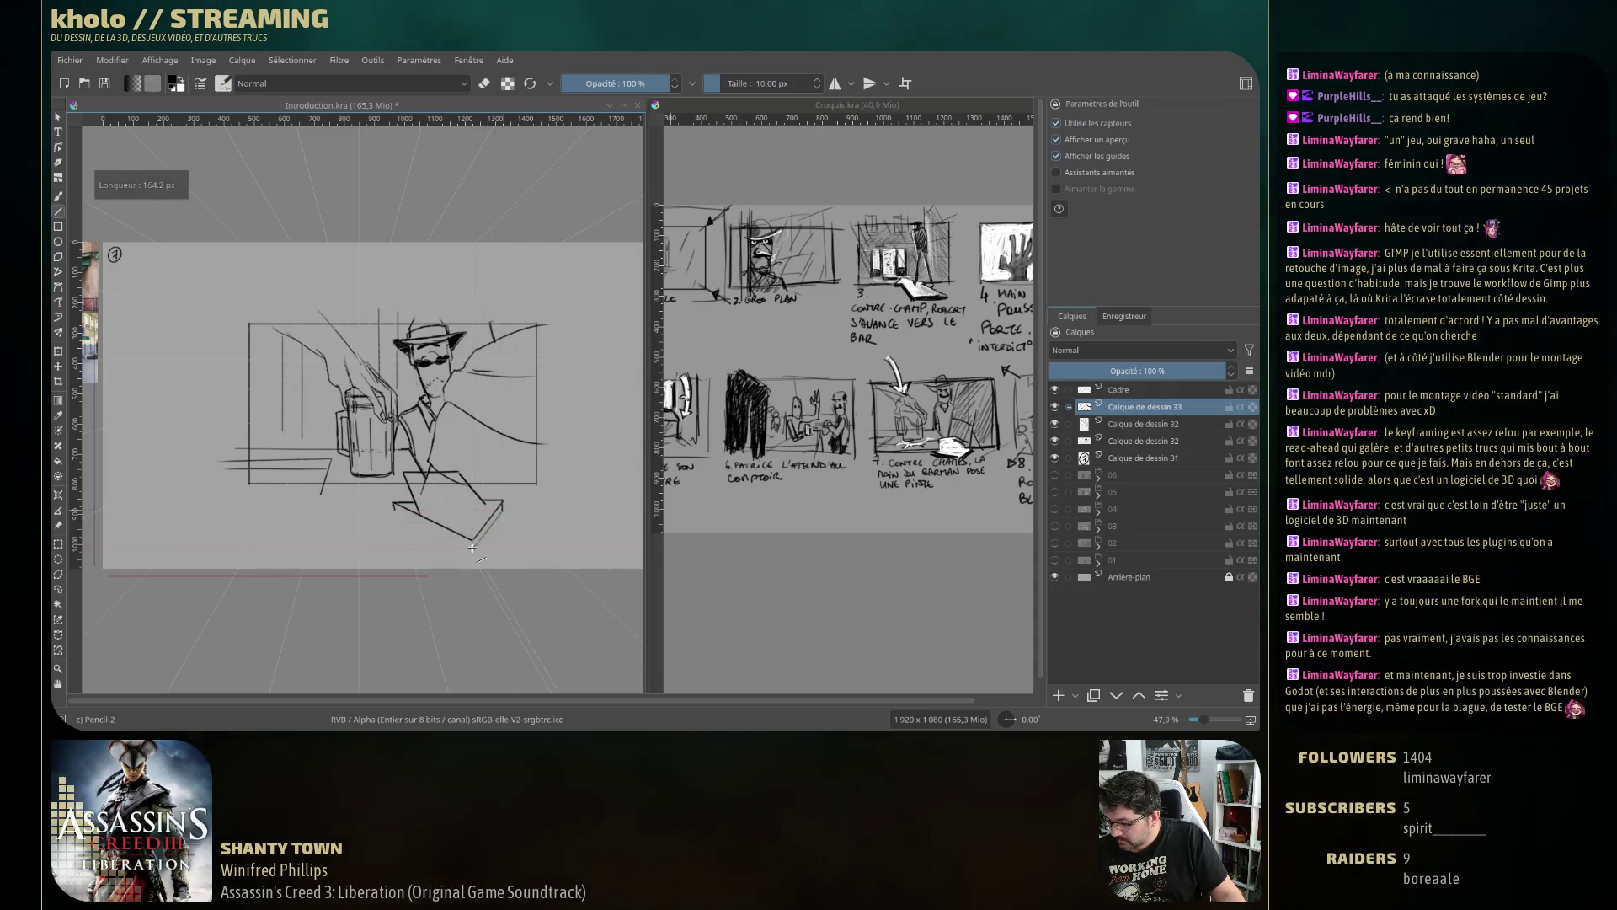
{"action": "key", "text": "b"}
{"action": "key", "text": "v"}
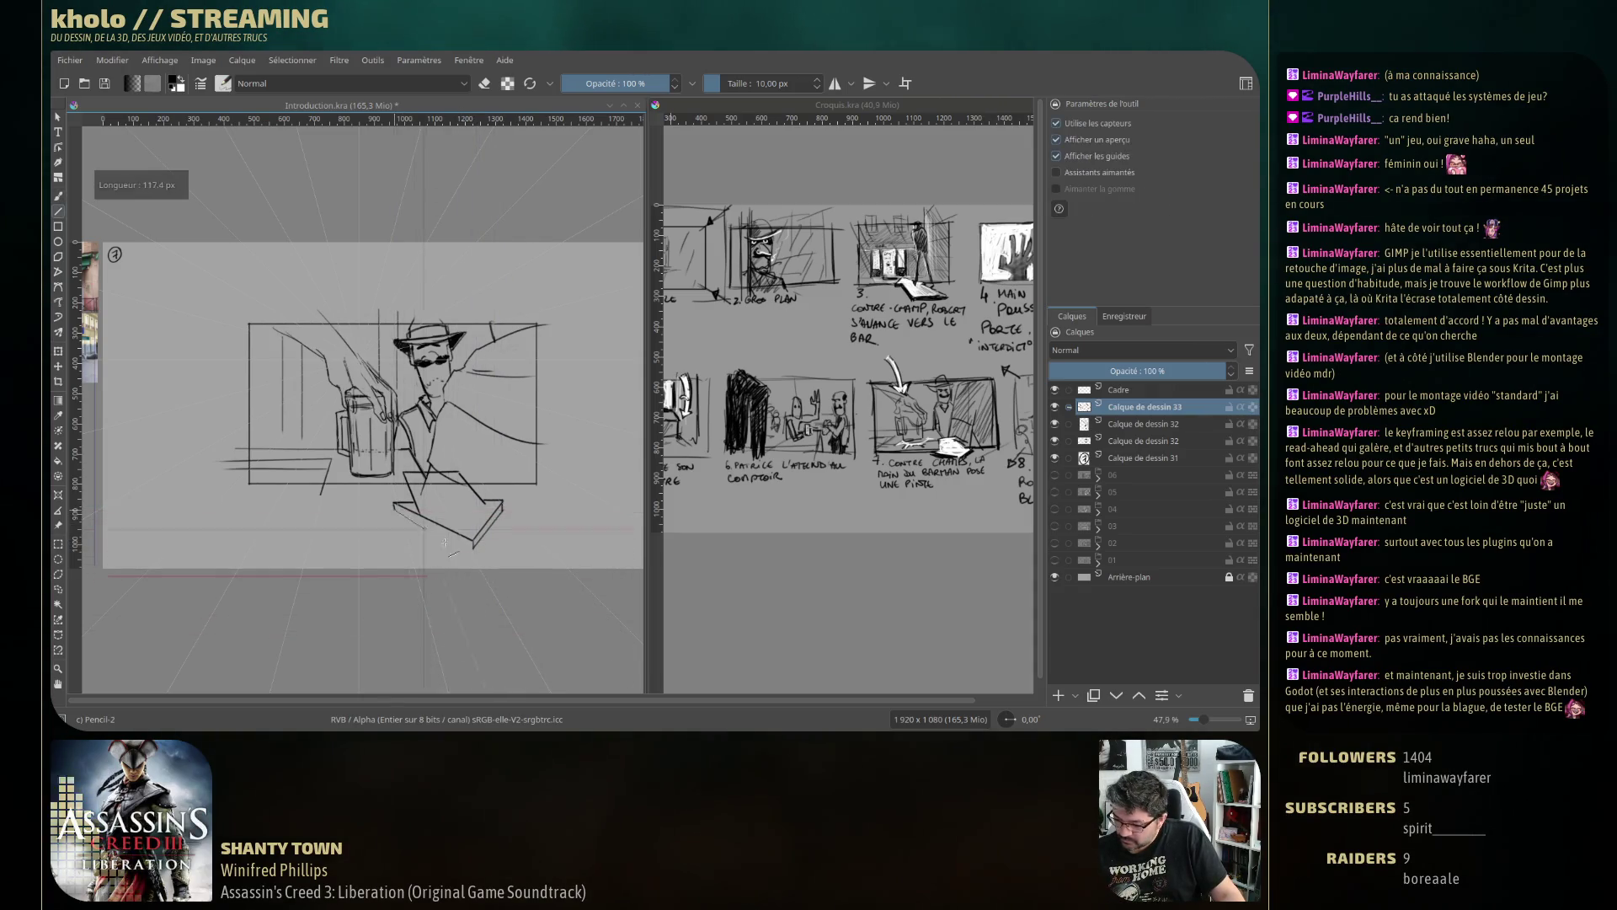
{"action": "left_click_drag", "start_coordinate": [394, 505], "coordinate": [472, 549]}
{"action": "key", "text": "b"}
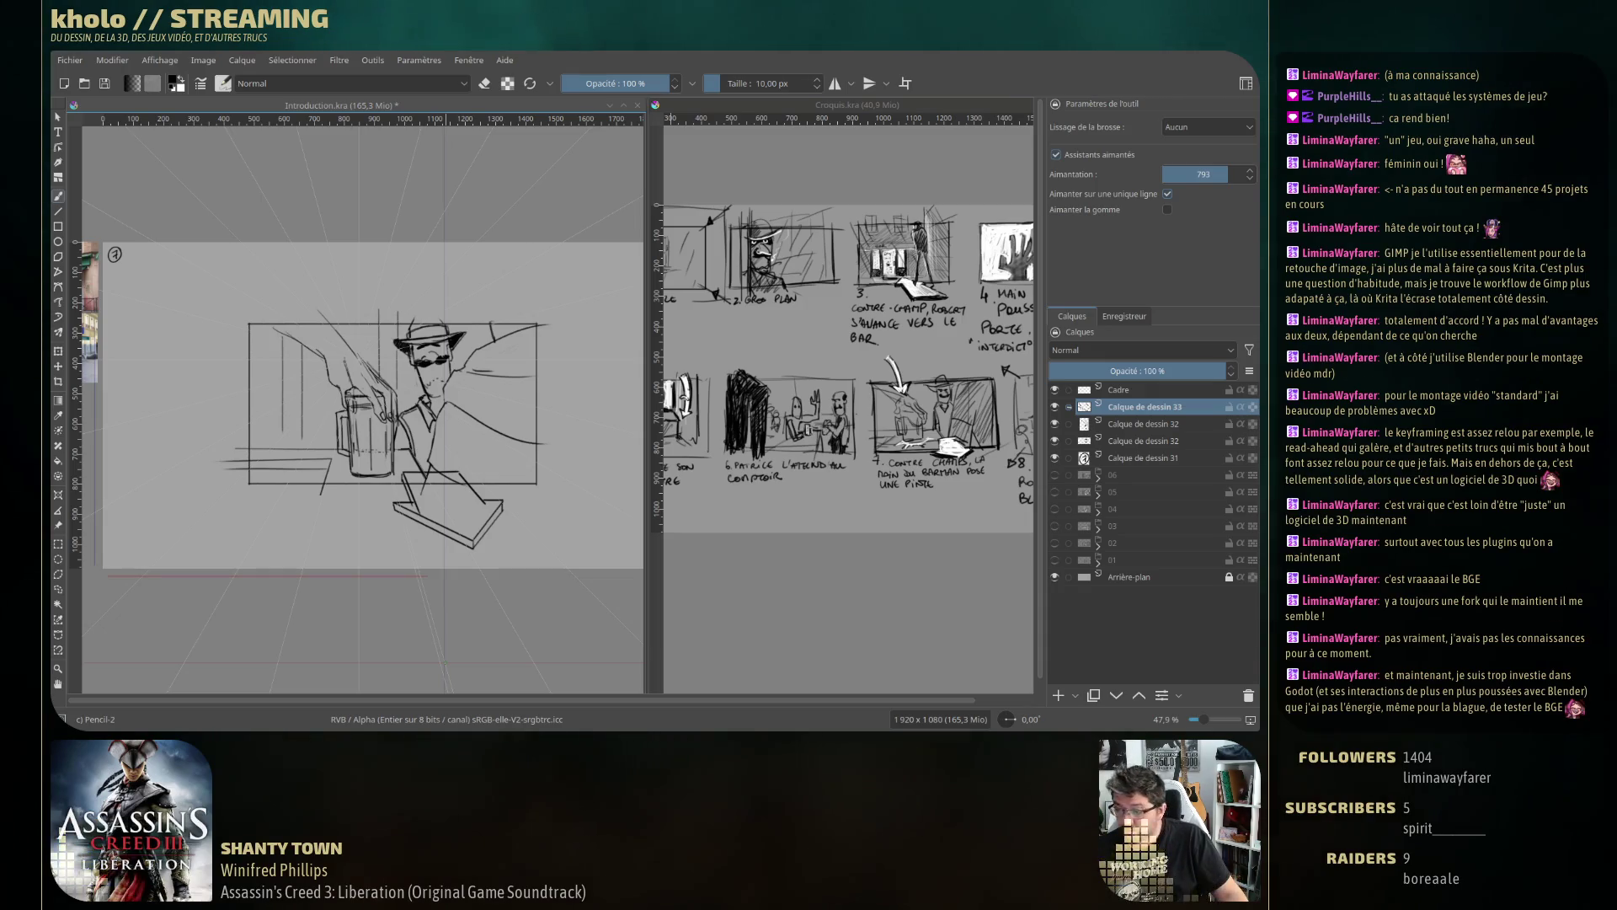
{"action": "key", "text": "ctrl+shift+l"}
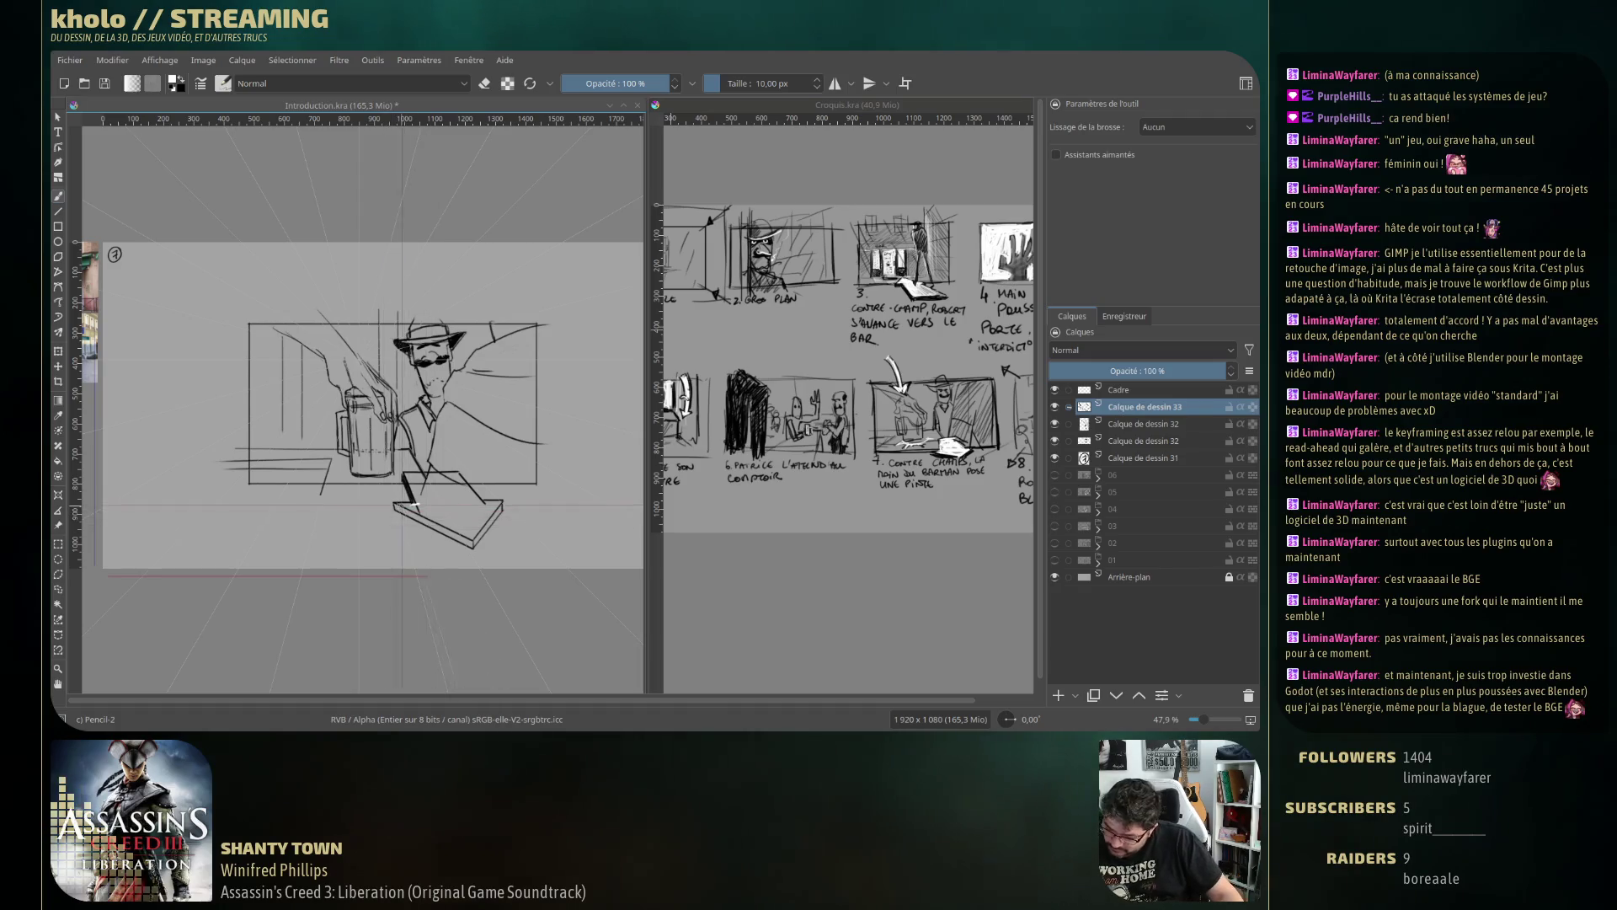
Shade the arrow with pencil hatching, undoing the unwanted strokes.
{"action": "key", "text": "ctrl+z"}
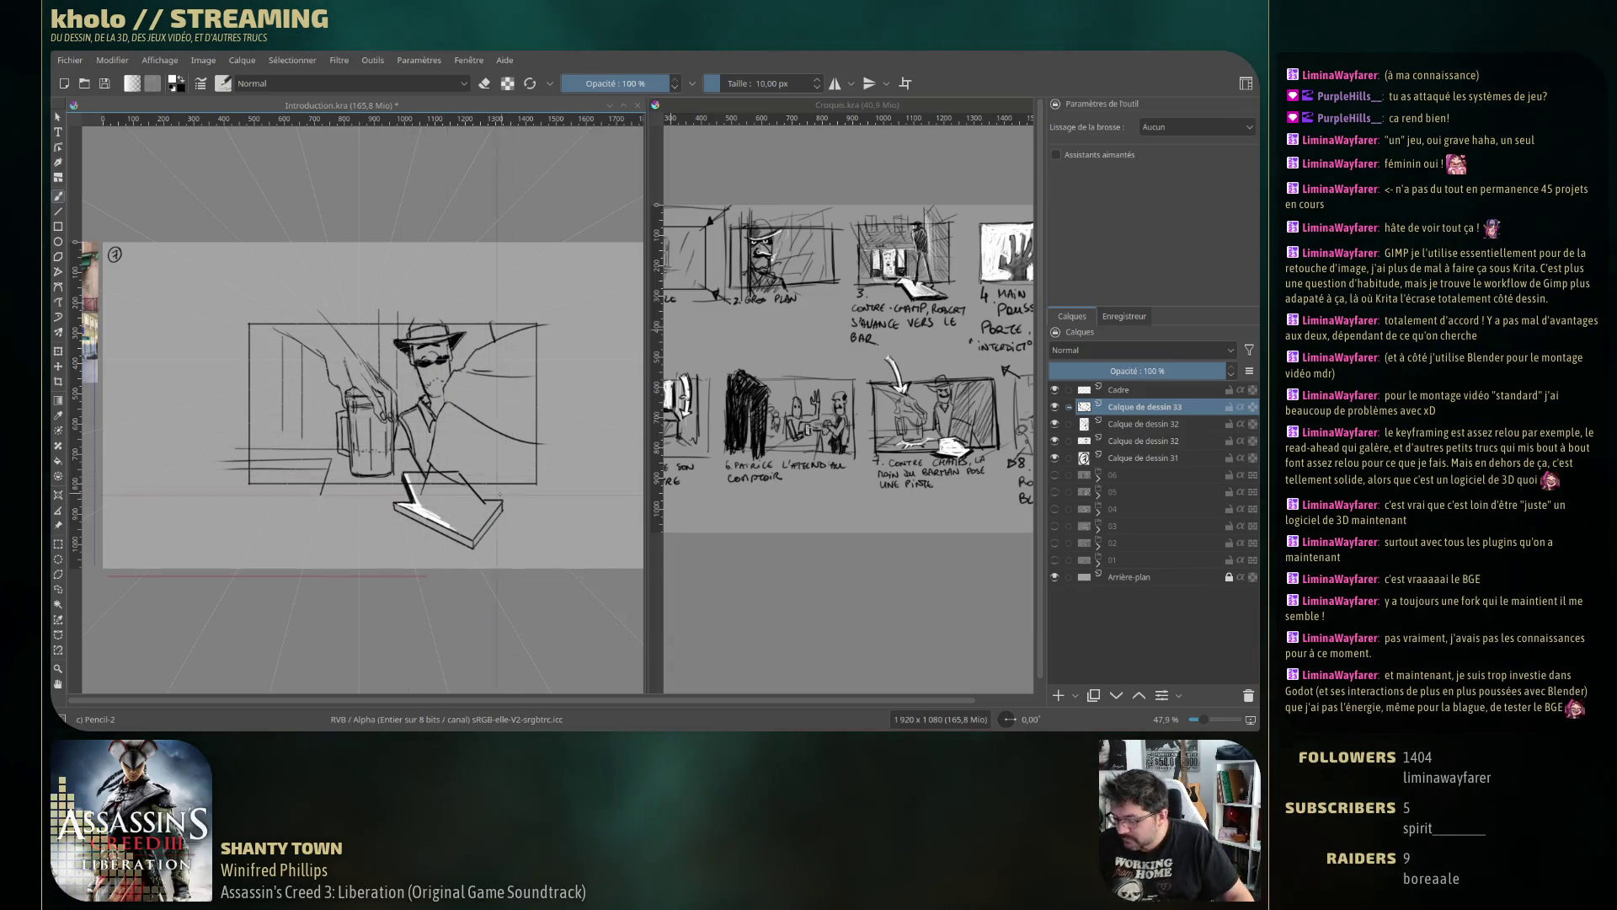
{"action": "key", "text": "ctrl+shift+z"}
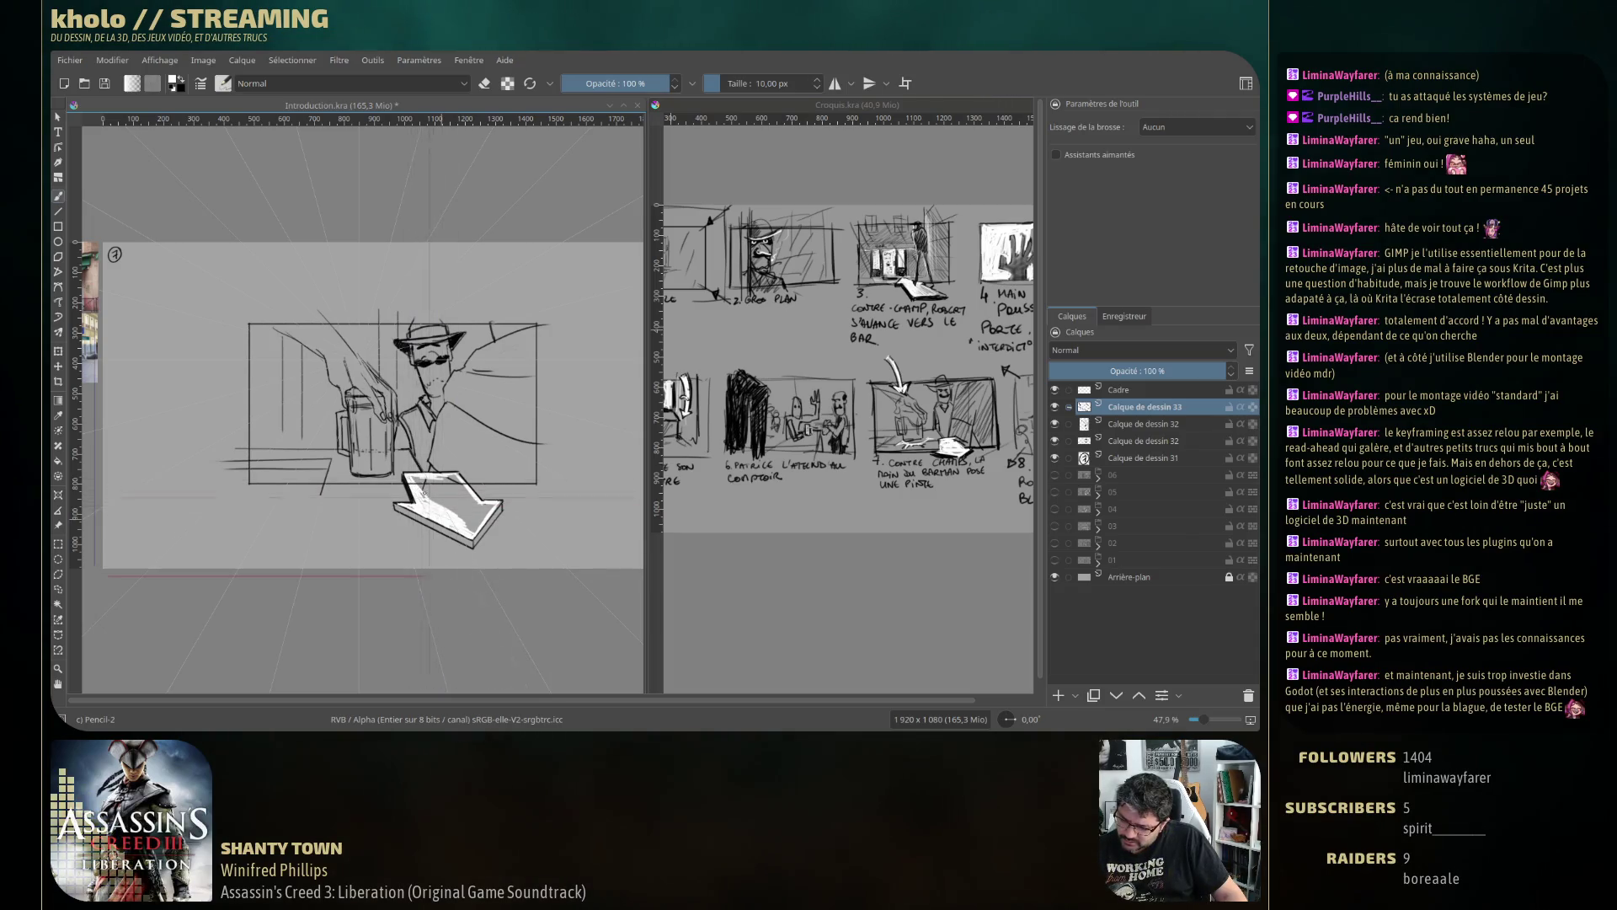
{"action": "left_click_drag", "start_coordinate": [442, 510], "coordinate": [413, 483]}
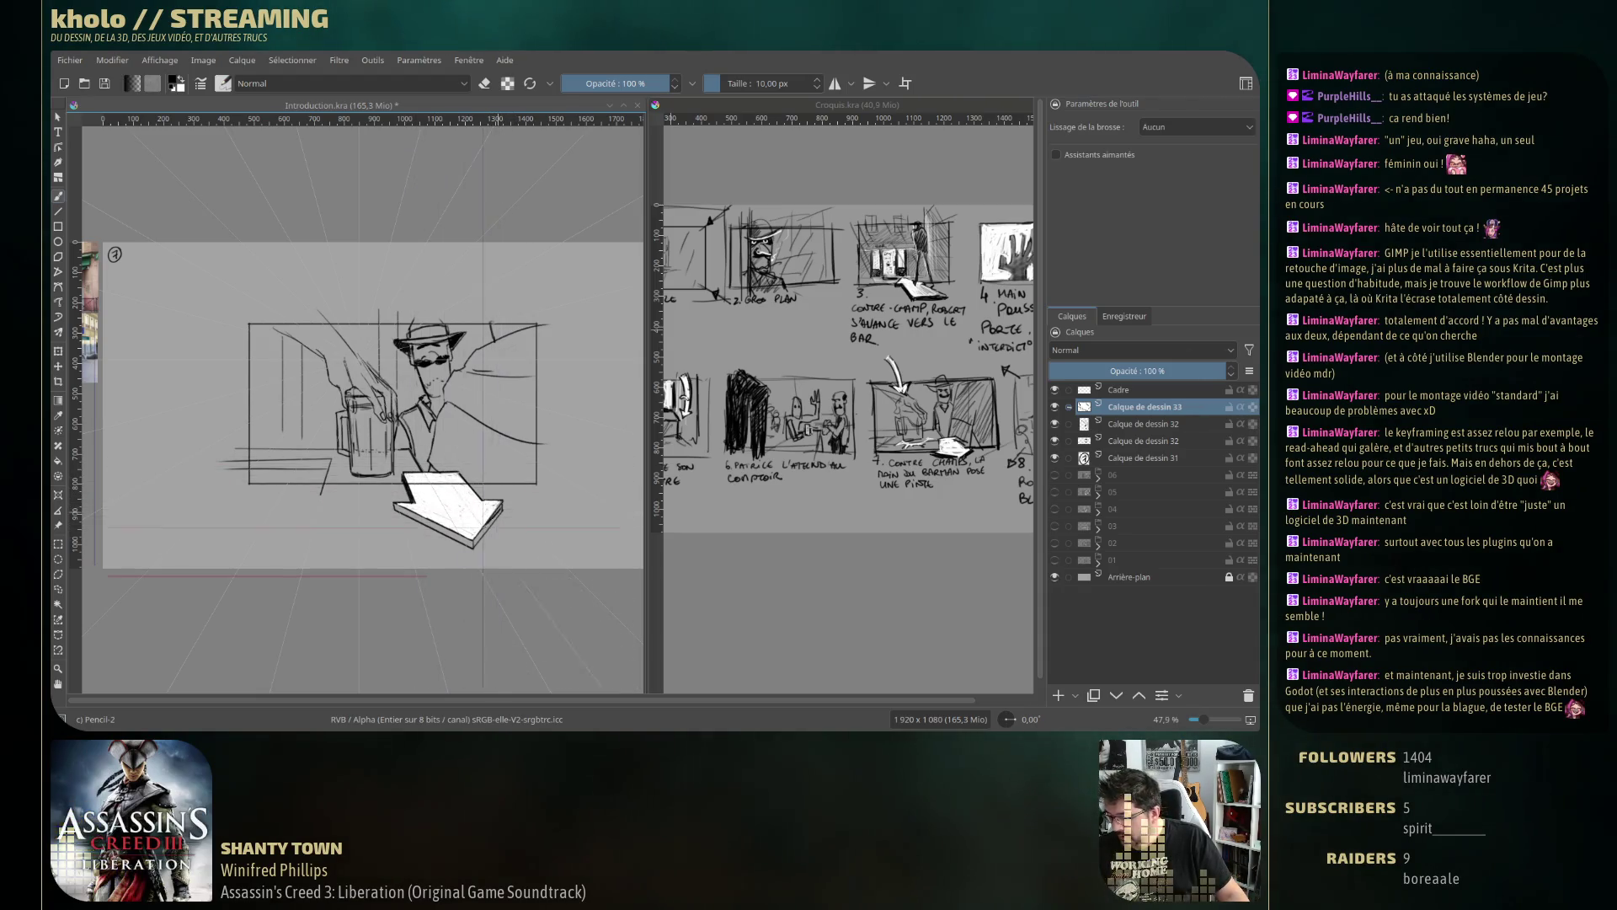
{"action": "left_click_drag", "start_coordinate": [495, 514], "coordinate": [477, 527]}
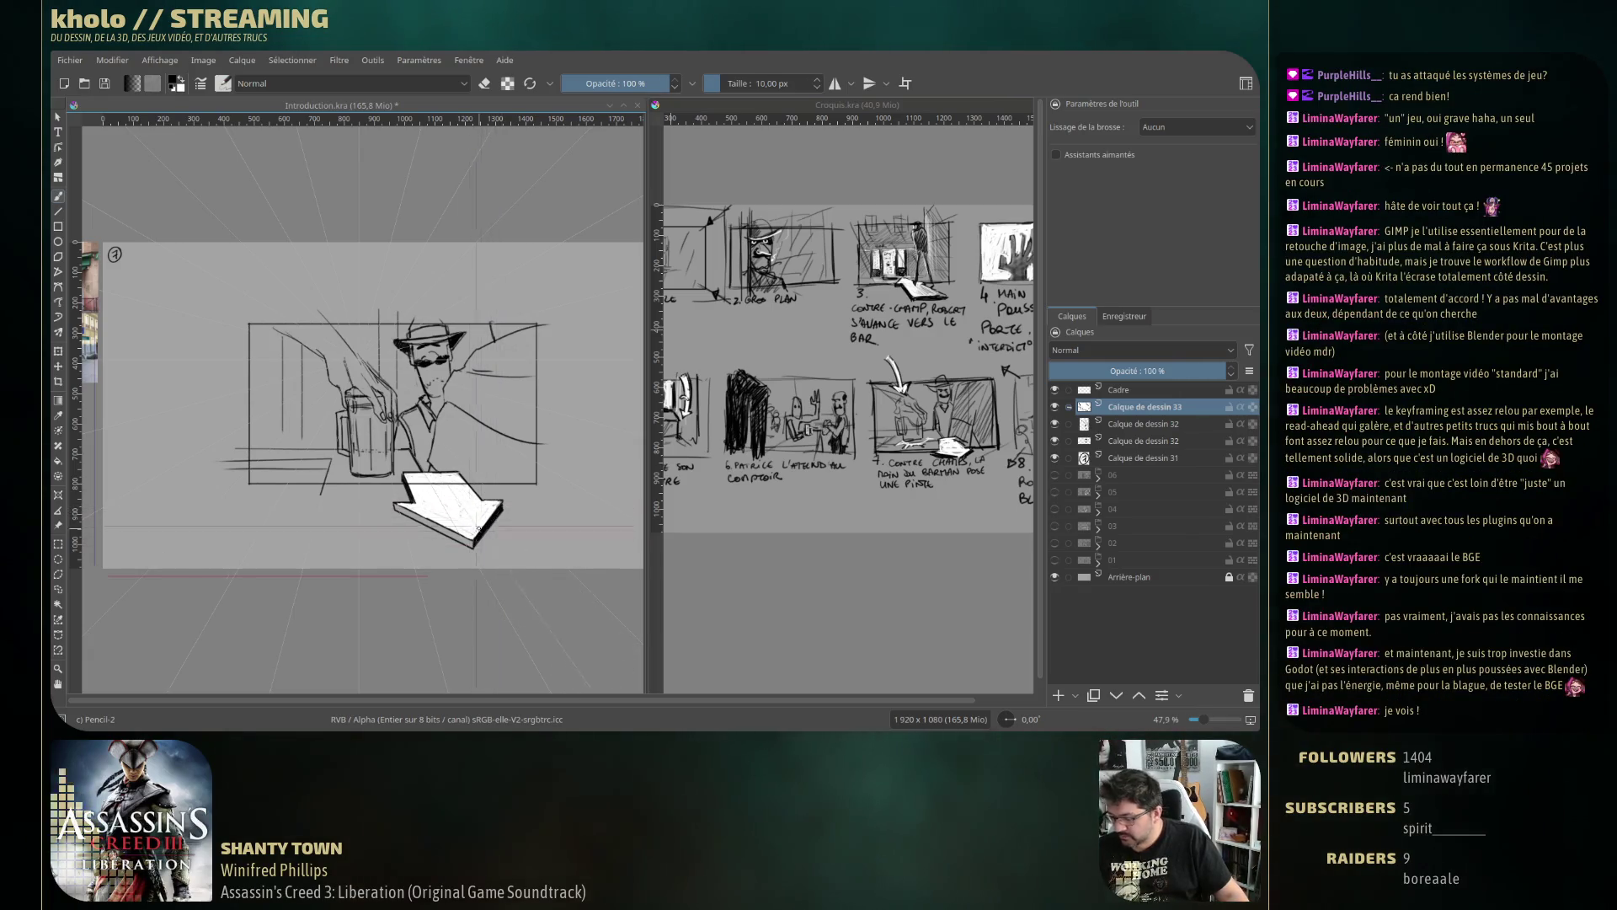
{"action": "key", "text": "ctrl+z"}
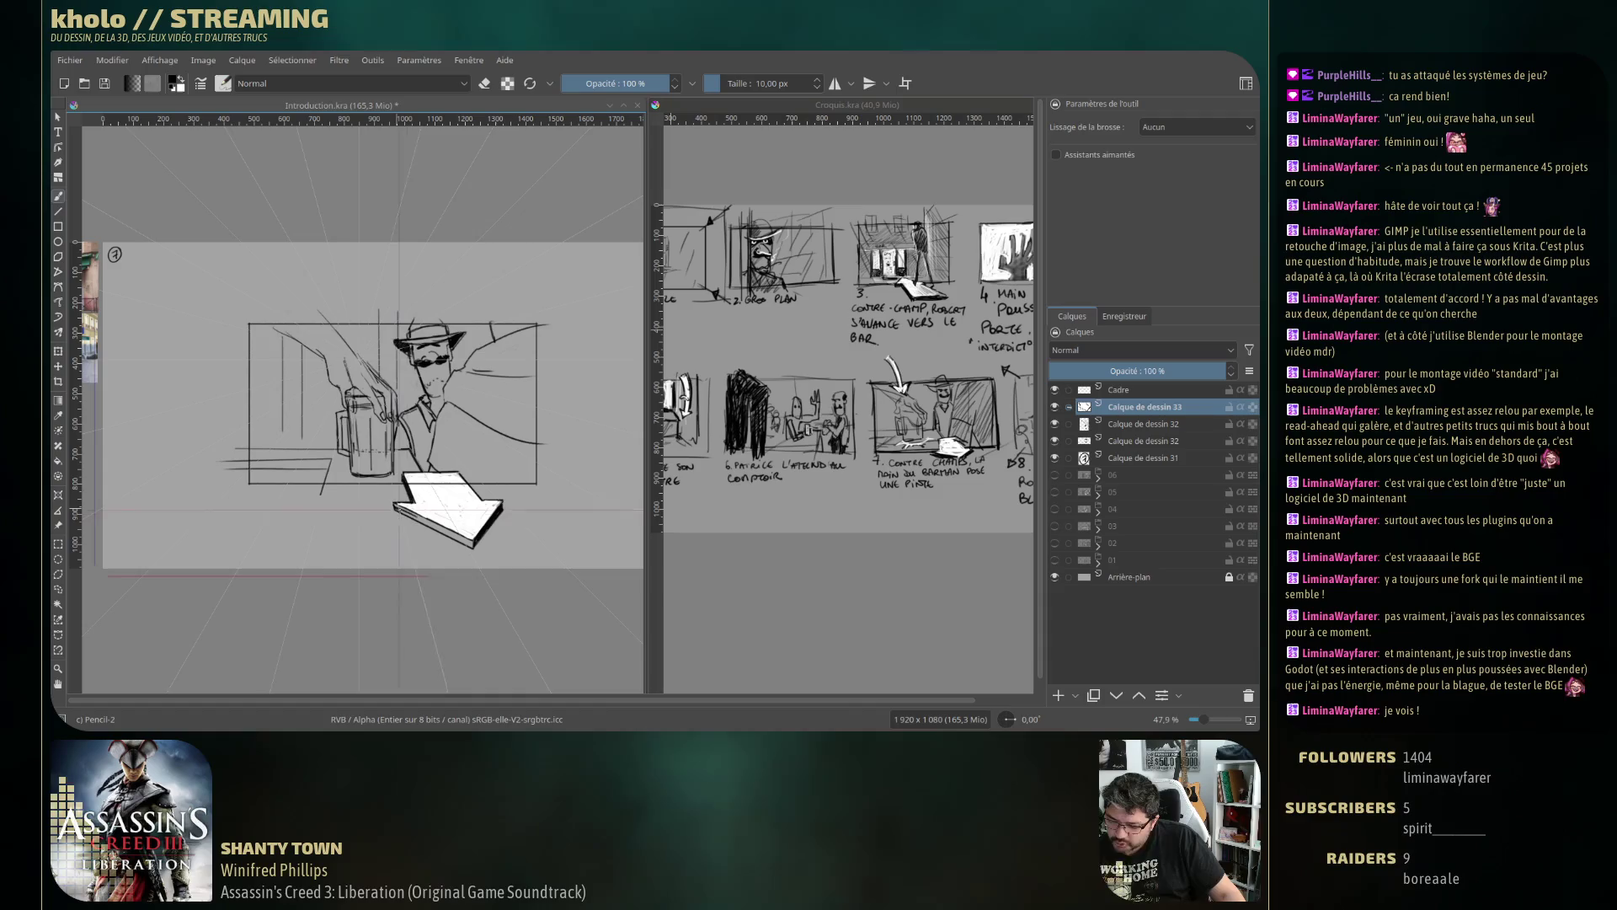
{"action": "left_click_drag", "start_coordinate": [399, 509], "coordinate": [422, 517]}
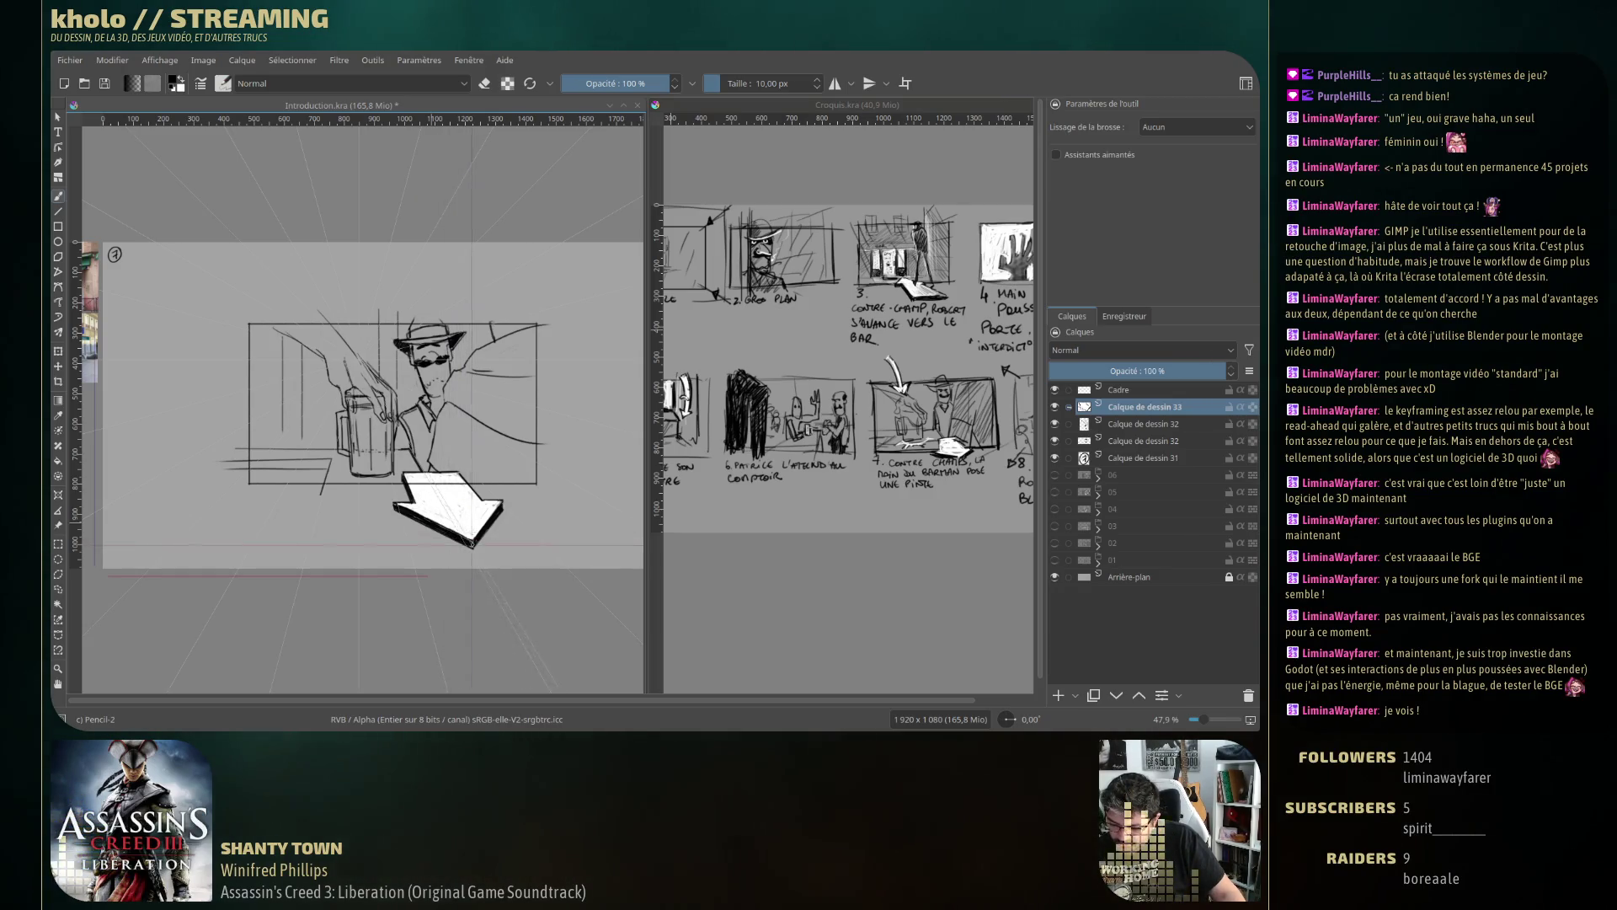
{"action": "key", "text": "ctrl+z"}
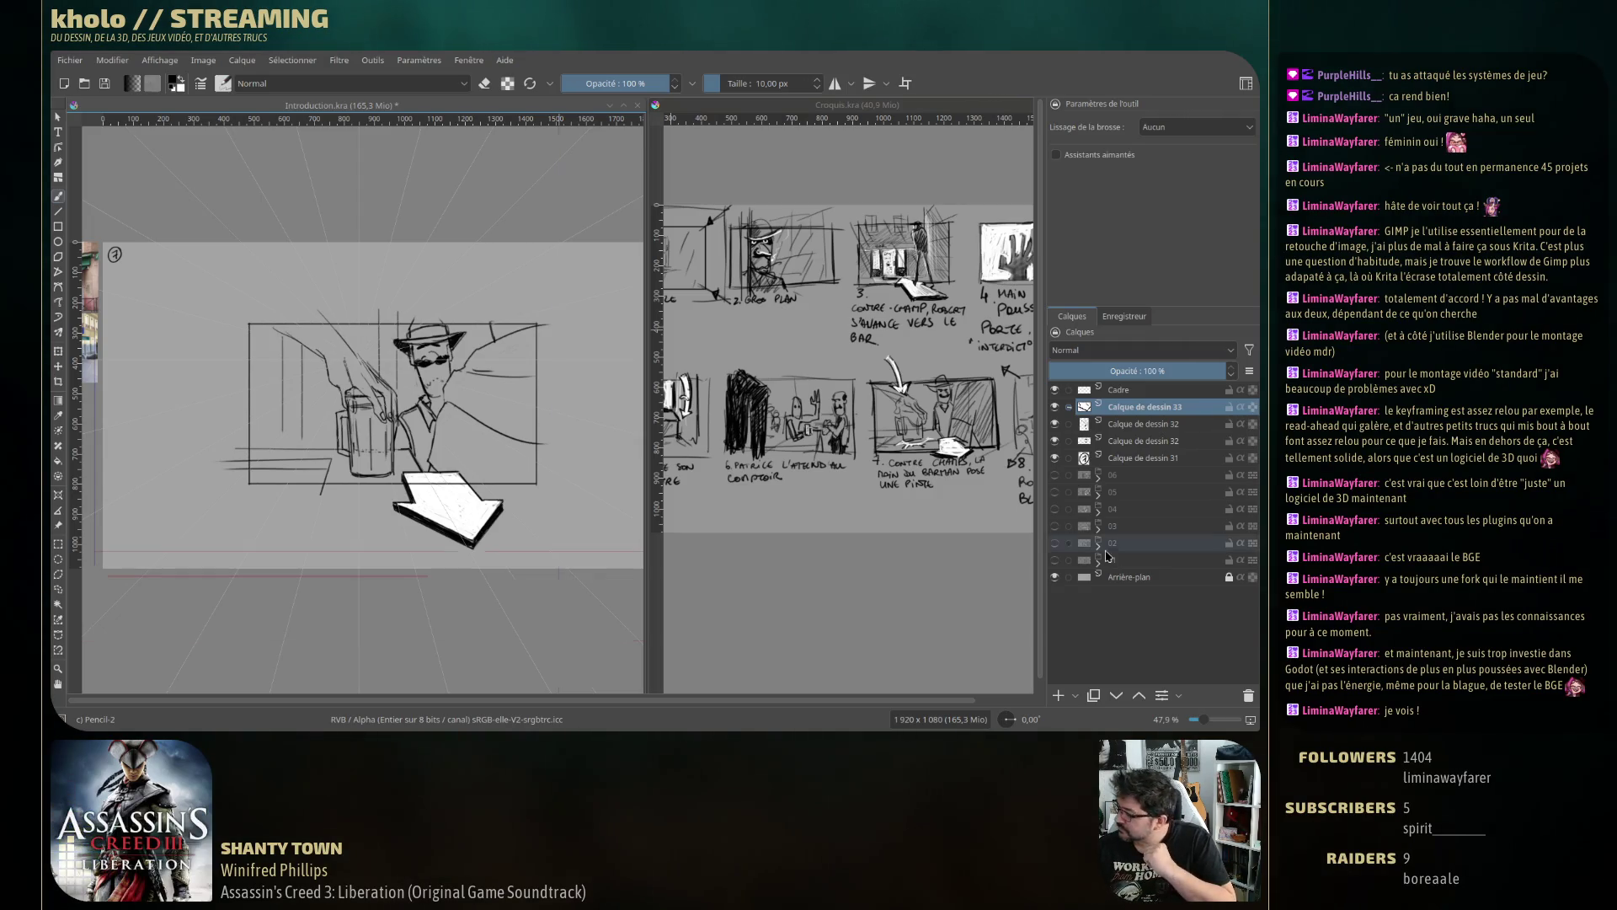
Add a new paint layer, Calque de dessin 34, and make it active.
{"action": "left_click", "coordinate": [1143, 457]}
{"action": "left_click", "coordinate": [1059, 695]}
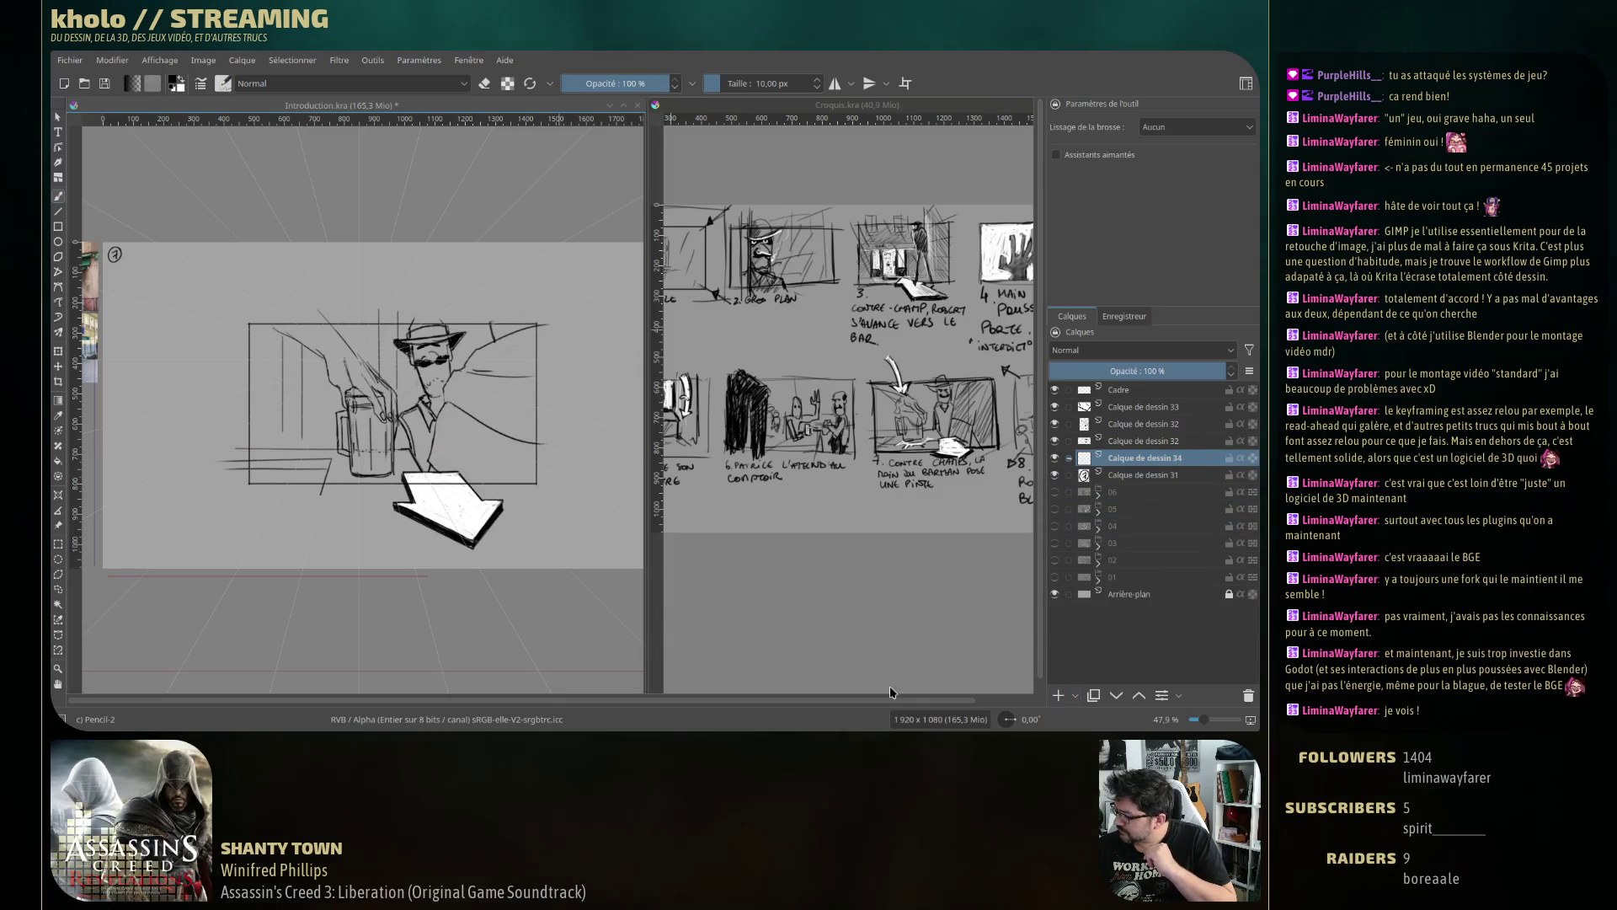
{"action": "left_click", "coordinate": [1128, 407]}
{"action": "left_click", "coordinate": [1125, 425]}
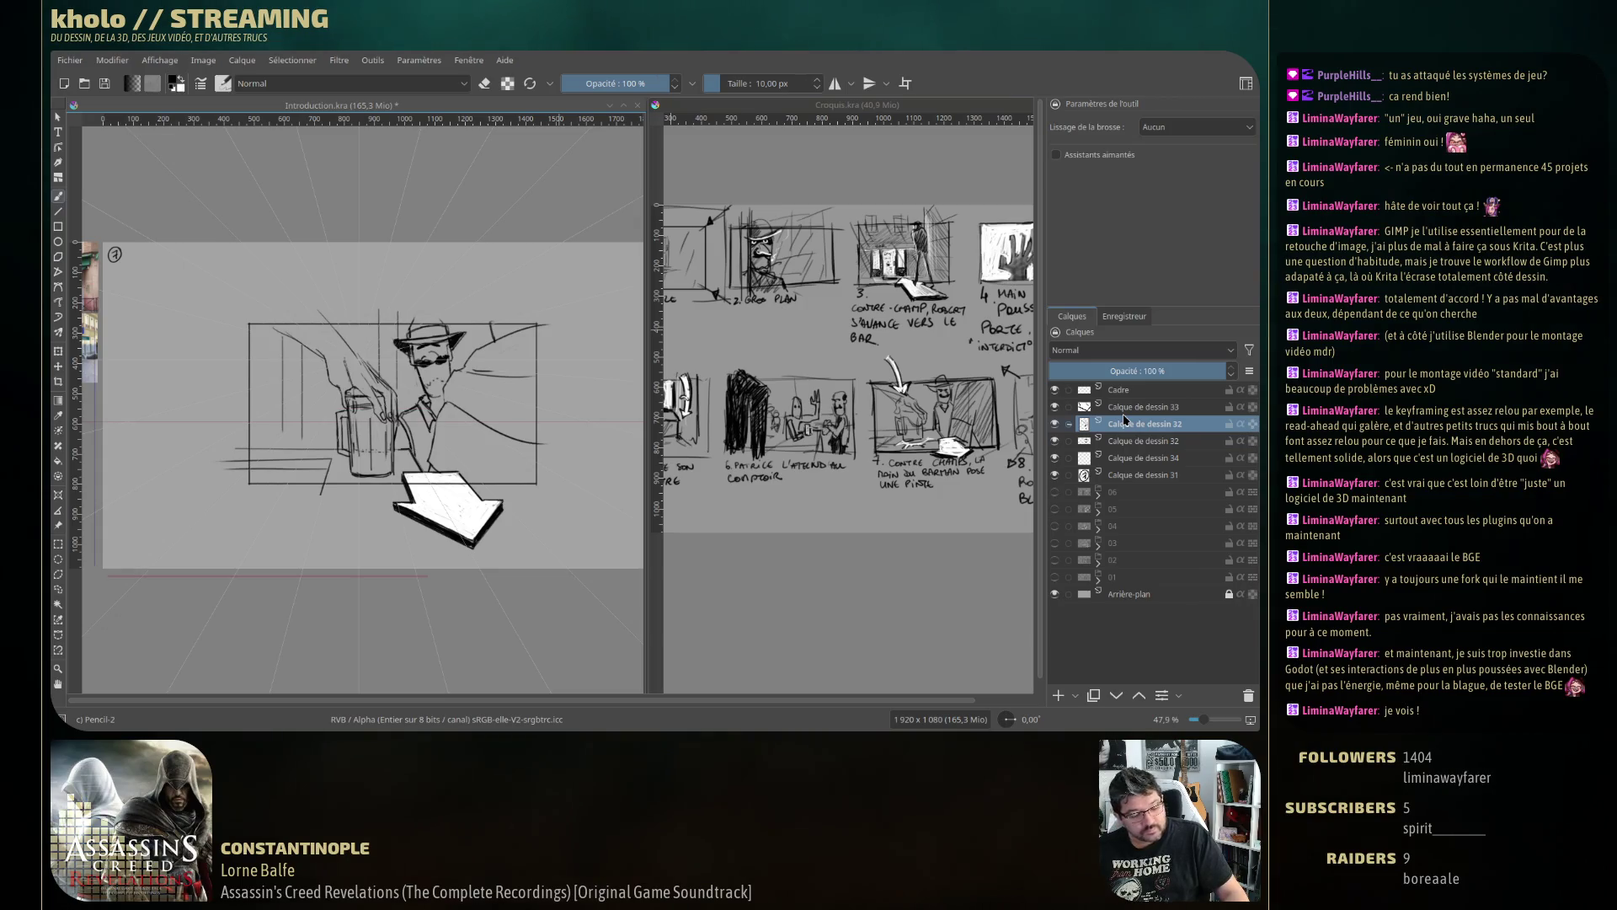
{"action": "key", "text": "ctrl+z"}
{"action": "left_click", "coordinate": [1137, 440]}
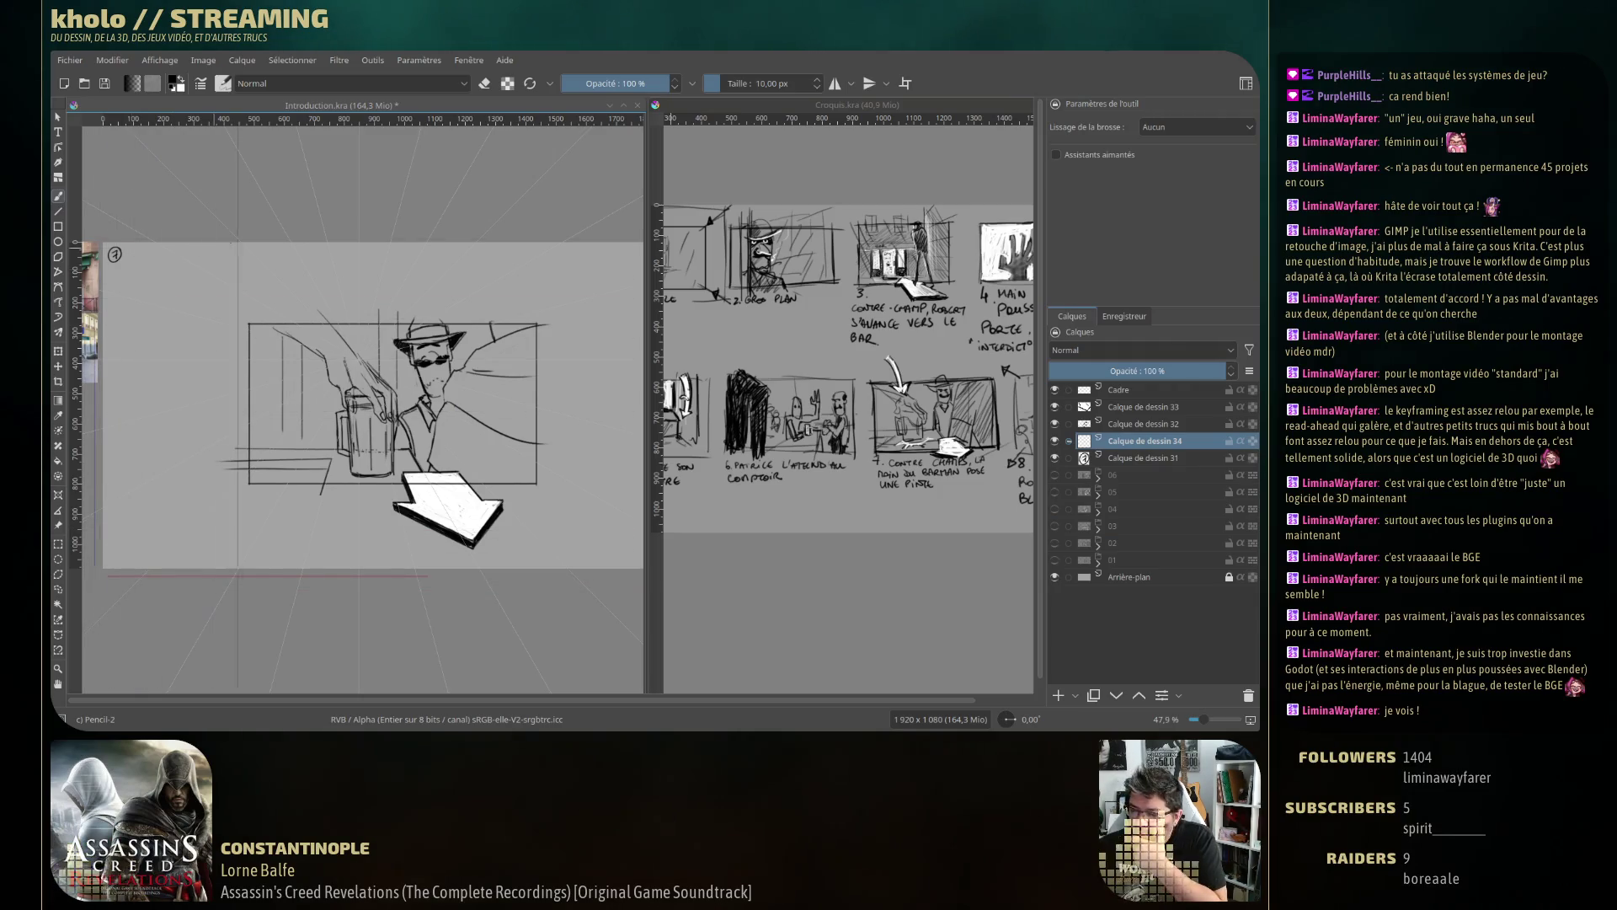
With the Basic-2 Opacity brush, paint a dark shadow mass on the panel's right side.
{"action": "right_click", "coordinate": [322, 404]}
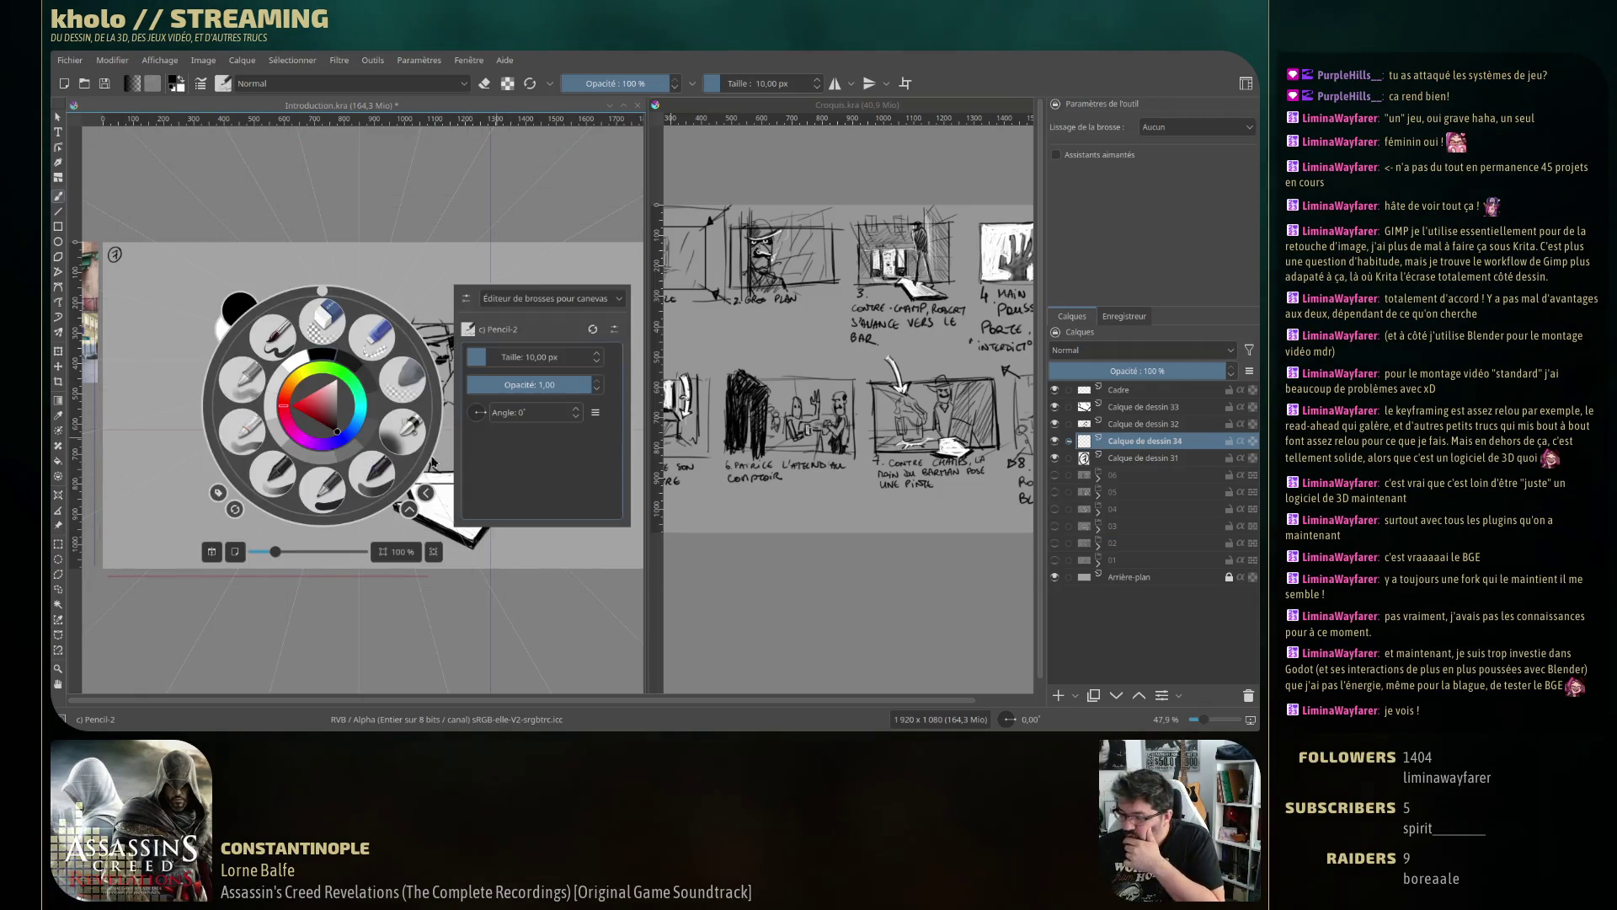
{"action": "left_click", "coordinate": [273, 334]}
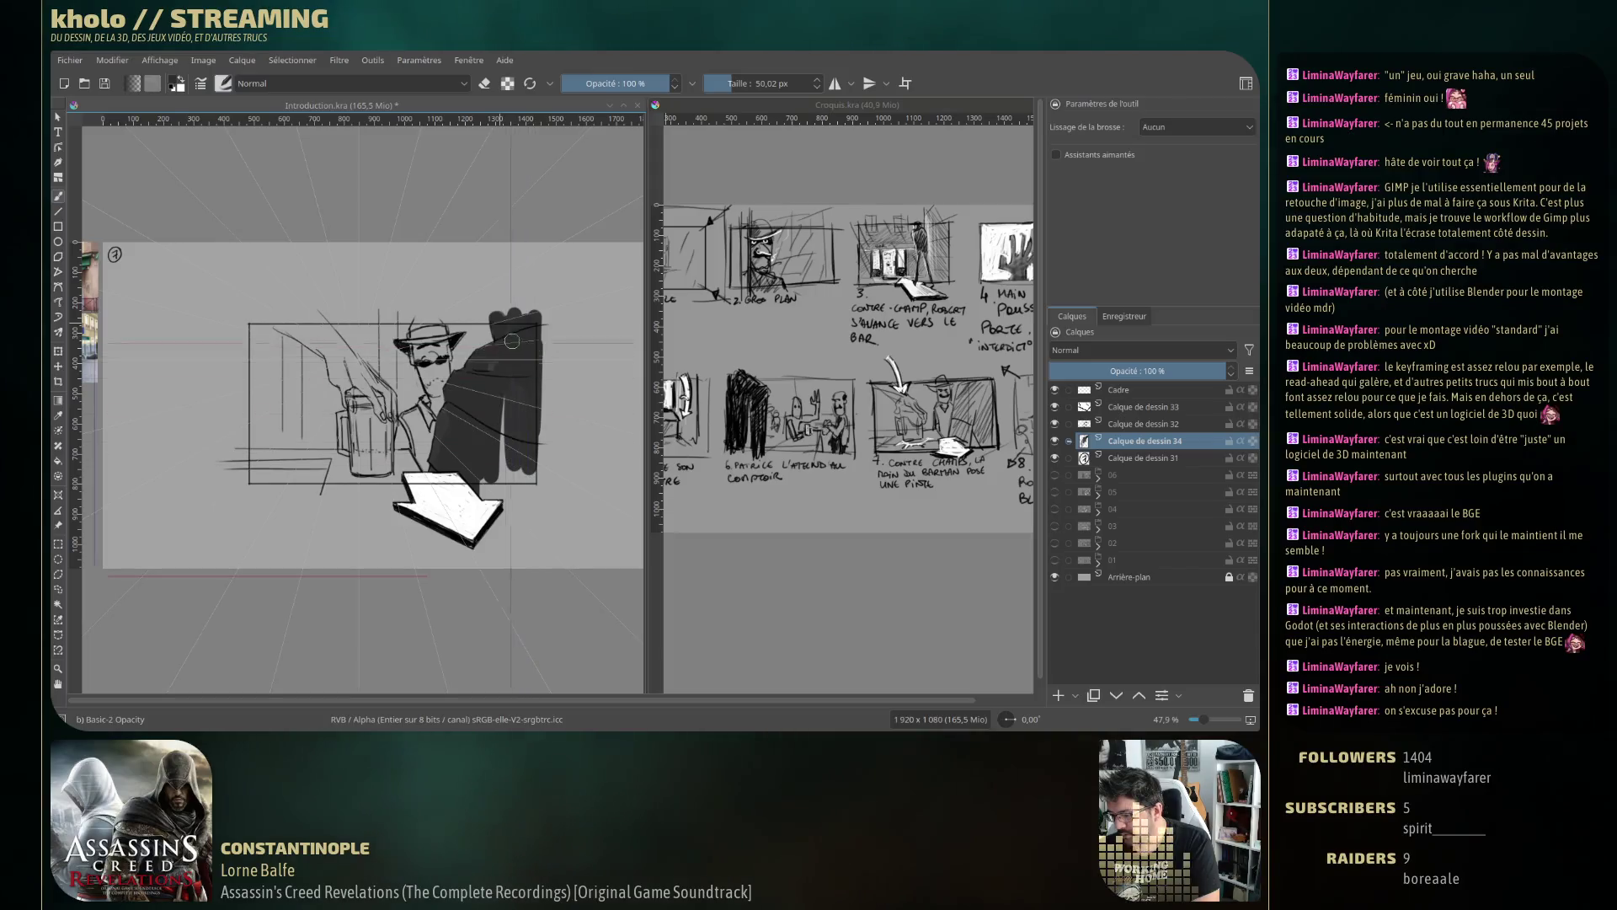
{"action": "left_click_drag", "start_coordinate": [492, 476], "coordinate": [532, 458]}
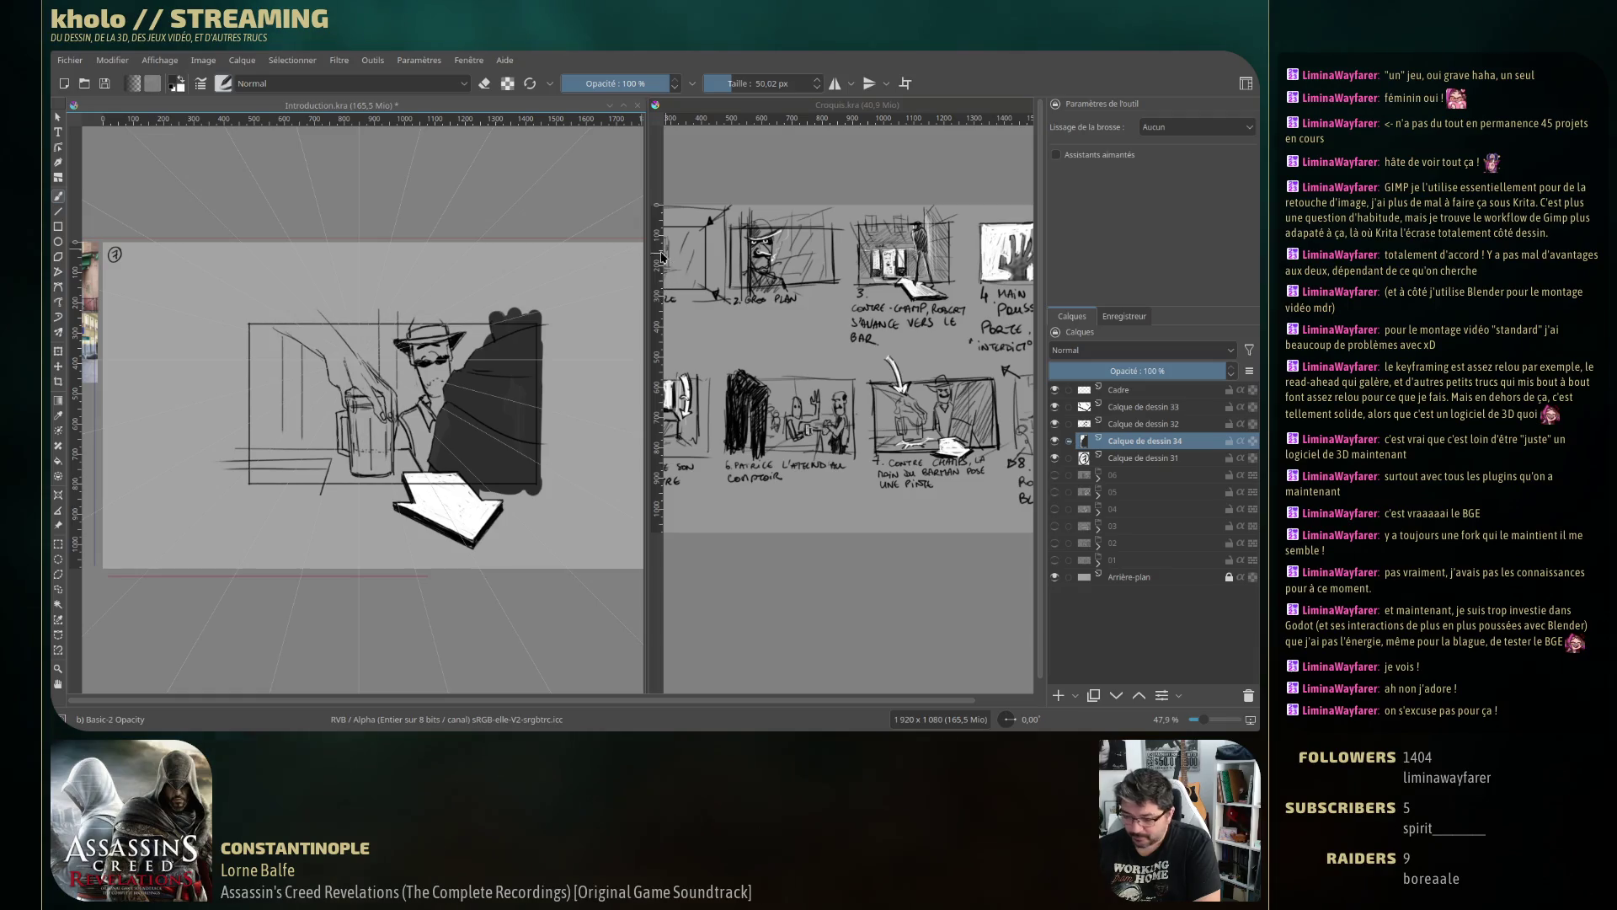
Erase the shadow's top edge, spill below the frame, and top-left corner to clean it.
{"action": "key", "text": "e"}
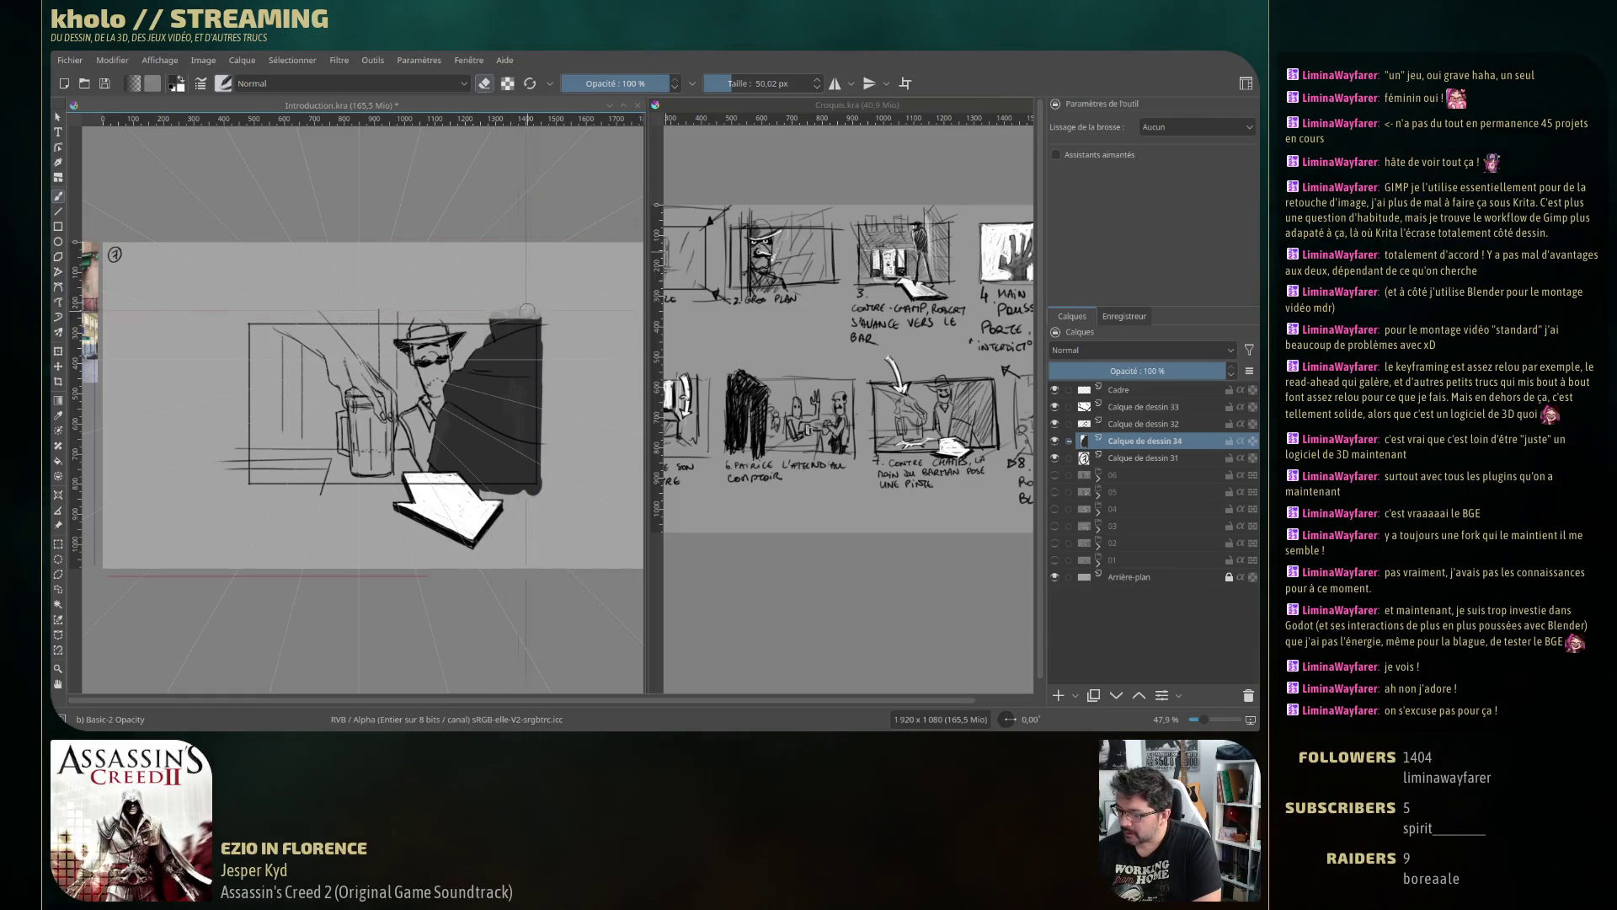
{"action": "mouse_move", "coordinate": [489, 320]}
{"action": "left_mouse_down"}
{"action": "mouse_move", "coordinate": [539, 323]}
{"action": "mouse_move", "coordinate": [550, 430]}
{"action": "left_mouse_up"}
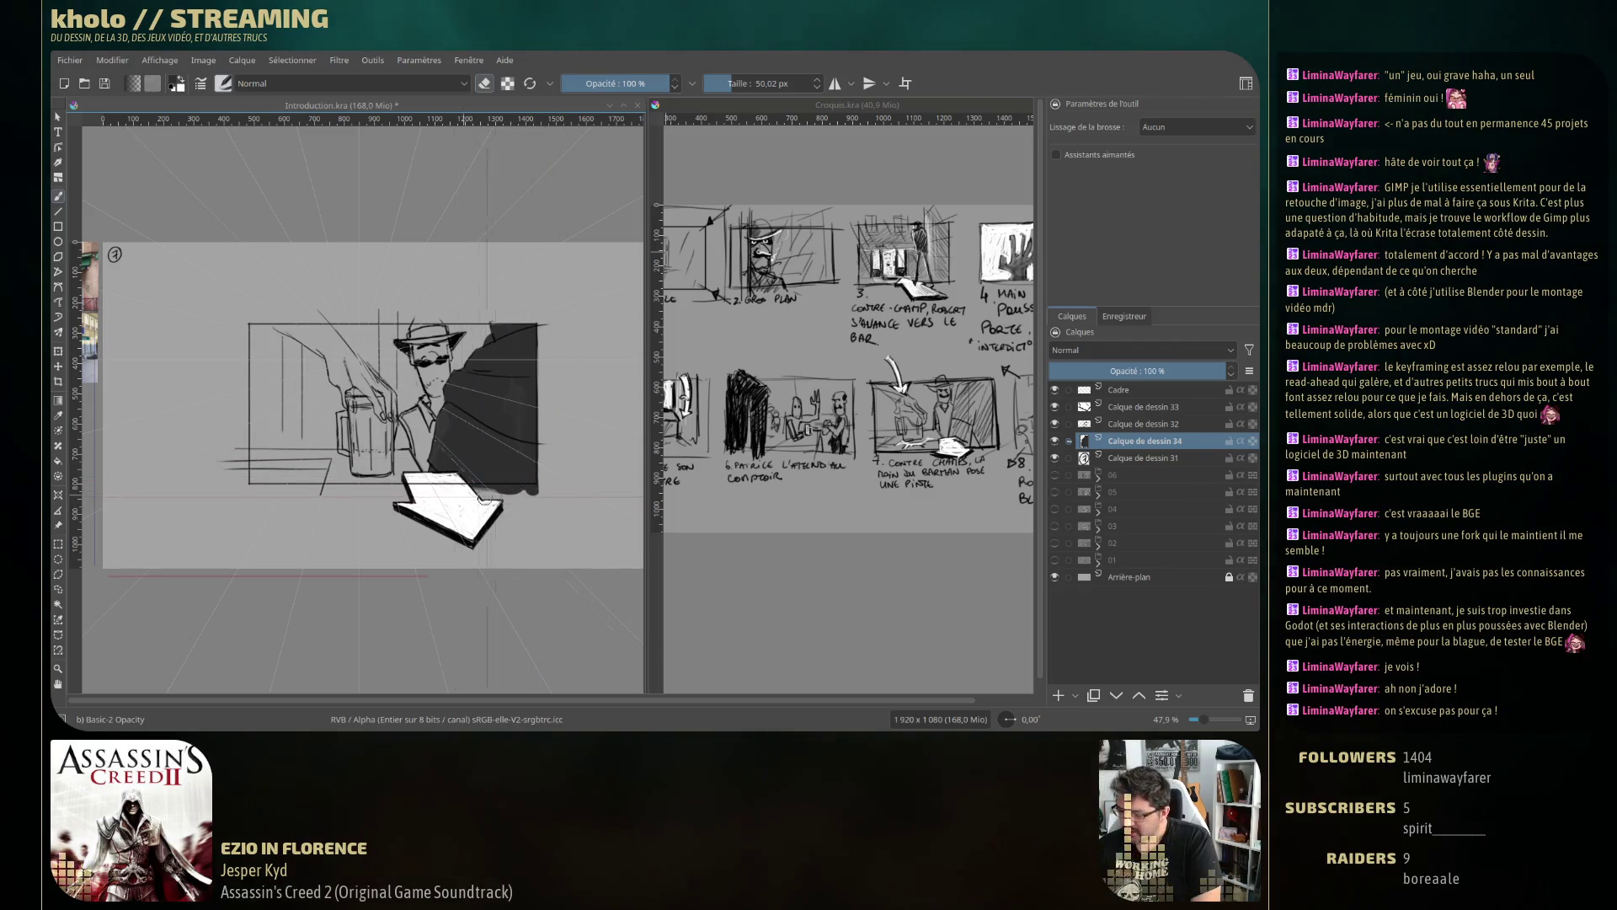
{"action": "left_click_drag", "start_coordinate": [476, 497], "coordinate": [548, 495]}
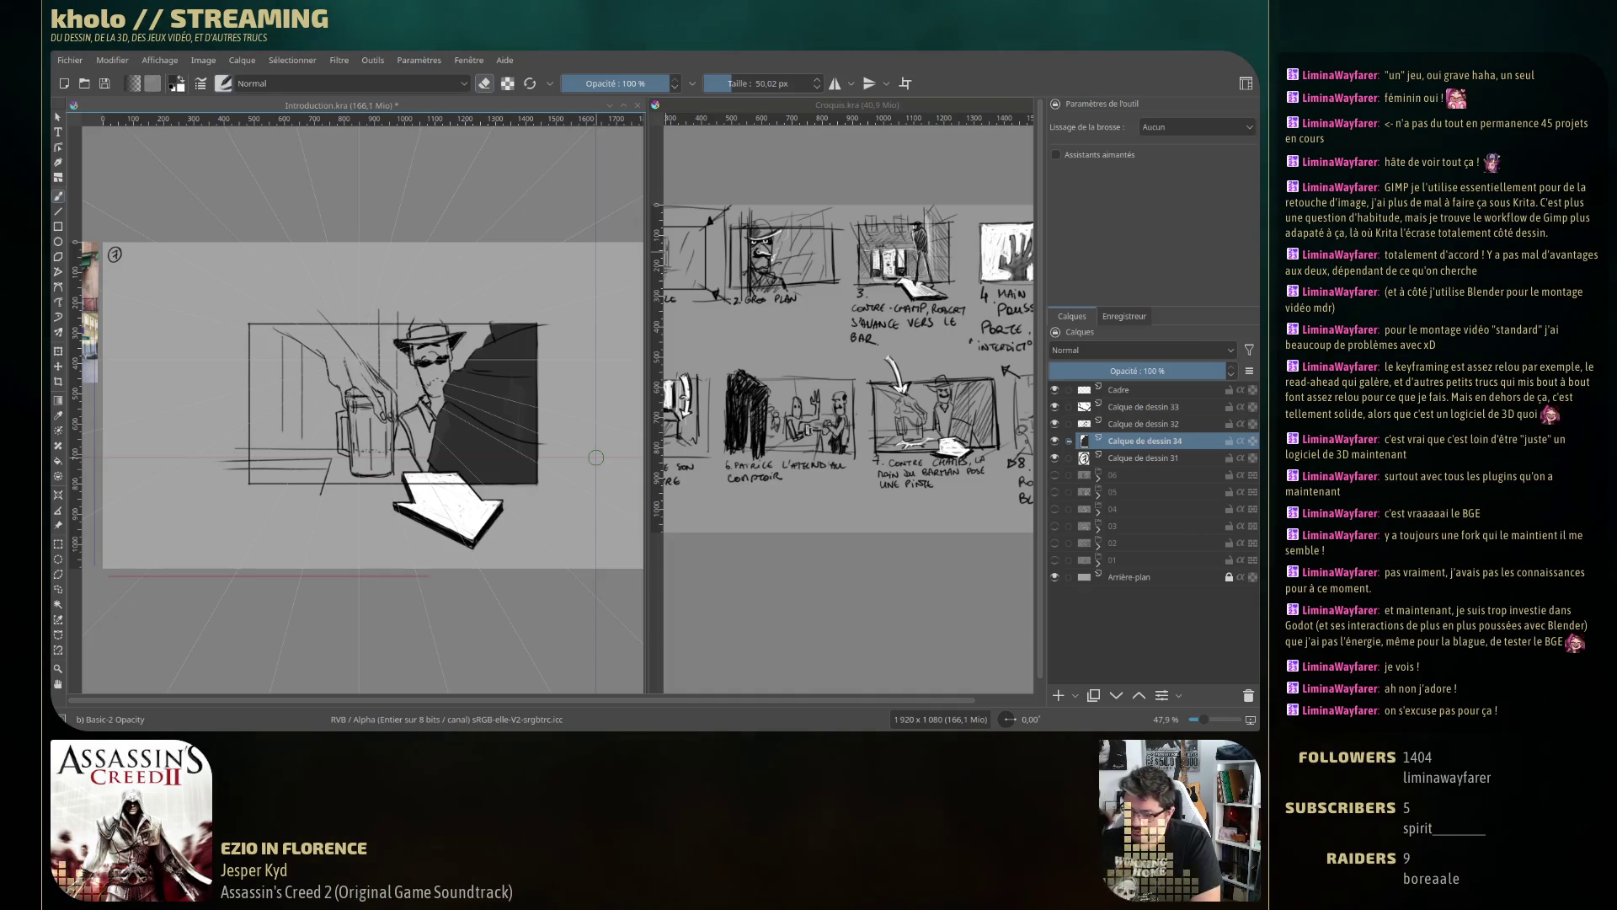
{"action": "mouse_move", "coordinate": [529, 360]}
{"action": "left_mouse_down"}
{"action": "mouse_move", "coordinate": [488, 325]}
{"action": "mouse_move", "coordinate": [482, 337]}
{"action": "left_mouse_up"}
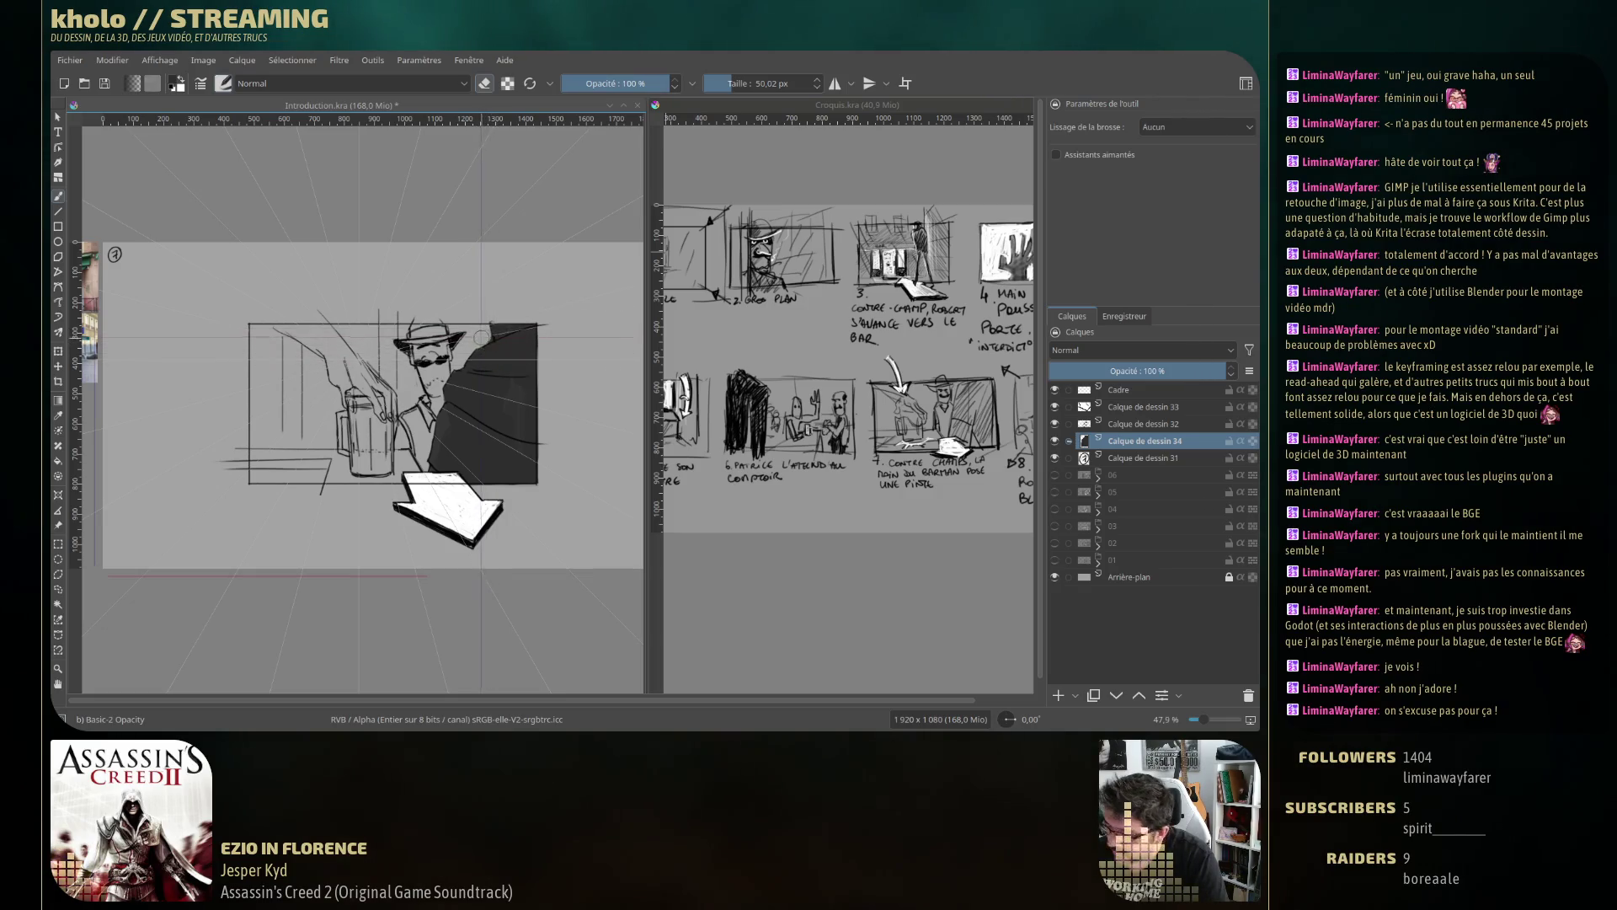
{"action": "left_click_drag", "start_coordinate": [497, 330], "coordinate": [487, 338]}
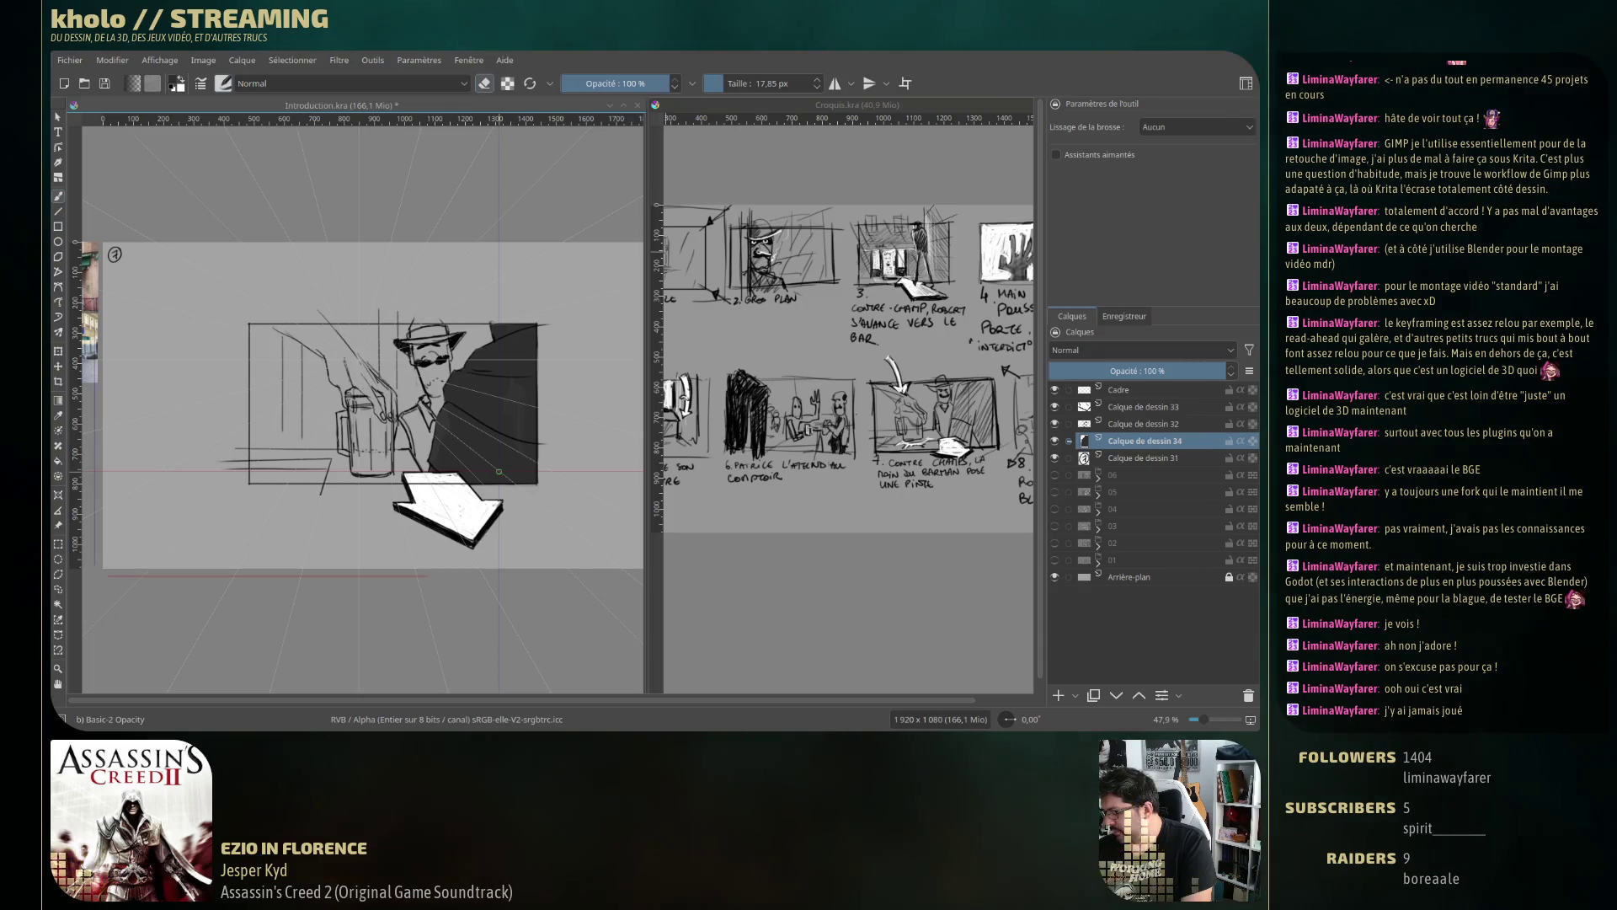
{"action": "key", "text": "e"}
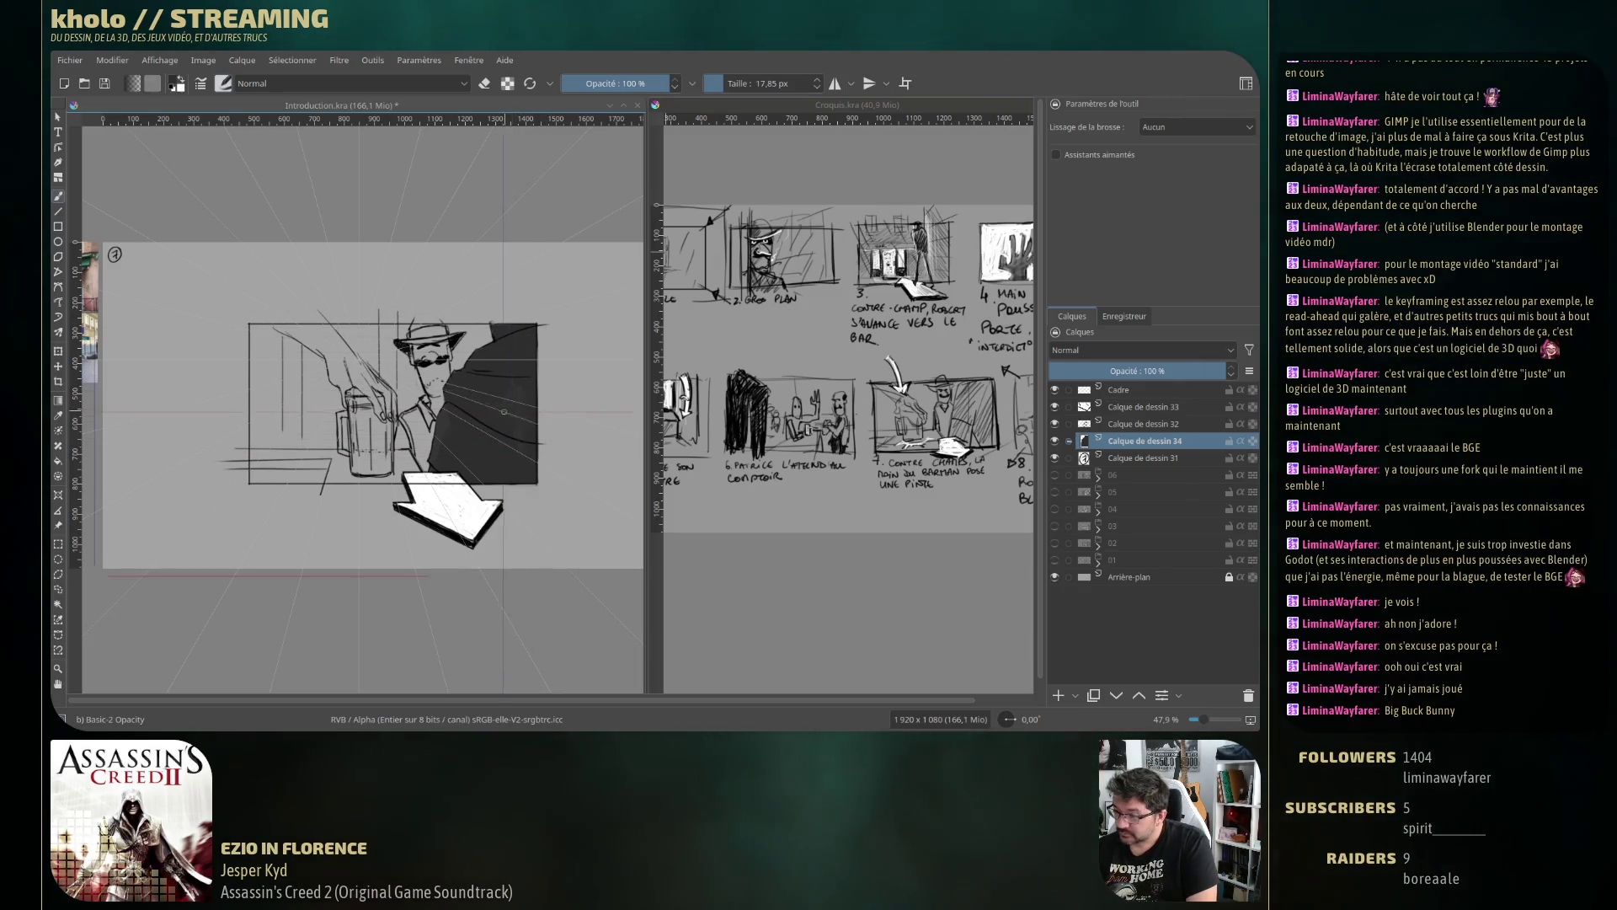
{"action": "left_click_drag", "start_coordinate": [509, 509], "coordinate": [539, 508]}
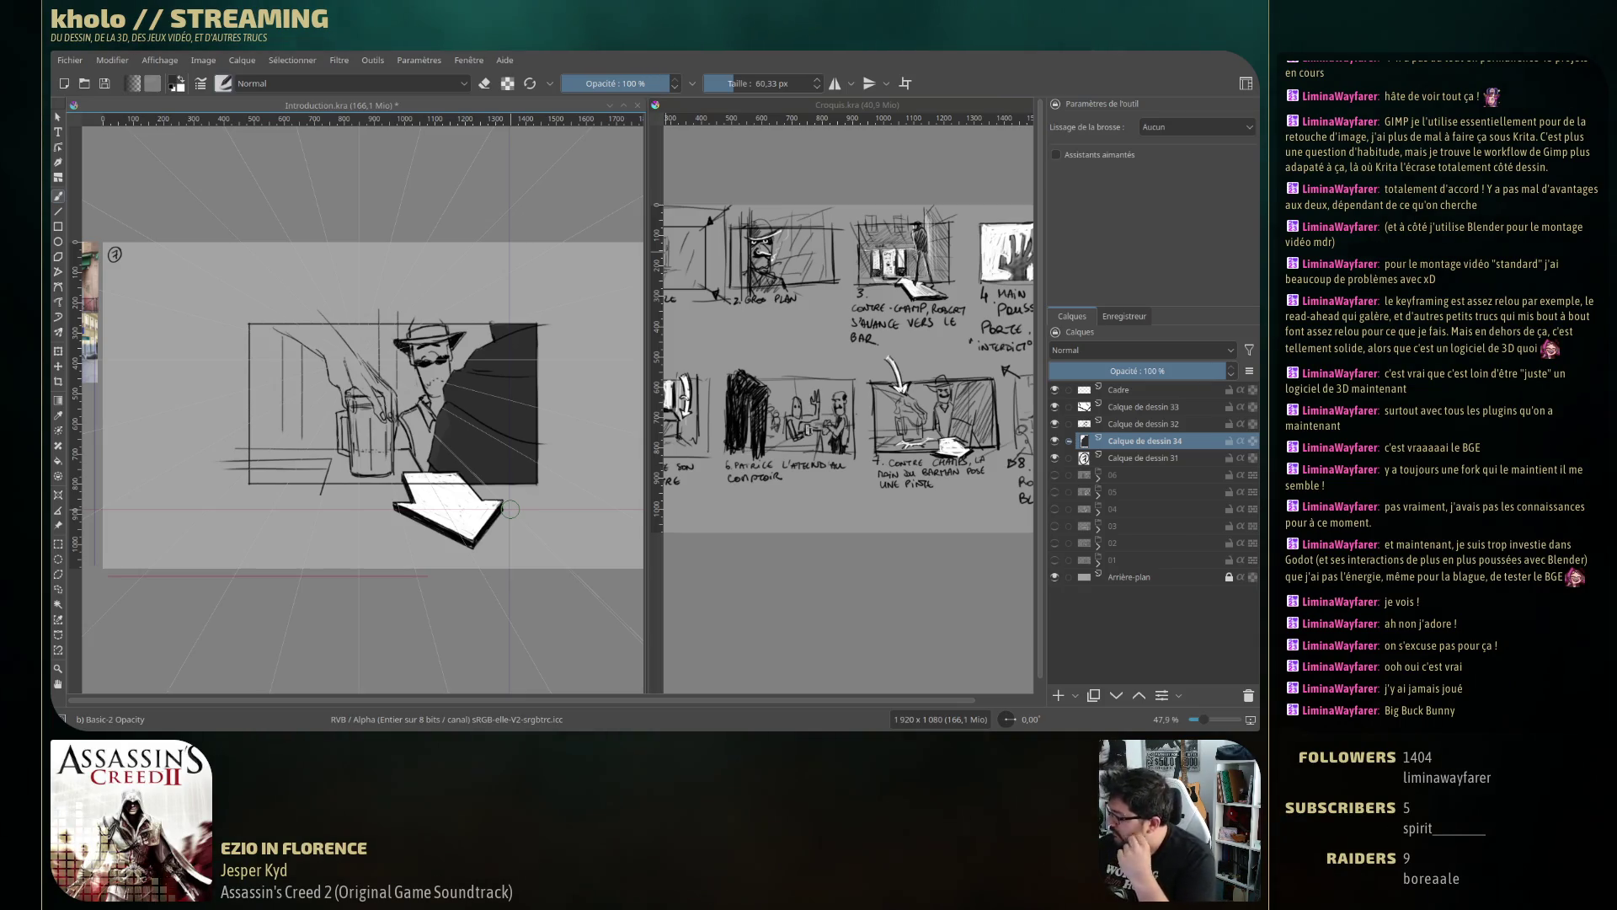
Add a new drawing layer above Calque de dessin 31 and sketch the man's chin and jaw.
{"action": "left_click", "coordinate": [1156, 459]}
{"action": "left_click", "coordinate": [1058, 695]}
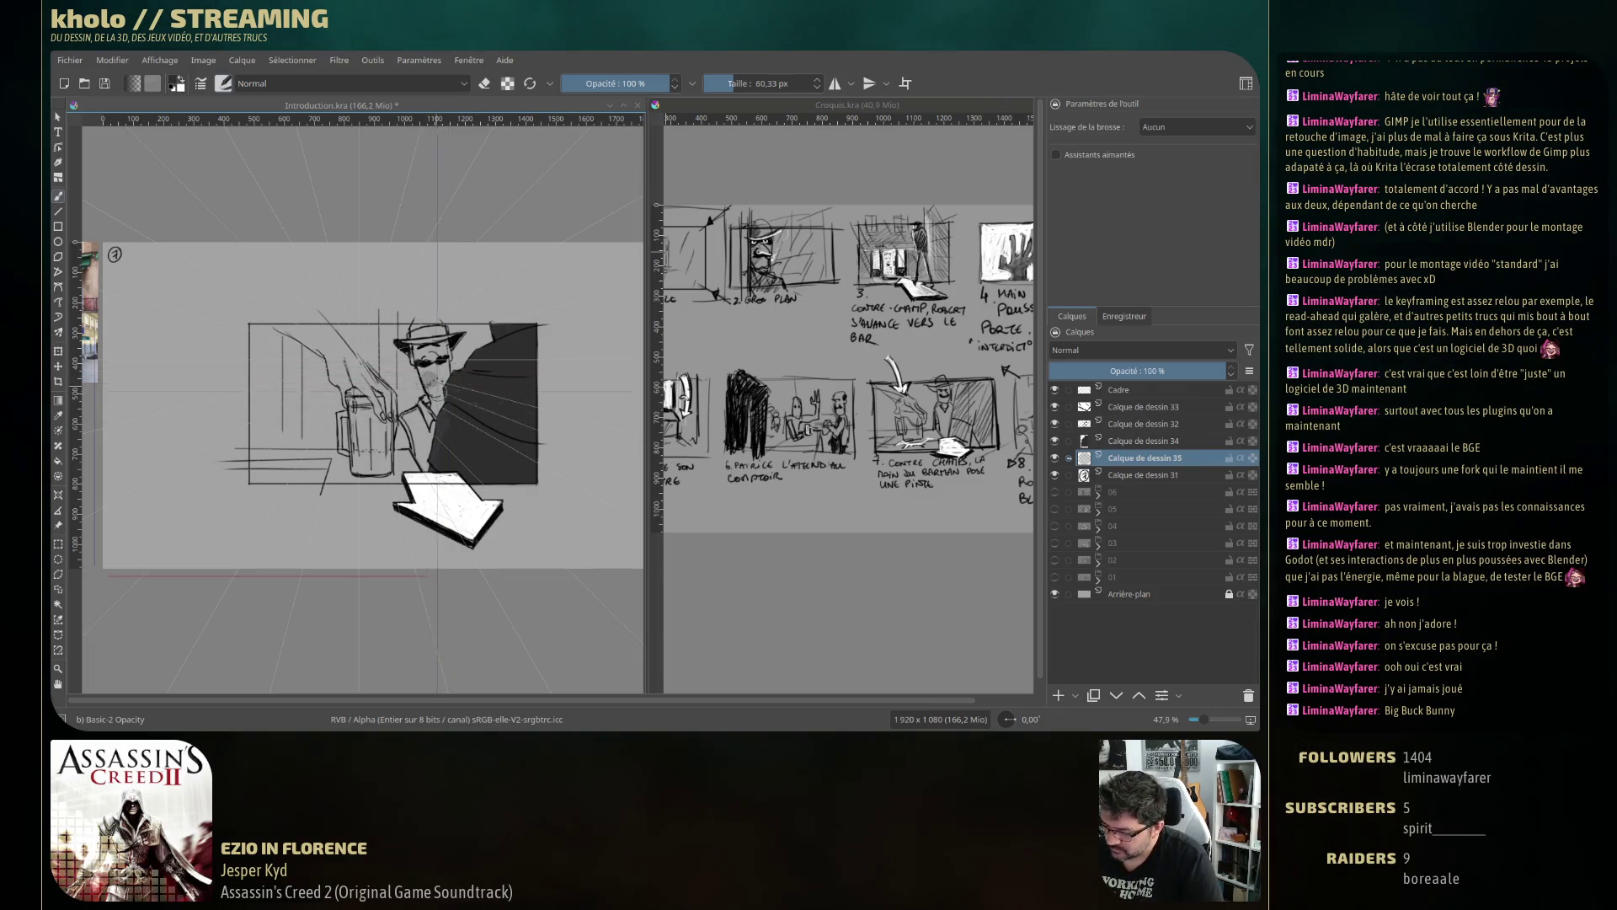
{"action": "left_click_drag", "start_coordinate": [429, 384], "coordinate": [434, 371]}
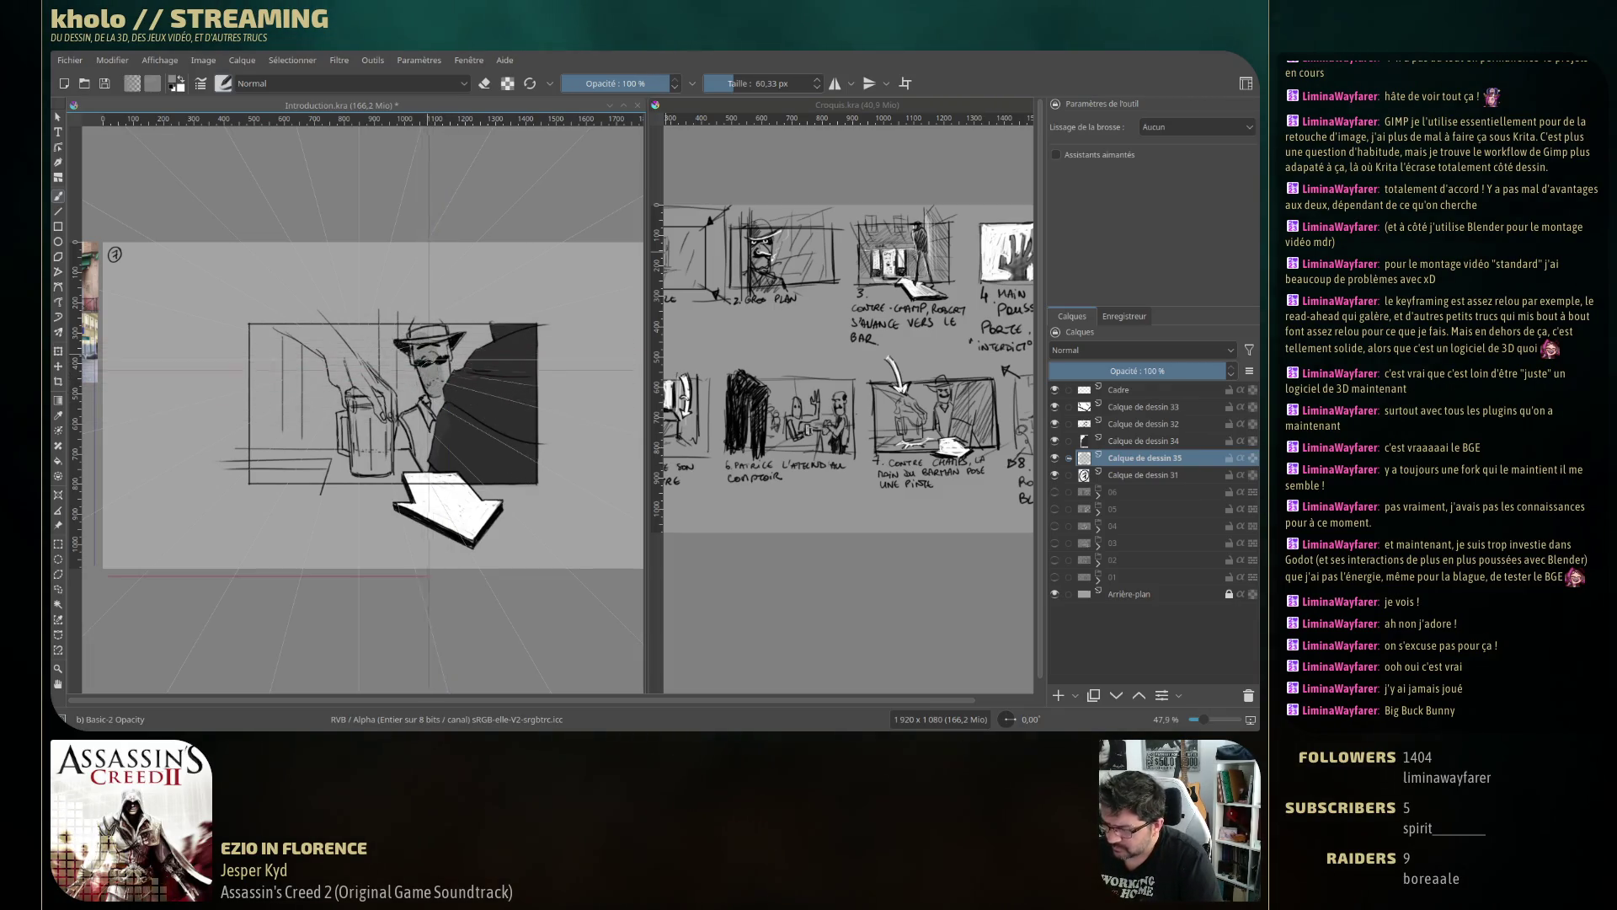
{"action": "left_click_drag", "start_coordinate": [431, 355], "coordinate": [427, 367]}
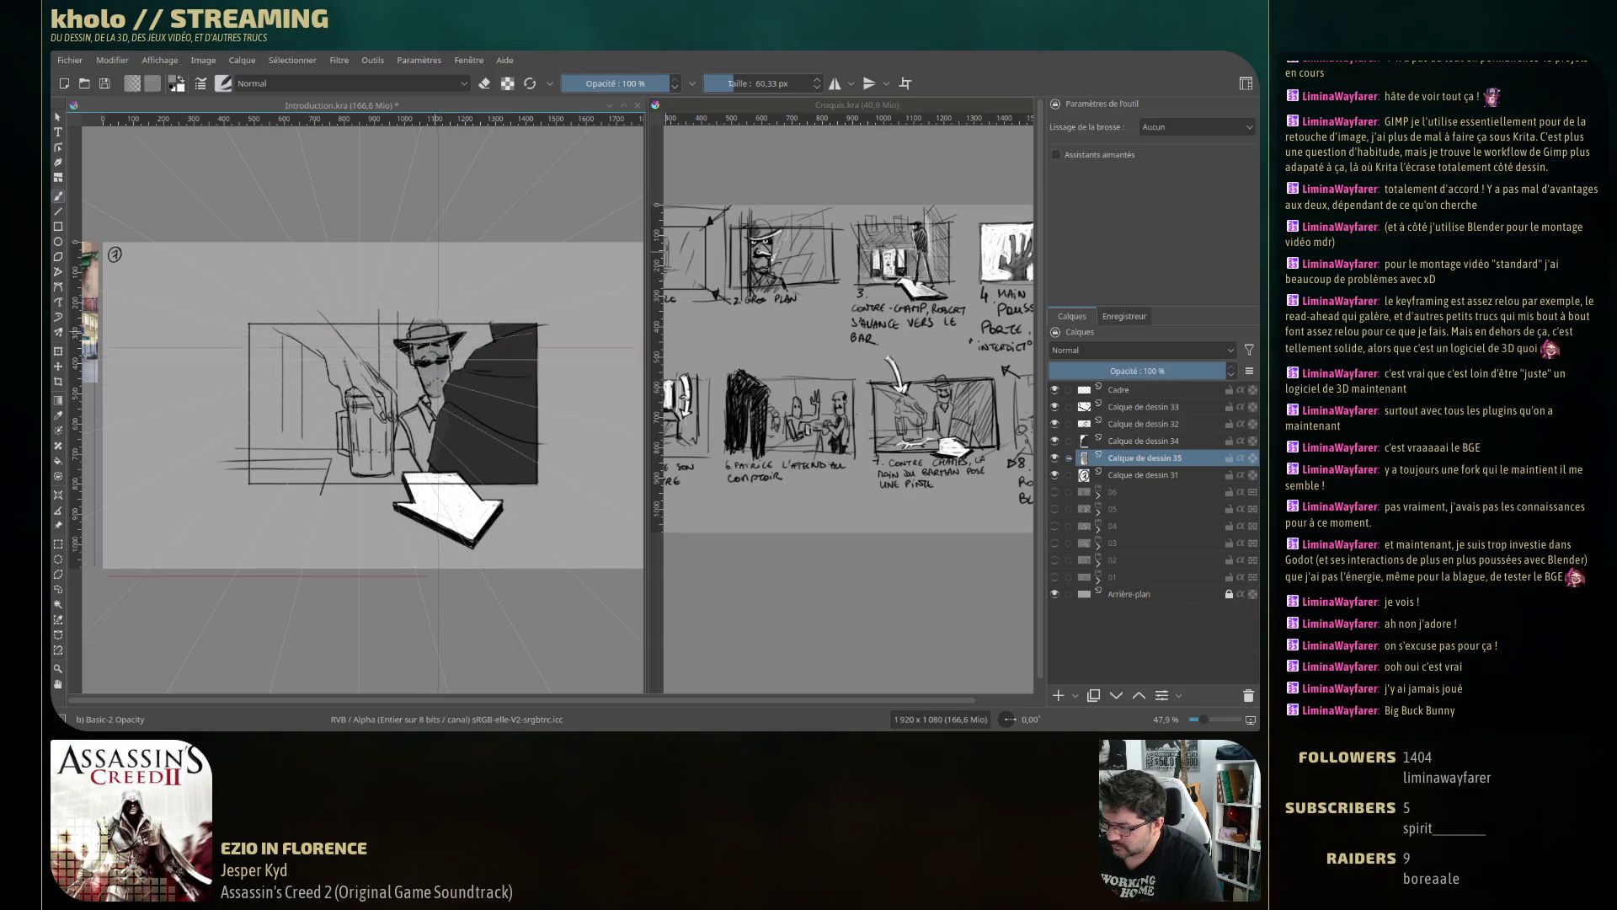
{"action": "left_click_drag", "start_coordinate": [436, 392], "coordinate": [432, 413]}
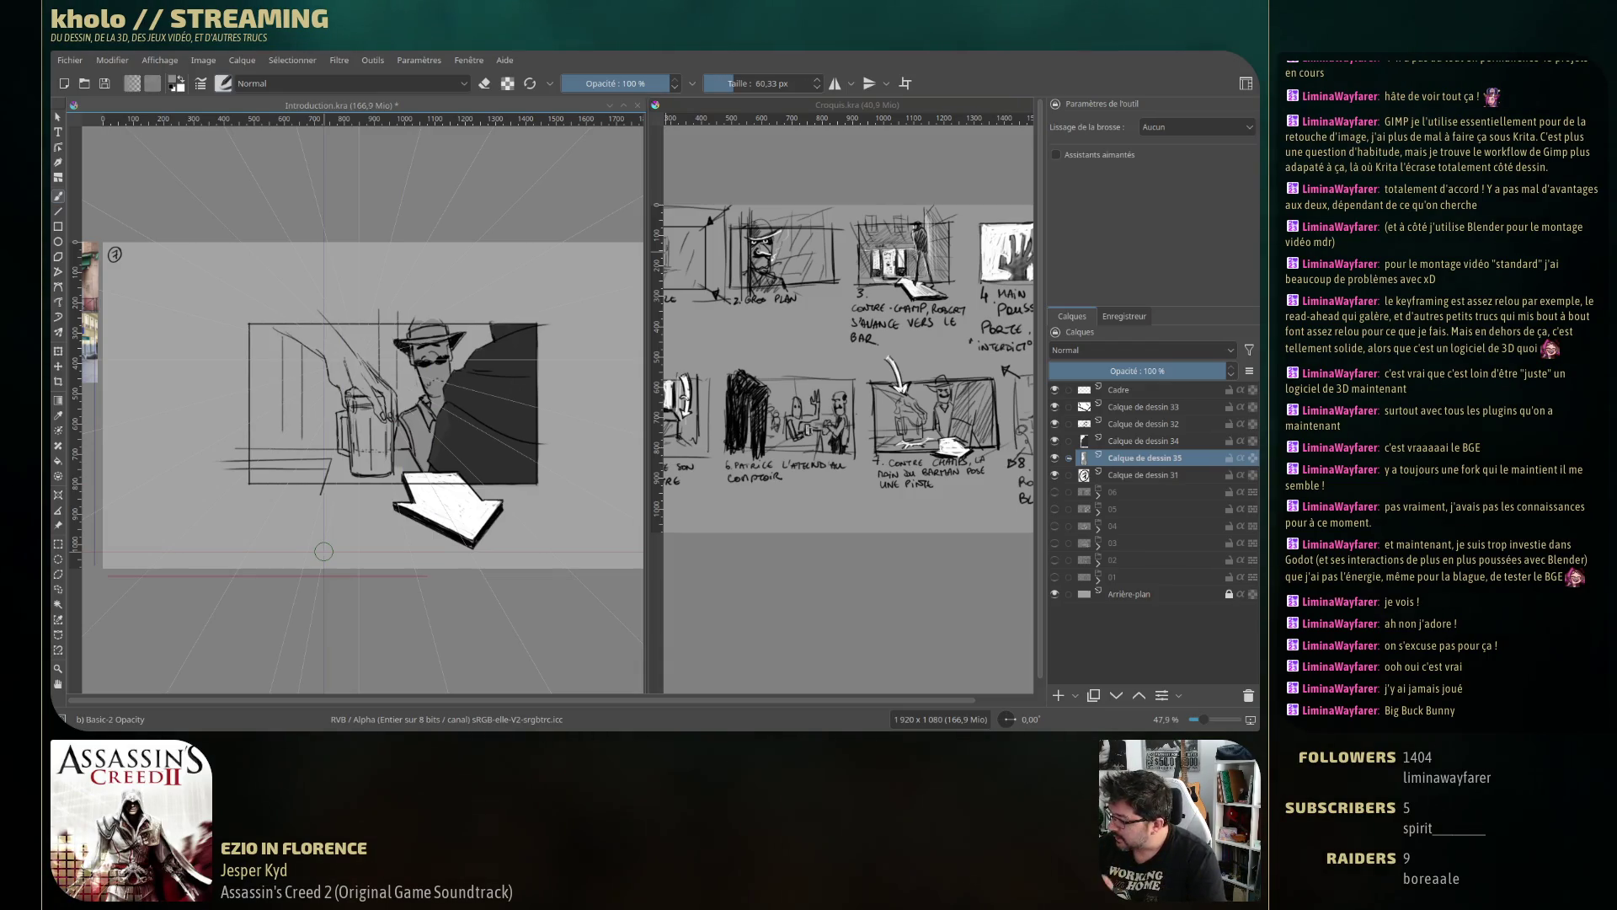
With a smaller eraser, remove stray lines near the hand and glass, then sample the hat's grey.
{"action": "key", "text": "bracketleft"}
{"action": "key", "text": "bracketleft"}
{"action": "key", "text": "bracketleft"}
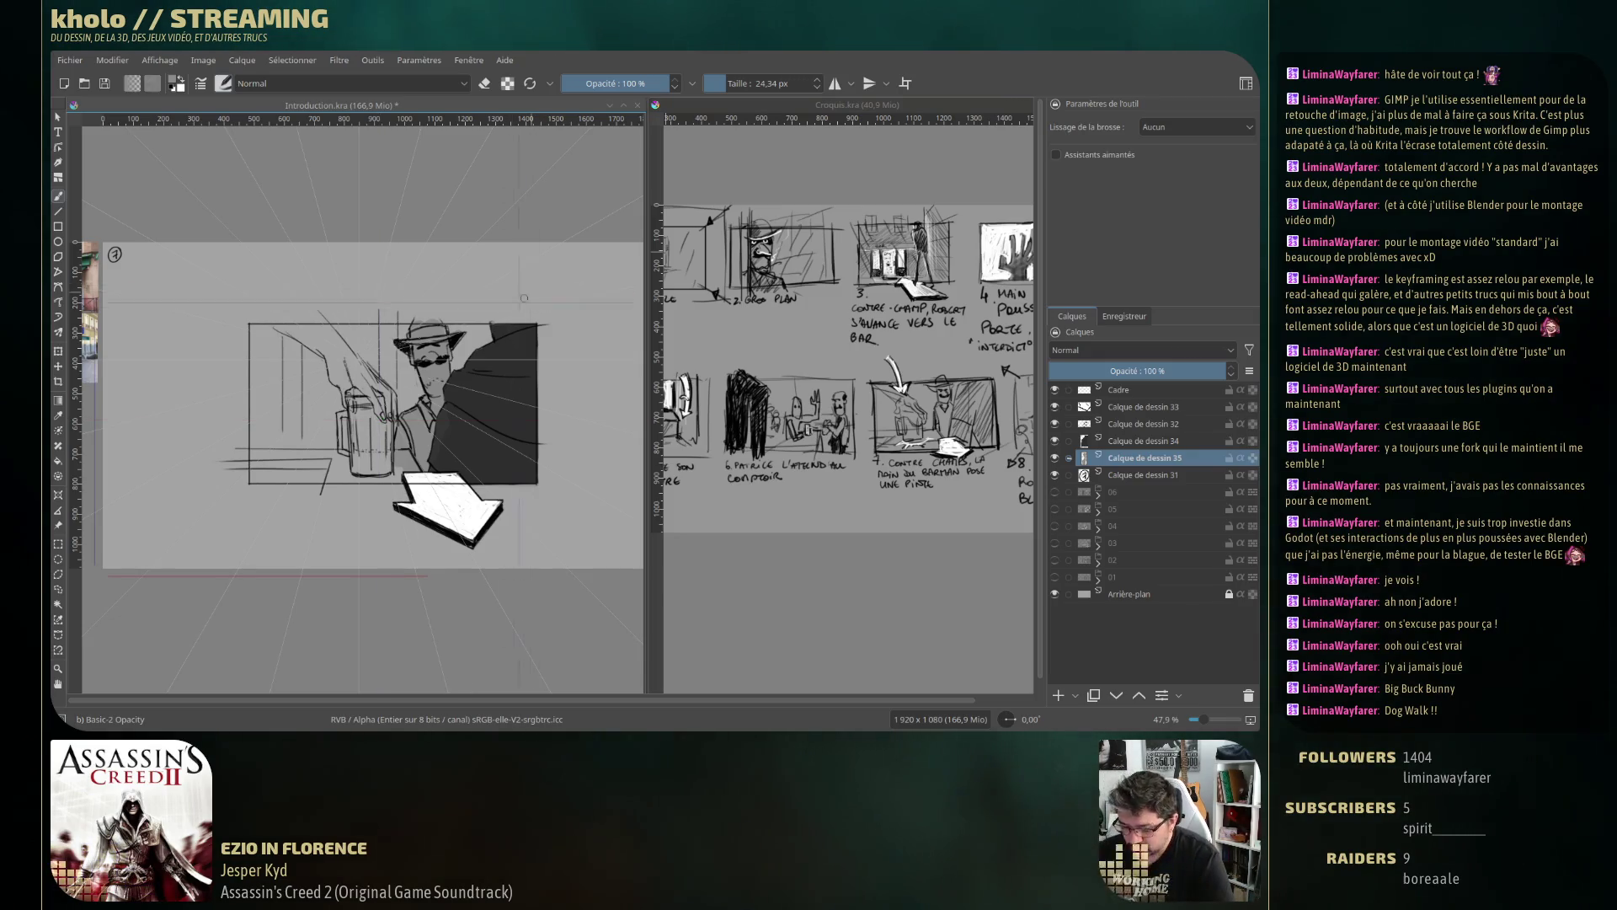
{"action": "key", "text": "e"}
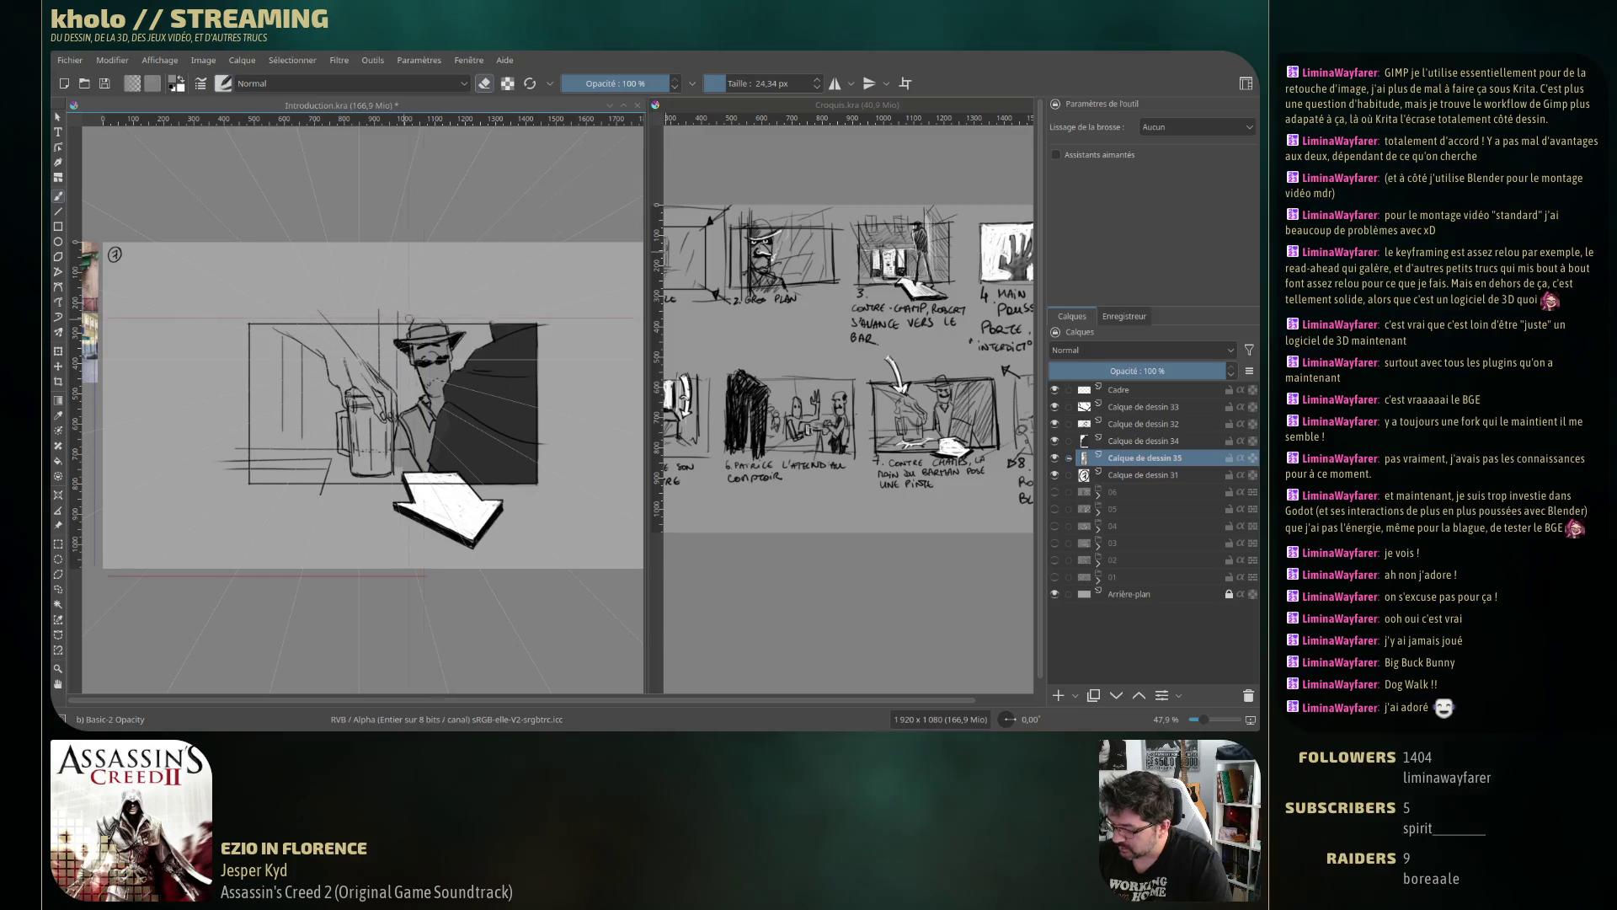
{"action": "left_click_drag", "start_coordinate": [397, 414], "coordinate": [394, 428]}
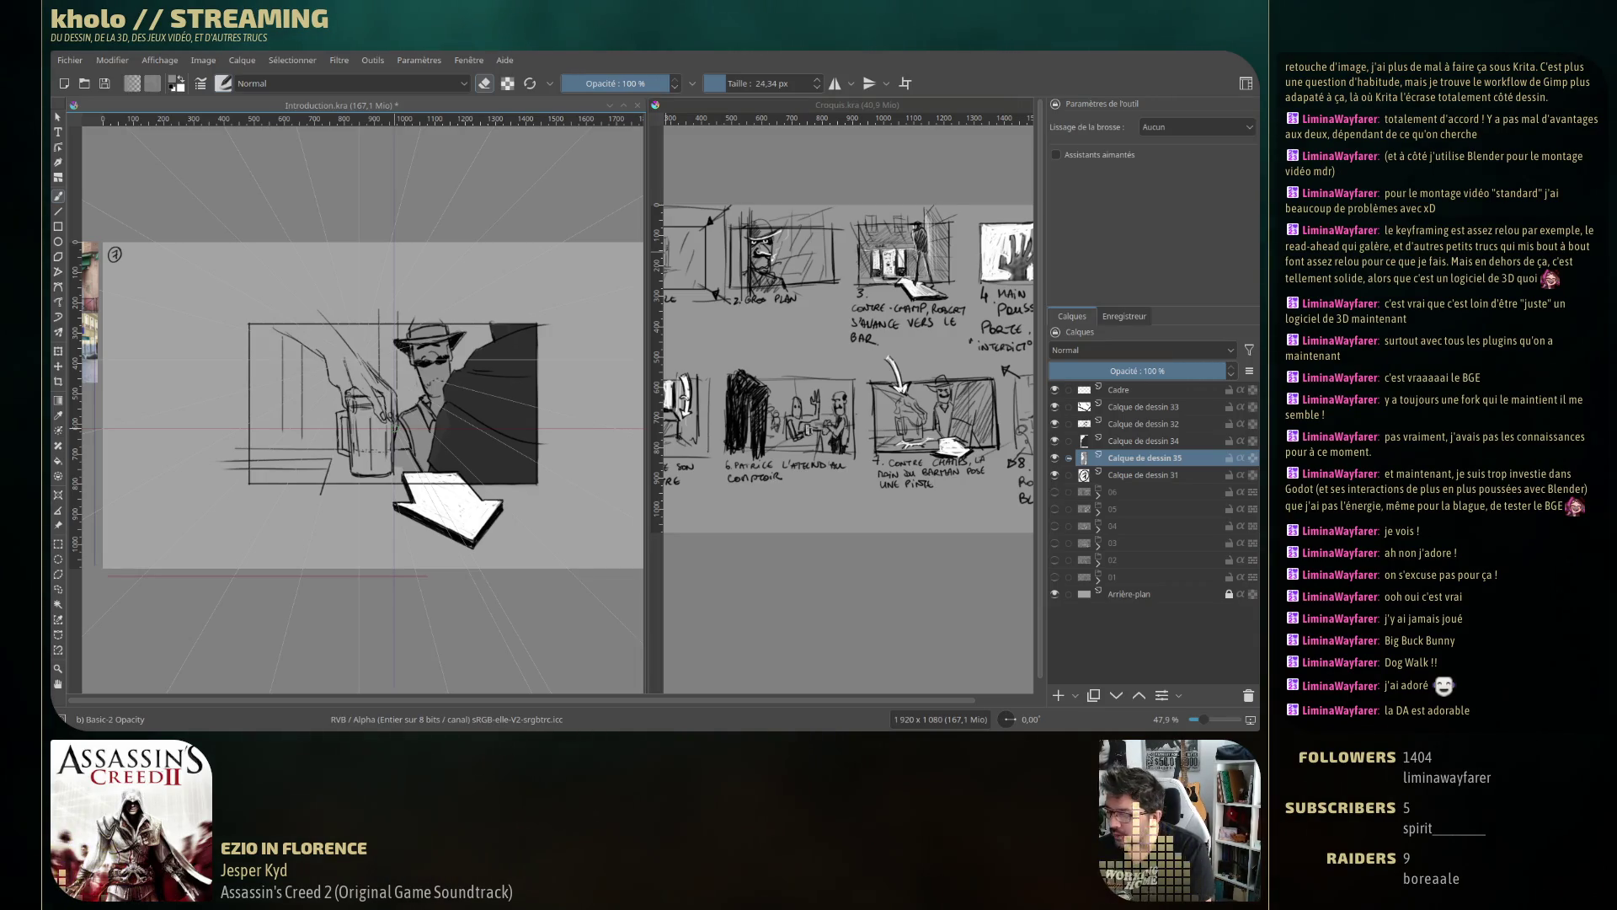
{"action": "key", "text": "e"}
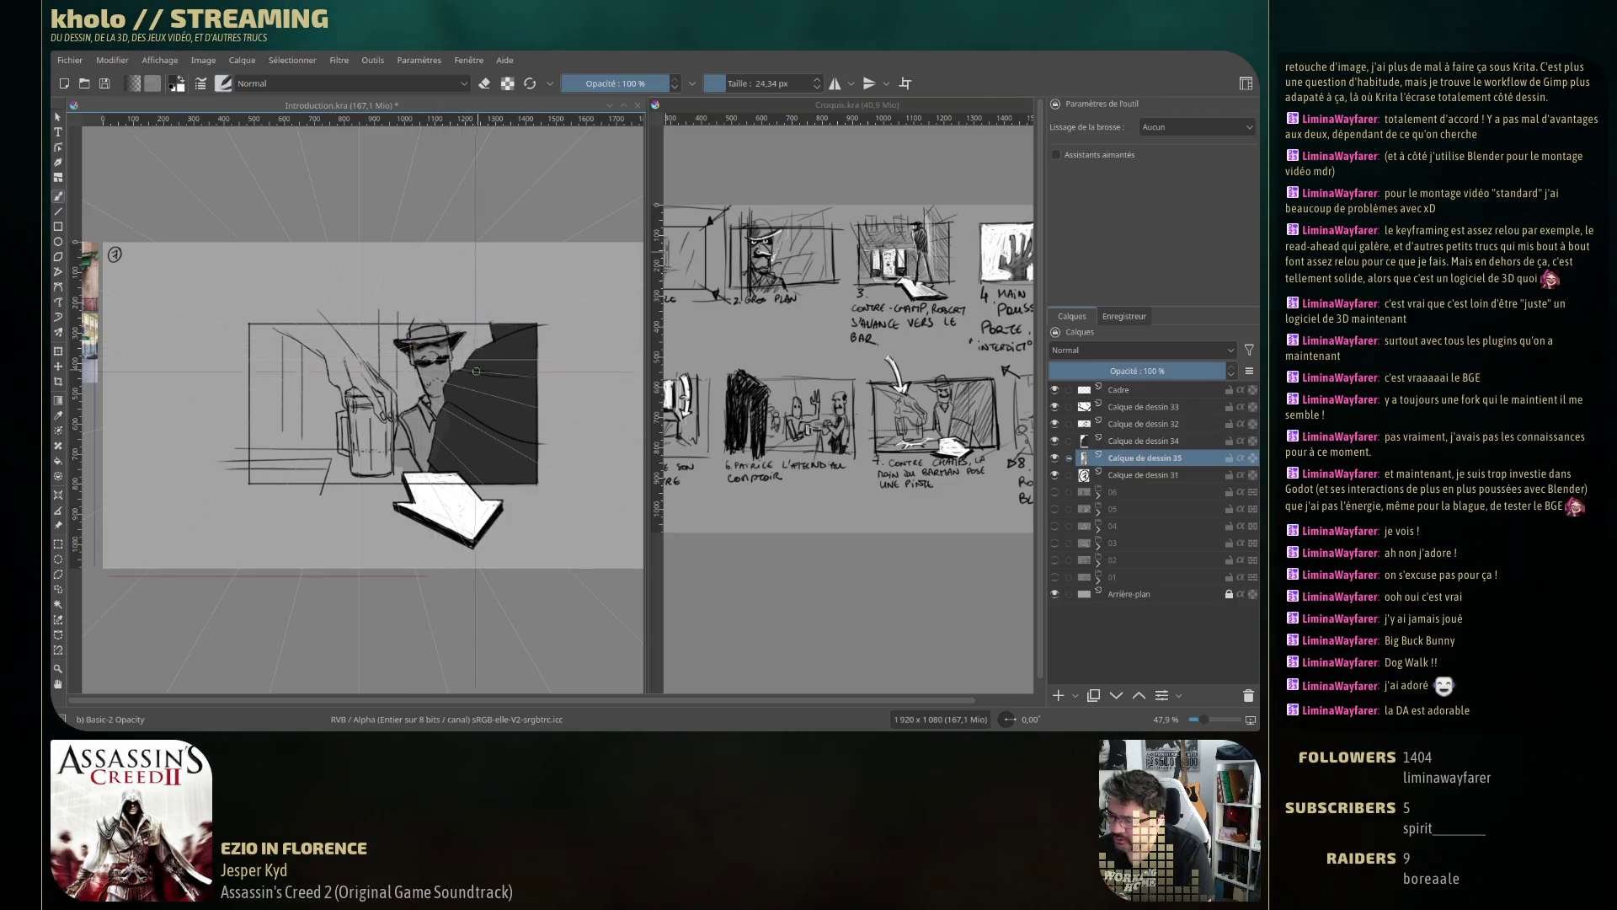
{"action": "left_click", "coordinate": [435, 325], "text": "ctrl"}
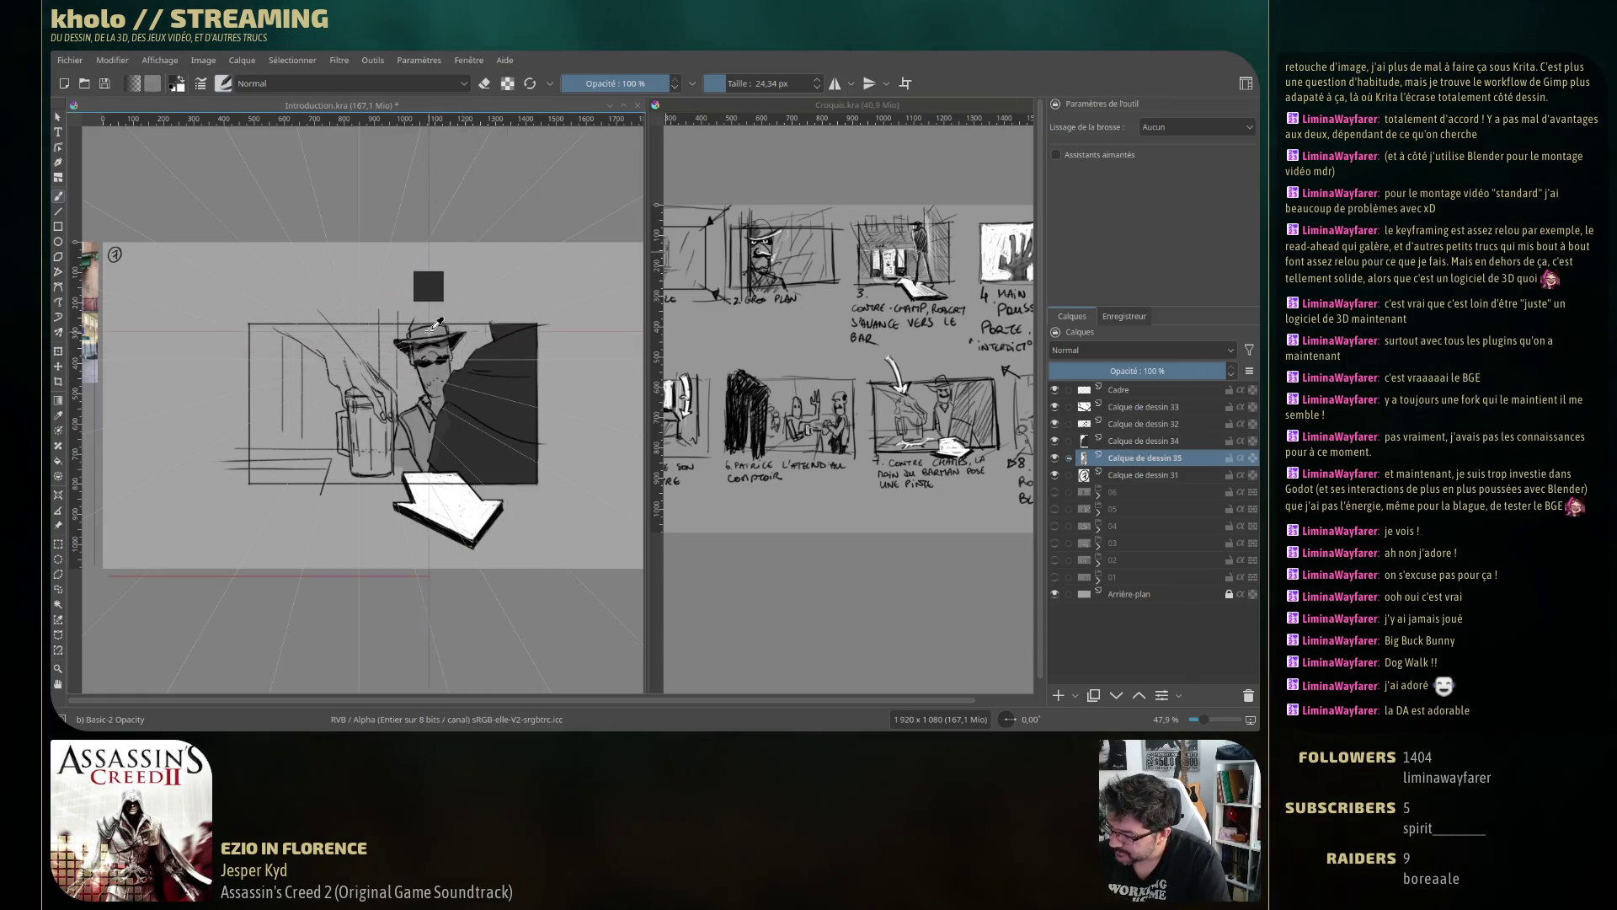
{"action": "key", "text": "bracketleft"}
{"action": "key", "text": "bracketleft"}
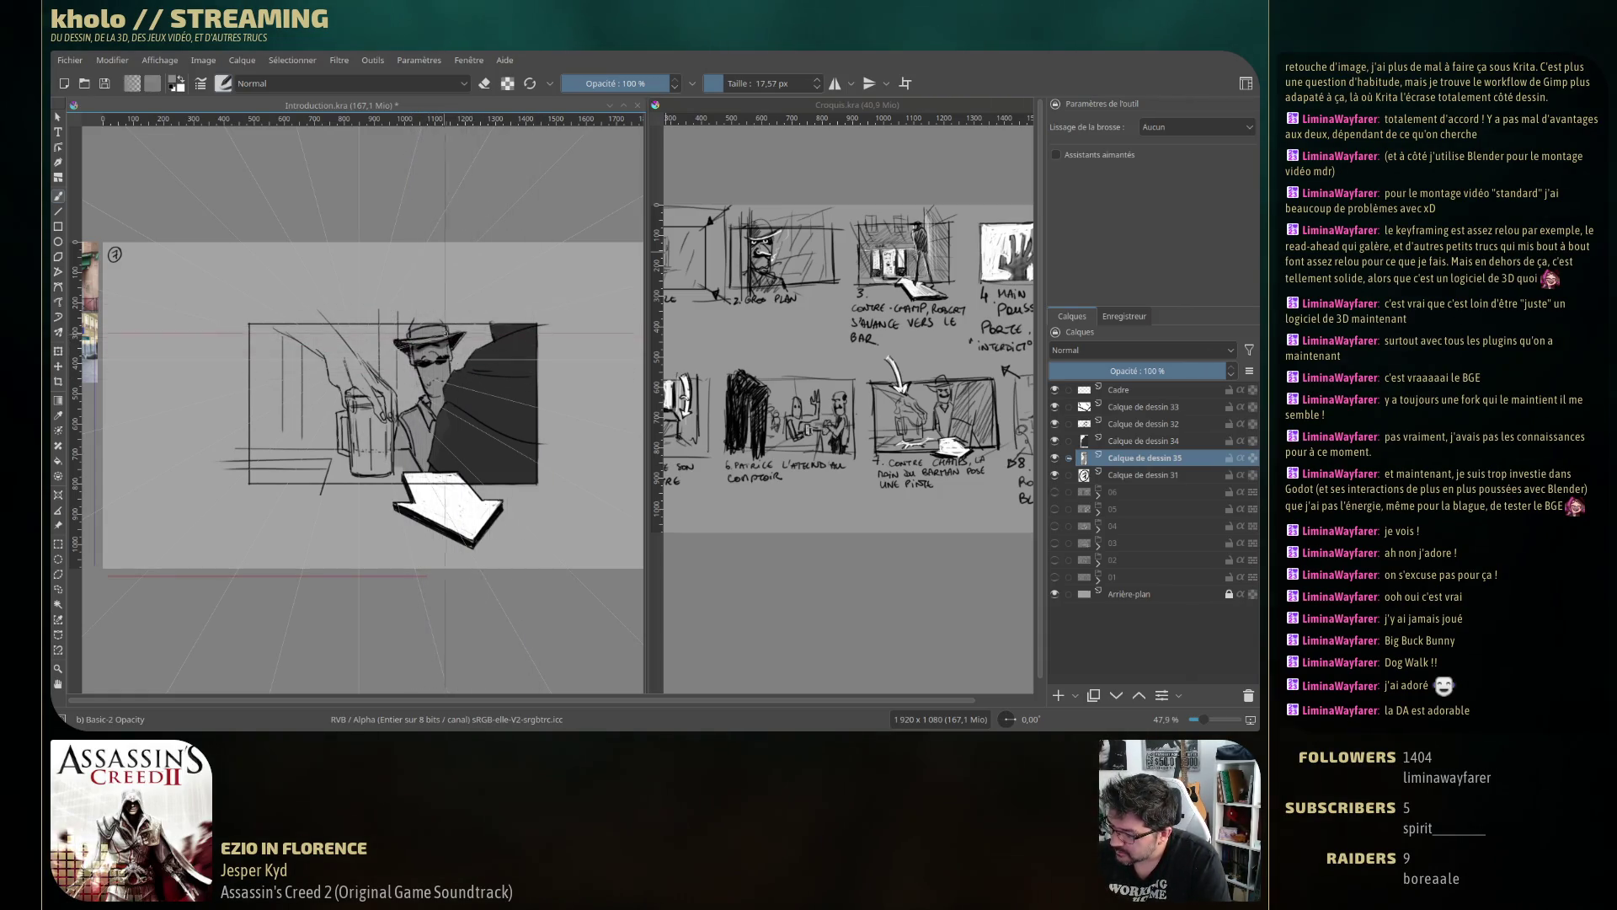
Shade the man's face under the hat brim with darker strokes, undoing a stray coat stroke.
{"action": "key", "text": "e"}
{"action": "key", "text": "e"}
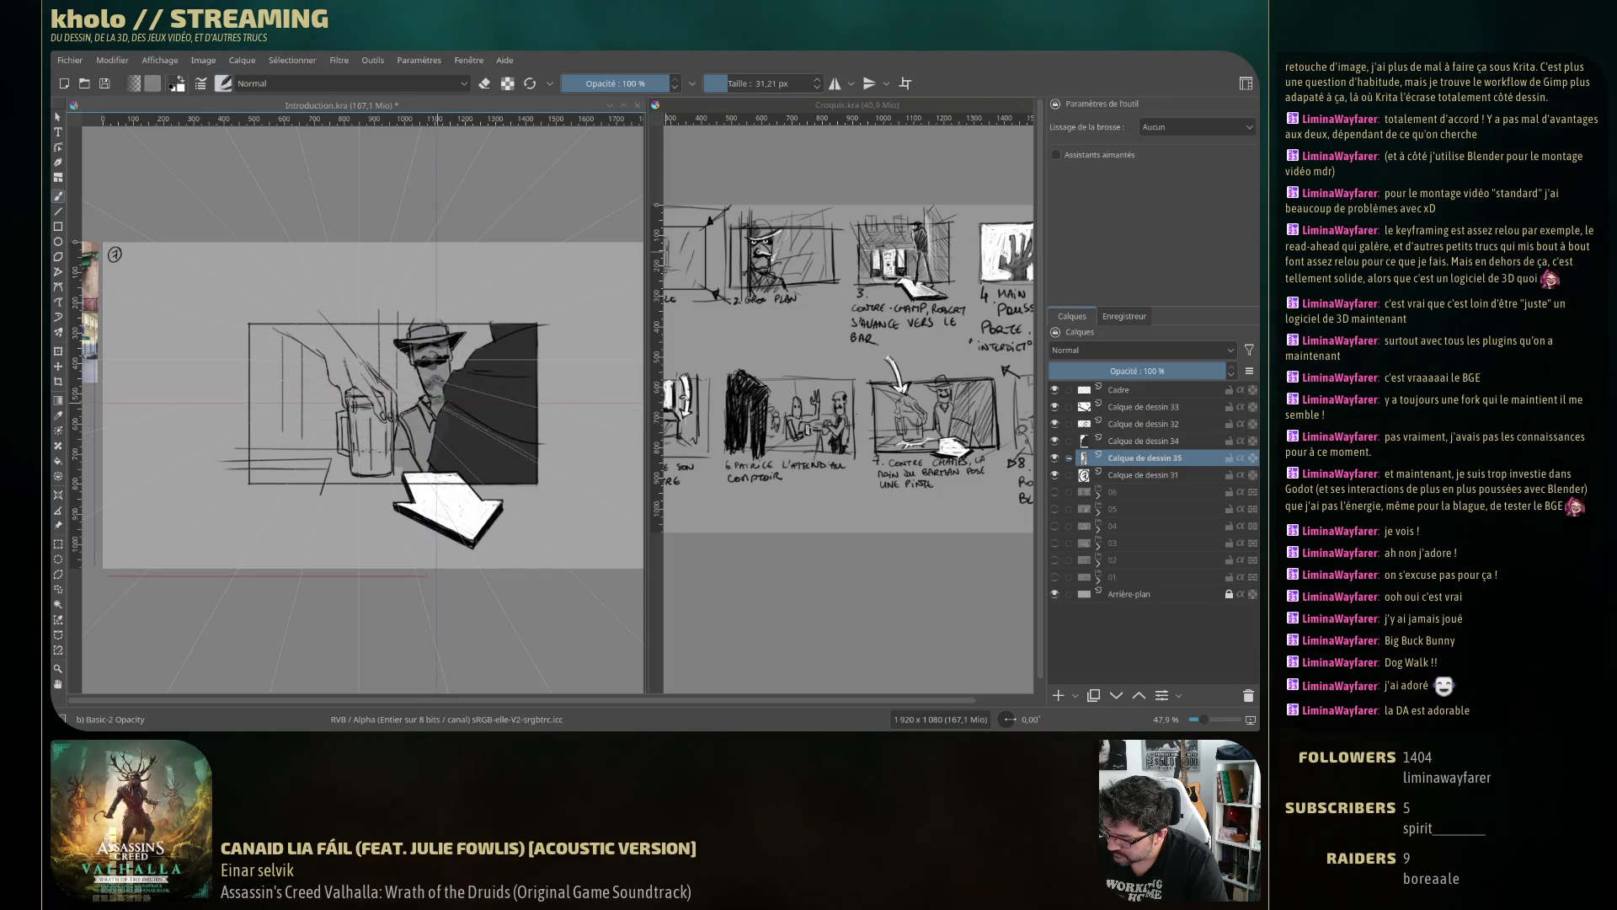
{"action": "left_click_drag", "start_coordinate": [438, 406], "coordinate": [421, 406]}
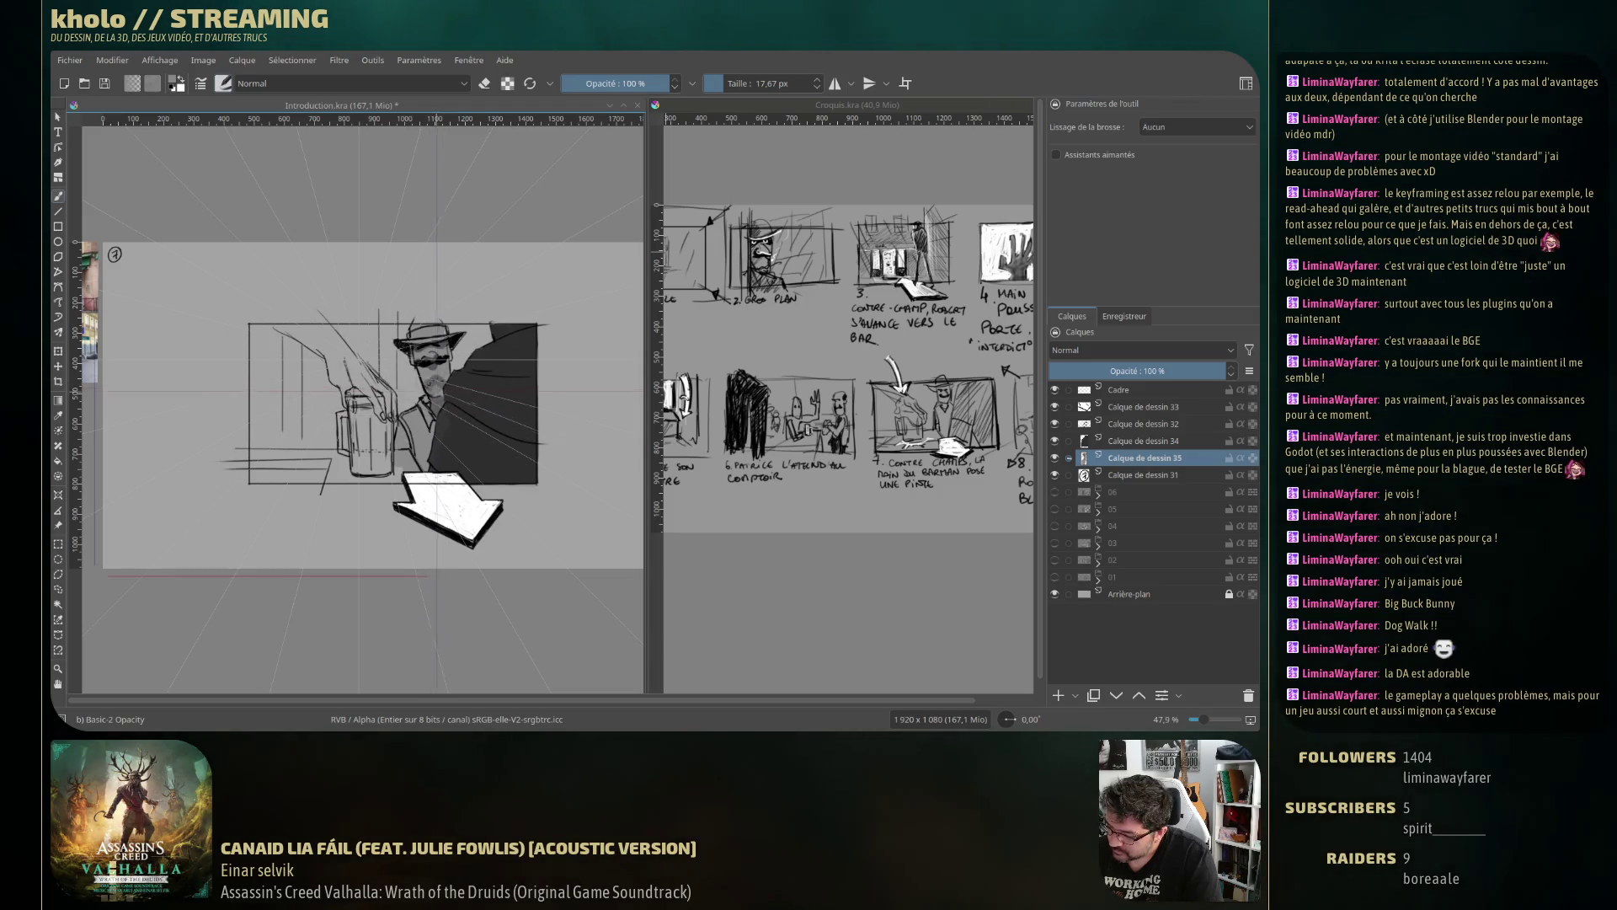
{"action": "left_click_drag", "start_coordinate": [435, 385], "coordinate": [489, 403]}
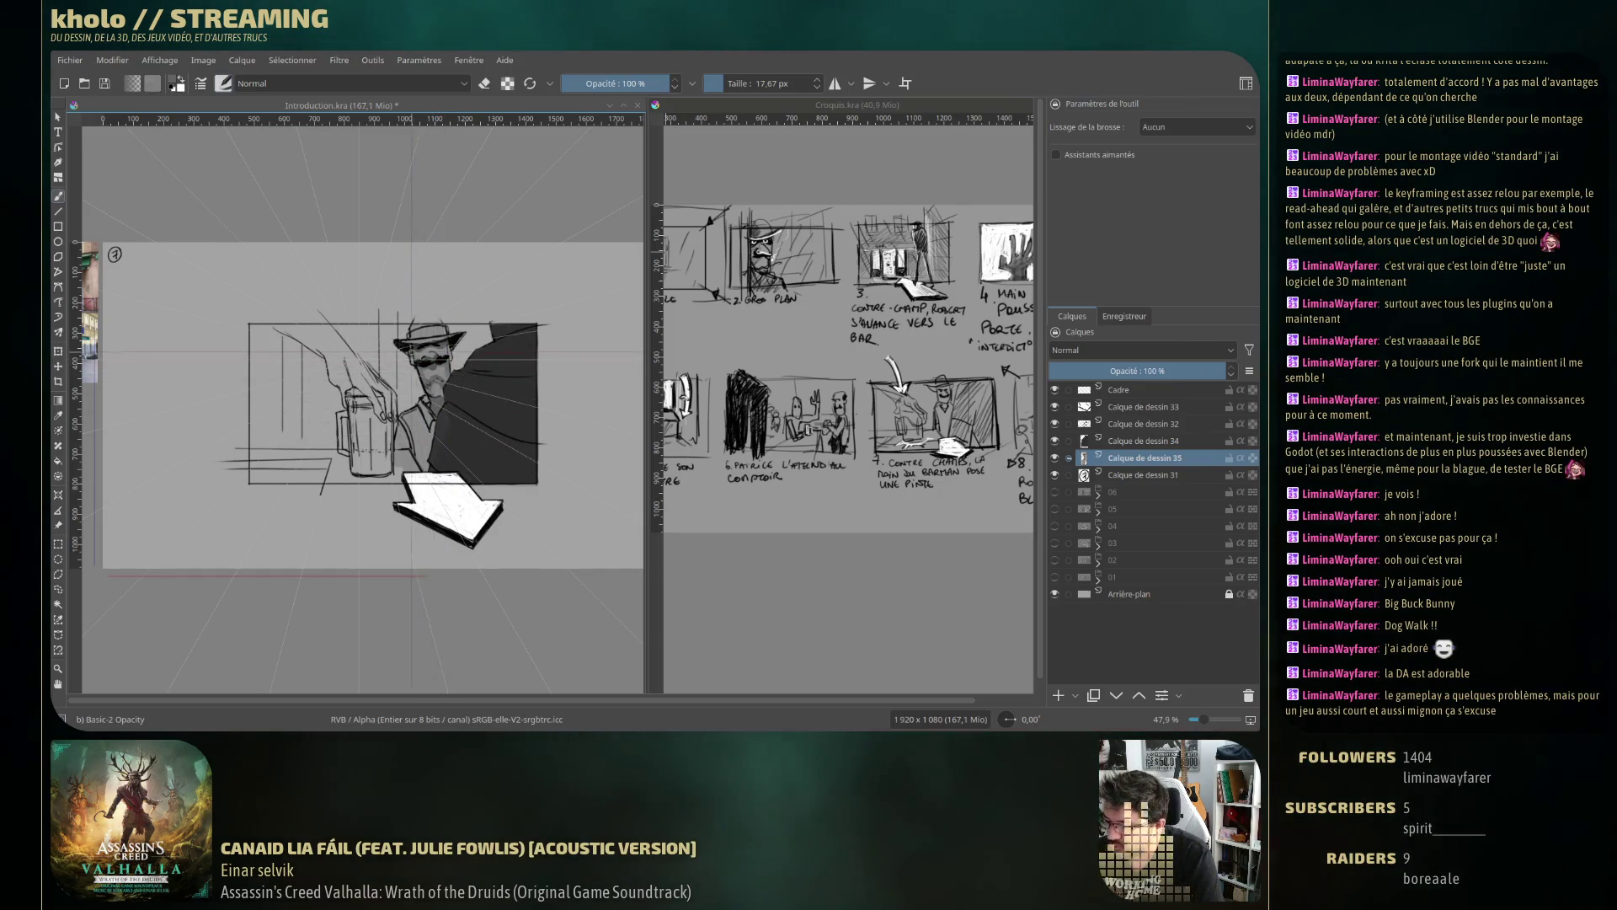
{"action": "key", "text": "ctrl+z"}
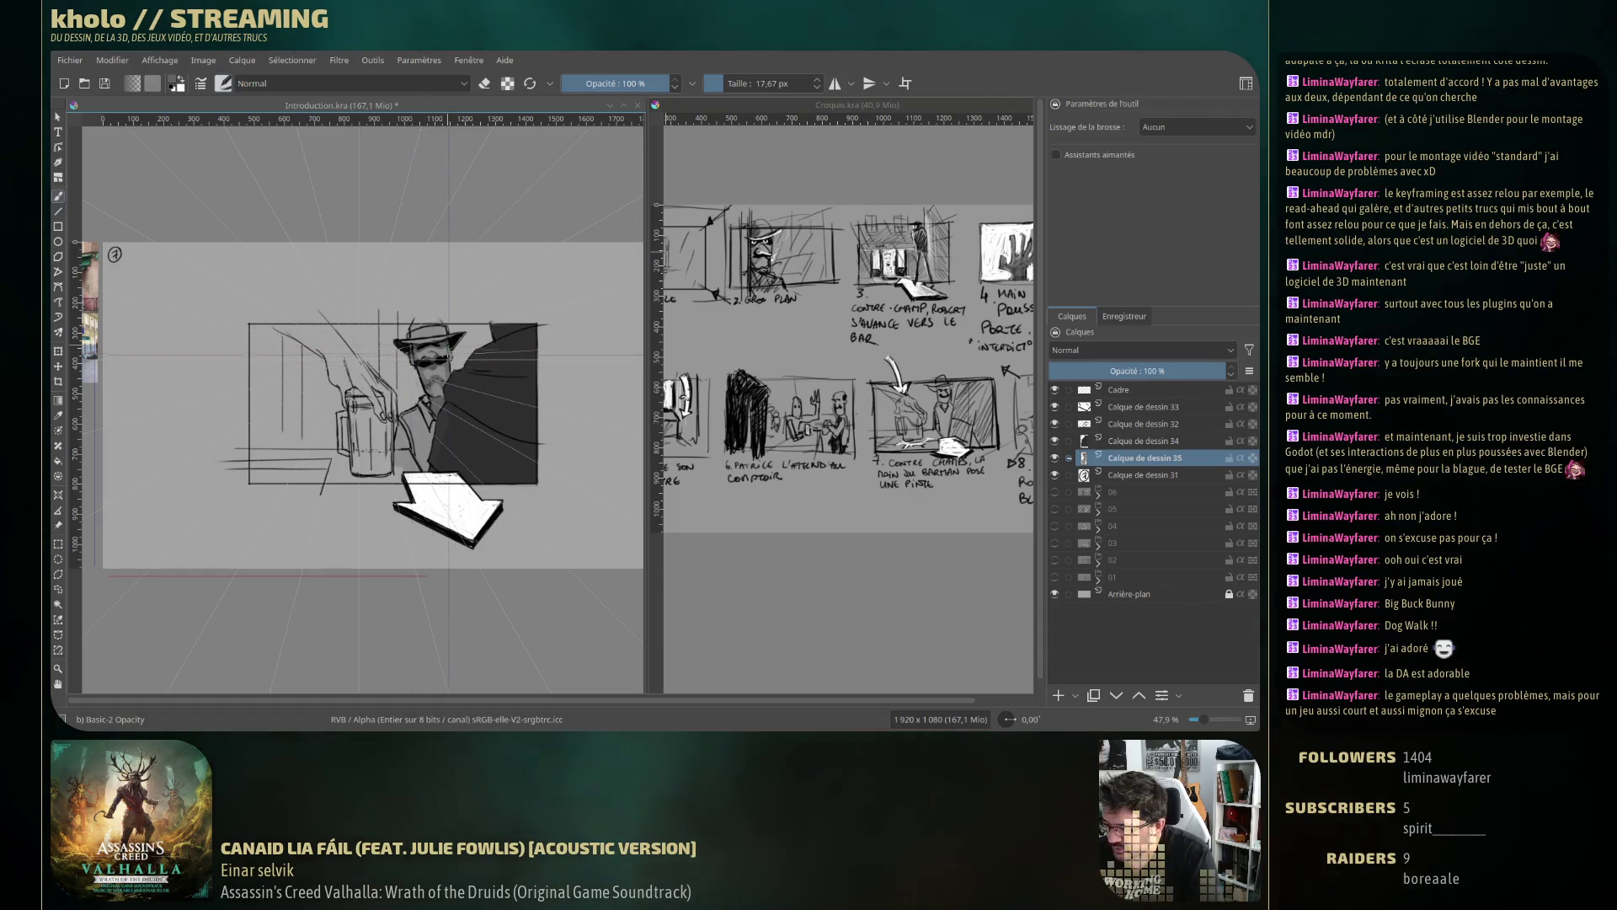
{"action": "mouse_move", "coordinate": [438, 358]}
{"action": "left_mouse_down"}
{"action": "mouse_move", "coordinate": [425, 399]}
{"action": "mouse_move", "coordinate": [513, 459]}
{"action": "left_mouse_up"}
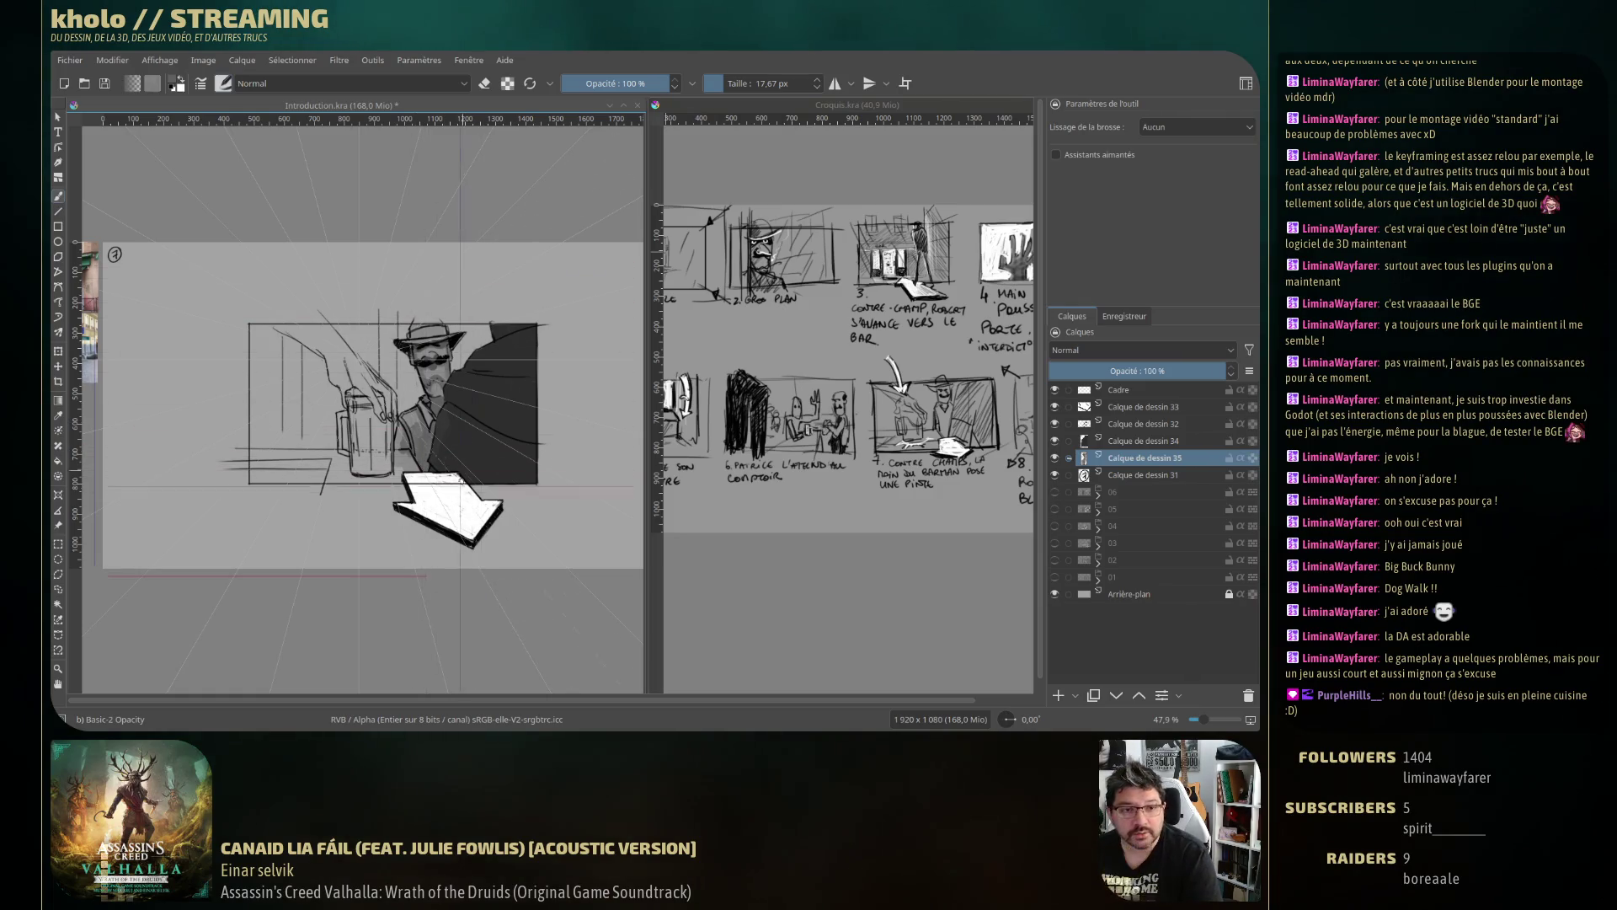
Sample a colour from the drawing and narrow the brush to a fine 8.24 px tip.
{"action": "left_click_drag", "start_coordinate": [396, 427], "coordinate": [416, 426]}
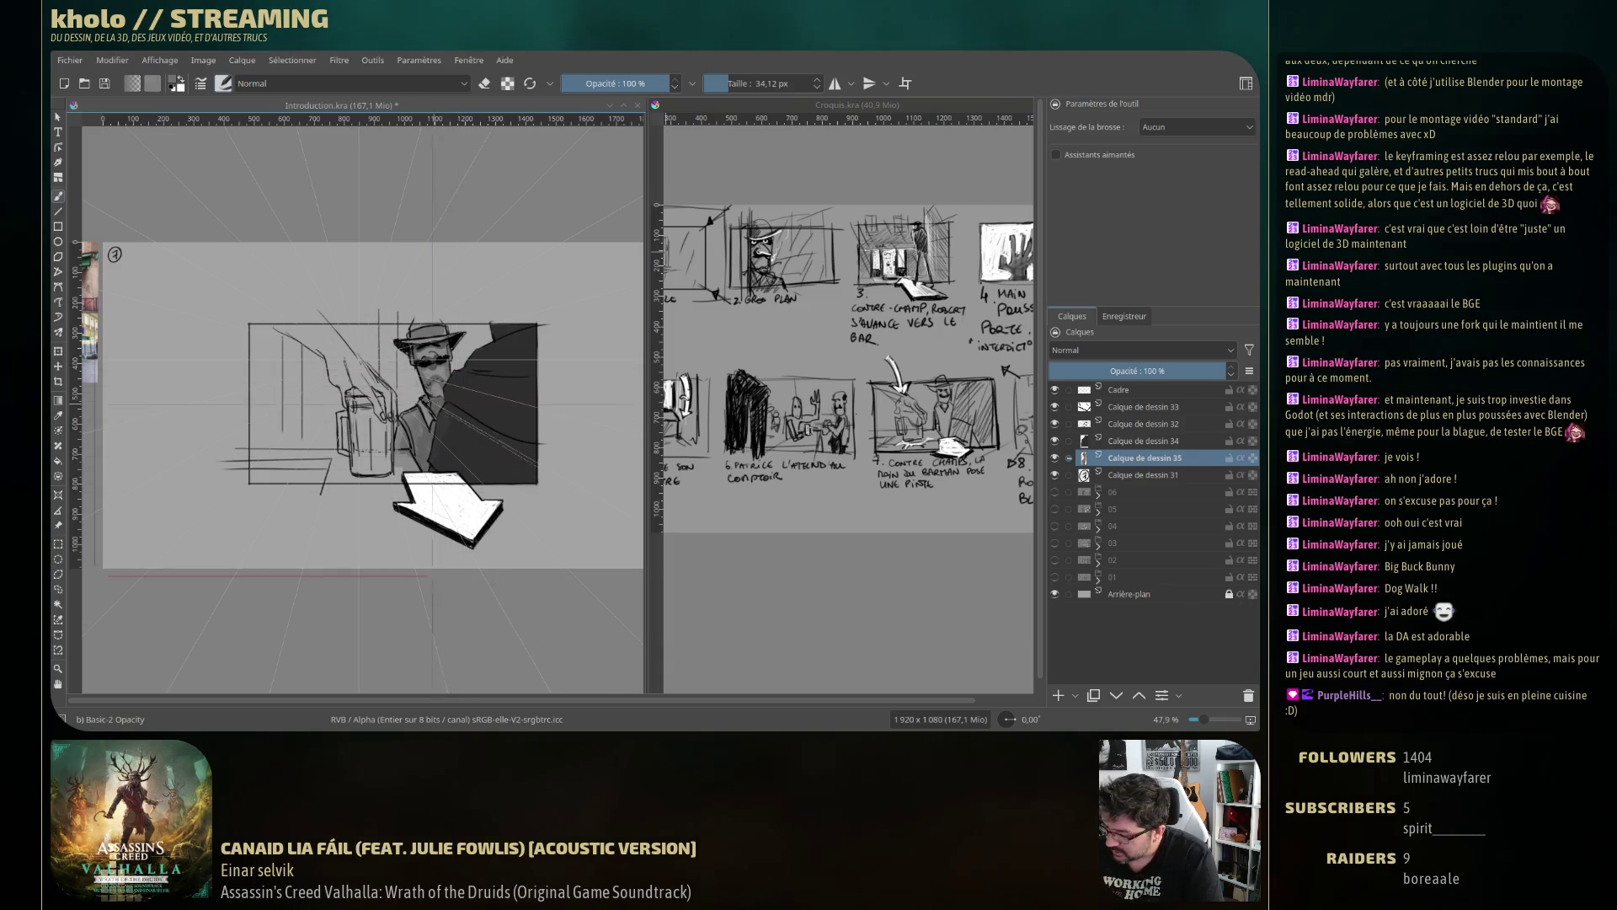
{"action": "left_click", "coordinate": [429, 412], "text": "ctrl"}
{"action": "left_click_drag", "start_coordinate": [429, 412], "coordinate": [399, 435]}
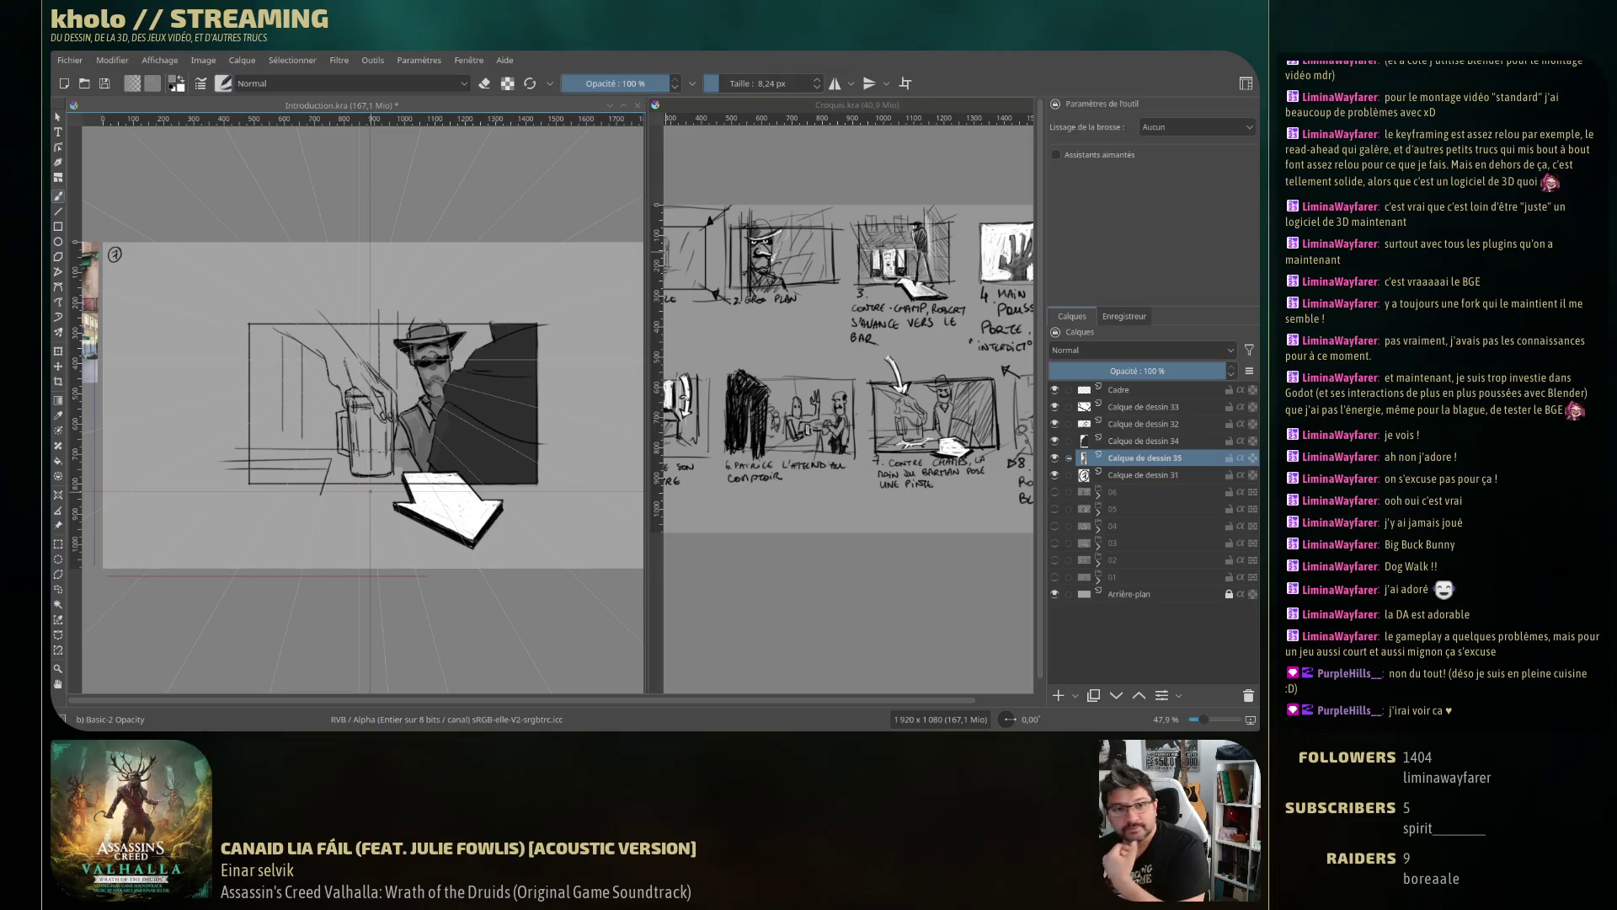
{"action": "right_click", "coordinate": [322, 304]}
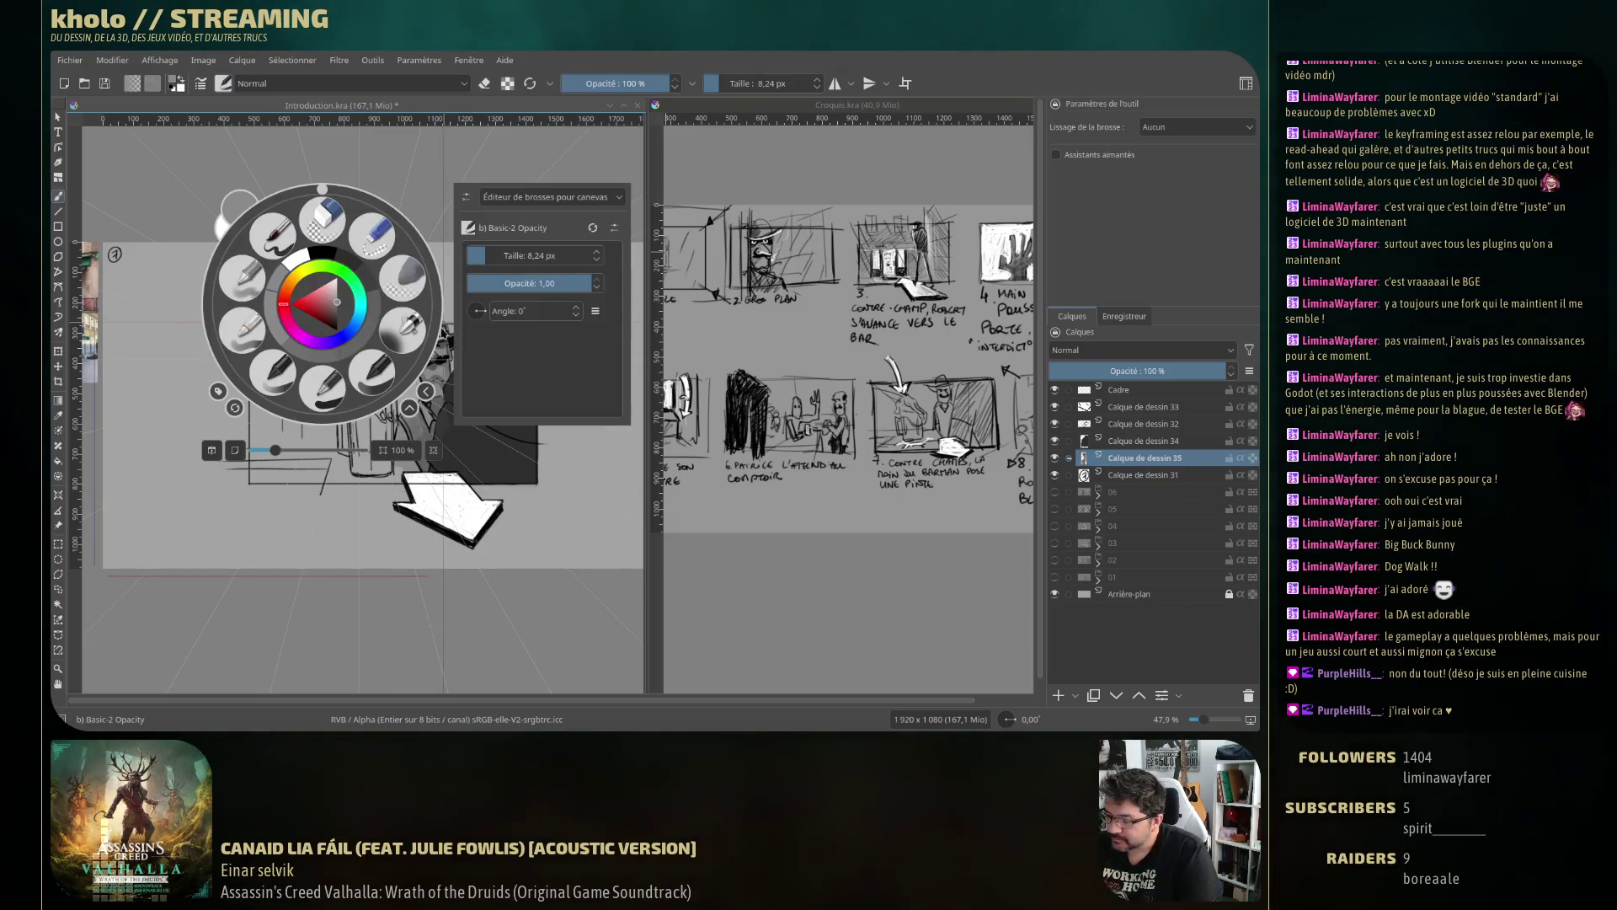
Enlarge the brush to about 47.82 px and shade the beer mug and counter in grey.
{"action": "left_click", "coordinate": [407, 204]}
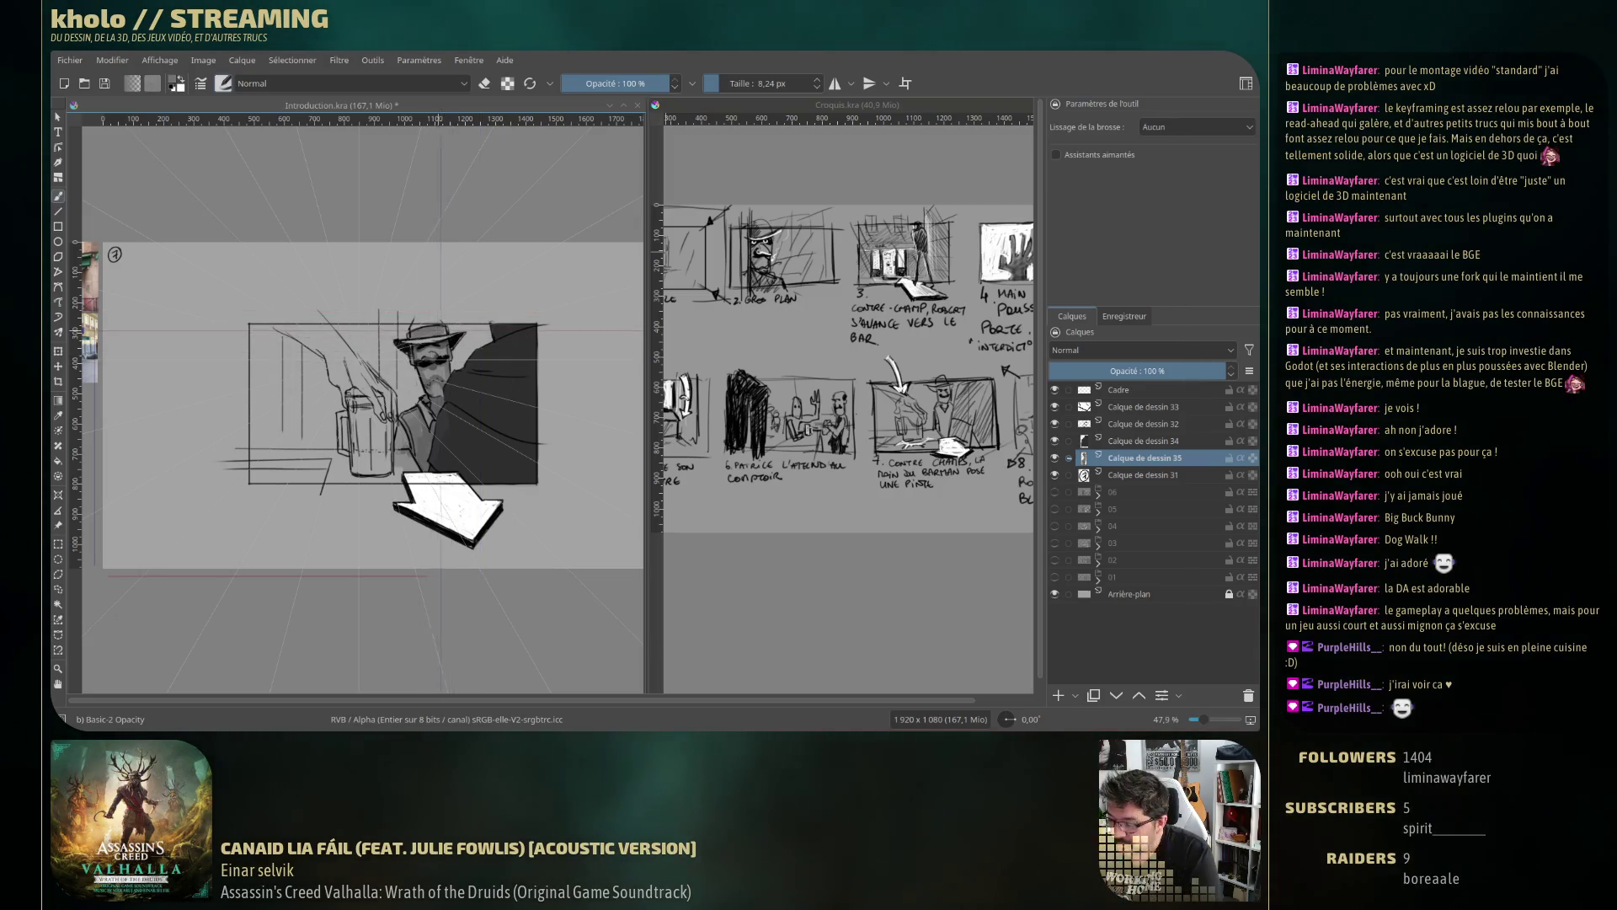
{"action": "key", "text": "bracketright"}
{"action": "key", "text": "bracketright"}
{"action": "right_click", "coordinate": [435, 376]}
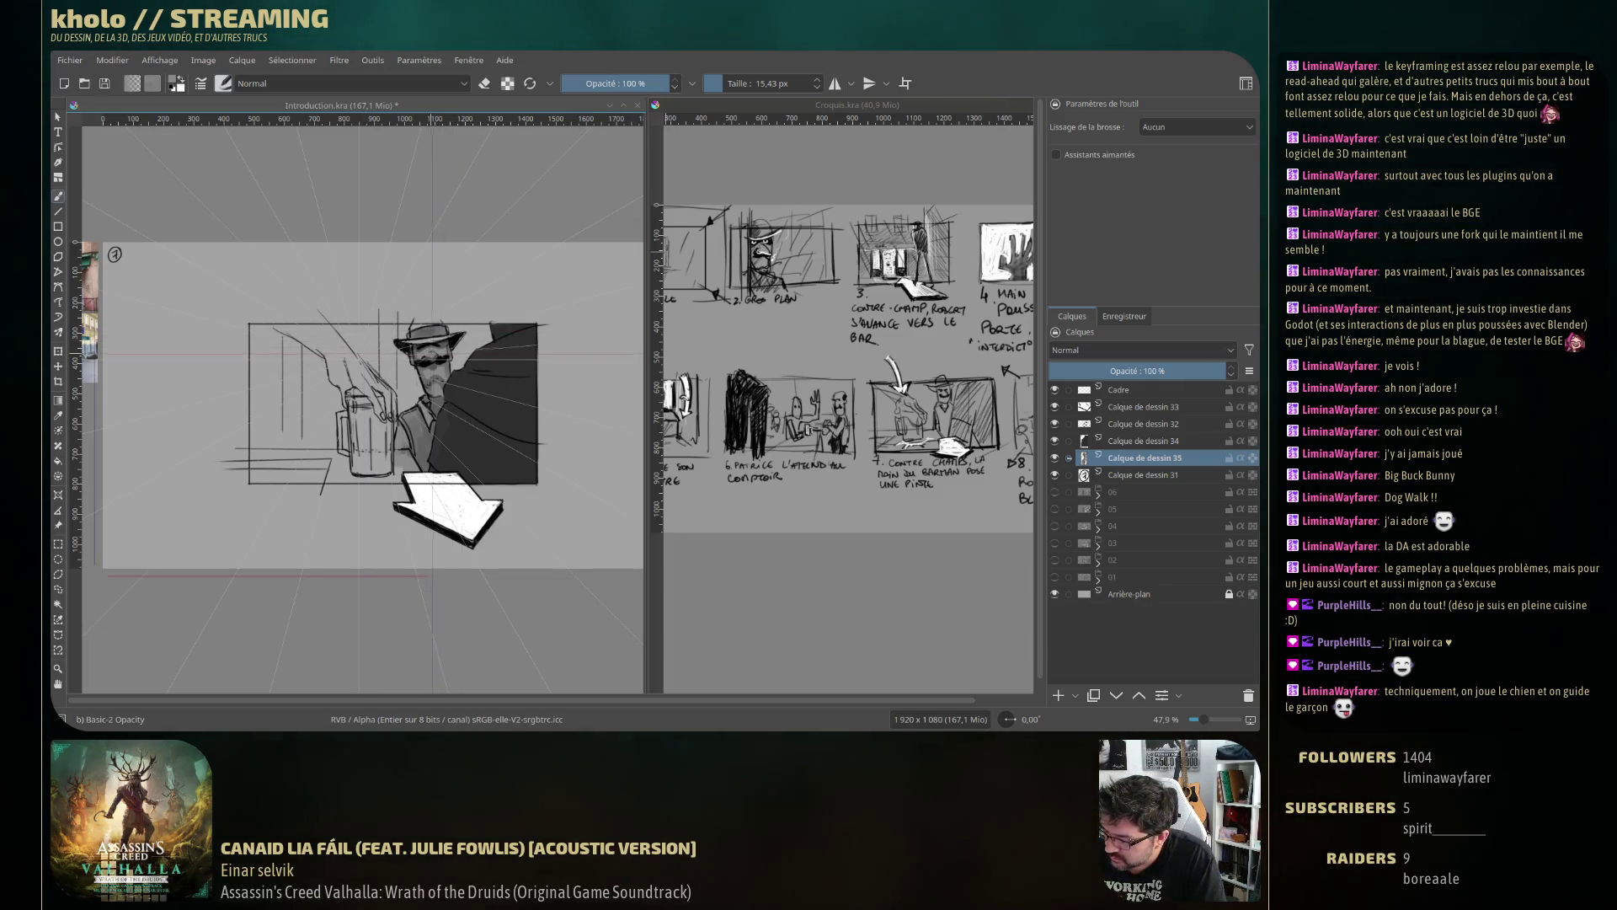
{"action": "key", "text": "bracketleft"}
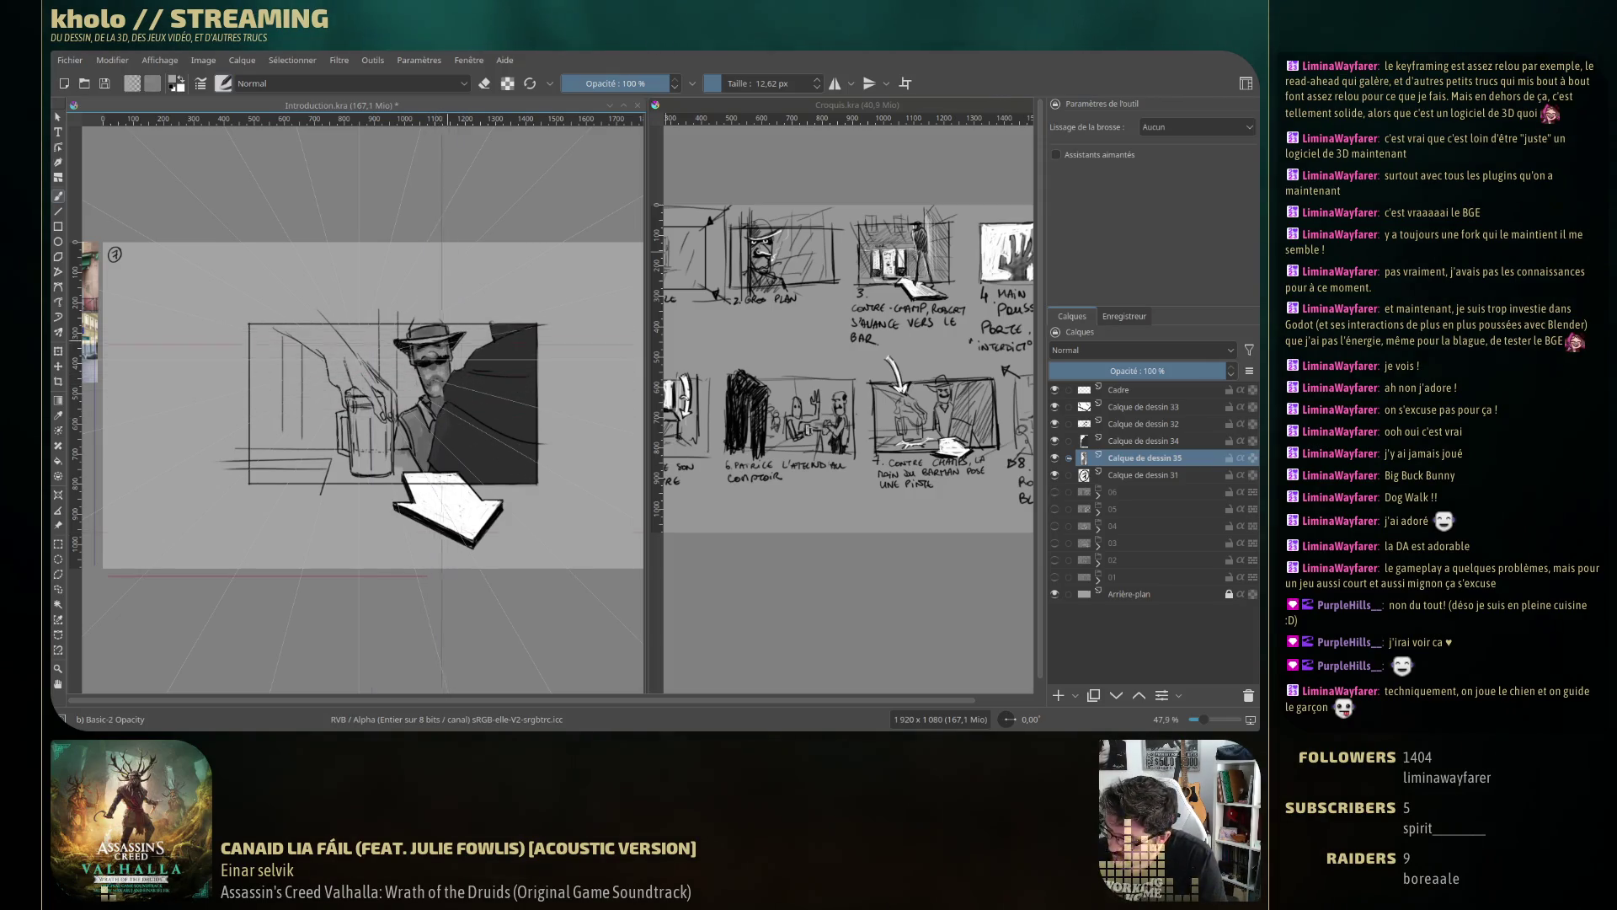
{"action": "mouse_move", "coordinate": [421, 352]}
{"action": "left_mouse_down", "text": "shift"}
{"action": "mouse_move", "coordinate": [281, 325]}
{"action": "mouse_move", "coordinate": [327, 353]}
{"action": "mouse_move", "coordinate": [331, 337]}
{"action": "left_mouse_up", "text": "shift"}
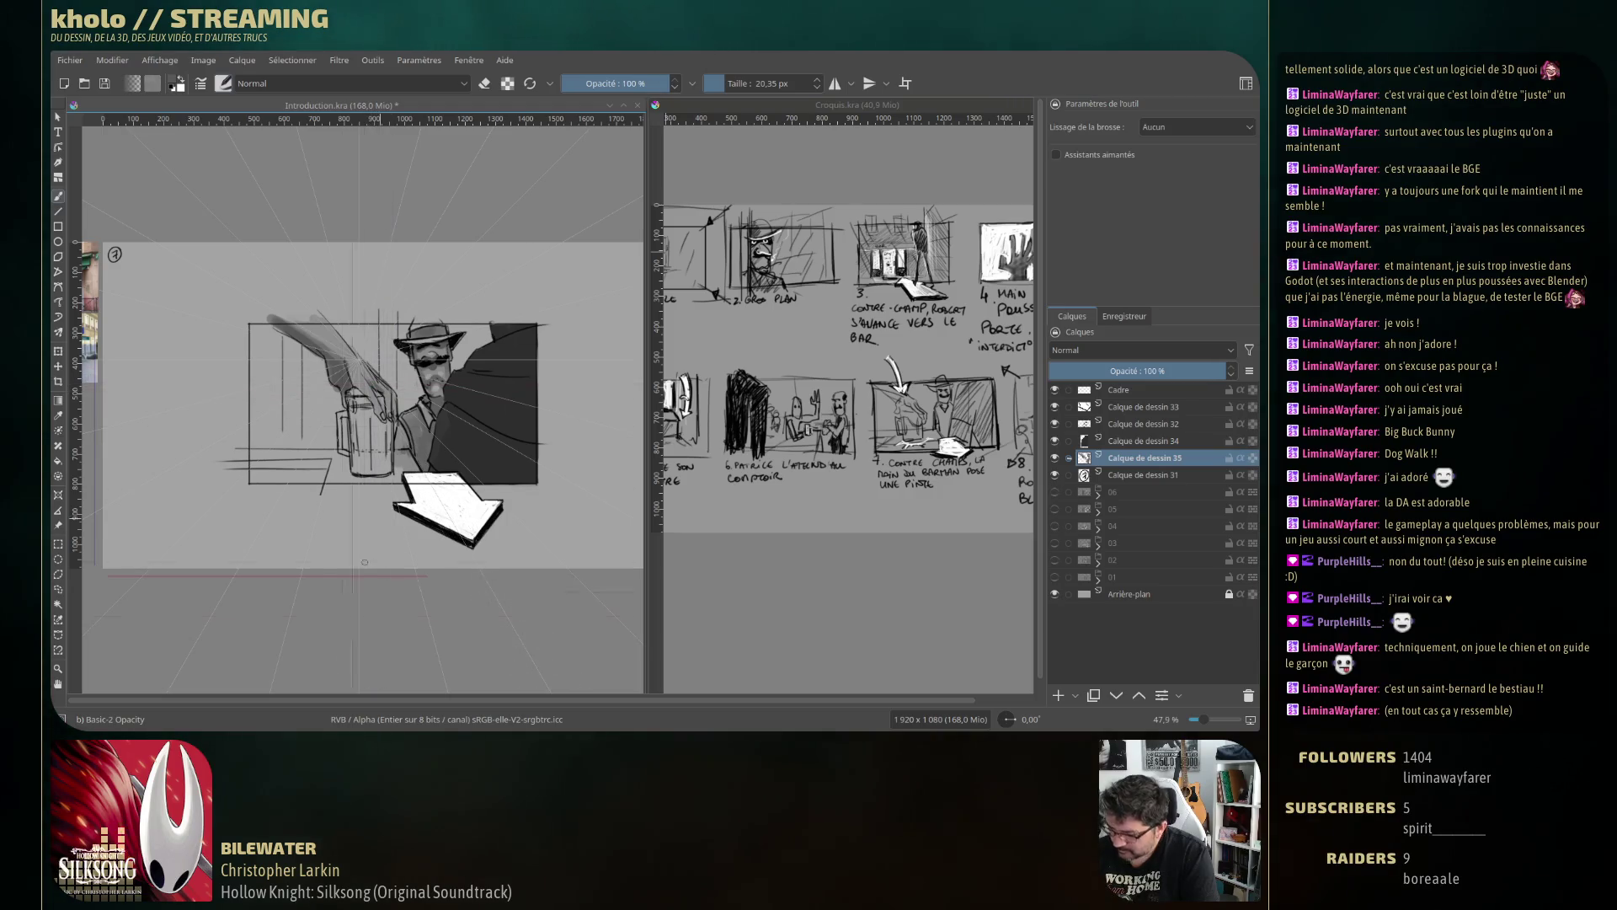
{"action": "key", "text": "bracketright"}
{"action": "mouse_move", "coordinate": [357, 413]}
{"action": "left_mouse_down"}
{"action": "mouse_move", "coordinate": [360, 472]}
{"action": "mouse_move", "coordinate": [375, 442]}
{"action": "mouse_move", "coordinate": [392, 467]}
{"action": "left_mouse_up"}
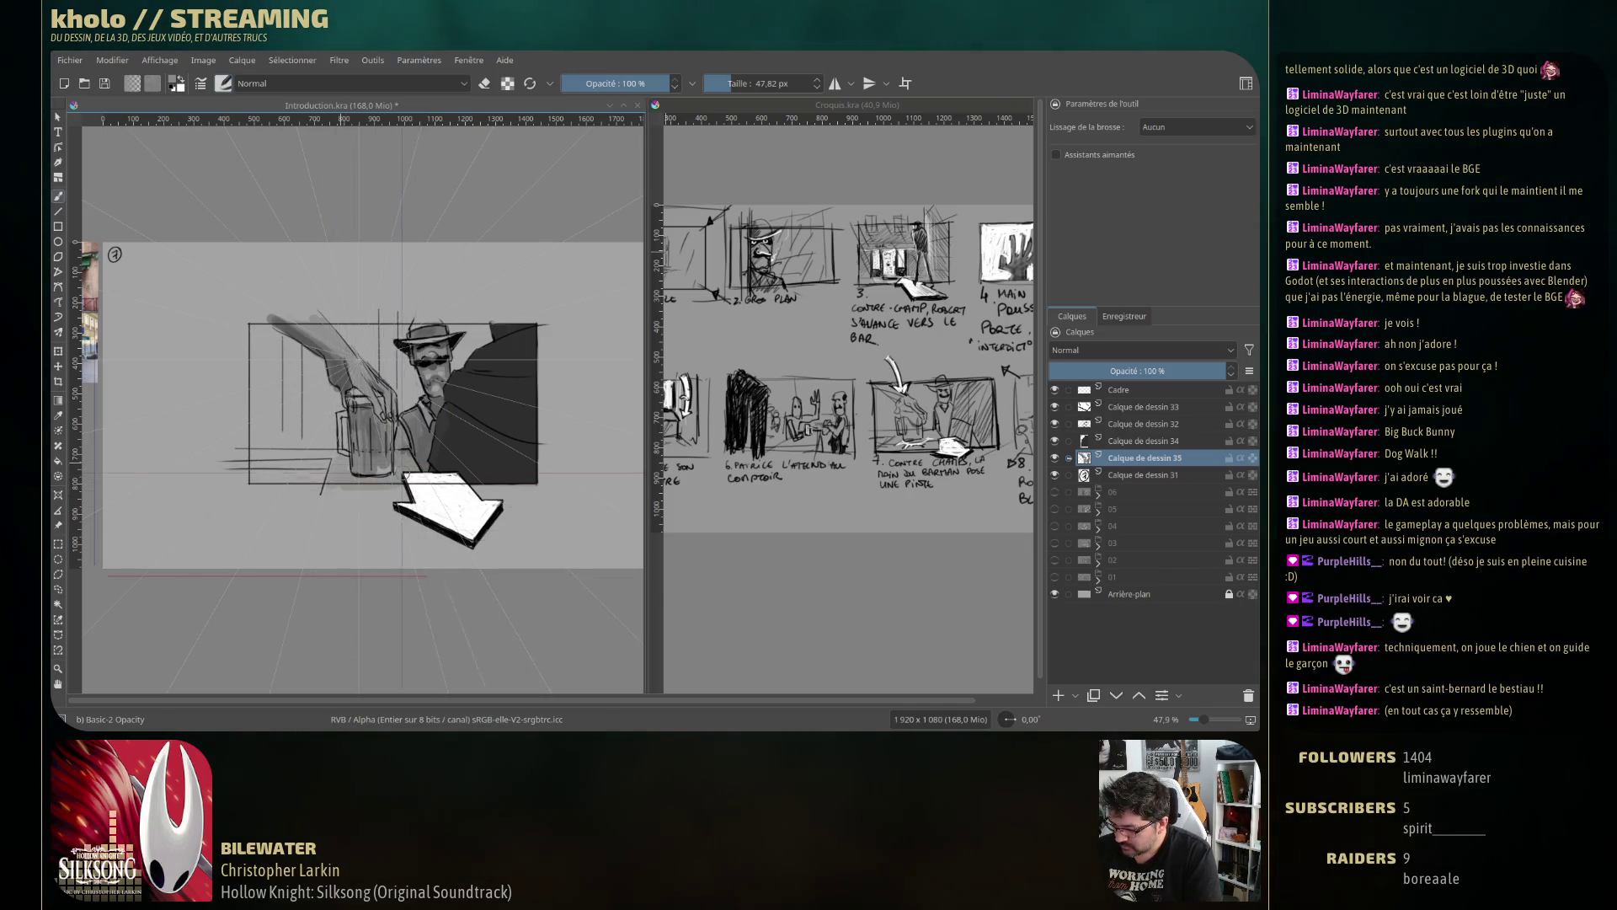
{"action": "left_click_drag", "start_coordinate": [235, 455], "coordinate": [340, 457]}
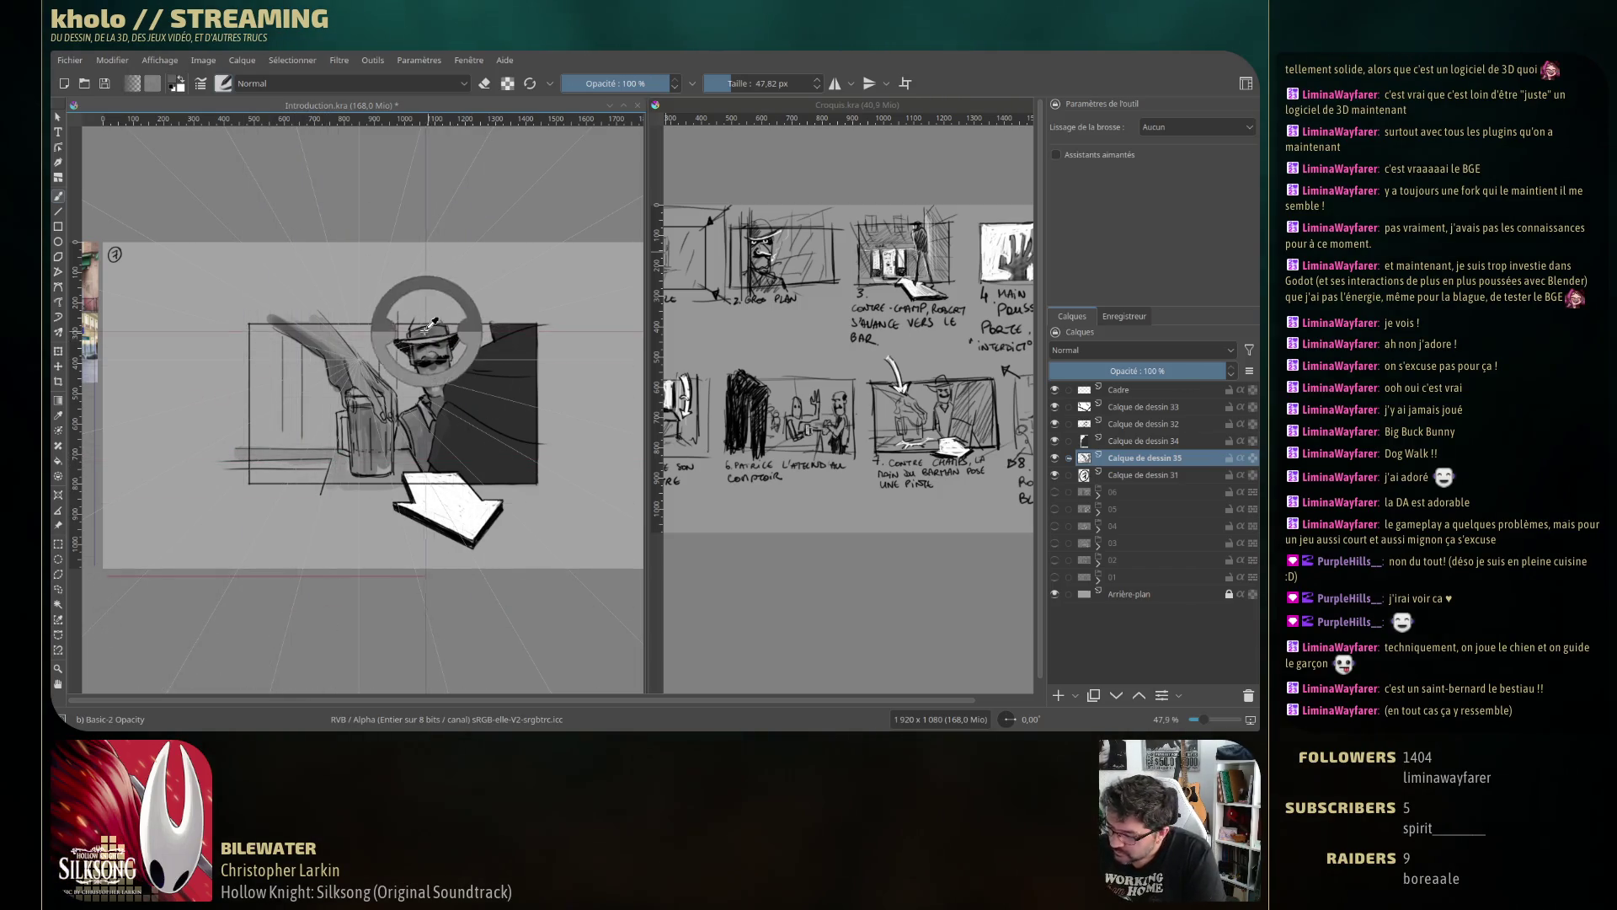
Paint a dark shadow band along the lower-left bar counter, undoing strokes that miss.
{"action": "left_click_drag", "start_coordinate": [250, 477], "coordinate": [242, 480]}
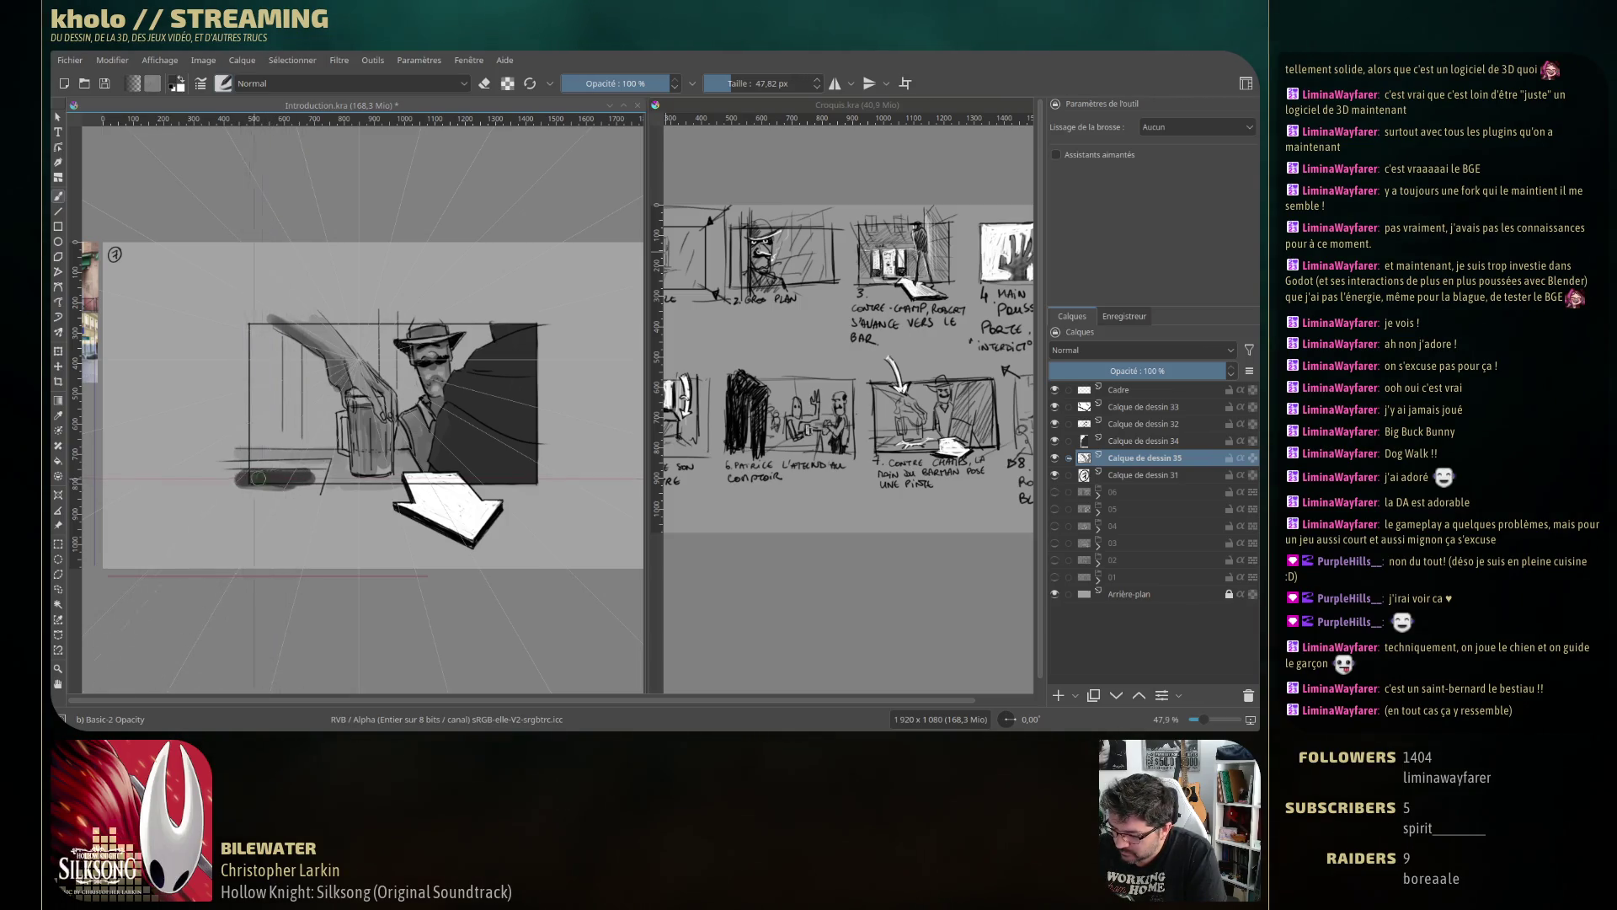
{"action": "left_click_drag", "start_coordinate": [254, 476], "coordinate": [311, 490]}
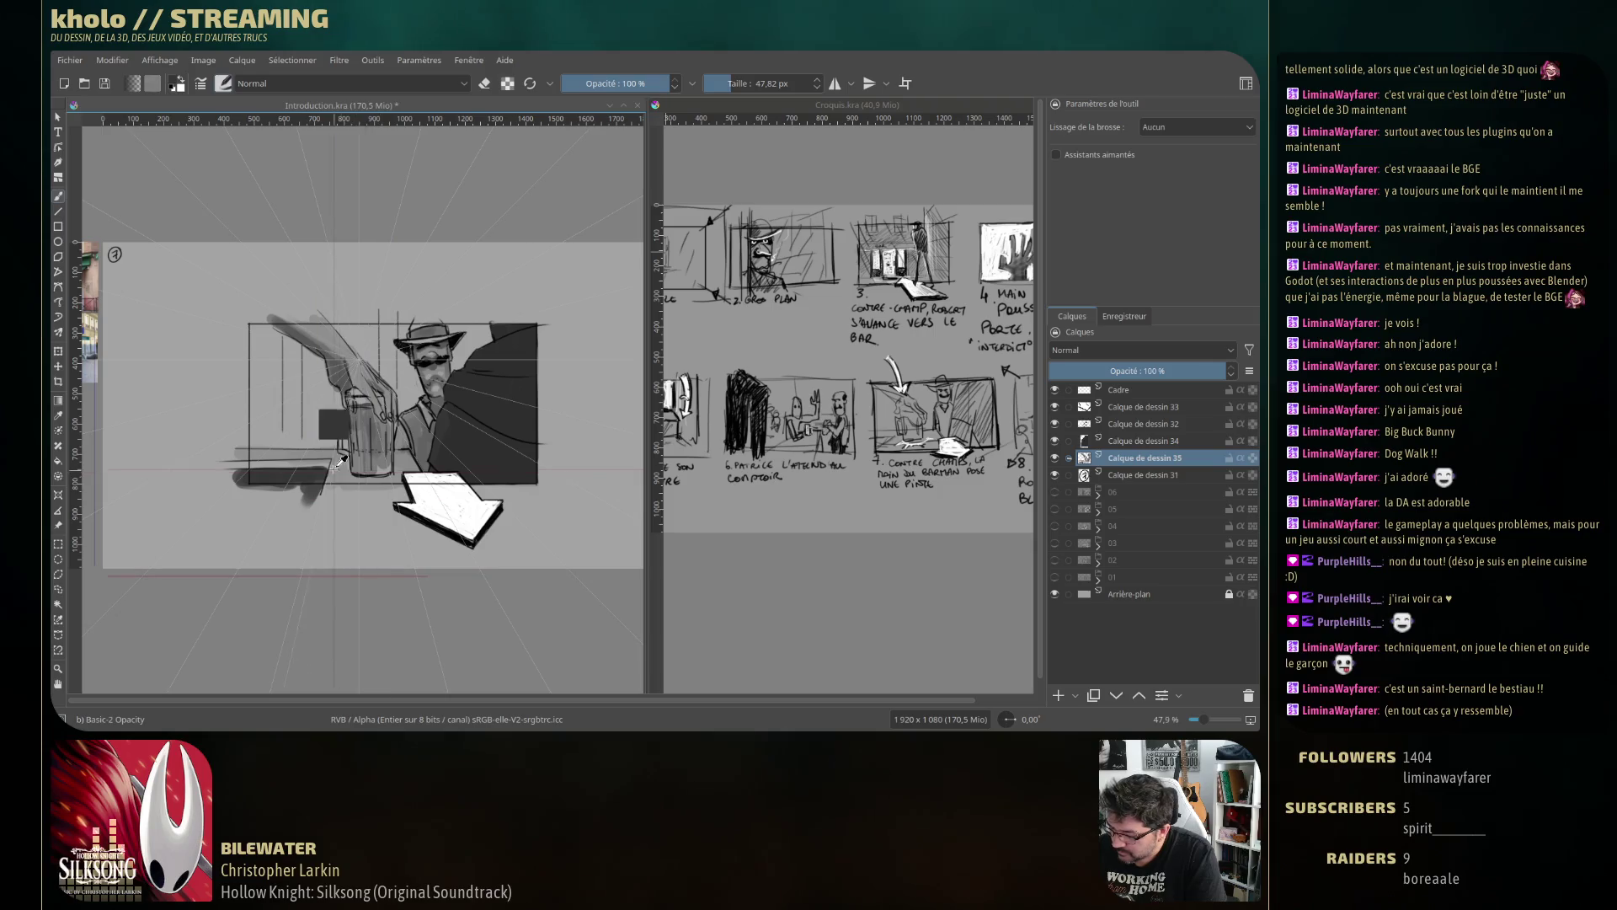
{"action": "key", "text": "ctrl+z"}
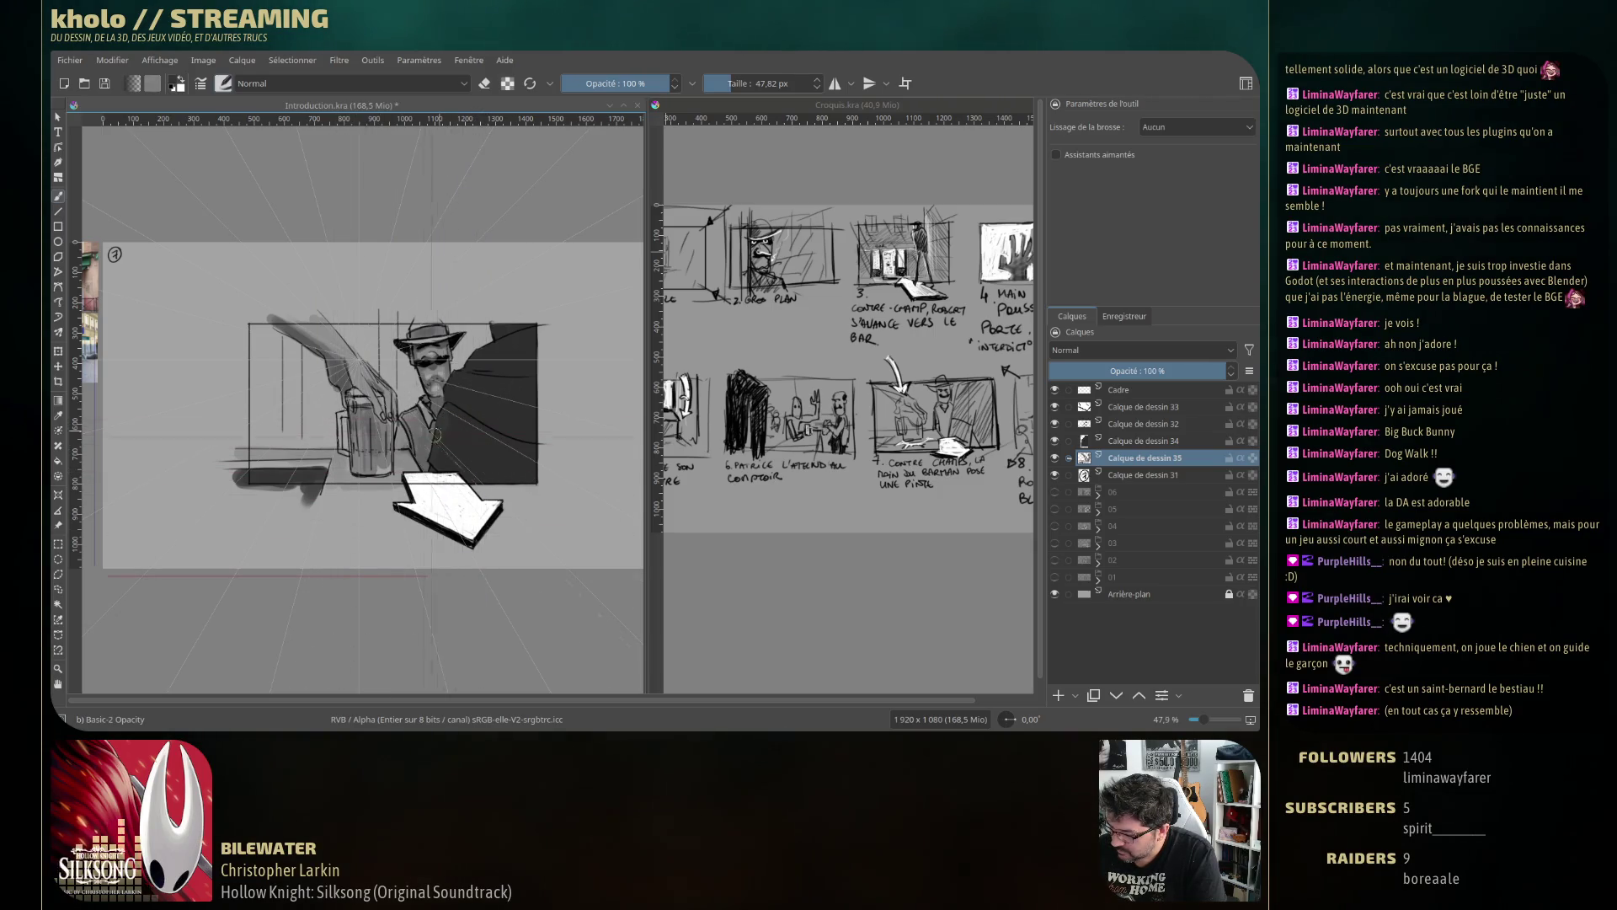
{"action": "key", "text": "]"}
{"action": "key", "text": "]"}
{"action": "key", "text": "]"}
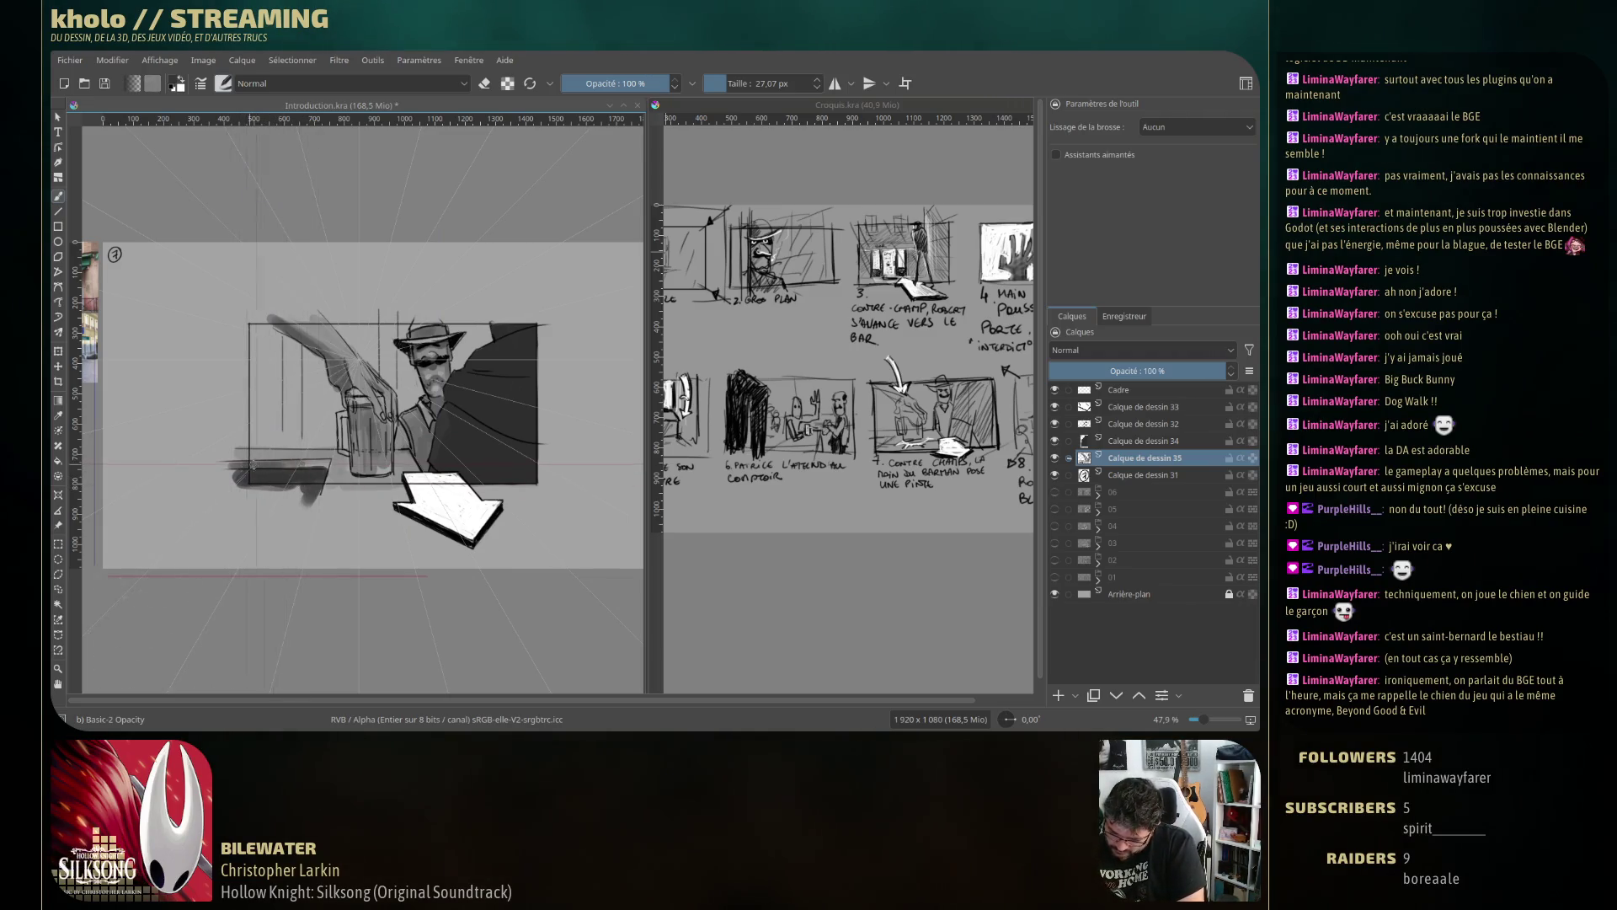
{"action": "key", "text": "ctrl"}
{"action": "left_click", "coordinate": [273, 456], "text": "ctrl"}
{"action": "left_click_drag", "start_coordinate": [236, 463], "coordinate": [318, 462]}
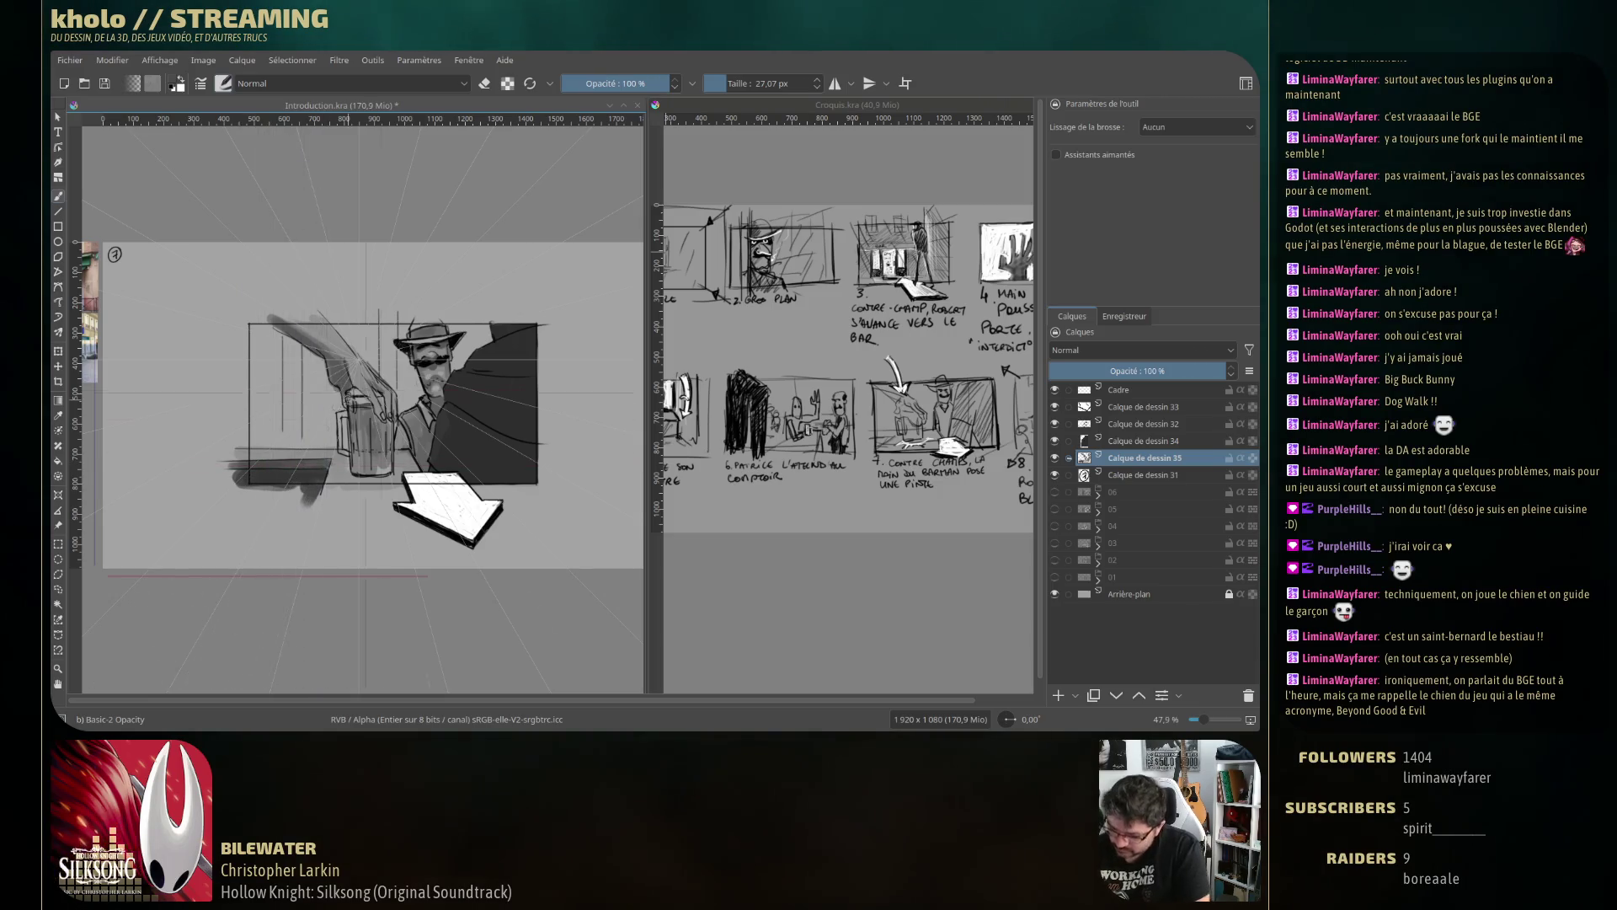
{"action": "key", "text": "ctrl+z"}
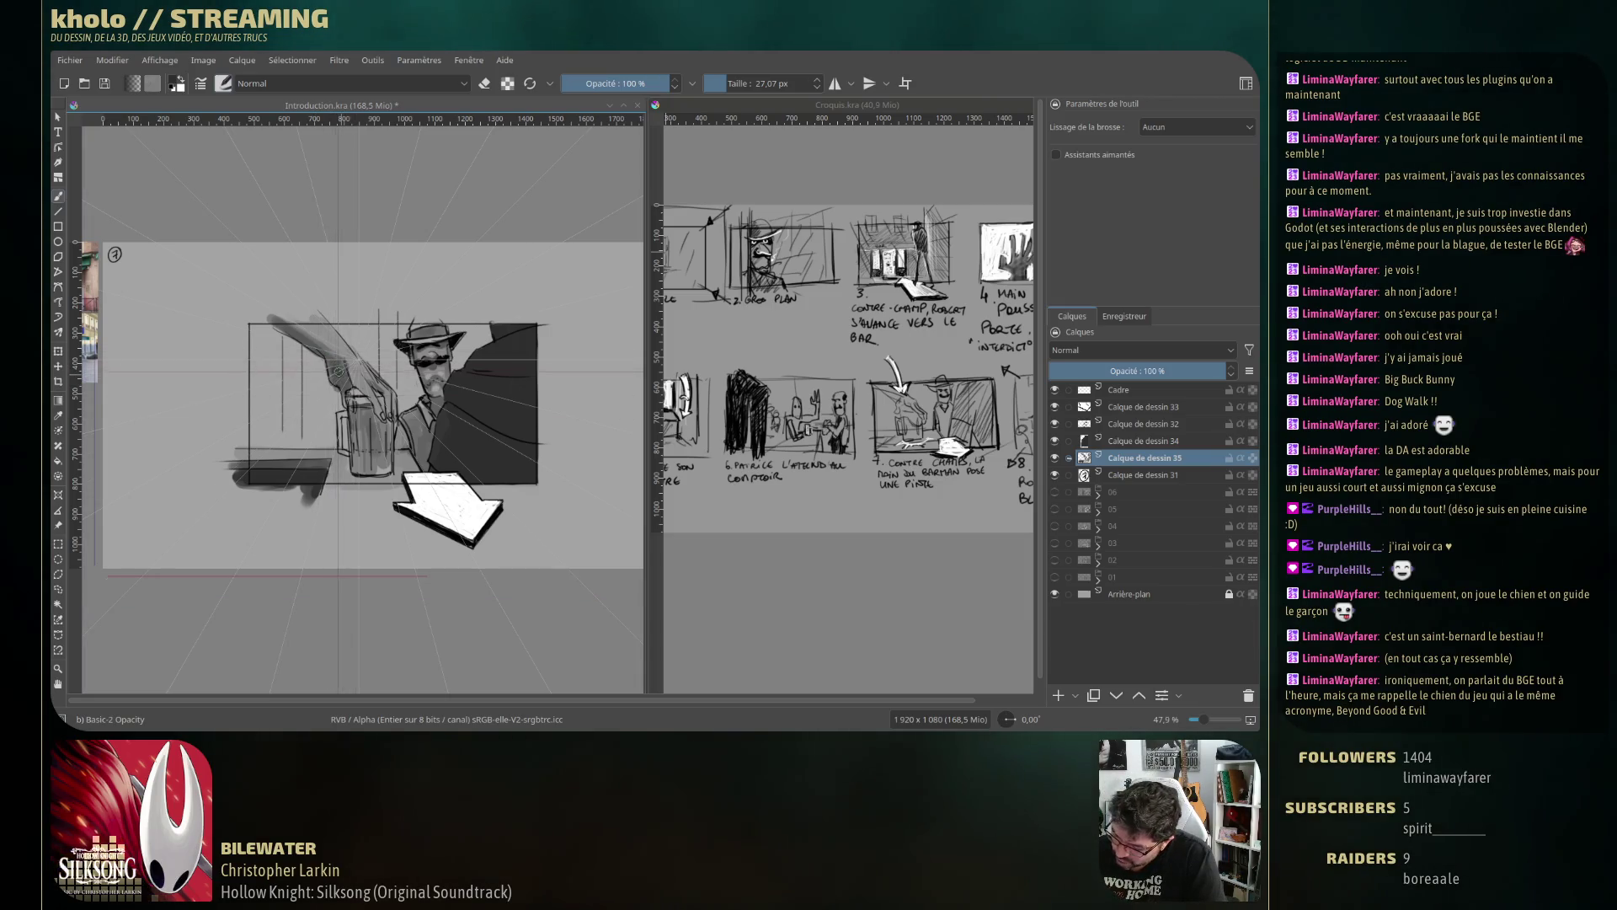
{"action": "left_click_drag", "start_coordinate": [328, 354], "coordinate": [311, 344]}
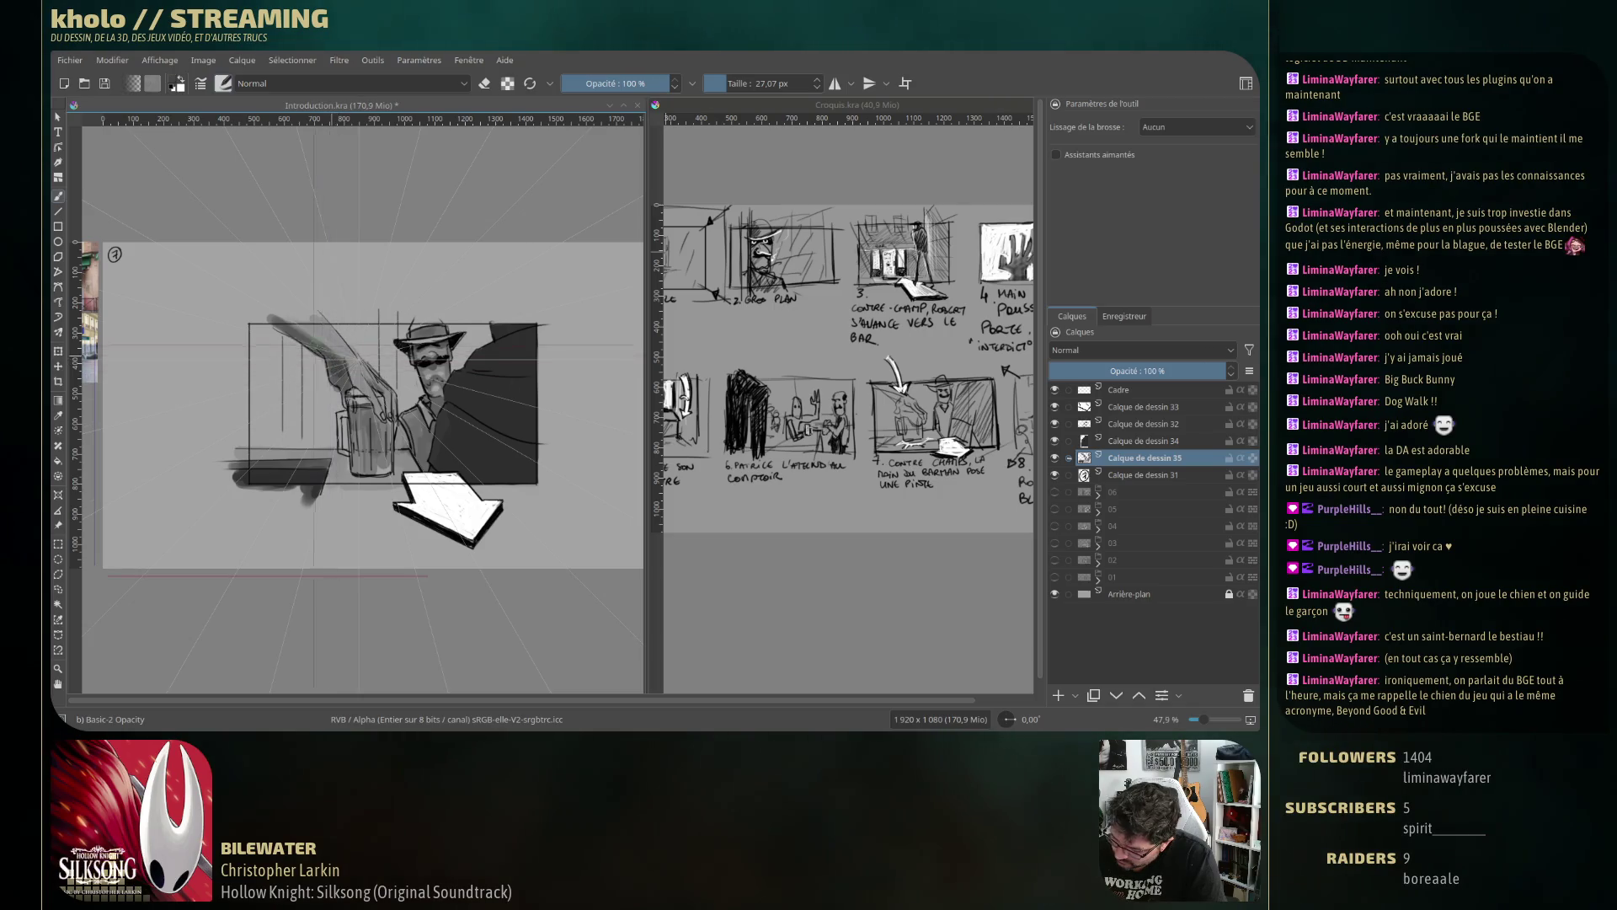
{"action": "key", "text": "ctrl+z"}
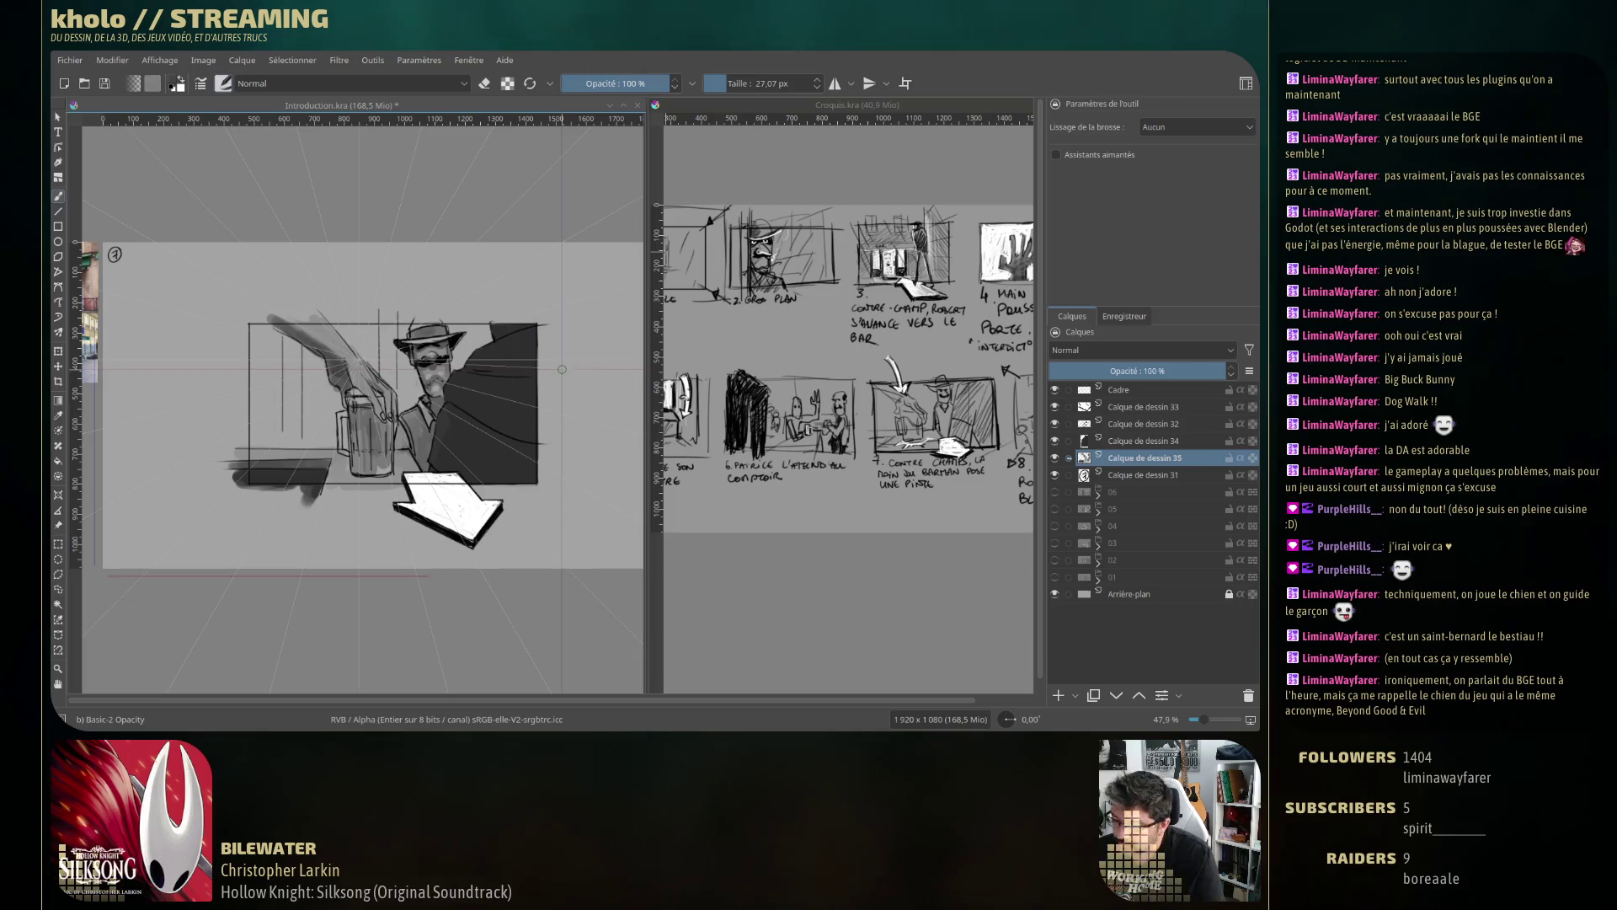
Sample white and nearby tones from the drawing, then switch the brush to erasing.
{"action": "left_click", "coordinate": [430, 306], "text": "ctrl"}
{"action": "left_click", "coordinate": [425, 311], "text": "ctrl"}
{"action": "left_click", "coordinate": [421, 317], "text": "ctrl"}
{"action": "right_click", "coordinate": [423, 355]}
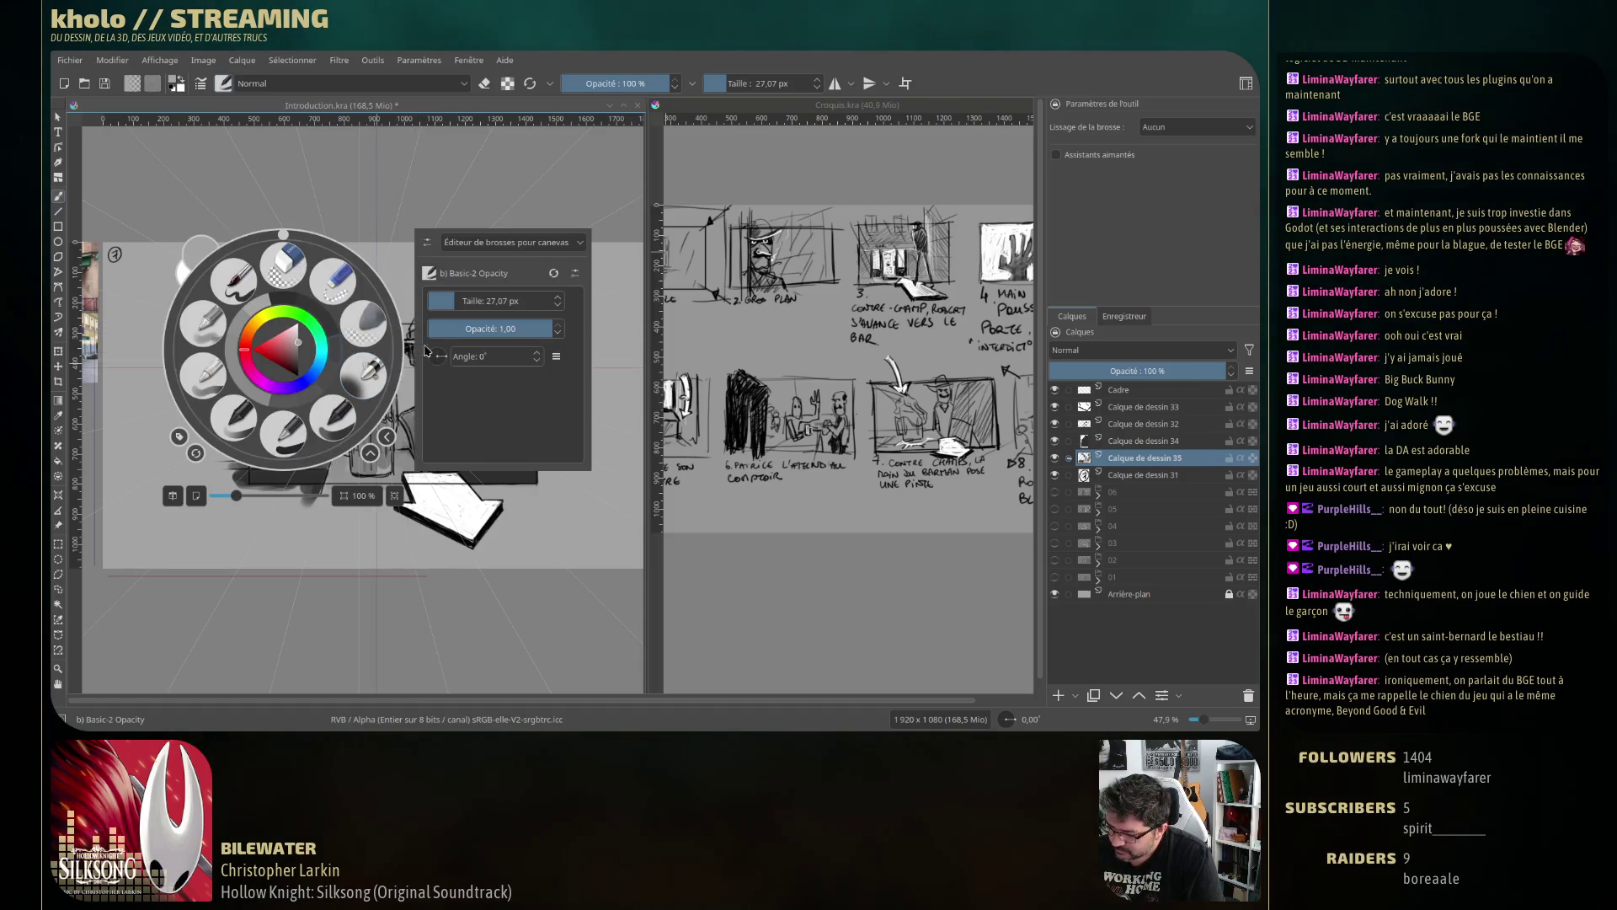
{"action": "right_click", "coordinate": [323, 326]}
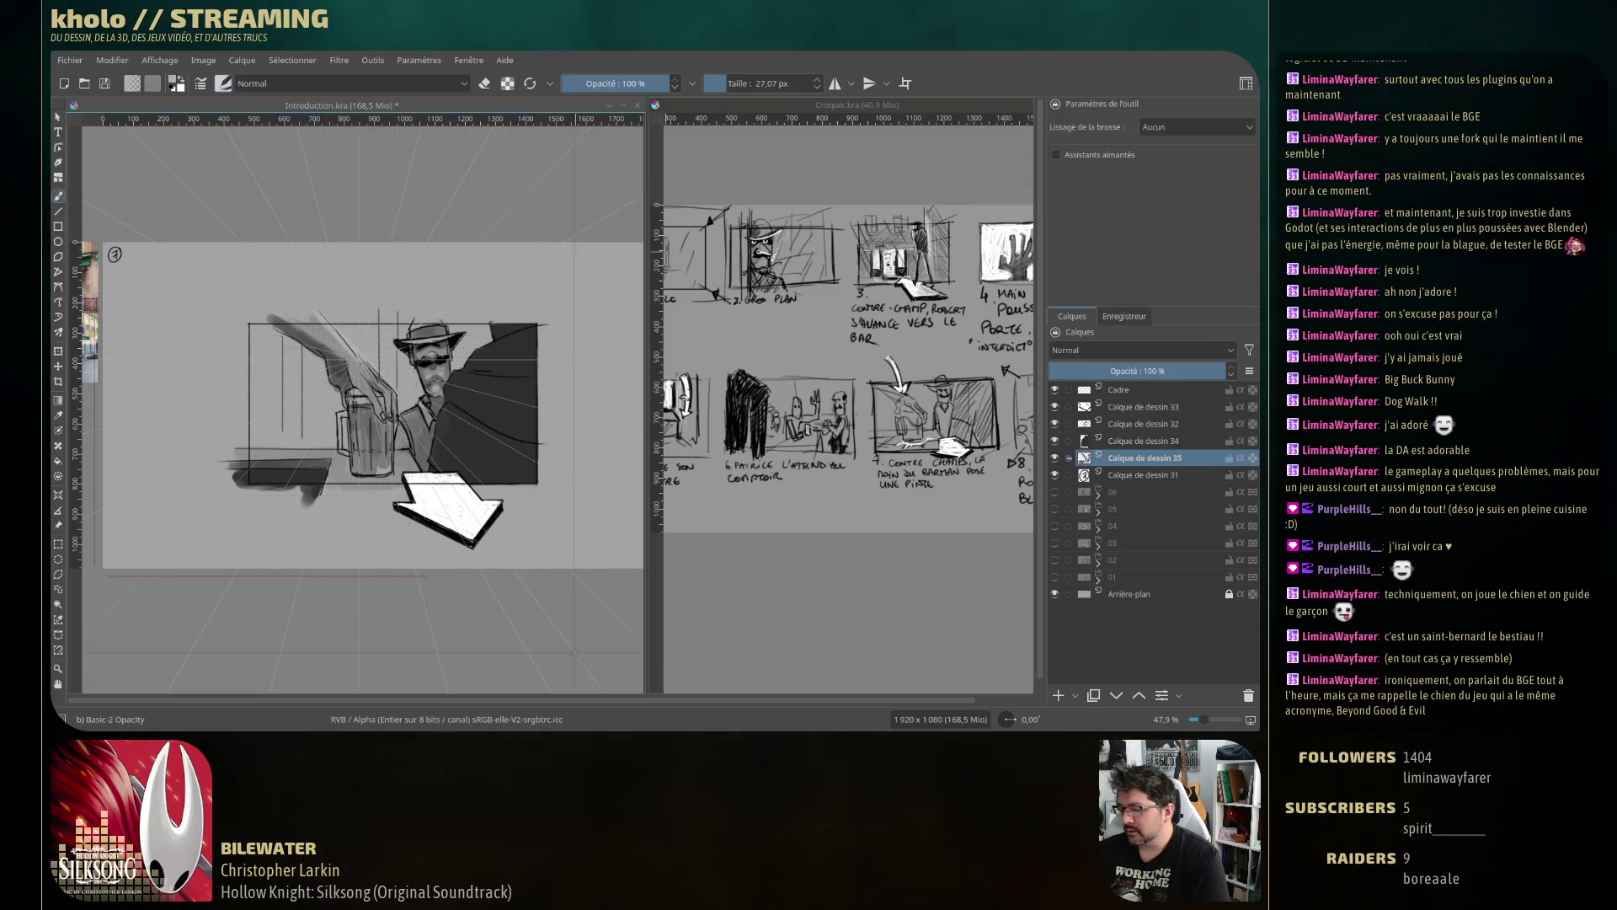
{"action": "key", "text": "e"}
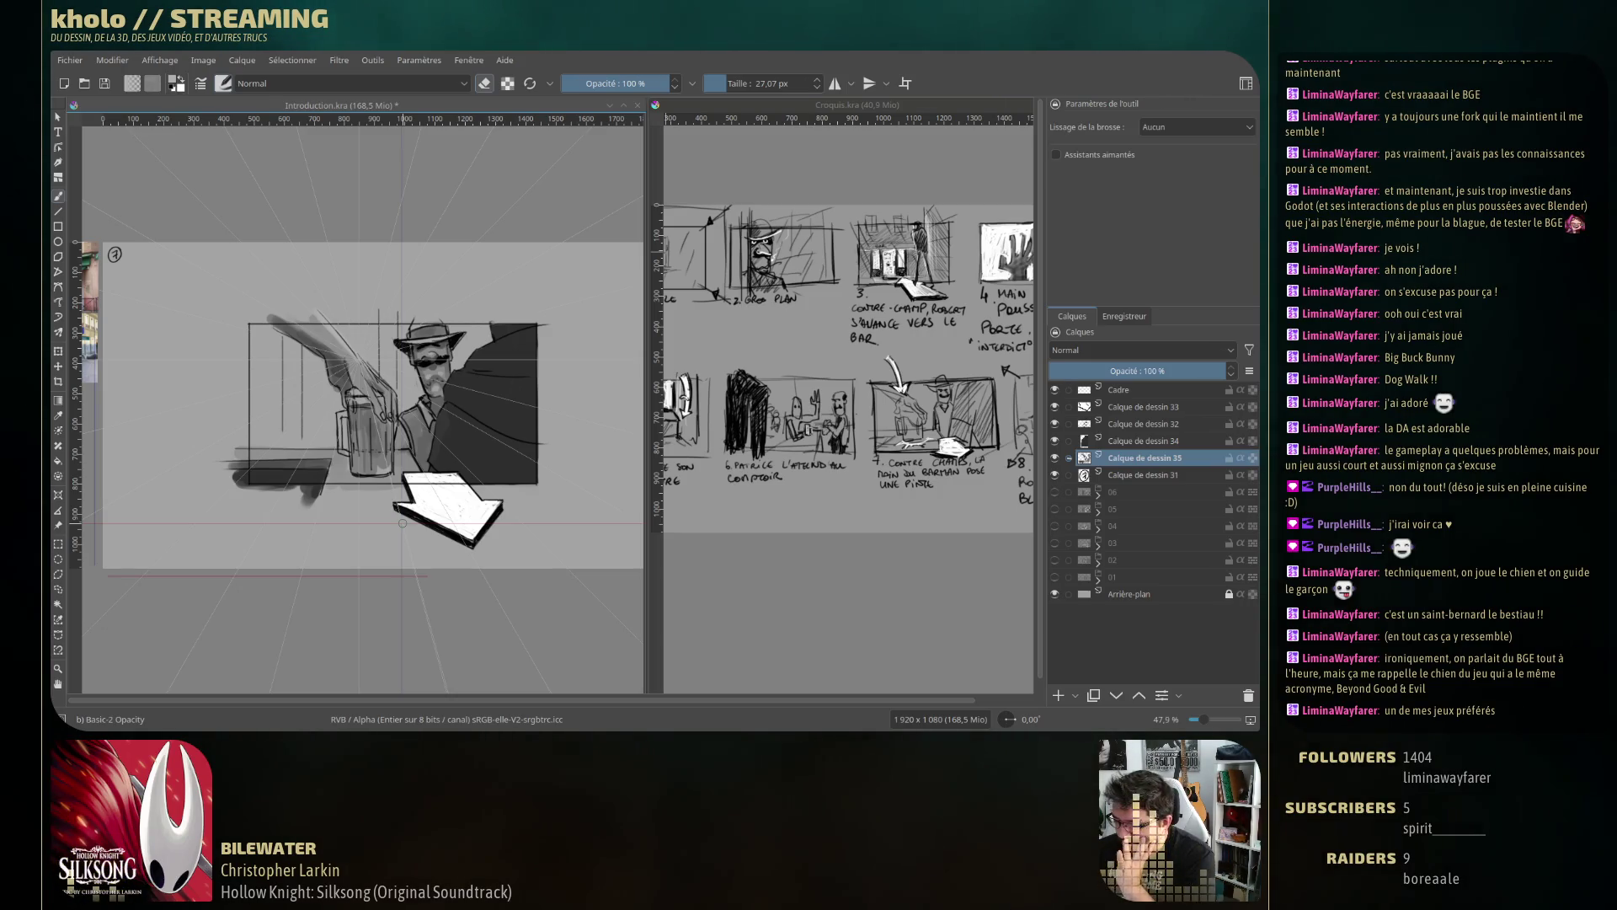
Try several rectangular selections across the panel, clear them, and make Calque de dessin 31 active.
{"action": "key", "text": "ctrl+r"}
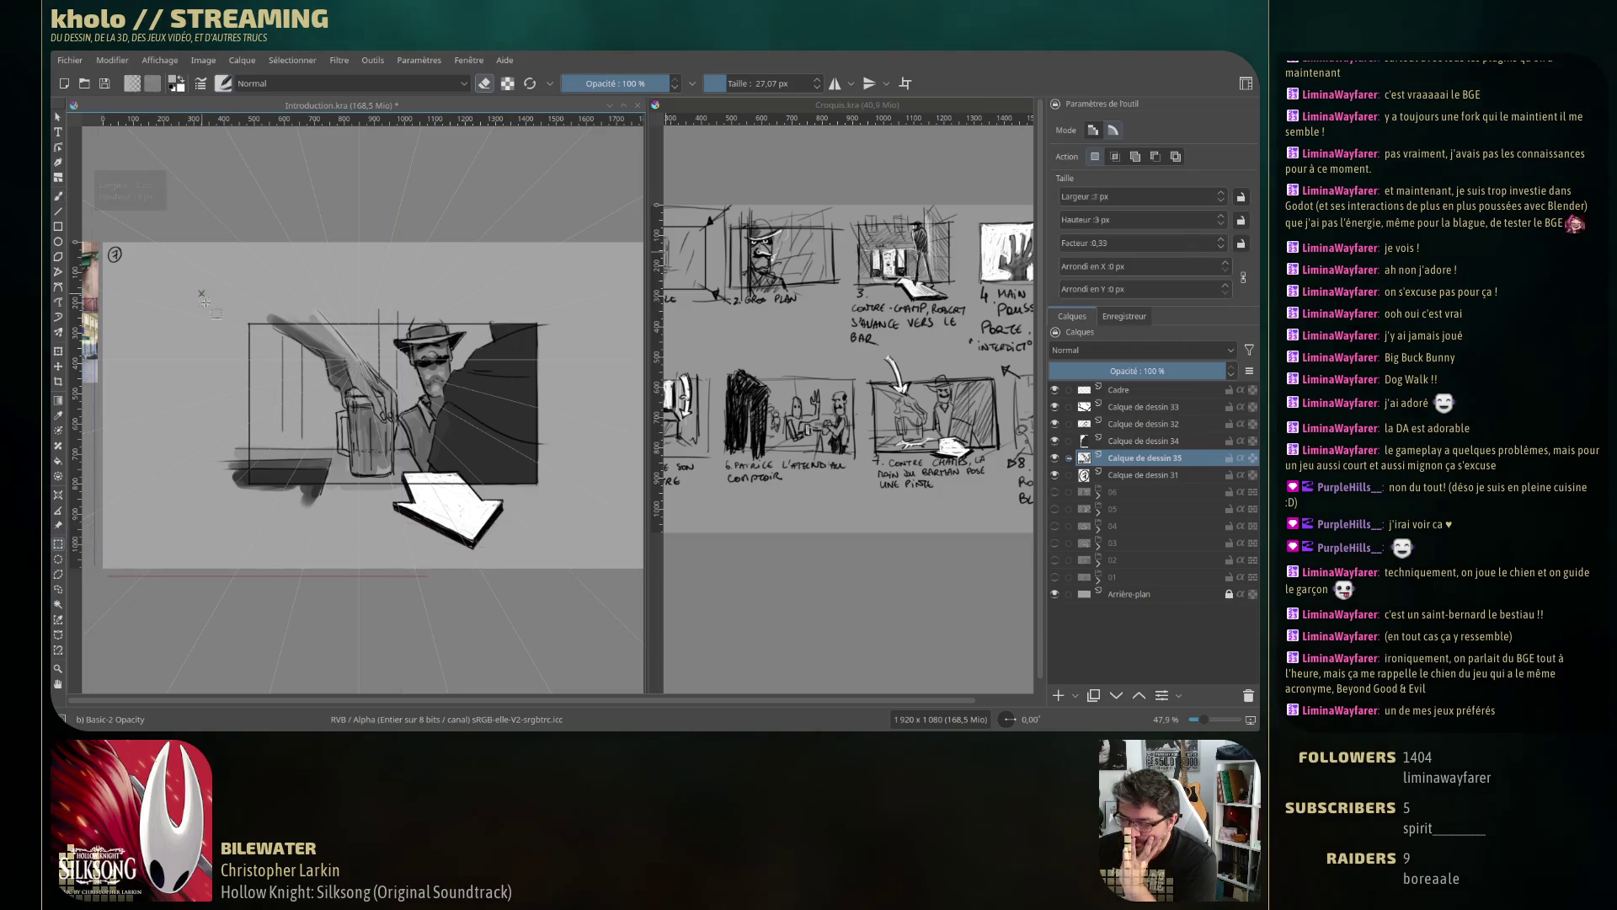
{"action": "left_click_drag", "start_coordinate": [201, 294], "coordinate": [248, 558]}
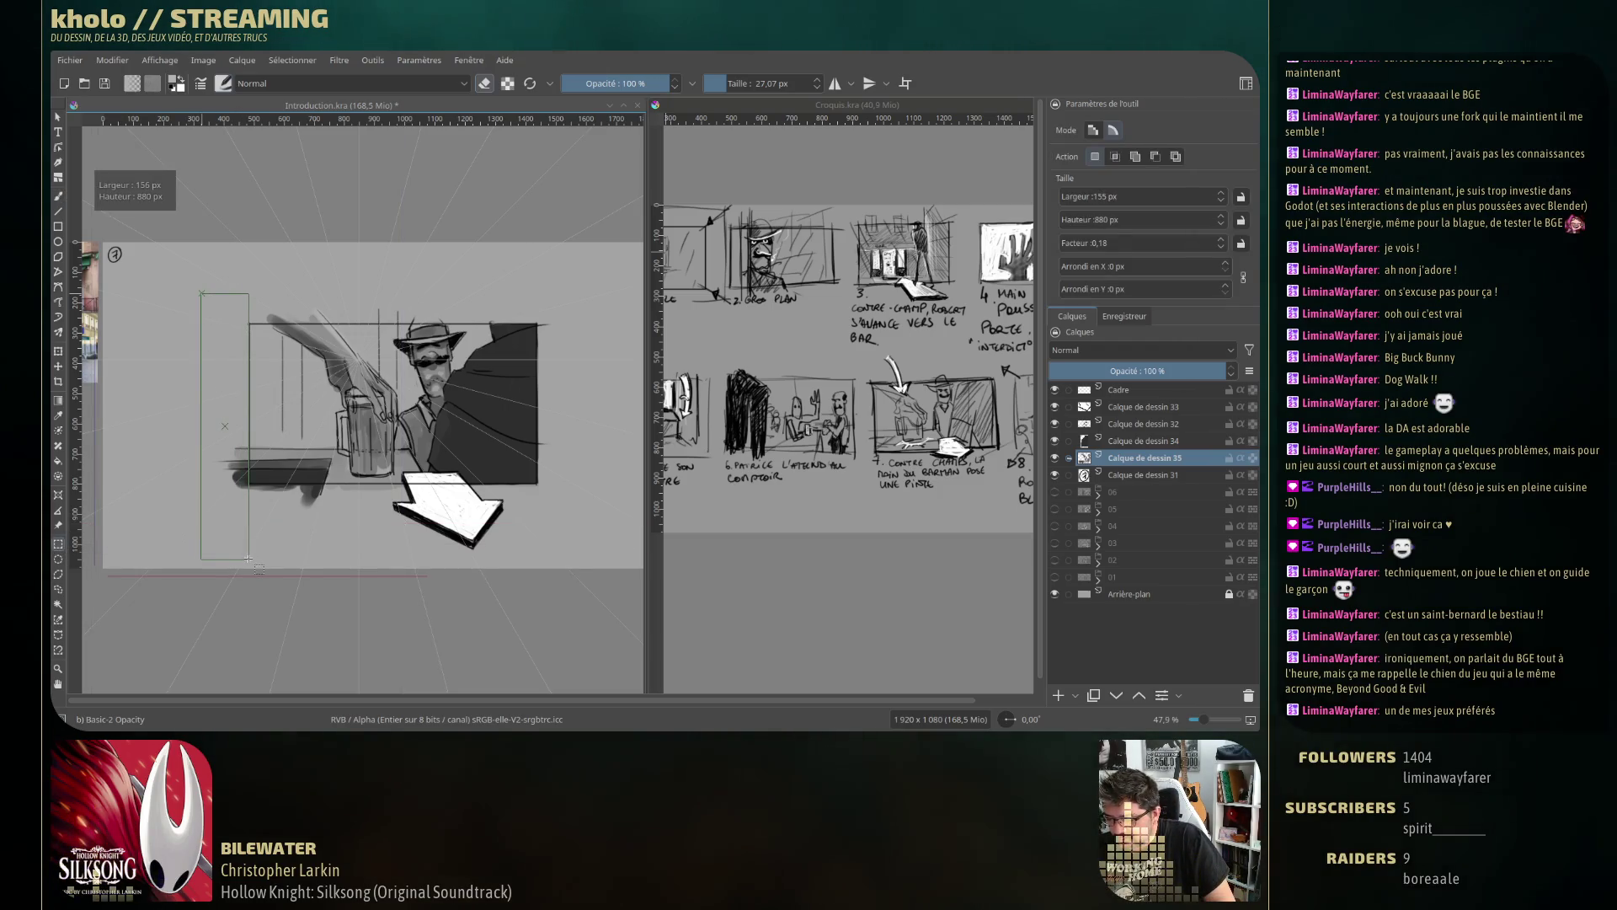
{"action": "left_click_drag", "start_coordinate": [196, 245], "coordinate": [601, 322]}
{"action": "left_click_drag", "start_coordinate": [193, 551], "coordinate": [581, 485]}
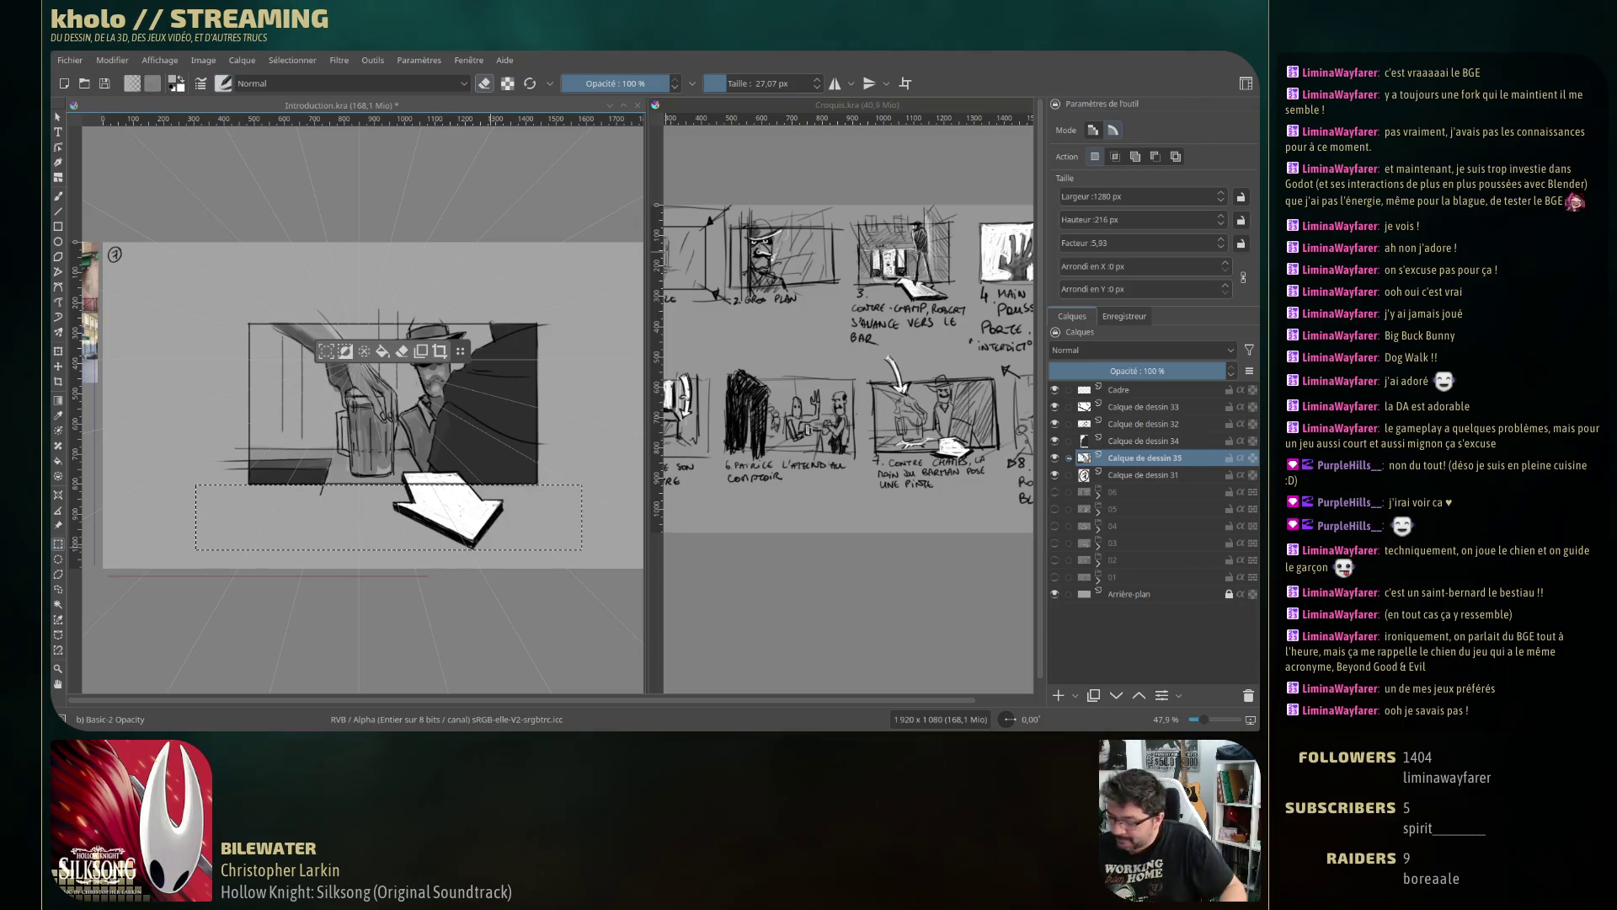
{"action": "key", "text": "ctrl+shift+a"}
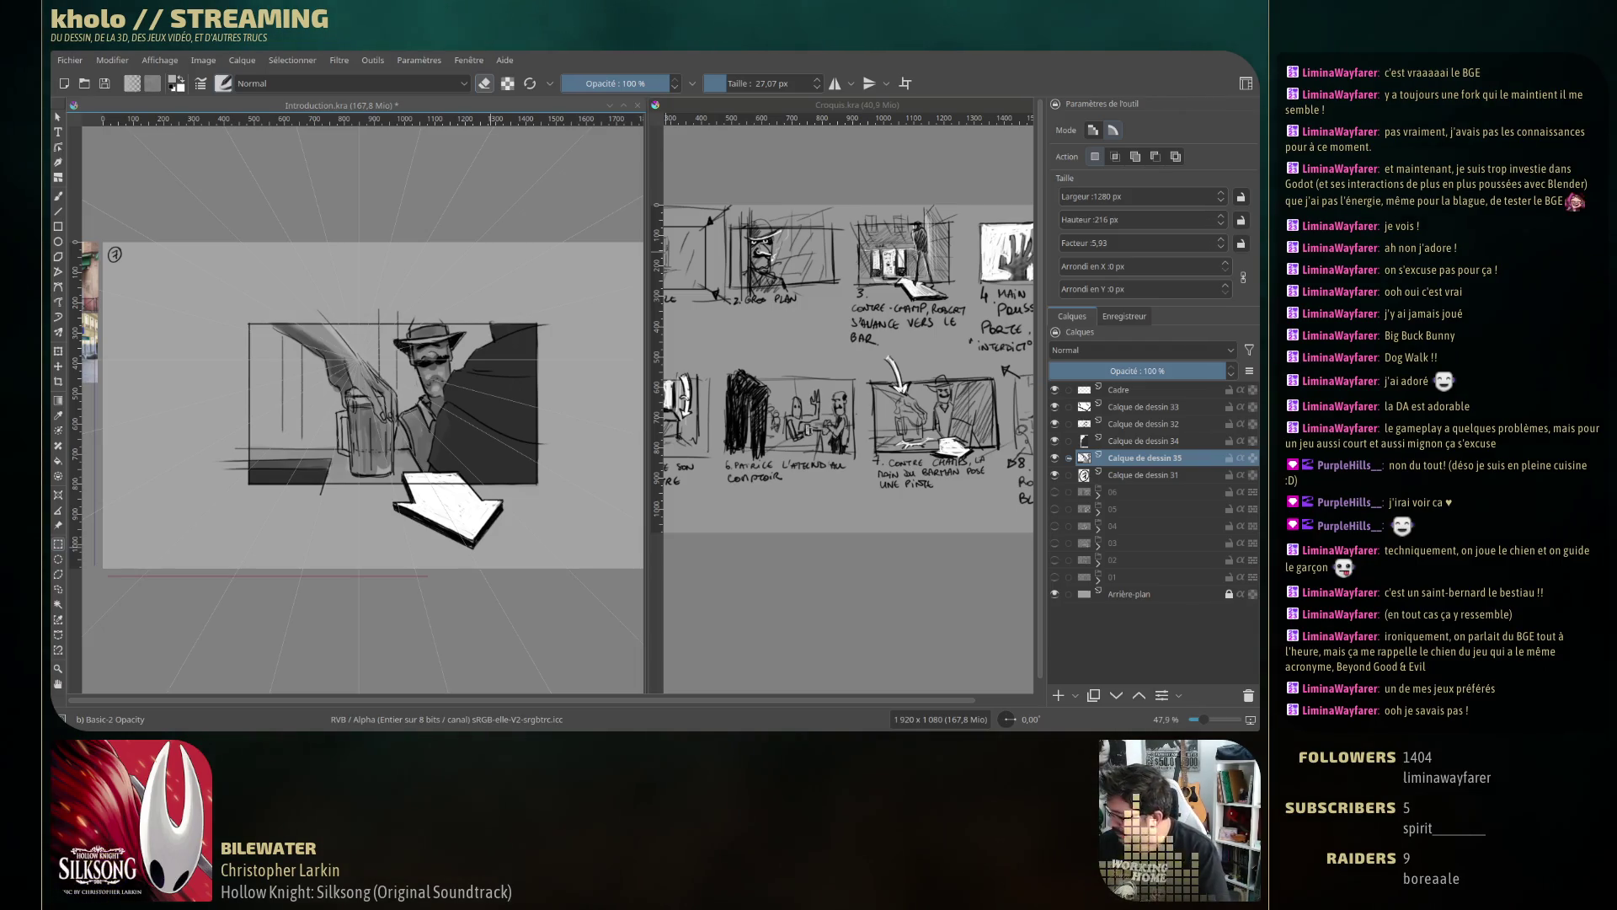
{"action": "left_click", "coordinate": [1129, 475]}
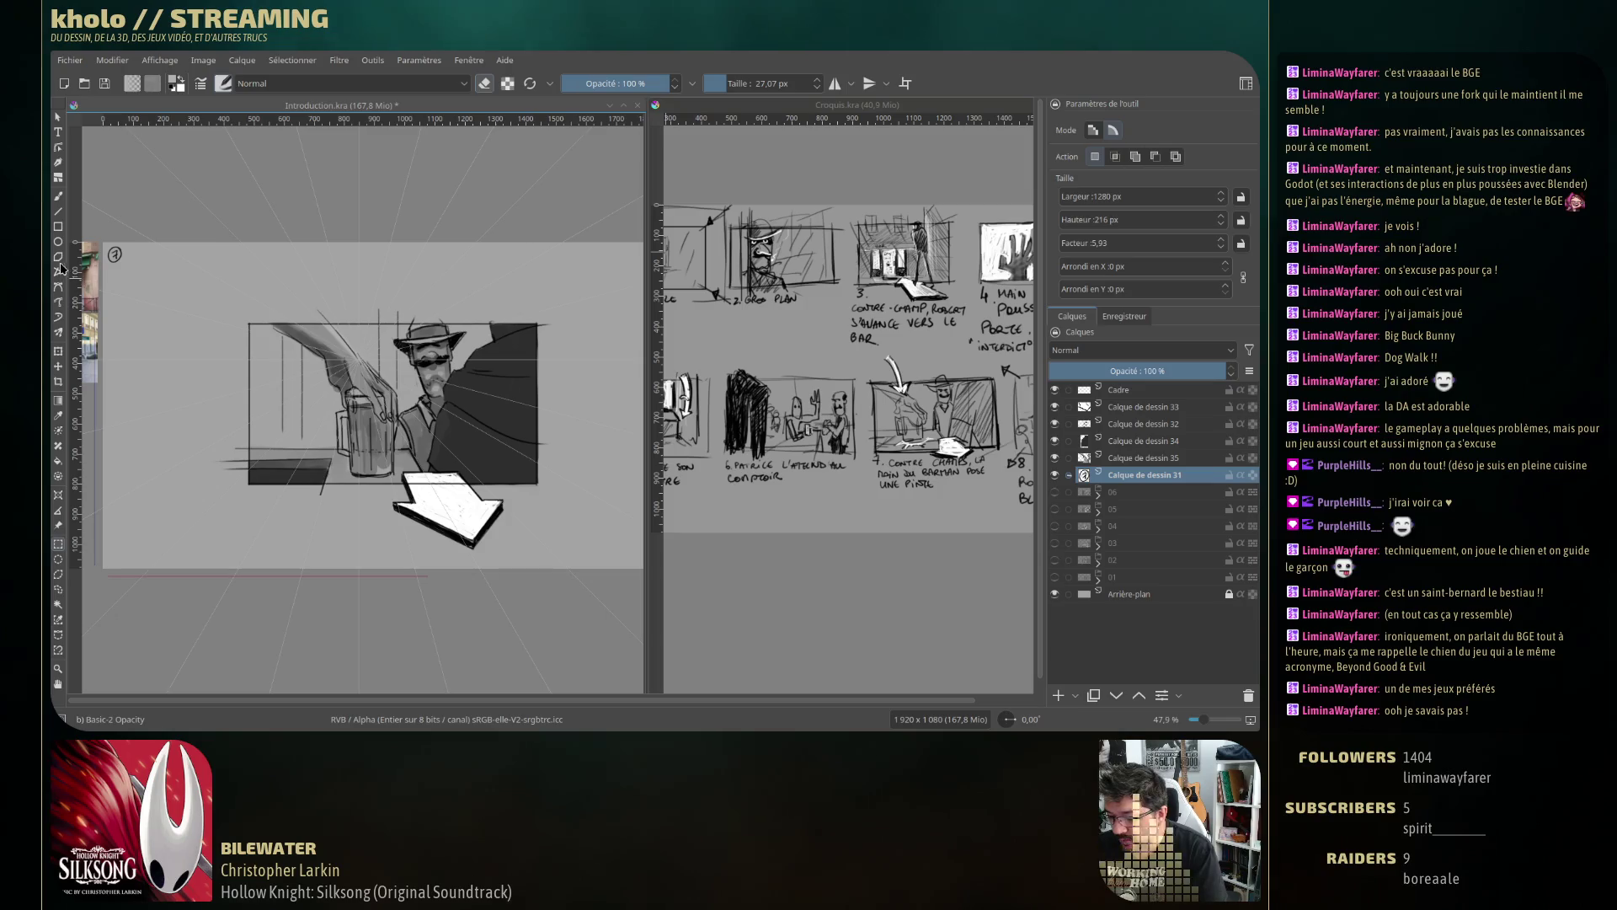
{"action": "left_click", "coordinate": [59, 196]}
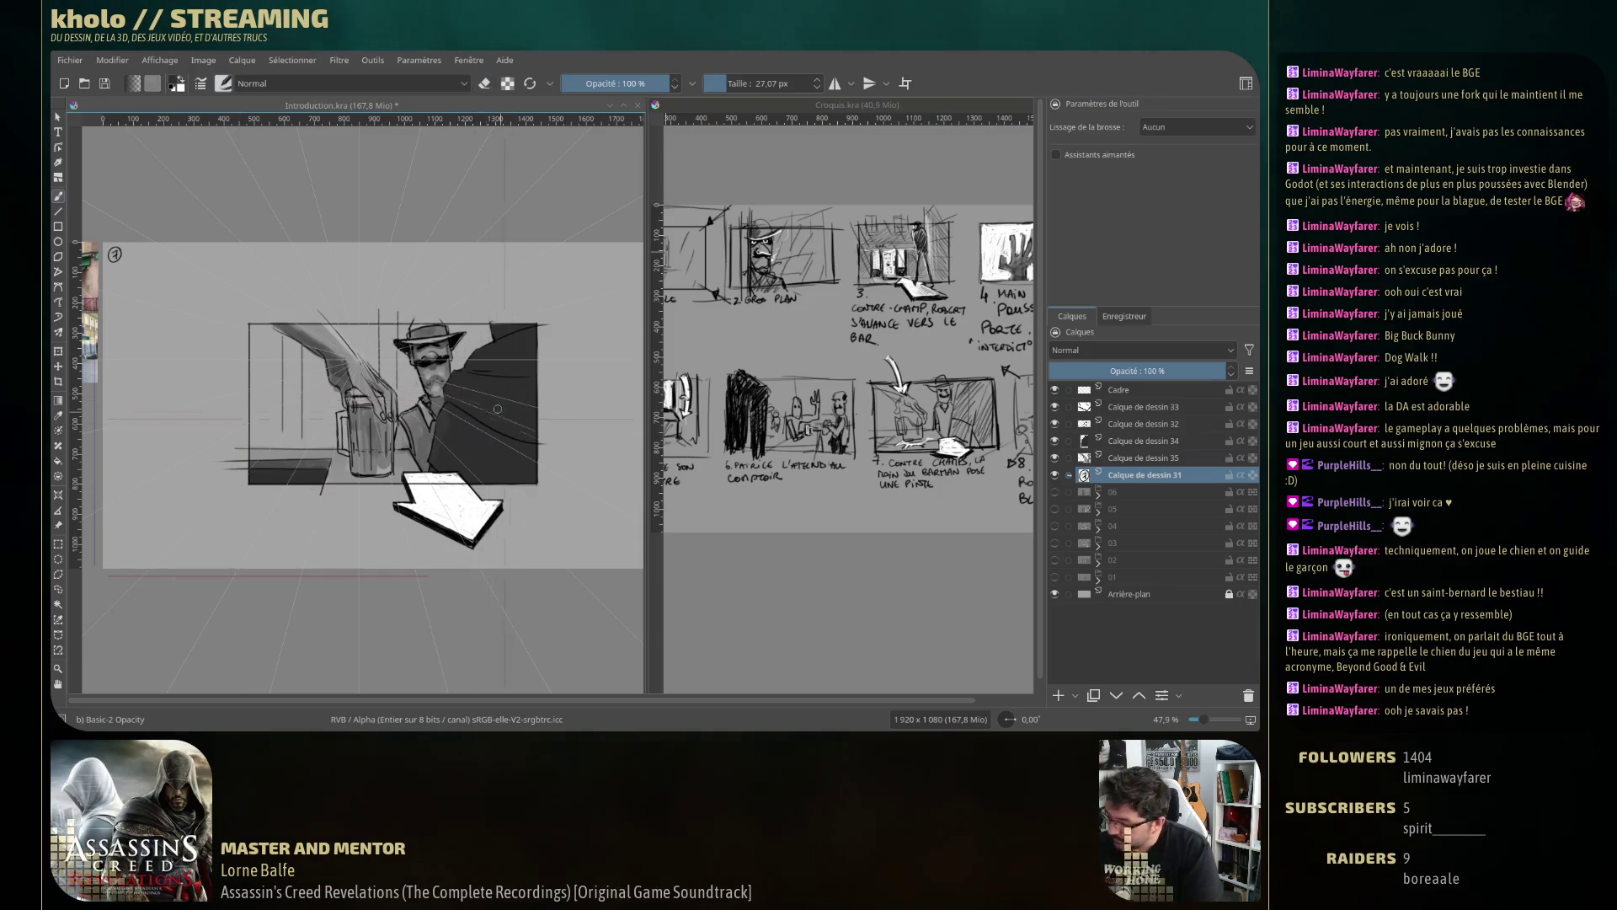
On a new layer, paint wide grey haze strokes left of and around the mug and hand.
{"action": "left_click", "coordinate": [1060, 697]}
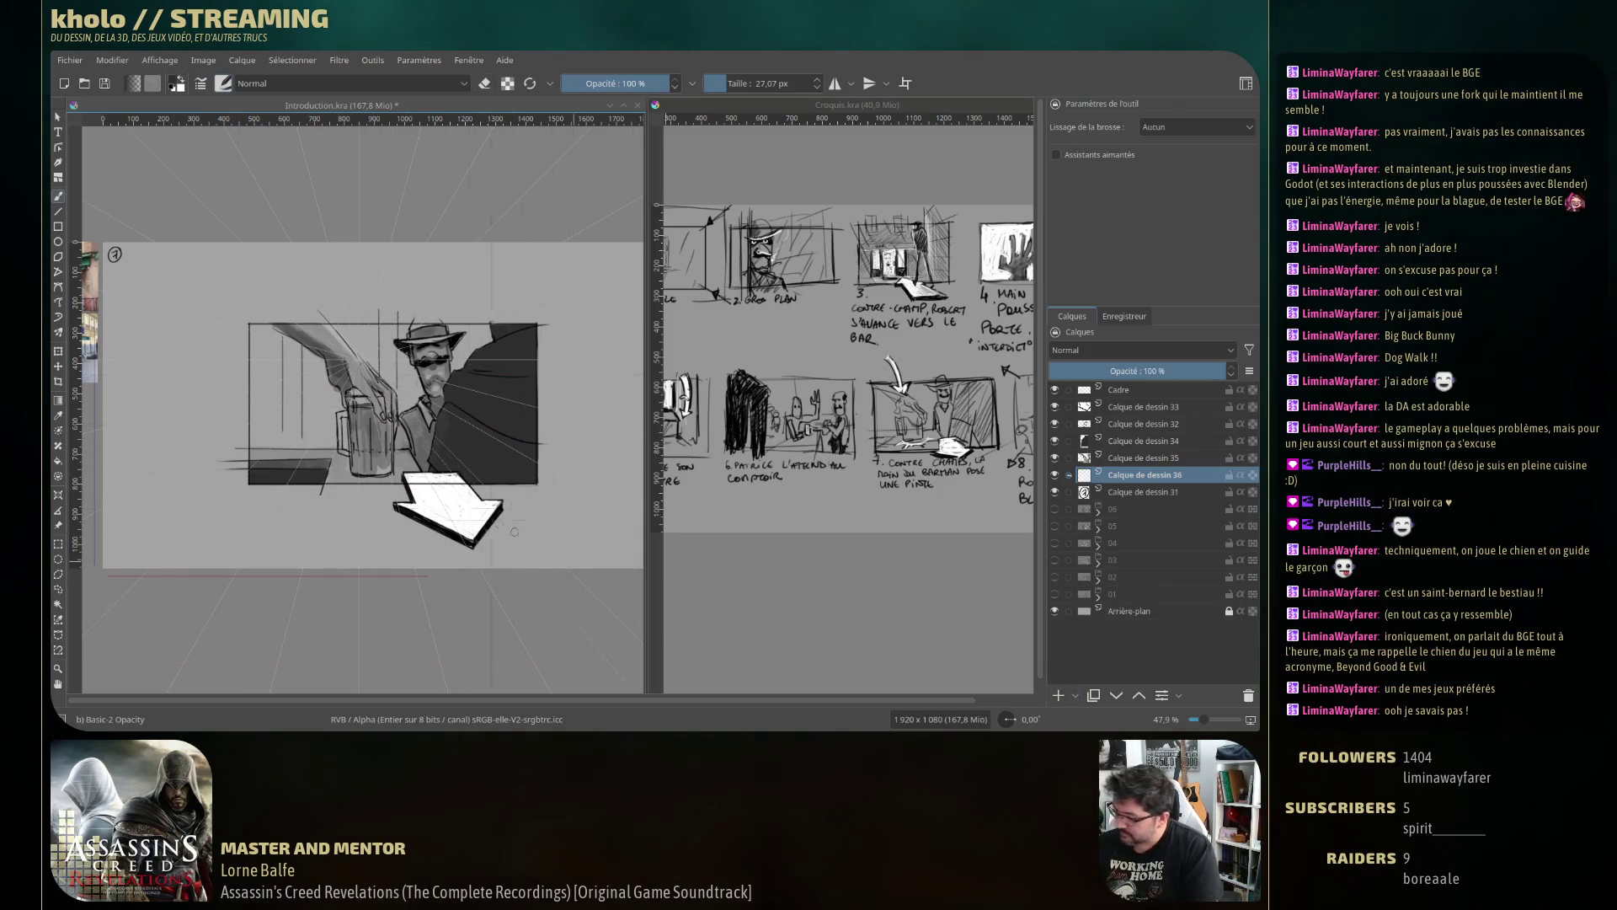
{"action": "mouse_move", "coordinate": [236, 344]}
{"action": "left_mouse_down"}
{"action": "mouse_move", "coordinate": [290, 386]}
{"action": "mouse_move", "coordinate": [305, 375]}
{"action": "left_mouse_up"}
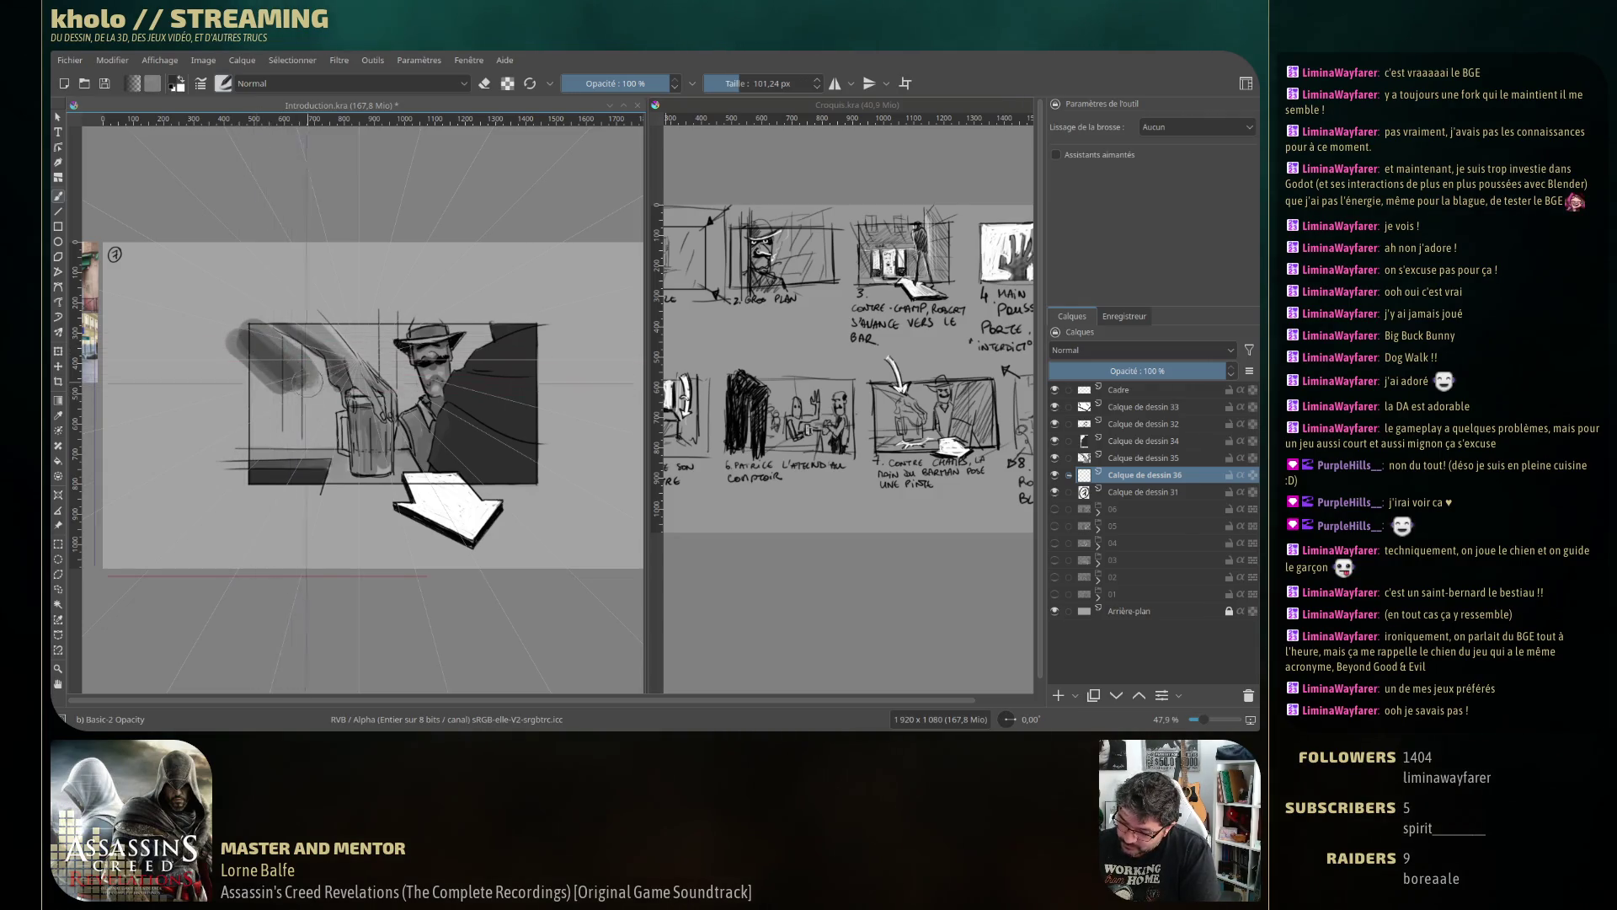
{"action": "mouse_move", "coordinate": [246, 330]}
{"action": "left_mouse_down"}
{"action": "mouse_move", "coordinate": [313, 396]}
{"action": "mouse_move", "coordinate": [253, 417]}
{"action": "mouse_move", "coordinate": [282, 352]}
{"action": "left_mouse_up"}
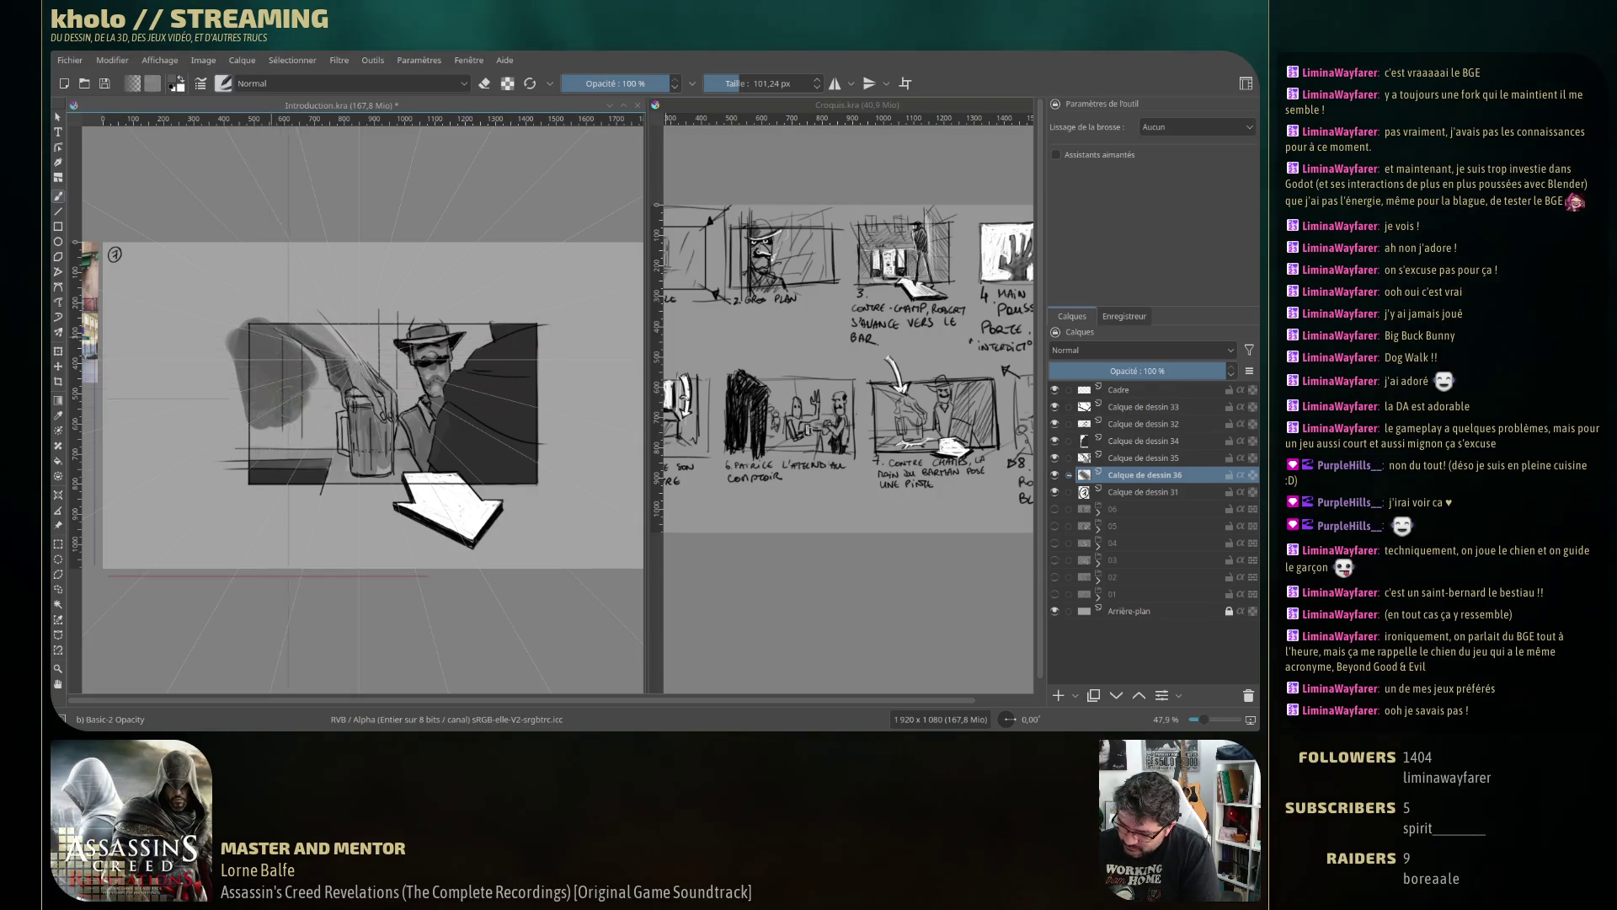
{"action": "mouse_move", "coordinate": [257, 412]}
{"action": "left_mouse_down"}
{"action": "mouse_move", "coordinate": [270, 442]}
{"action": "mouse_move", "coordinate": [295, 442]}
{"action": "mouse_move", "coordinate": [300, 412]}
{"action": "mouse_move", "coordinate": [329, 436]}
{"action": "left_mouse_up"}
{"action": "left_click_drag", "start_coordinate": [253, 345], "coordinate": [347, 447]}
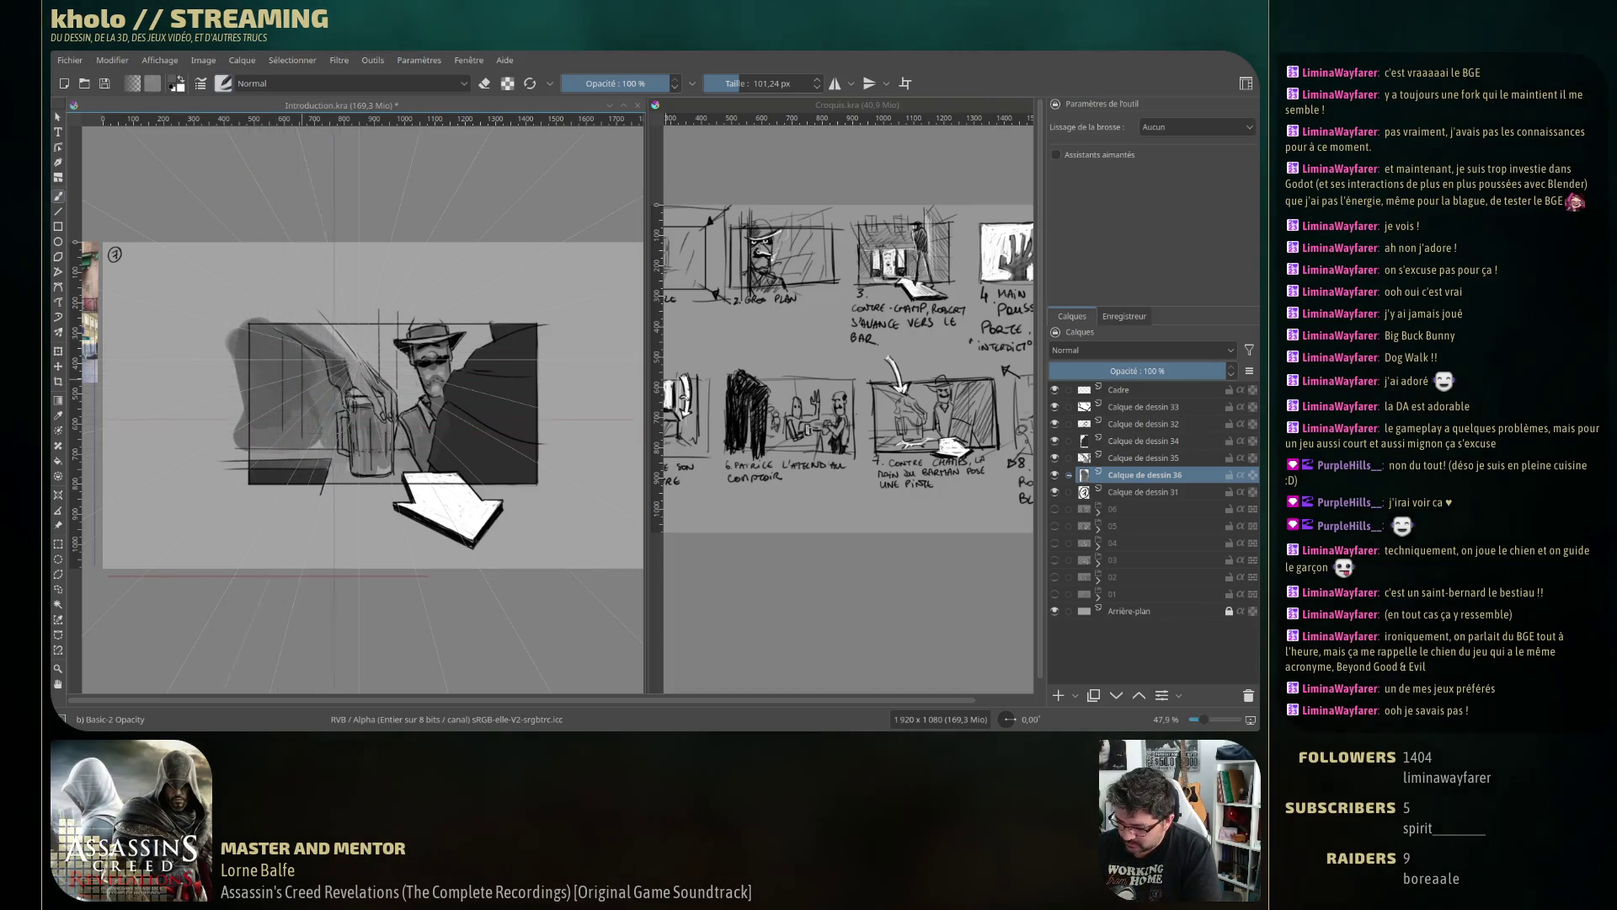
{"action": "mouse_move", "coordinate": [244, 362]}
{"action": "left_mouse_down"}
{"action": "mouse_move", "coordinate": [265, 430]}
{"action": "mouse_move", "coordinate": [330, 497]}
{"action": "left_mouse_up"}
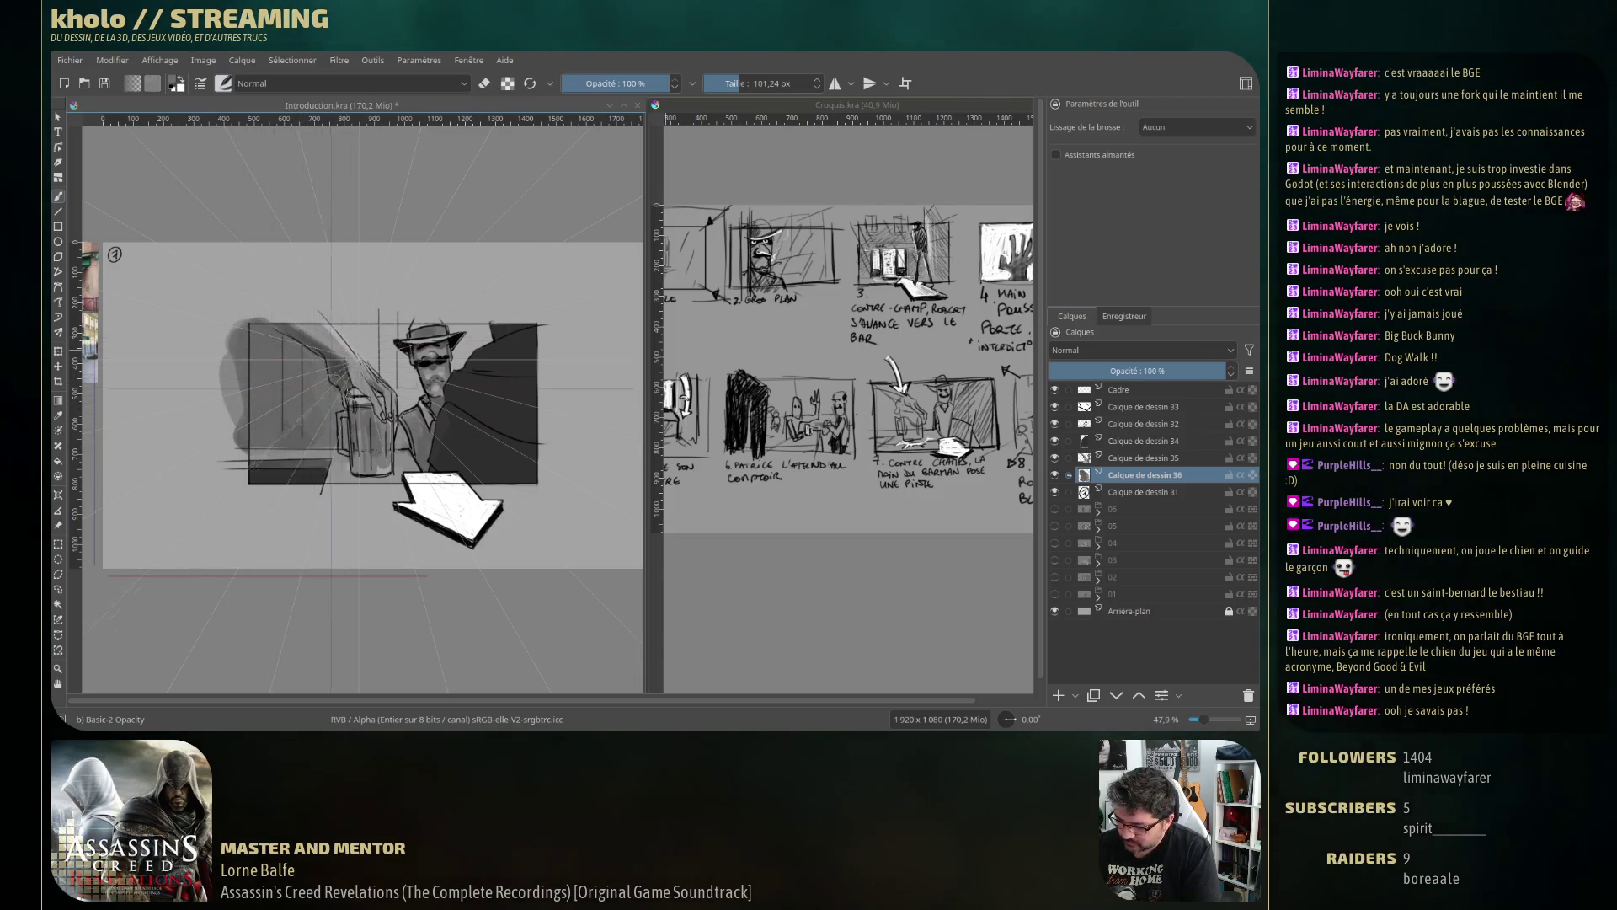
{"action": "left_click_drag", "start_coordinate": [353, 324], "coordinate": [397, 399]}
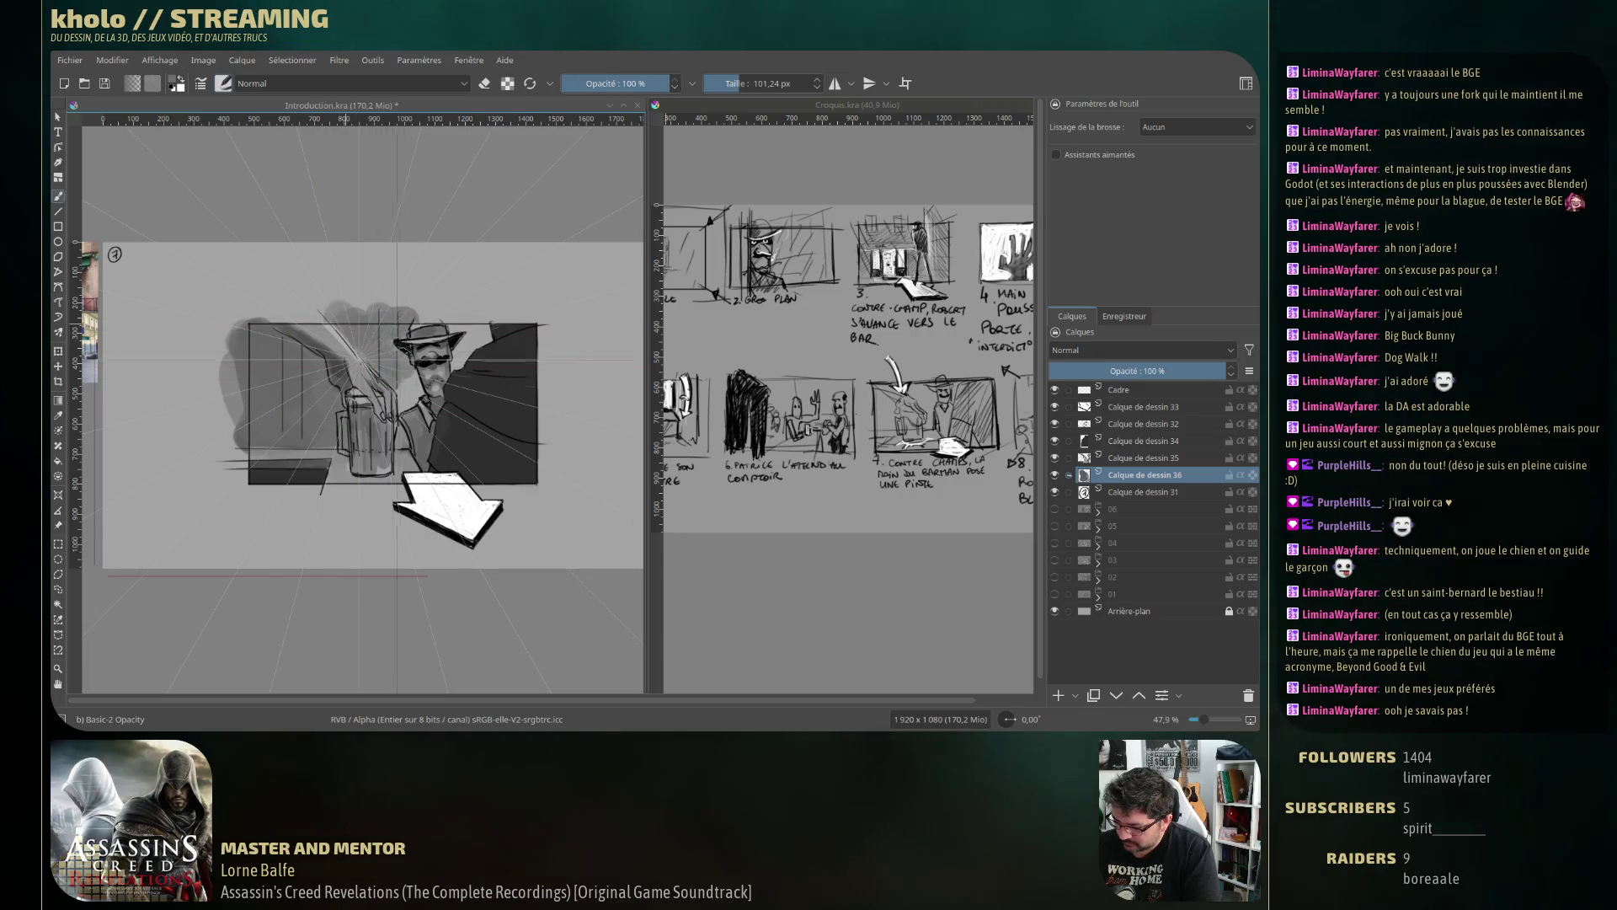
{"action": "left_click_drag", "start_coordinate": [396, 373], "coordinate": [478, 406]}
{"action": "key", "text": "ctrl+z"}
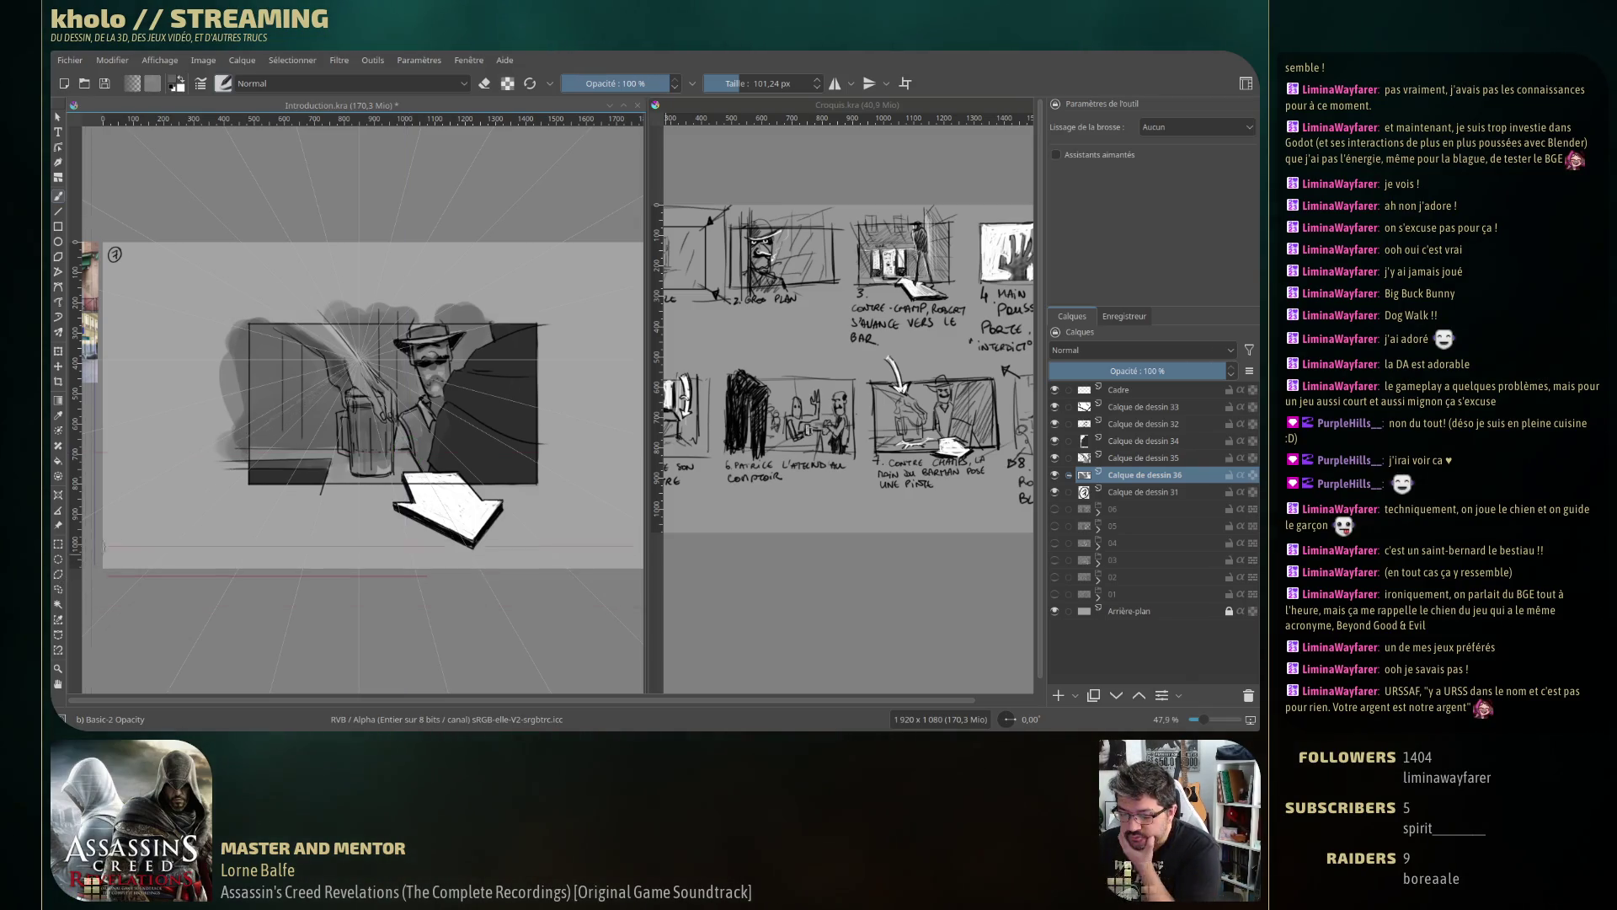
{"action": "left_click", "coordinate": [59, 402]}
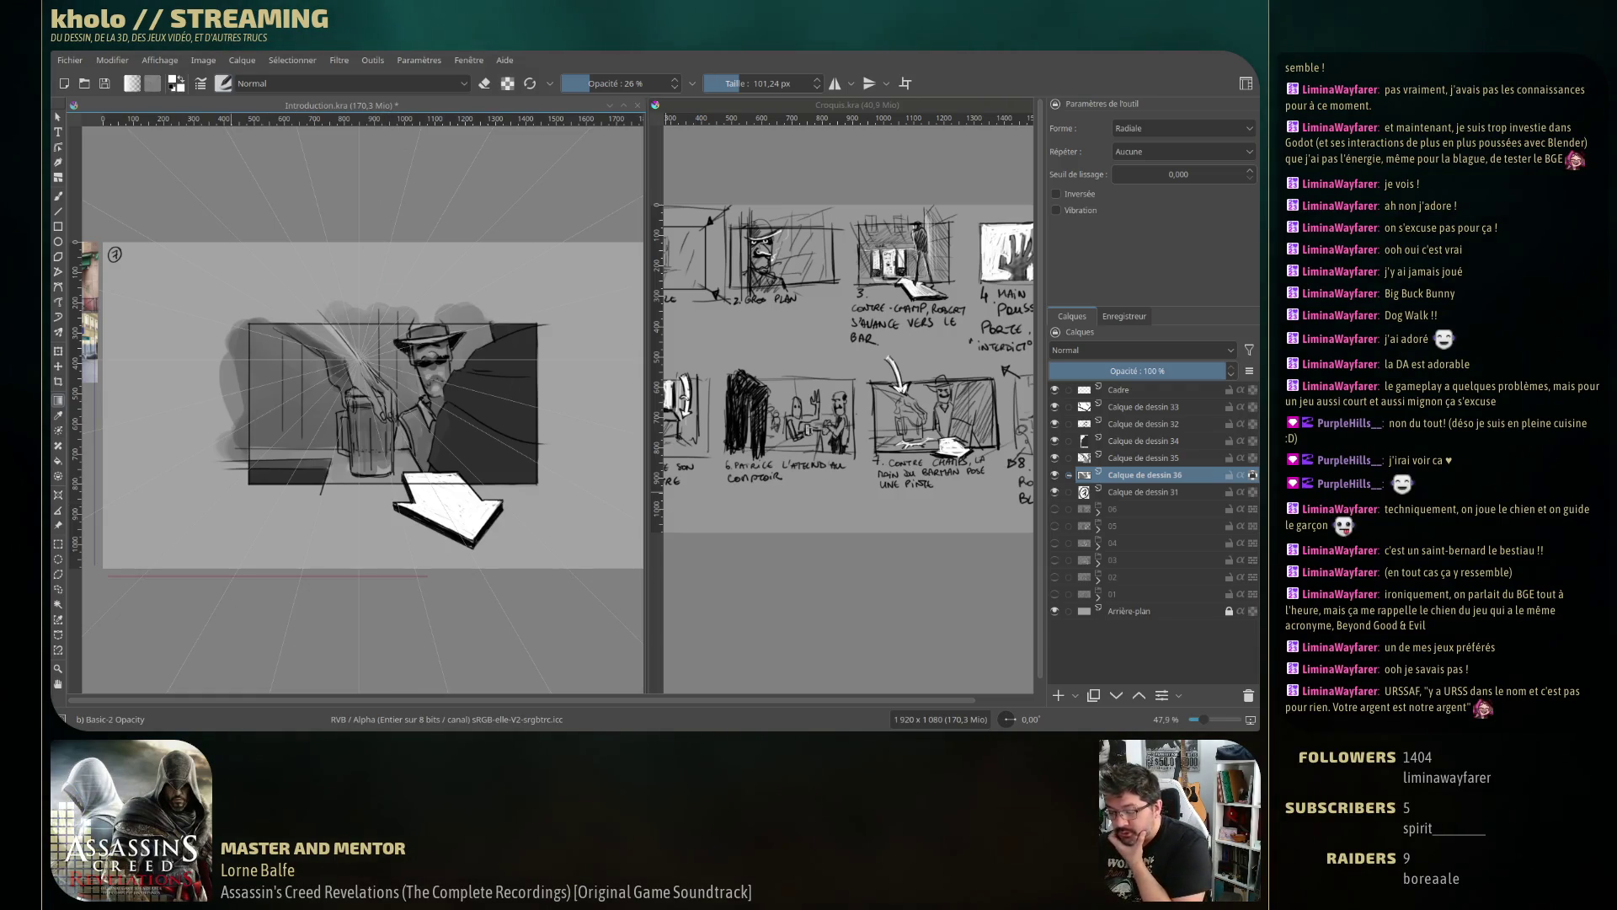
Lay a linear gradient over the lower-left area of the panel.
{"action": "left_click", "coordinate": [1182, 128]}
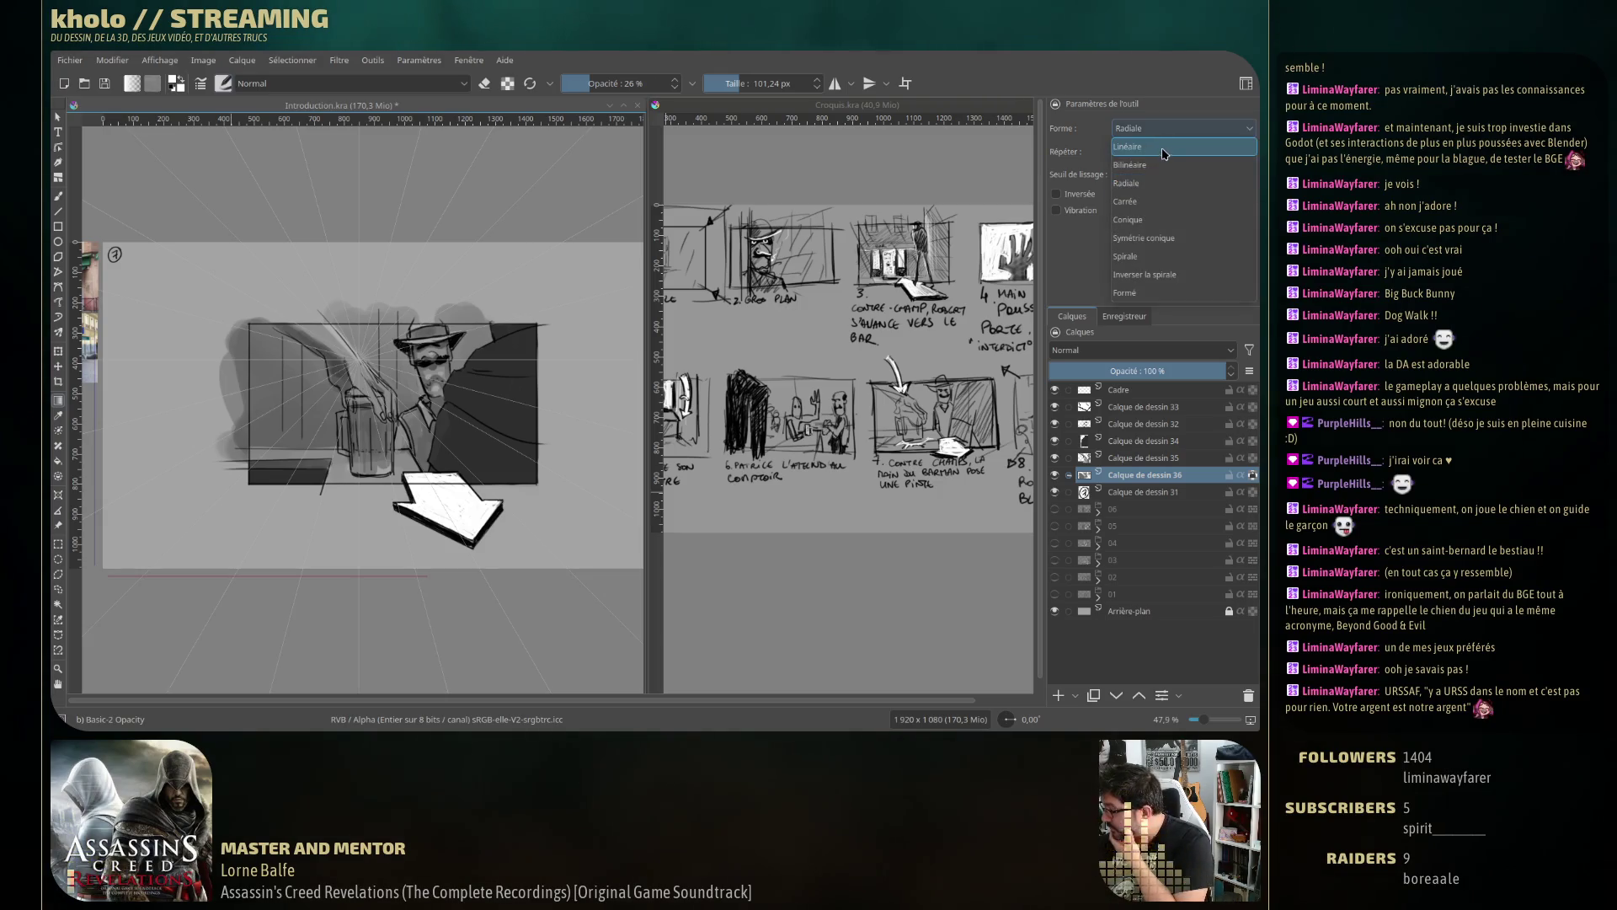
{"action": "left_click", "coordinate": [1179, 143]}
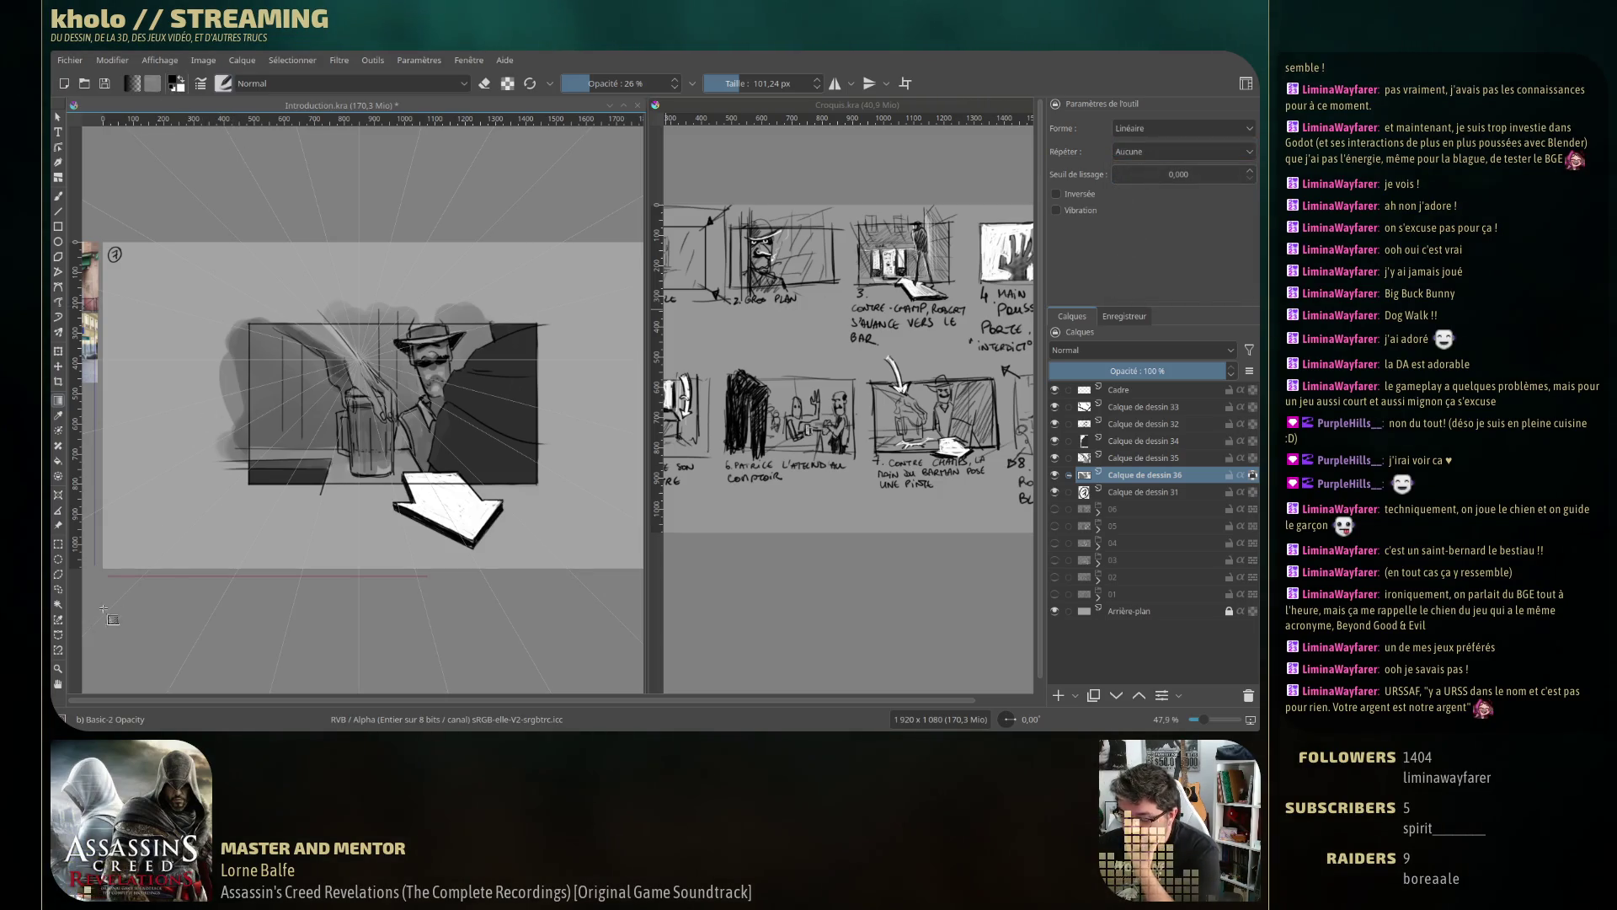
{"action": "left_click_drag", "start_coordinate": [223, 462], "coordinate": [263, 466]}
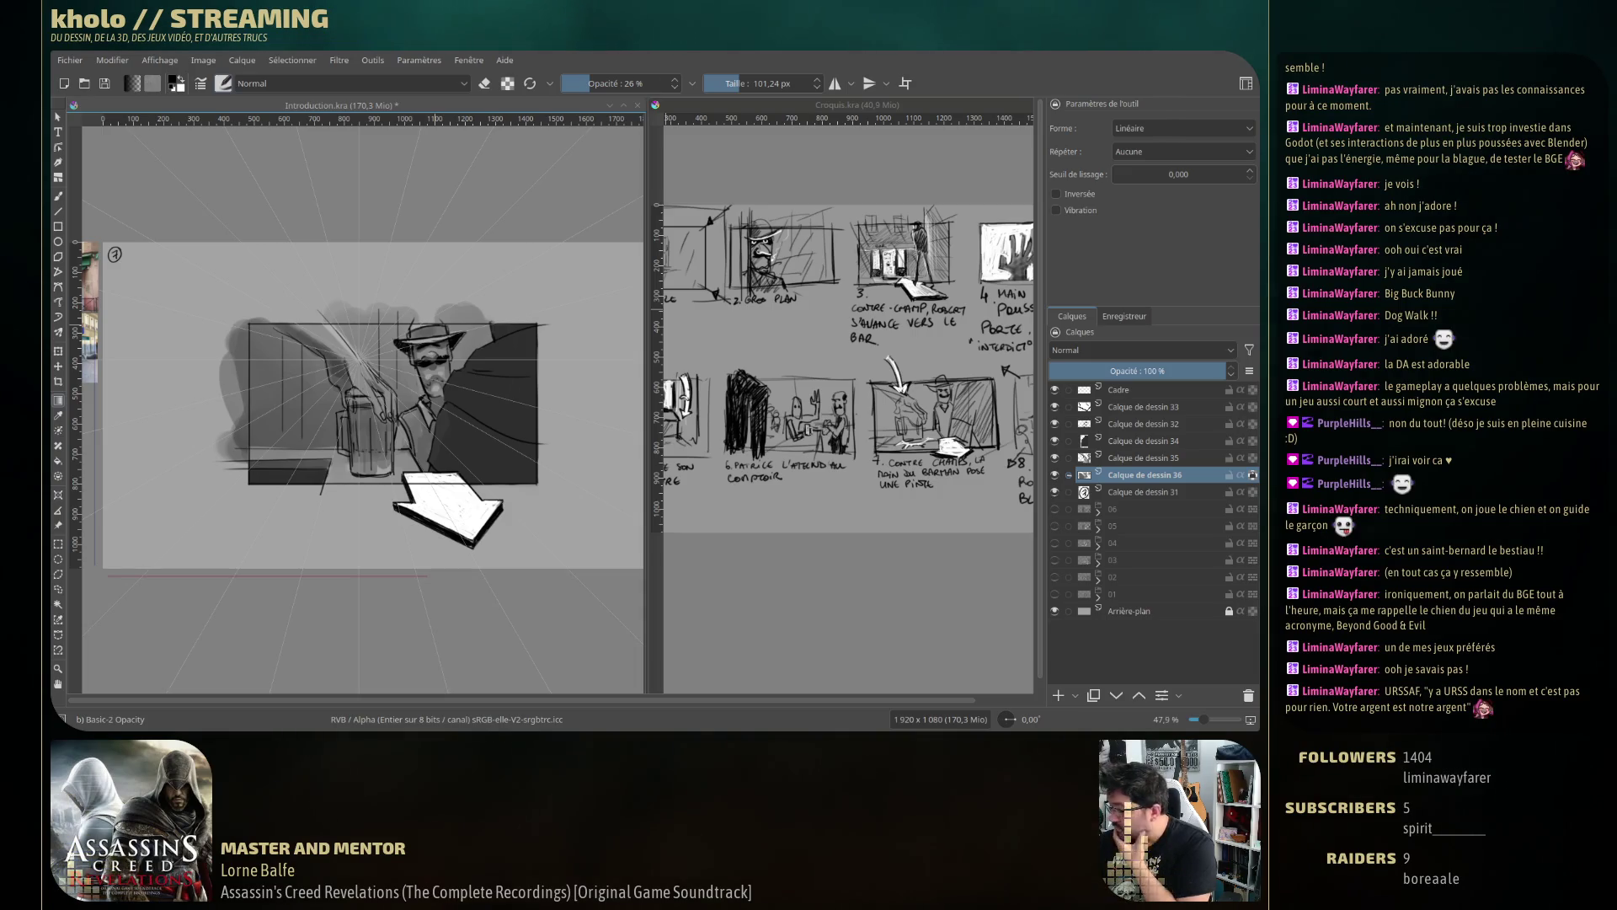
Select the band above the panel frame, deselect it, and make Calque de dessin 35 active.
{"action": "key", "text": "ctrl+r"}
{"action": "left_click_drag", "start_coordinate": [191, 272], "coordinate": [248, 603]}
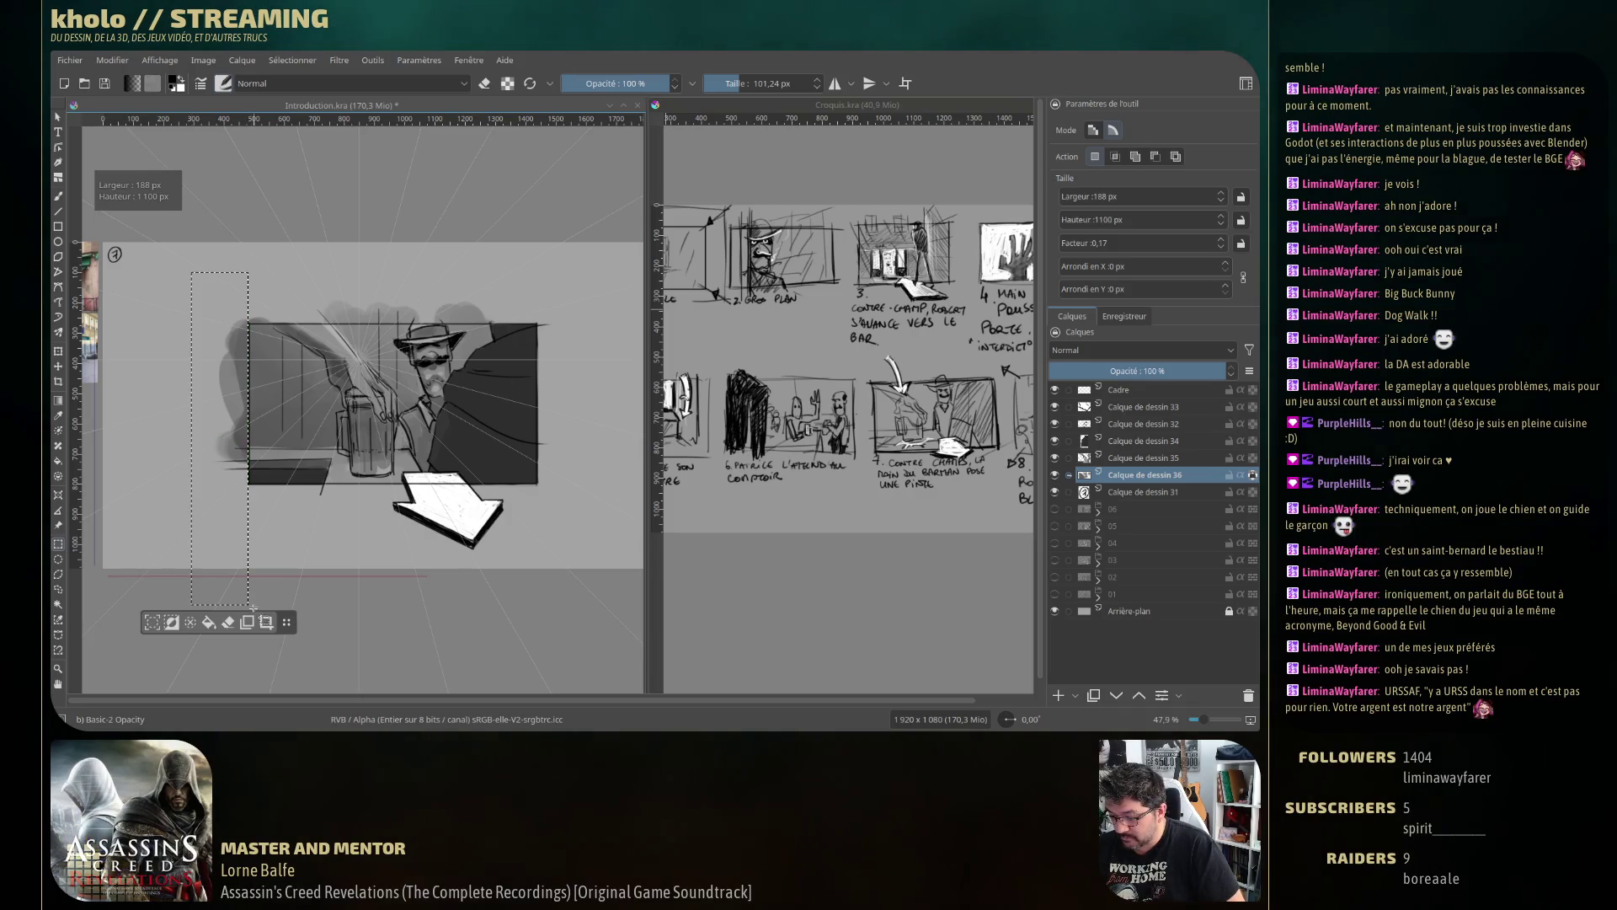
{"action": "left_click", "coordinate": [394, 262]}
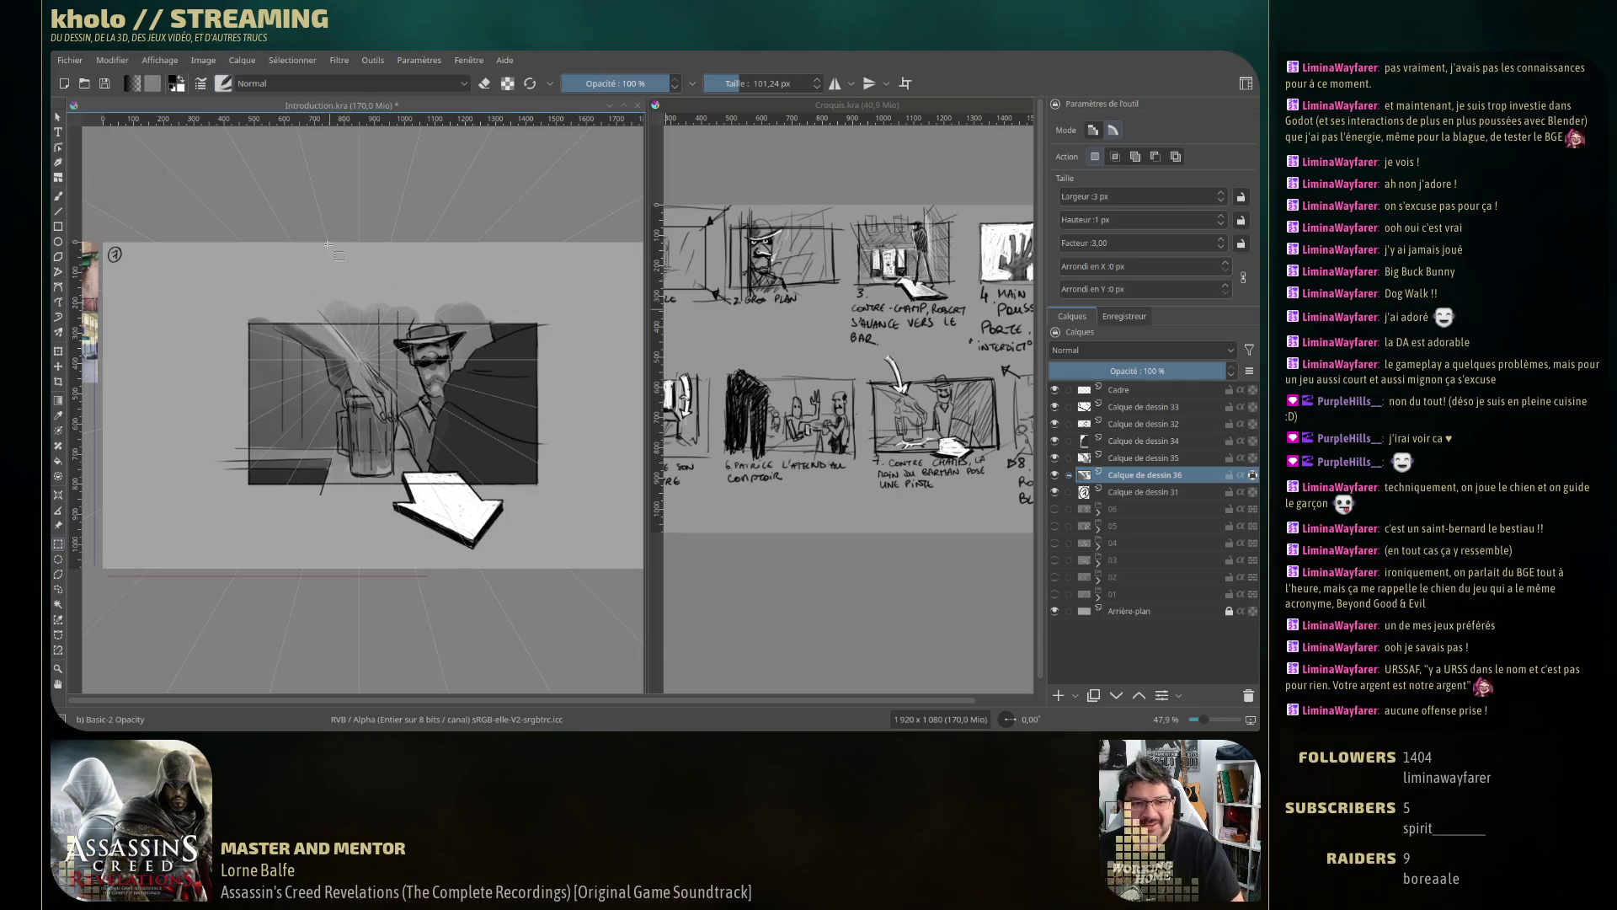
{"action": "left_click_drag", "start_coordinate": [174, 236], "coordinate": [596, 324]}
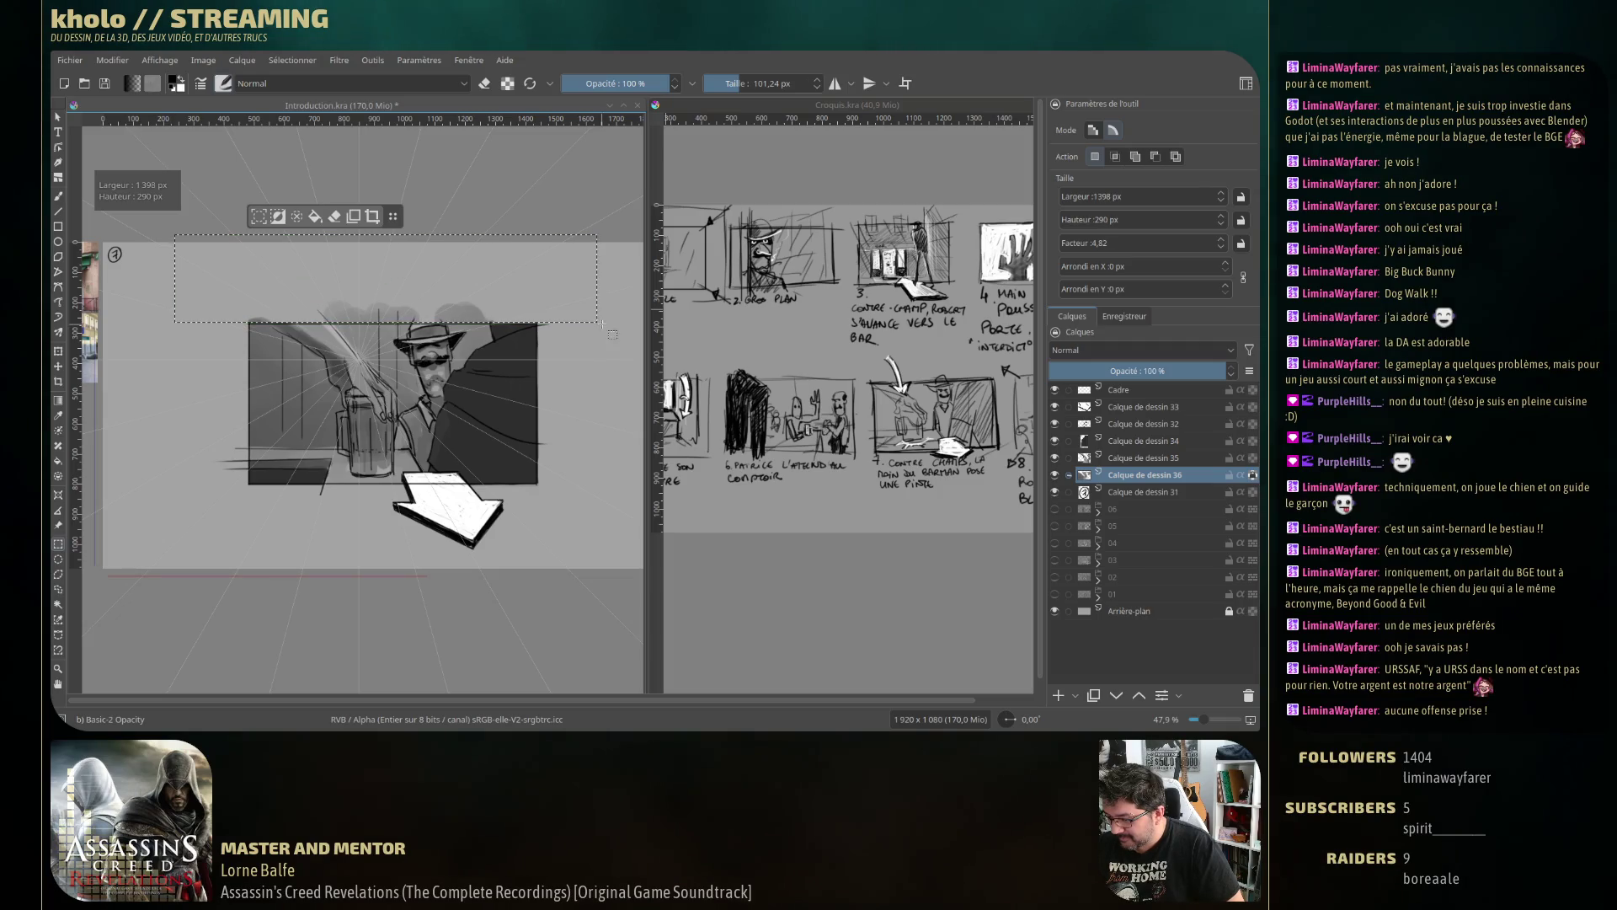
{"action": "left_click", "coordinate": [538, 402]}
{"action": "left_click_drag", "start_coordinate": [201, 249], "coordinate": [622, 323]}
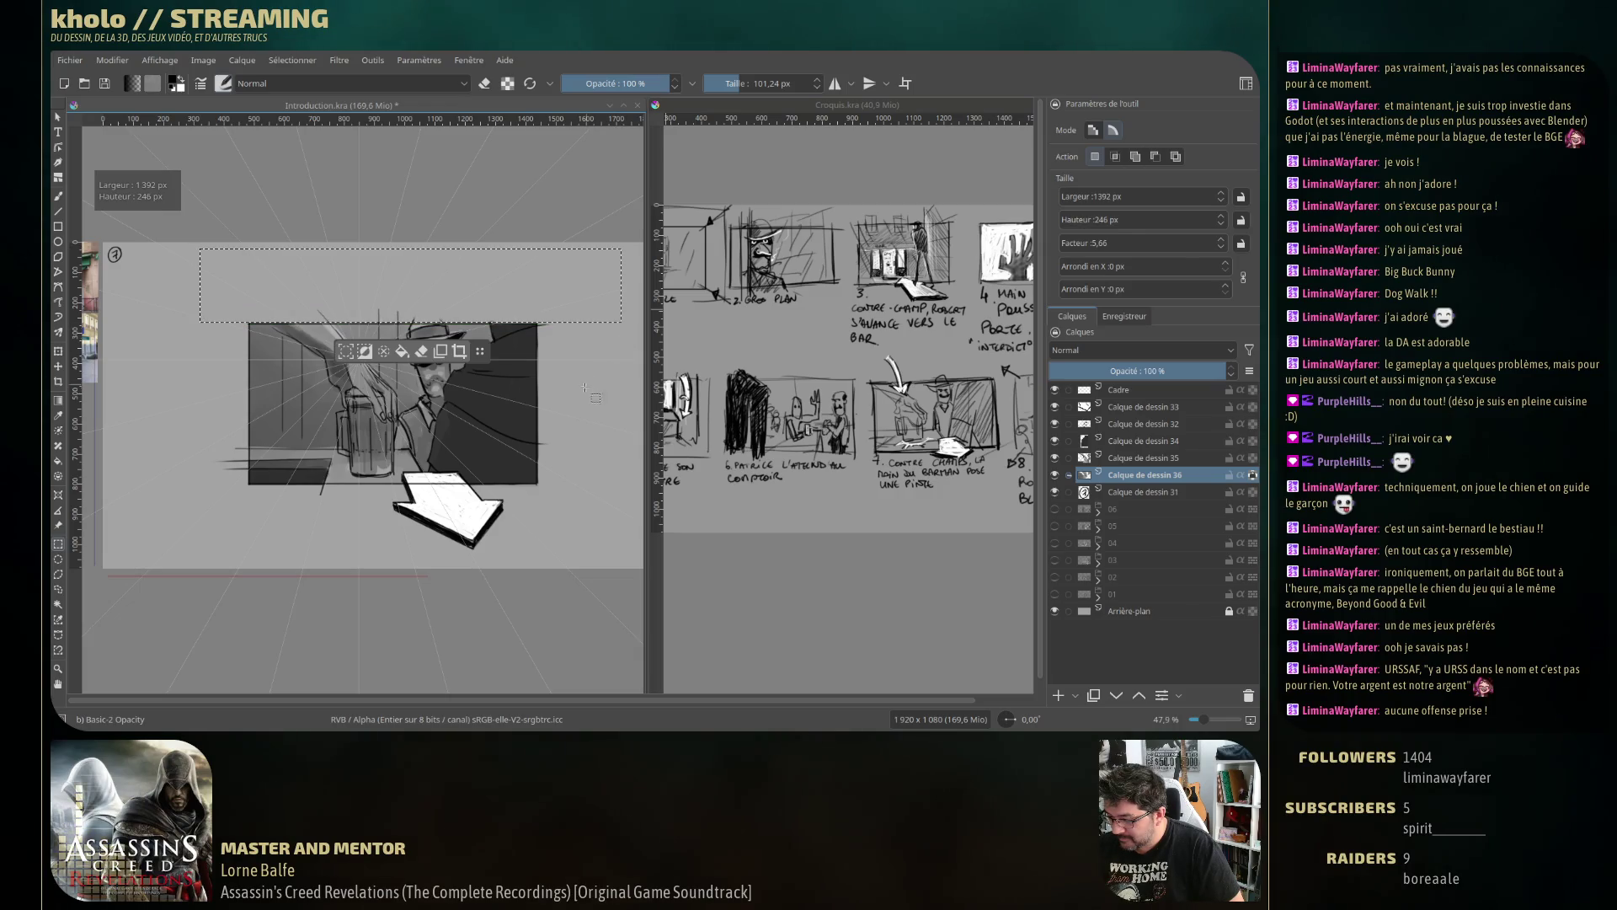
{"action": "left_click", "coordinate": [522, 598]}
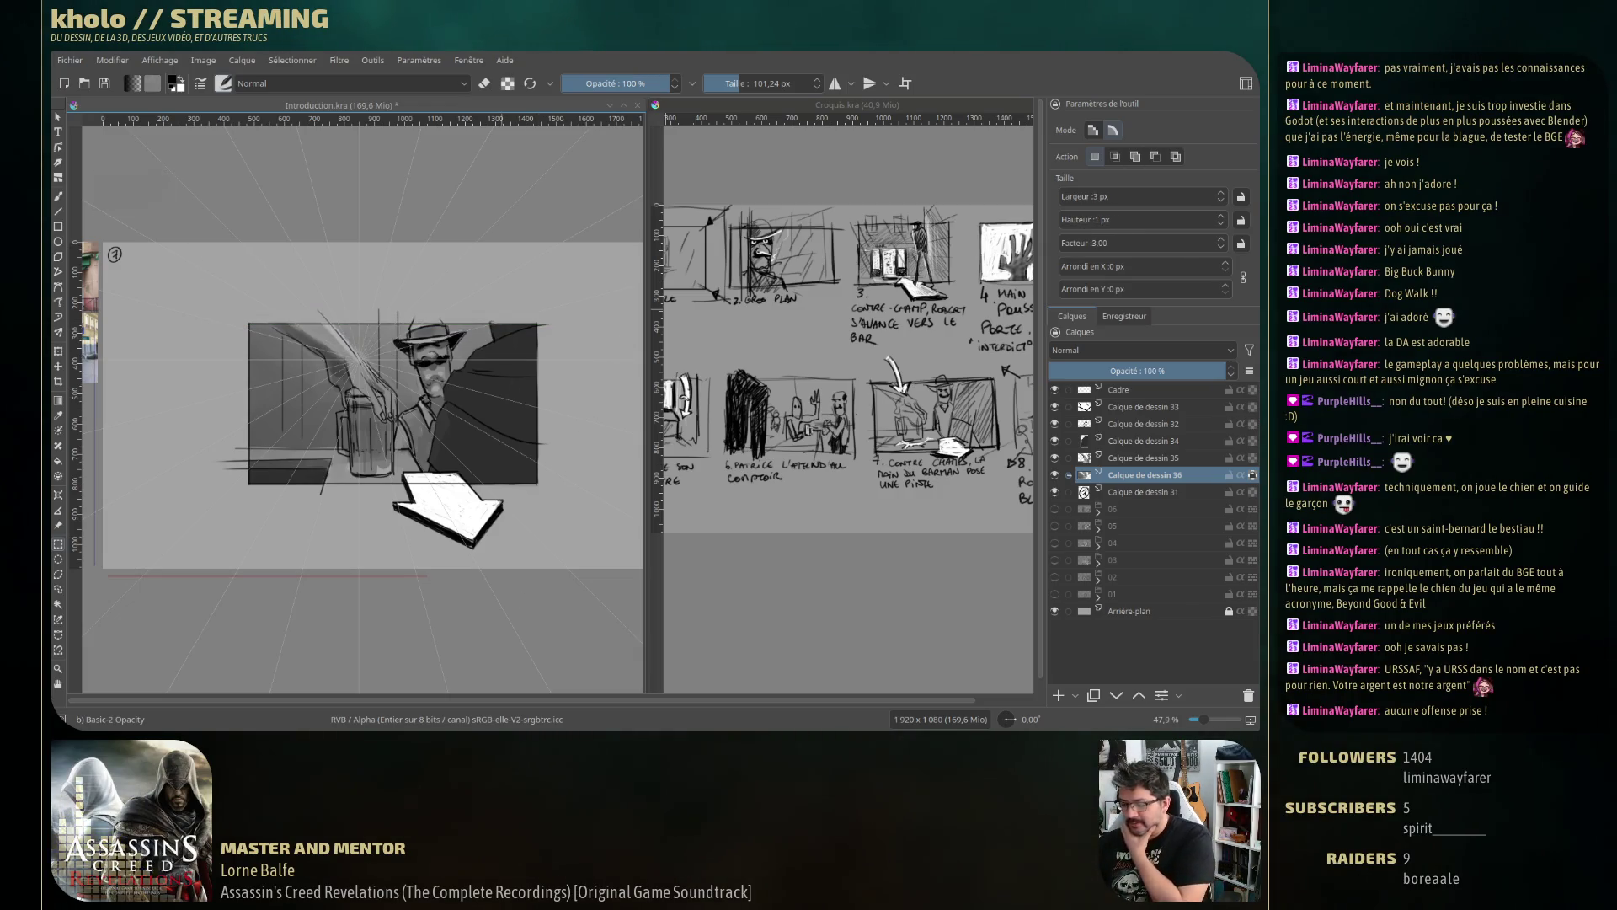
{"action": "left_click", "coordinate": [1144, 457]}
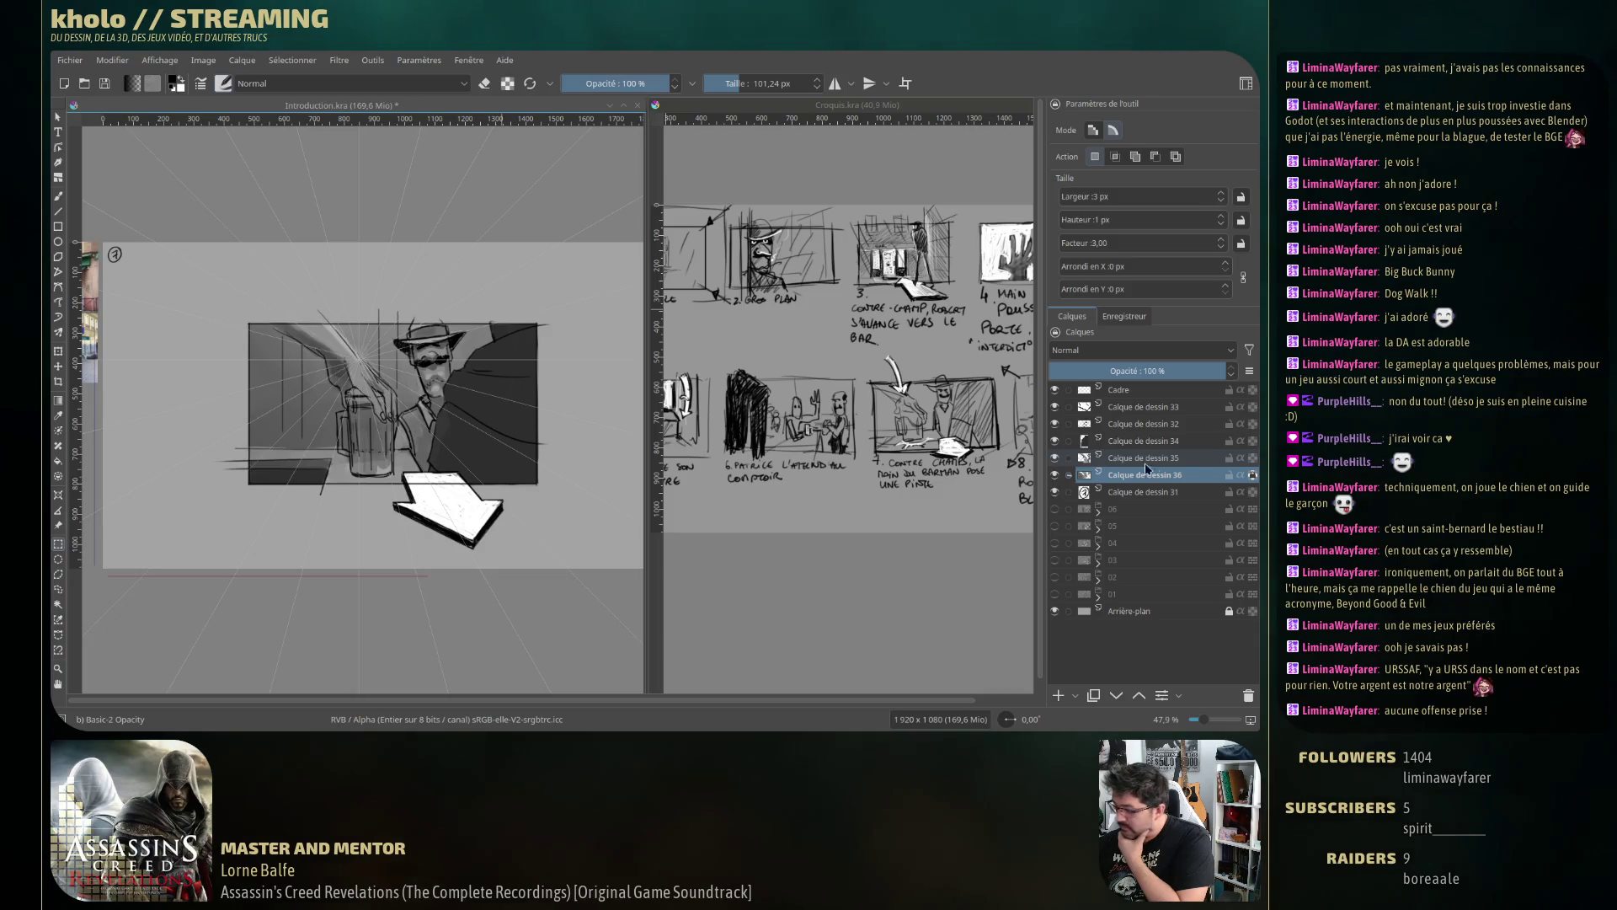
{"action": "key", "text": "b"}
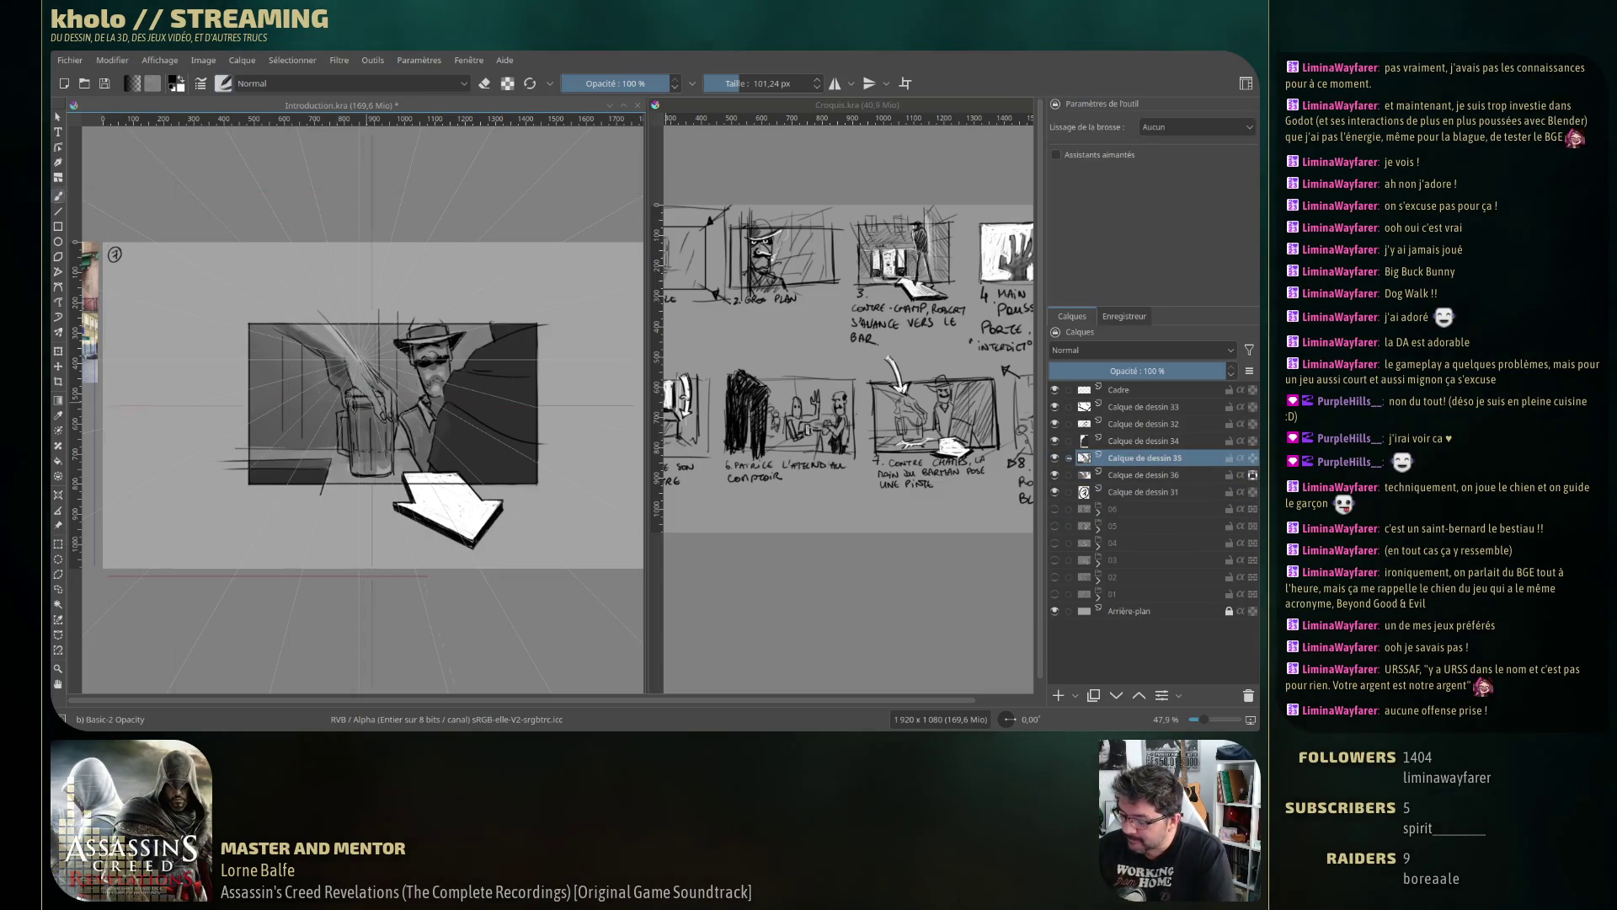
Shrink the brush from about 39 px to 8.41 px and turn eraser mode off.
{"action": "left_click_drag", "start_coordinate": [352, 443], "coordinate": [308, 465], "text": "shift"}
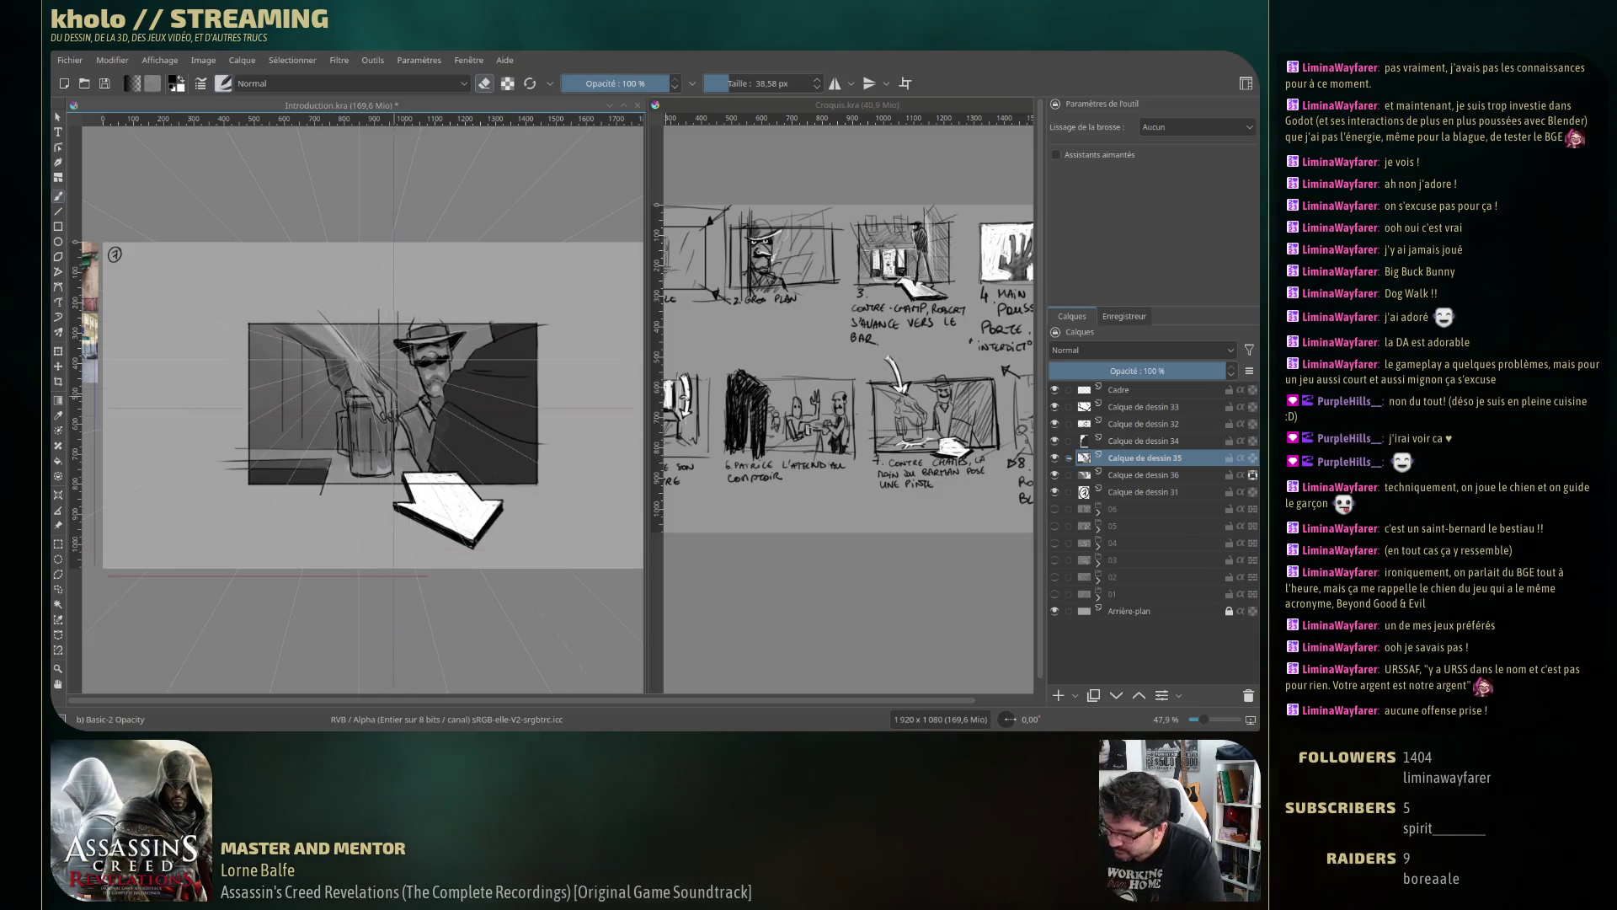
{"action": "key", "text": "e"}
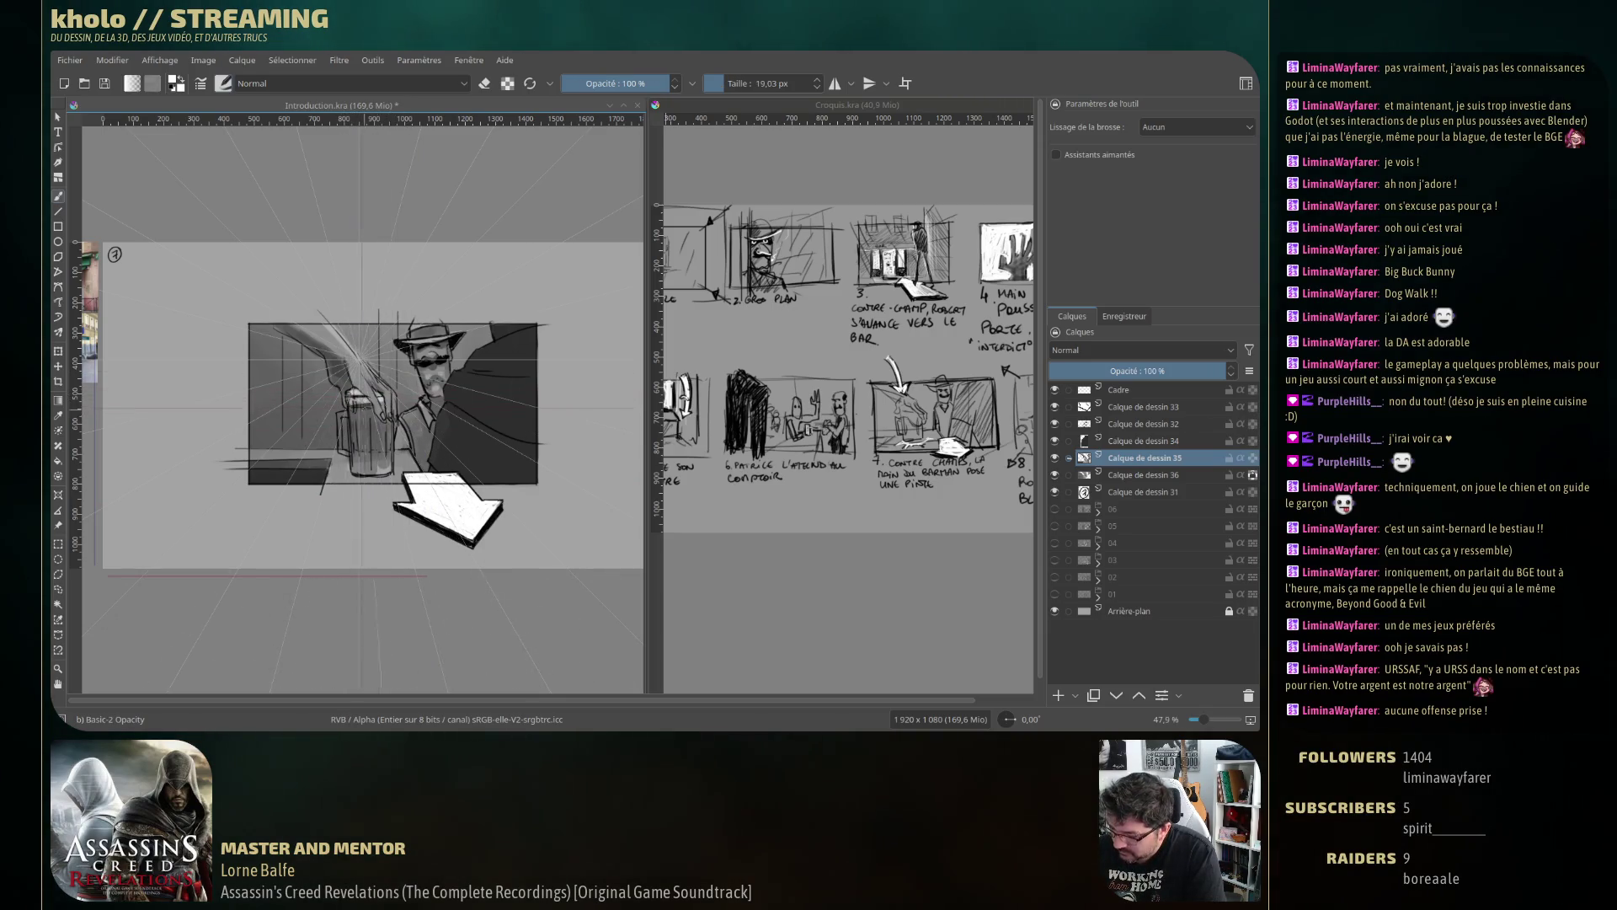
{"action": "key", "text": "bracketleft"}
{"action": "key", "text": "bracketleft"}
{"action": "key", "text": "bracketleft"}
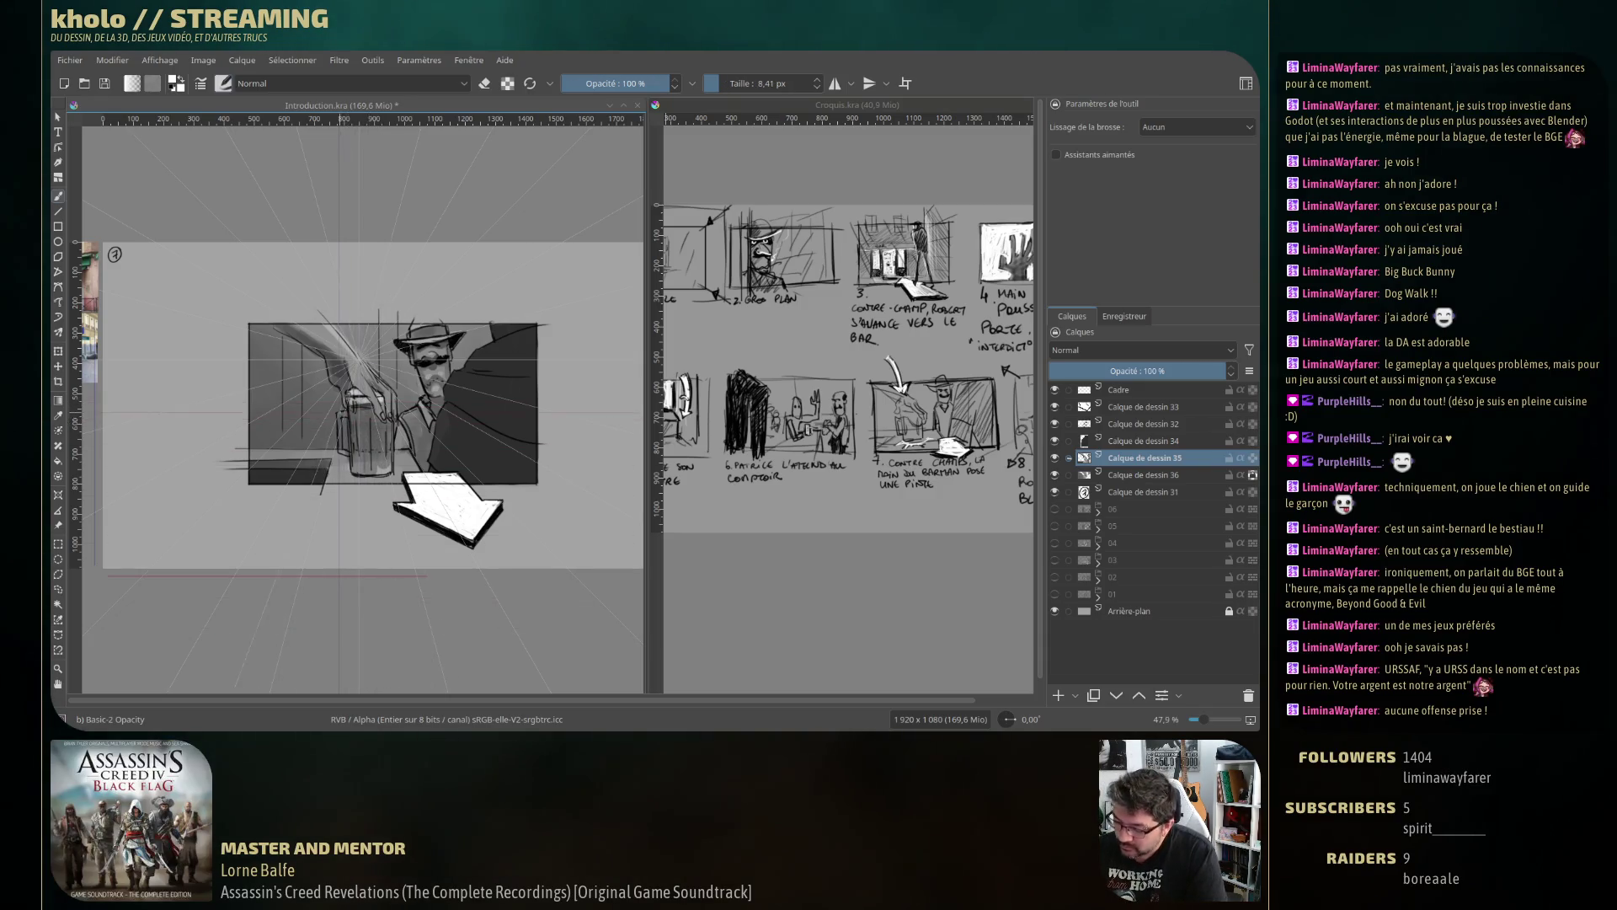
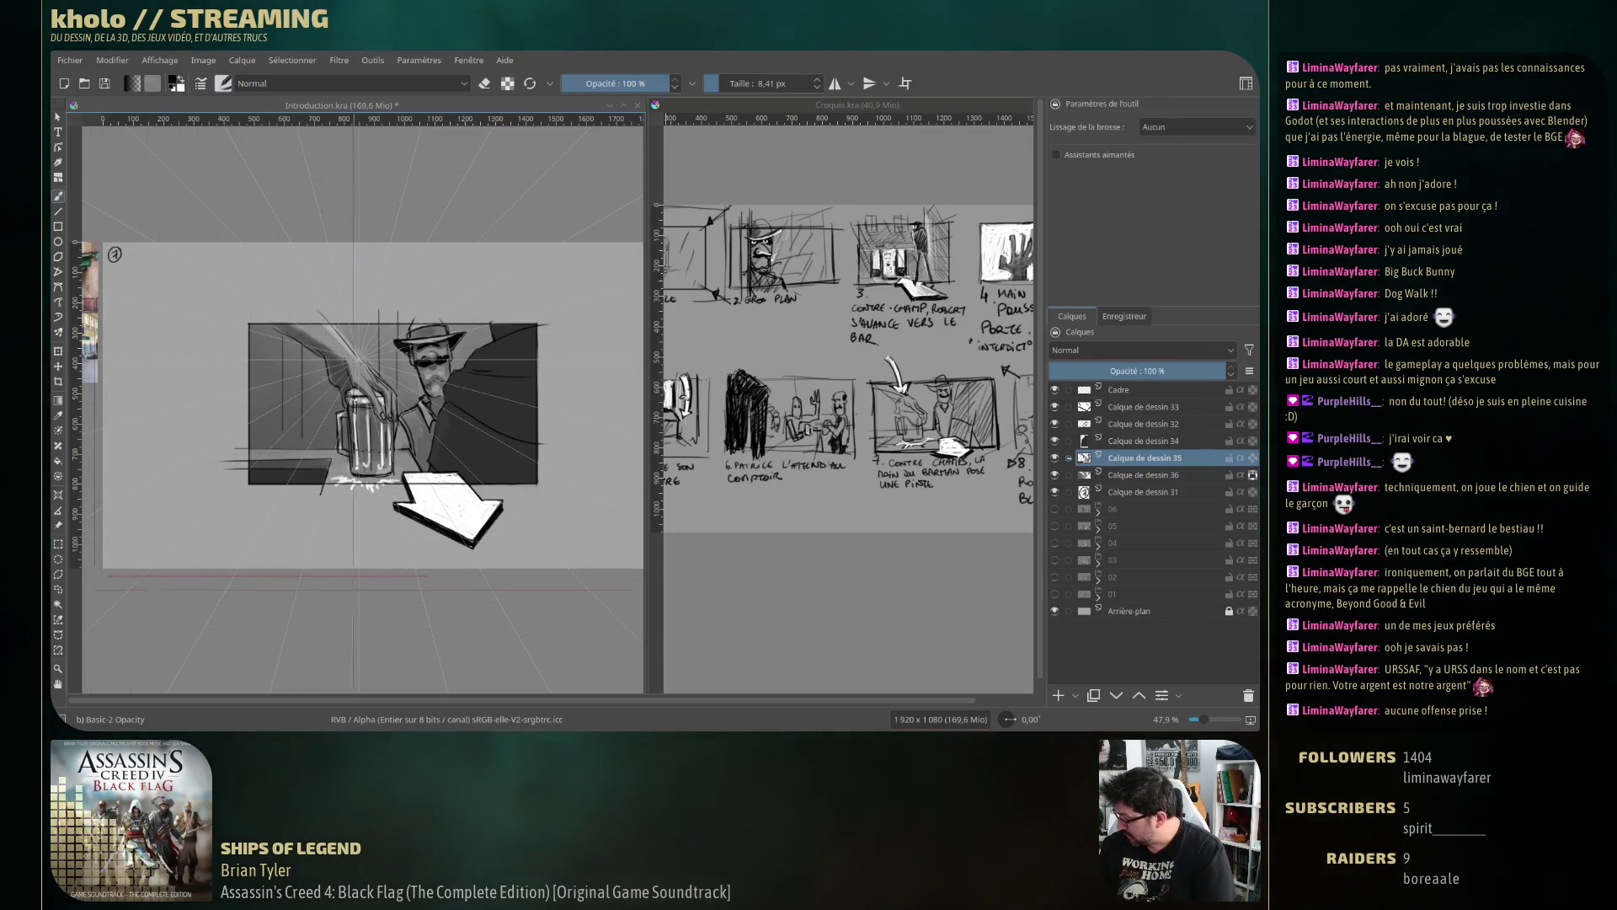
Select the Pencil-2 brush preset.
{"action": "key", "text": "F6"}
{"action": "left_click", "coordinate": [425, 175]}
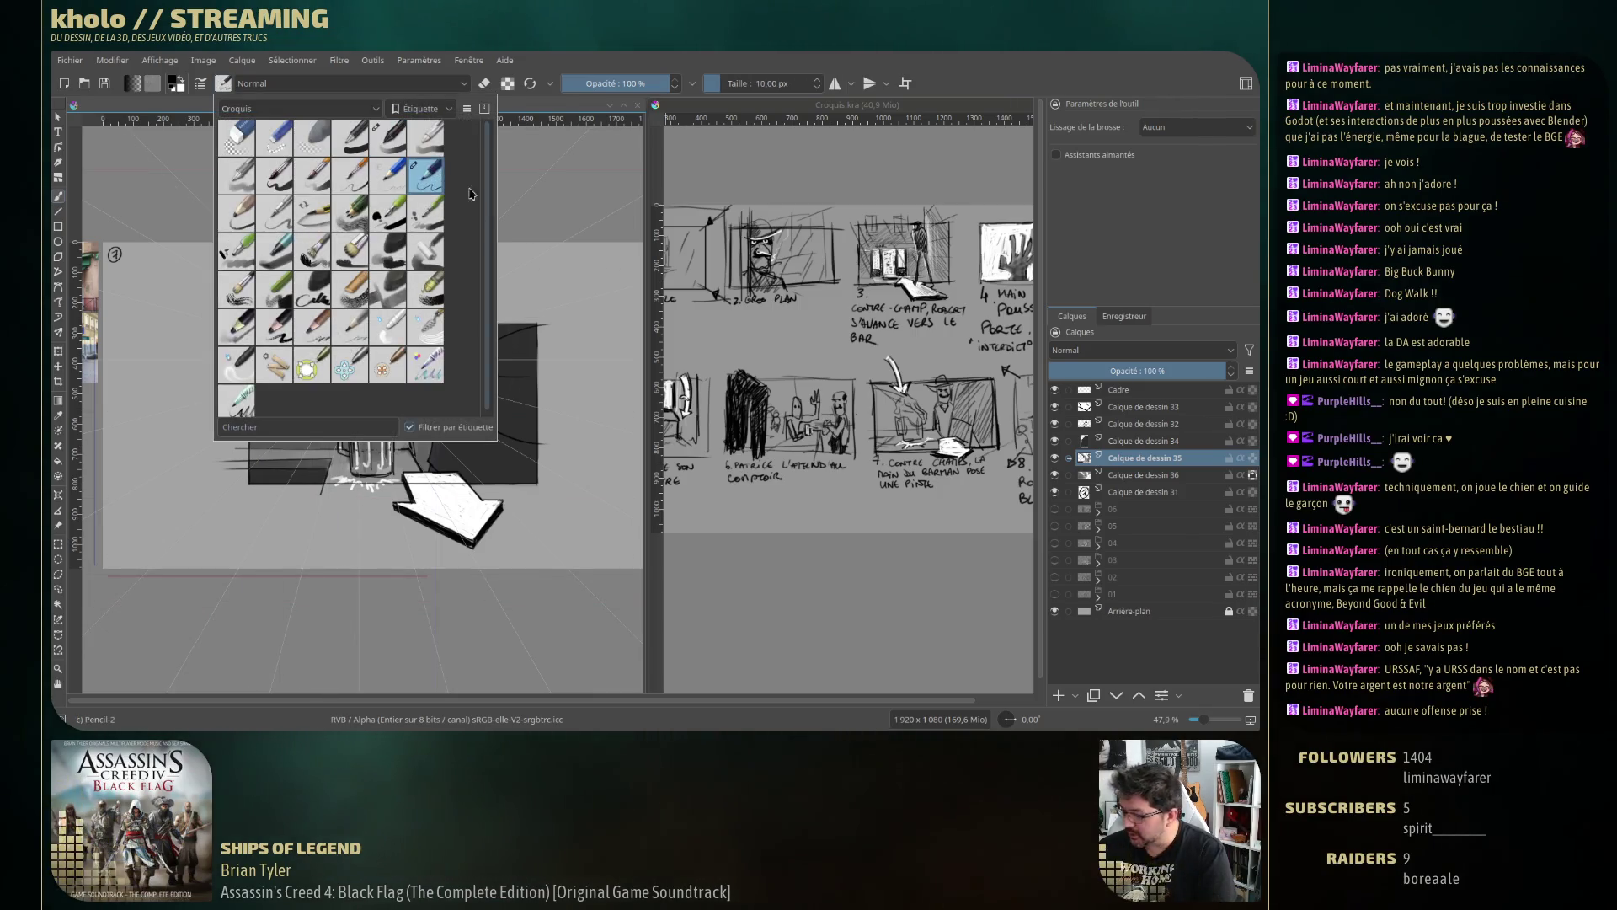
{"action": "left_click", "coordinate": [360, 601]}
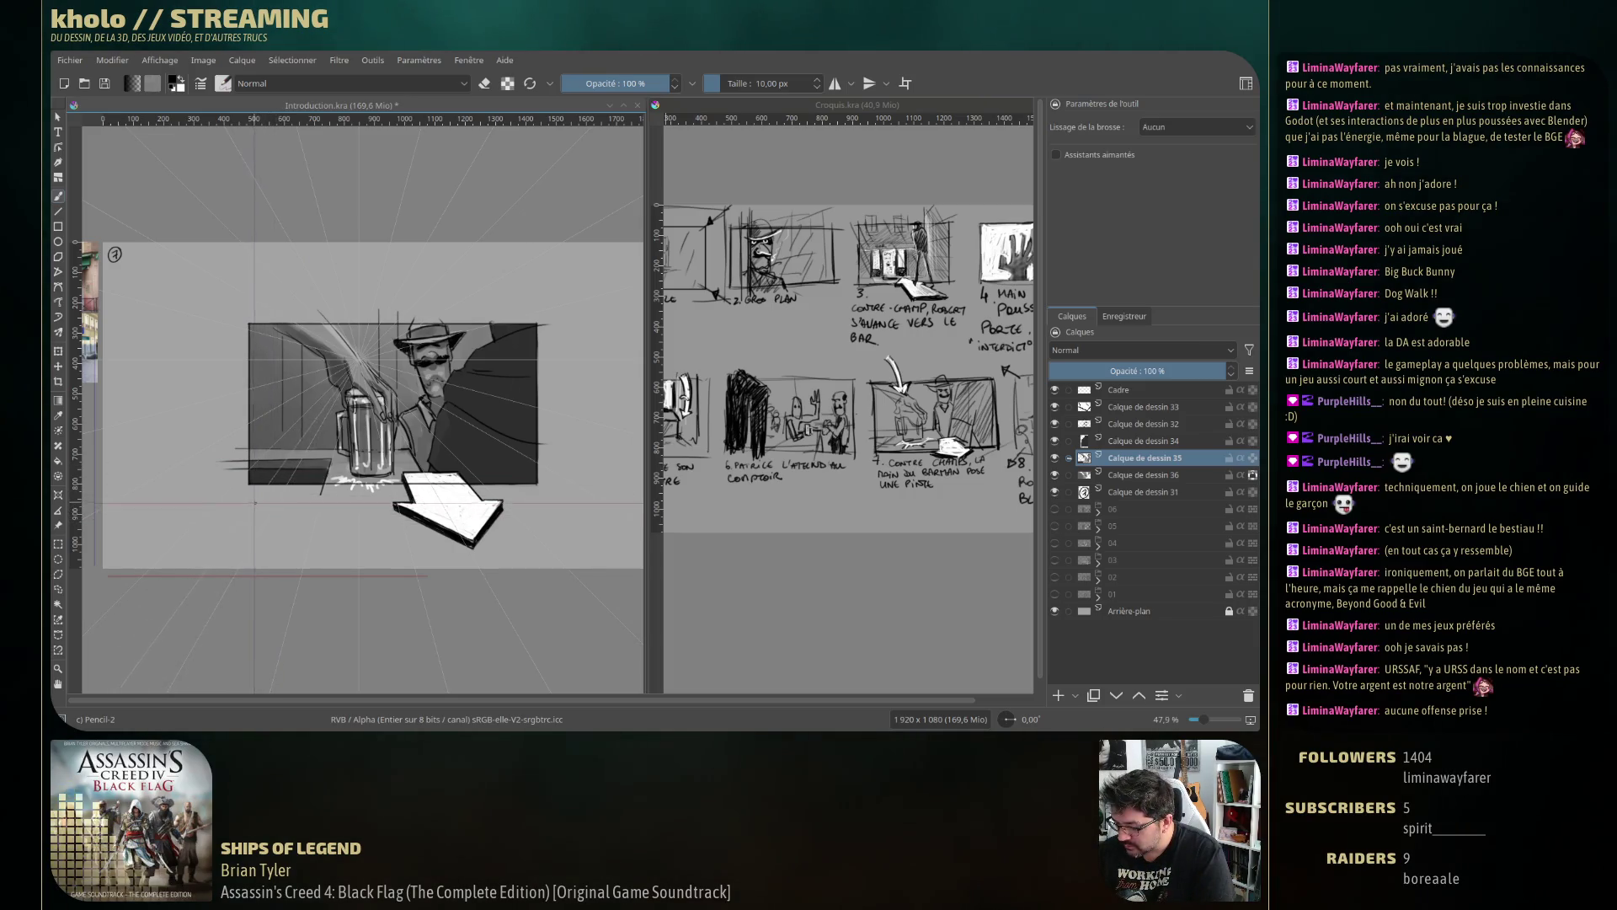
Letter a trial caption, undo it, and add new paint layer Calque de dessin 37 above layer 35.
{"action": "mouse_move", "coordinate": [258, 507]}
{"action": "left_mouse_down"}
{"action": "mouse_move", "coordinate": [473, 376]}
{"action": "mouse_move", "coordinate": [476, 413]}
{"action": "left_mouse_up"}
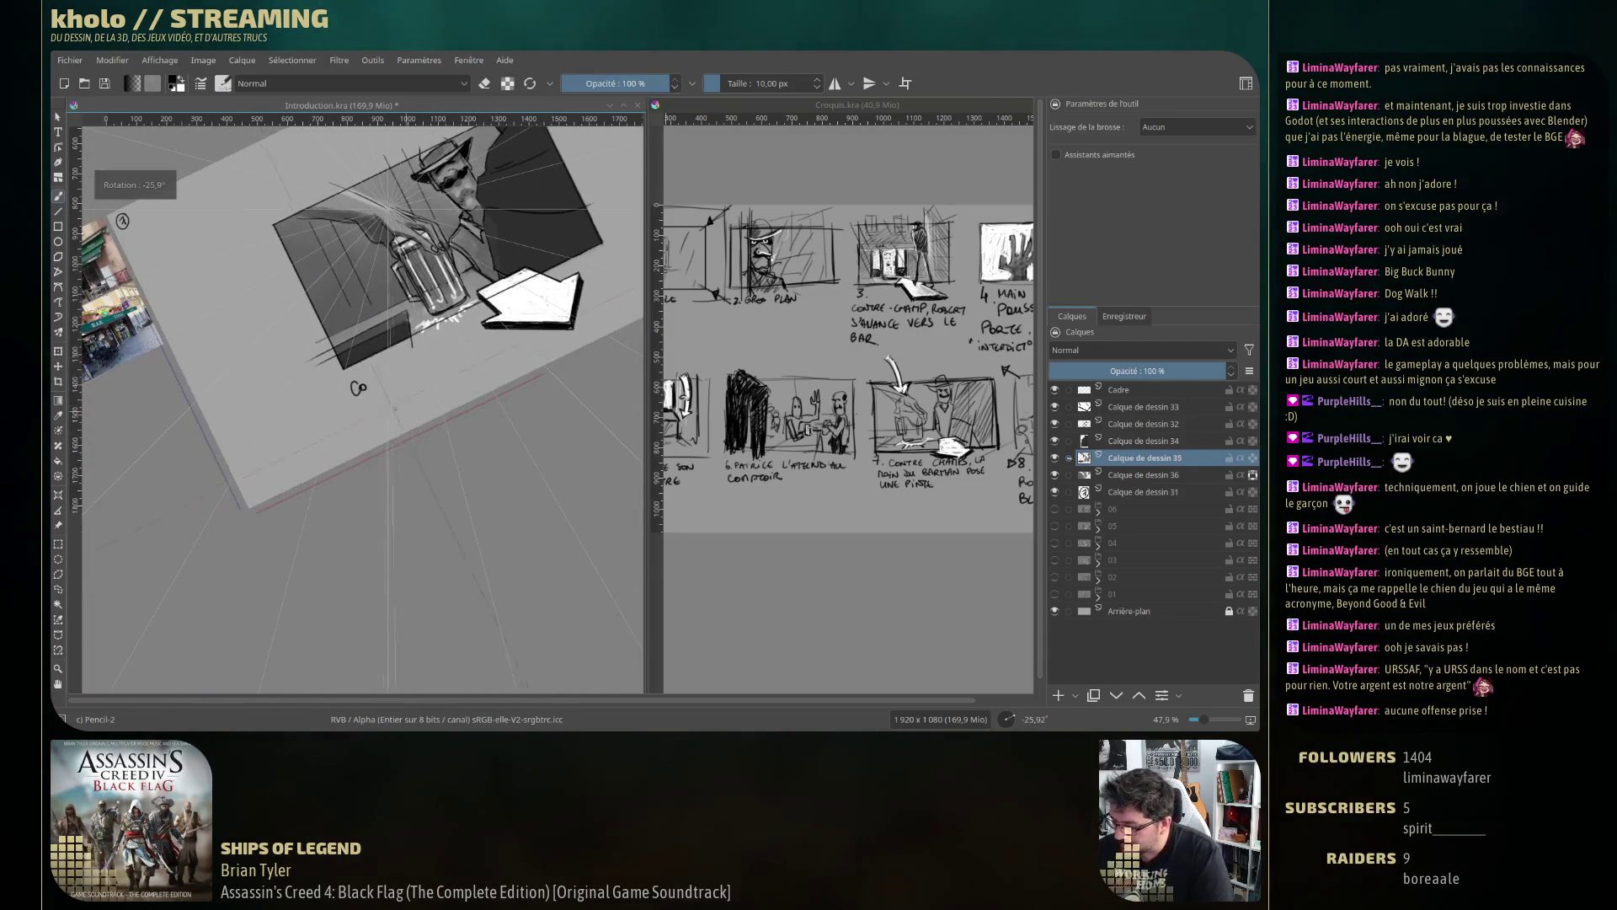
{"action": "left_click_drag", "start_coordinate": [396, 366], "coordinate": [447, 347]}
{"action": "left_click_drag", "start_coordinate": [358, 398], "coordinate": [388, 401]}
{"action": "left_click_drag", "start_coordinate": [392, 389], "coordinate": [392, 399]}
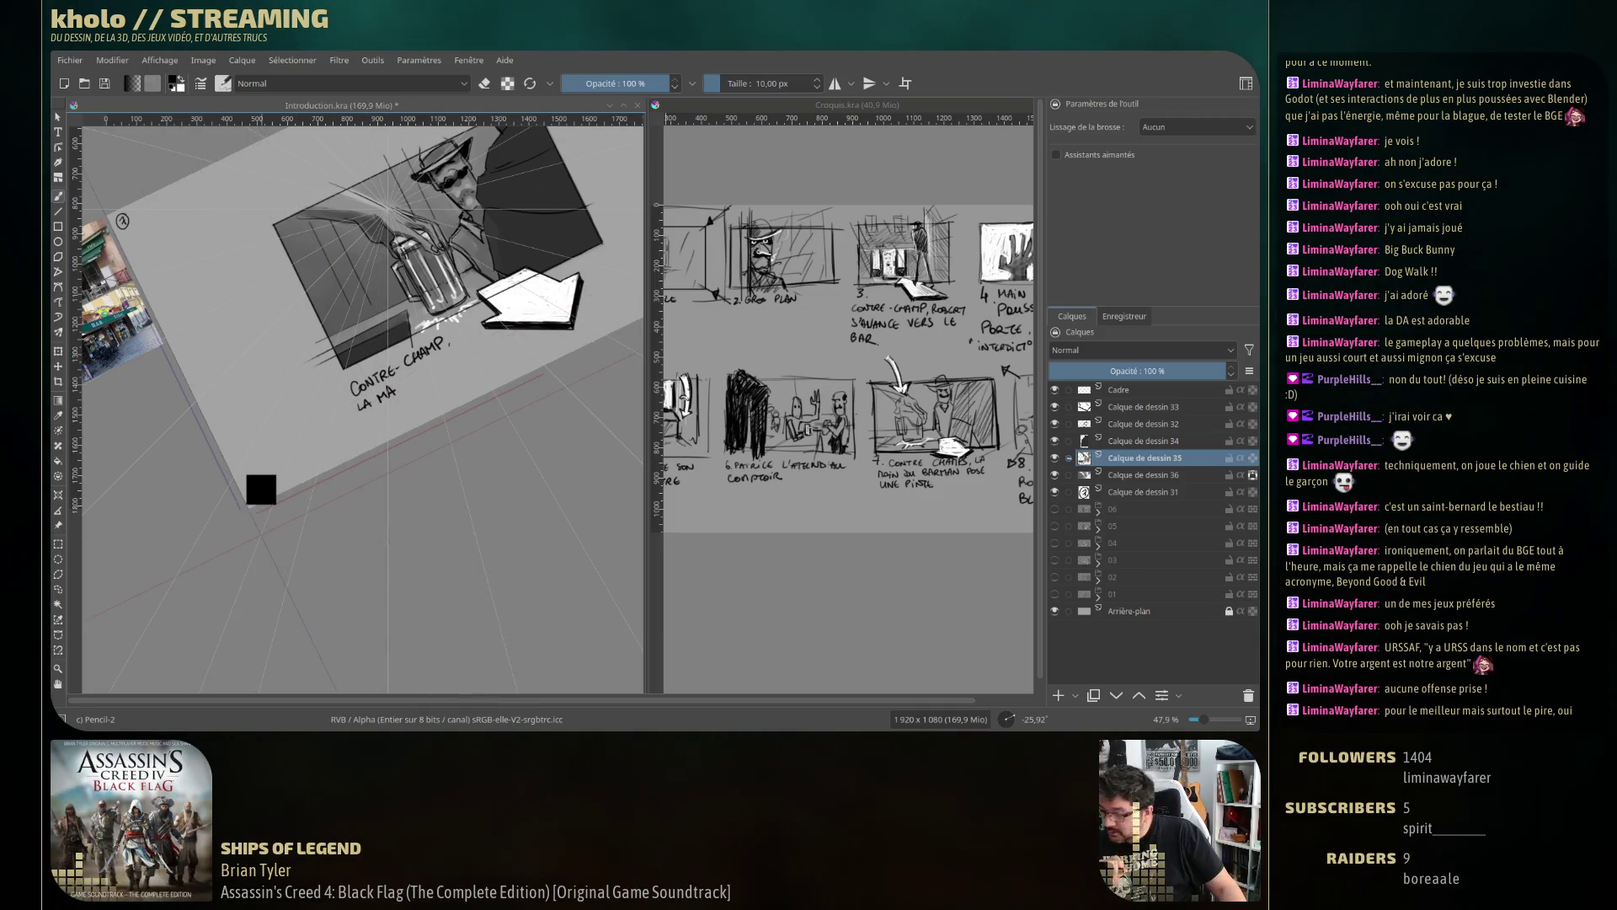
{"action": "key", "text": "ctrl+z"}
{"action": "key", "text": "ctrl+z"}
{"action": "key", "text": "ctrl+z"}
{"action": "key", "text": "ctrl+z"}
{"action": "key", "text": "ctrl+z"}
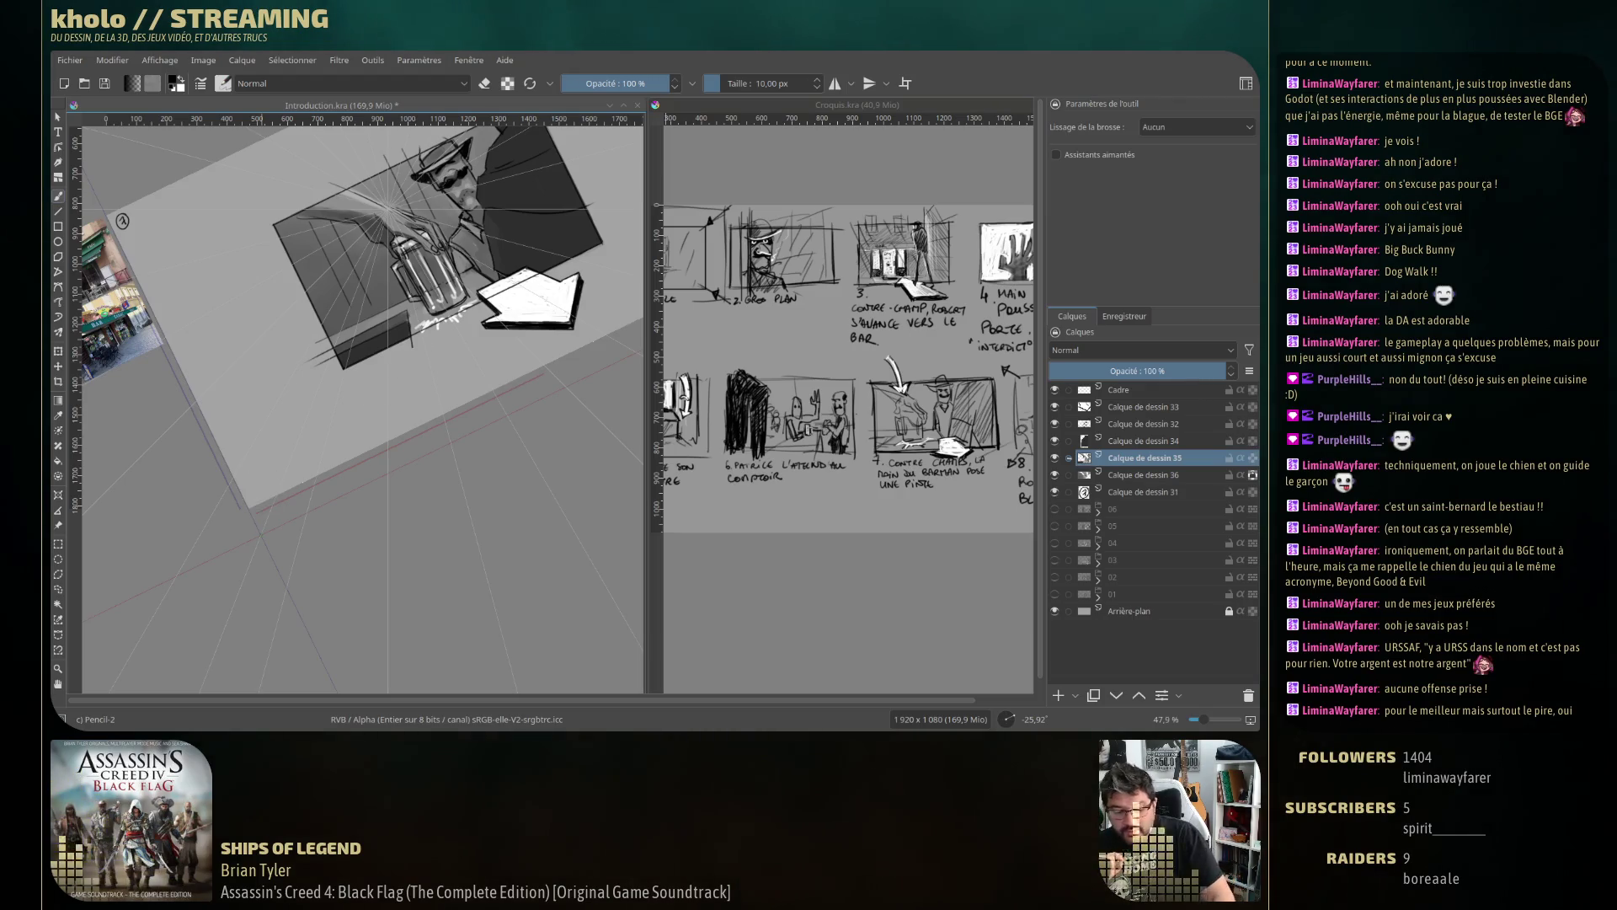
{"action": "key", "text": "Insert"}
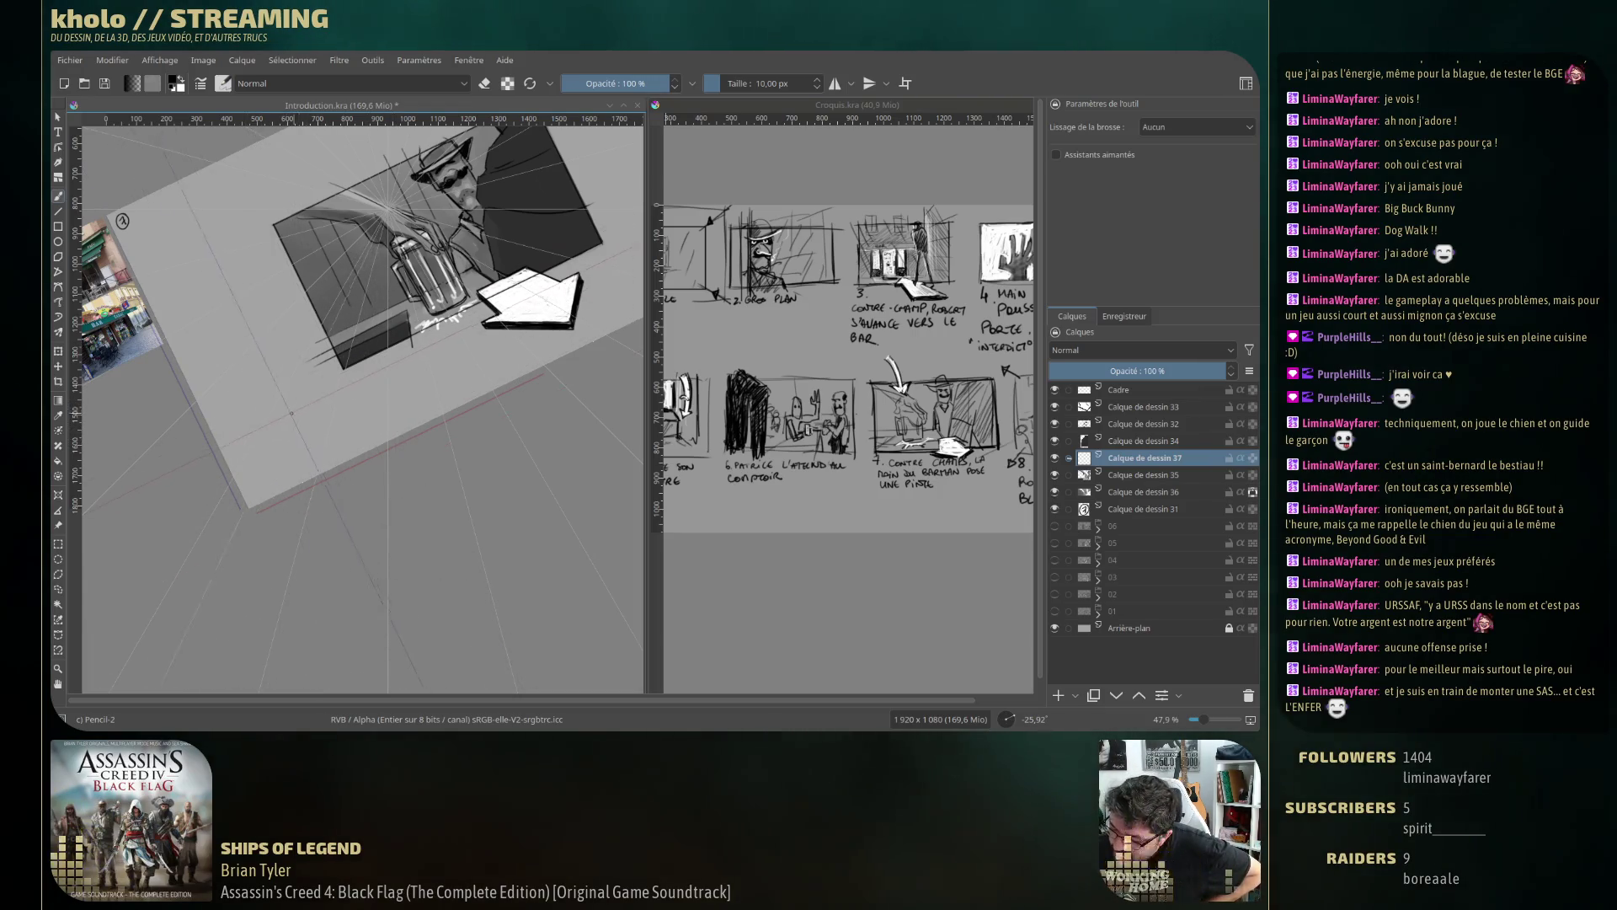
Hand-letter CONTRE-CHAMP, LA MAIN DU BARMAN and POSE UNE PINTE, redoing misdrawn letters.
{"action": "left_click_drag", "start_coordinate": [296, 410], "coordinate": [311, 401]}
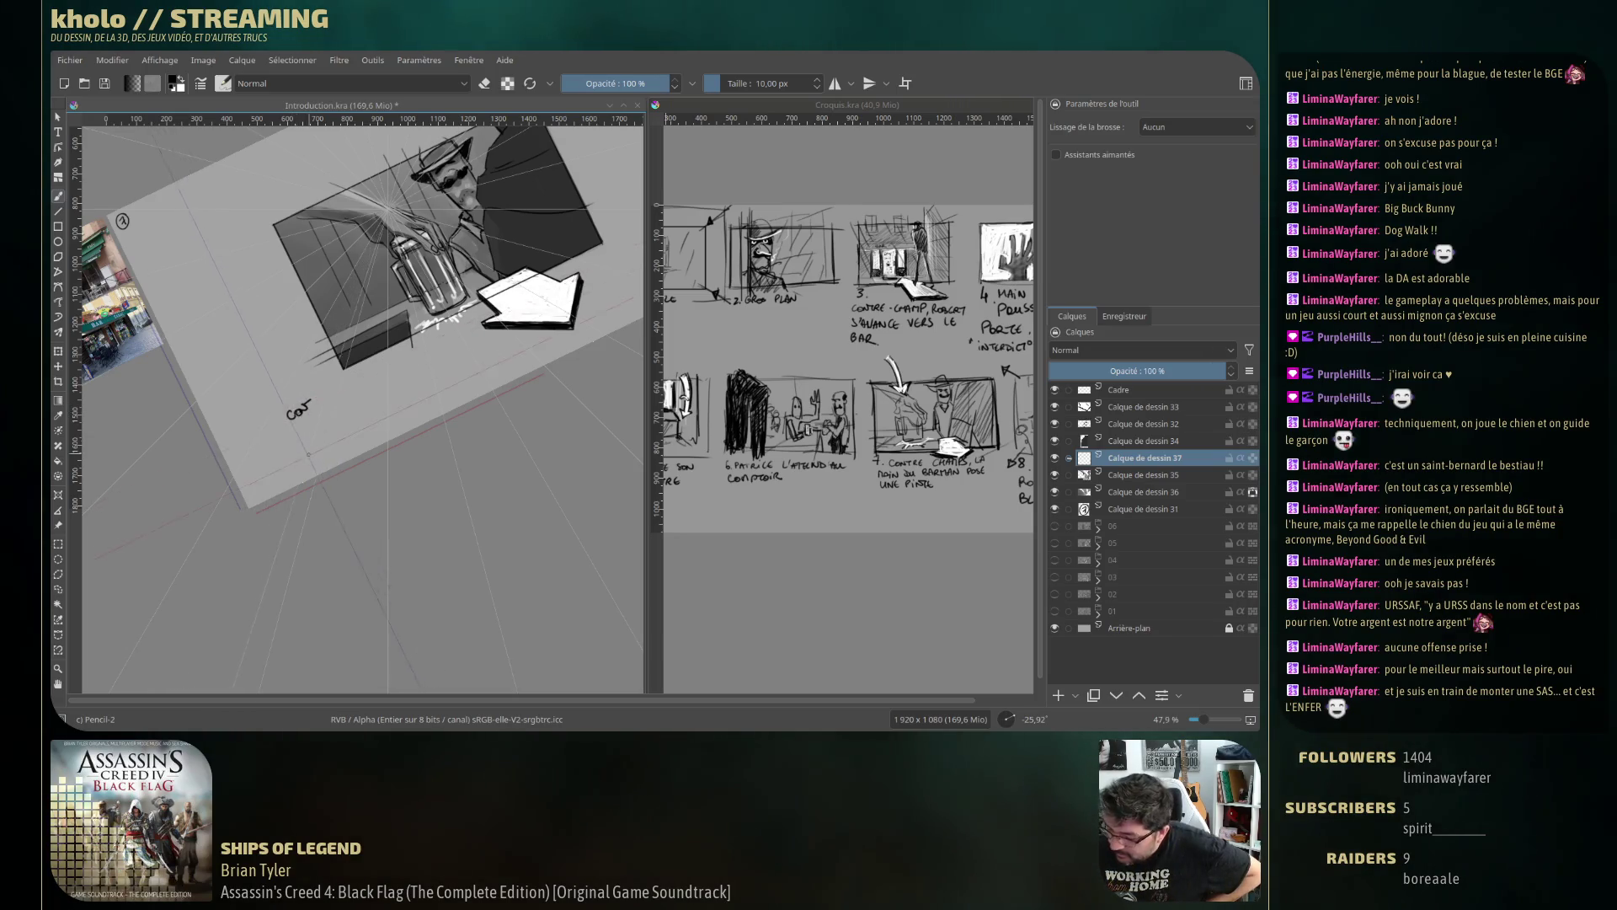
{"action": "key", "text": "ctrl+z"}
{"action": "key", "text": "ctrl+z"}
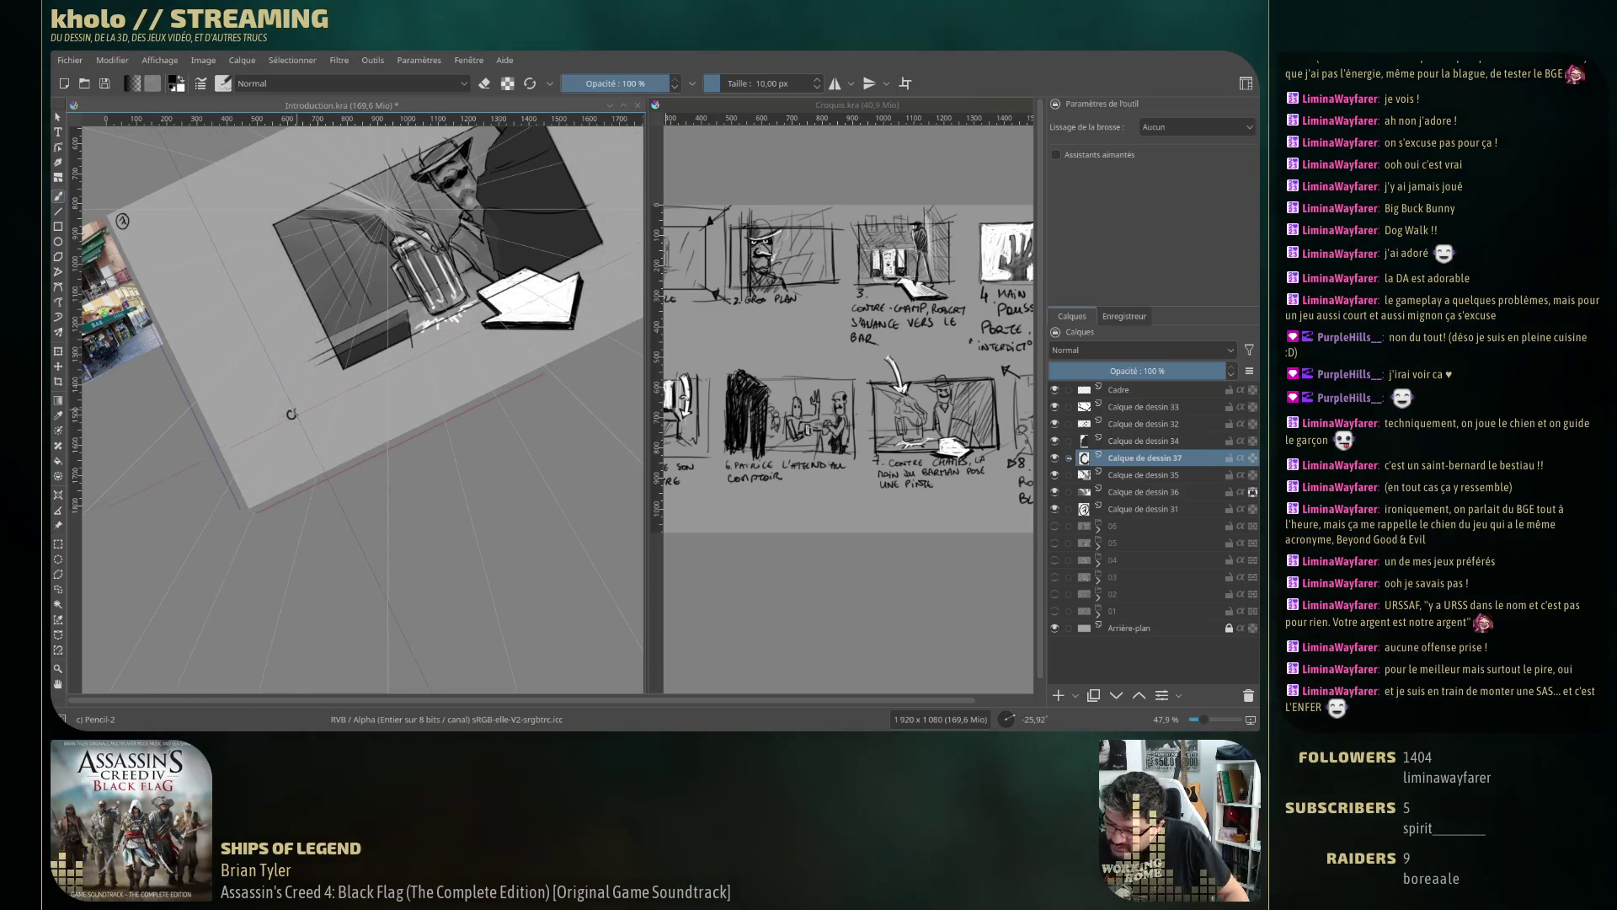
{"action": "left_click_drag", "start_coordinate": [302, 411], "coordinate": [351, 394]}
{"action": "left_click_drag", "start_coordinate": [355, 380], "coordinate": [372, 372]}
{"action": "left_click_drag", "start_coordinate": [374, 380], "coordinate": [381, 369]}
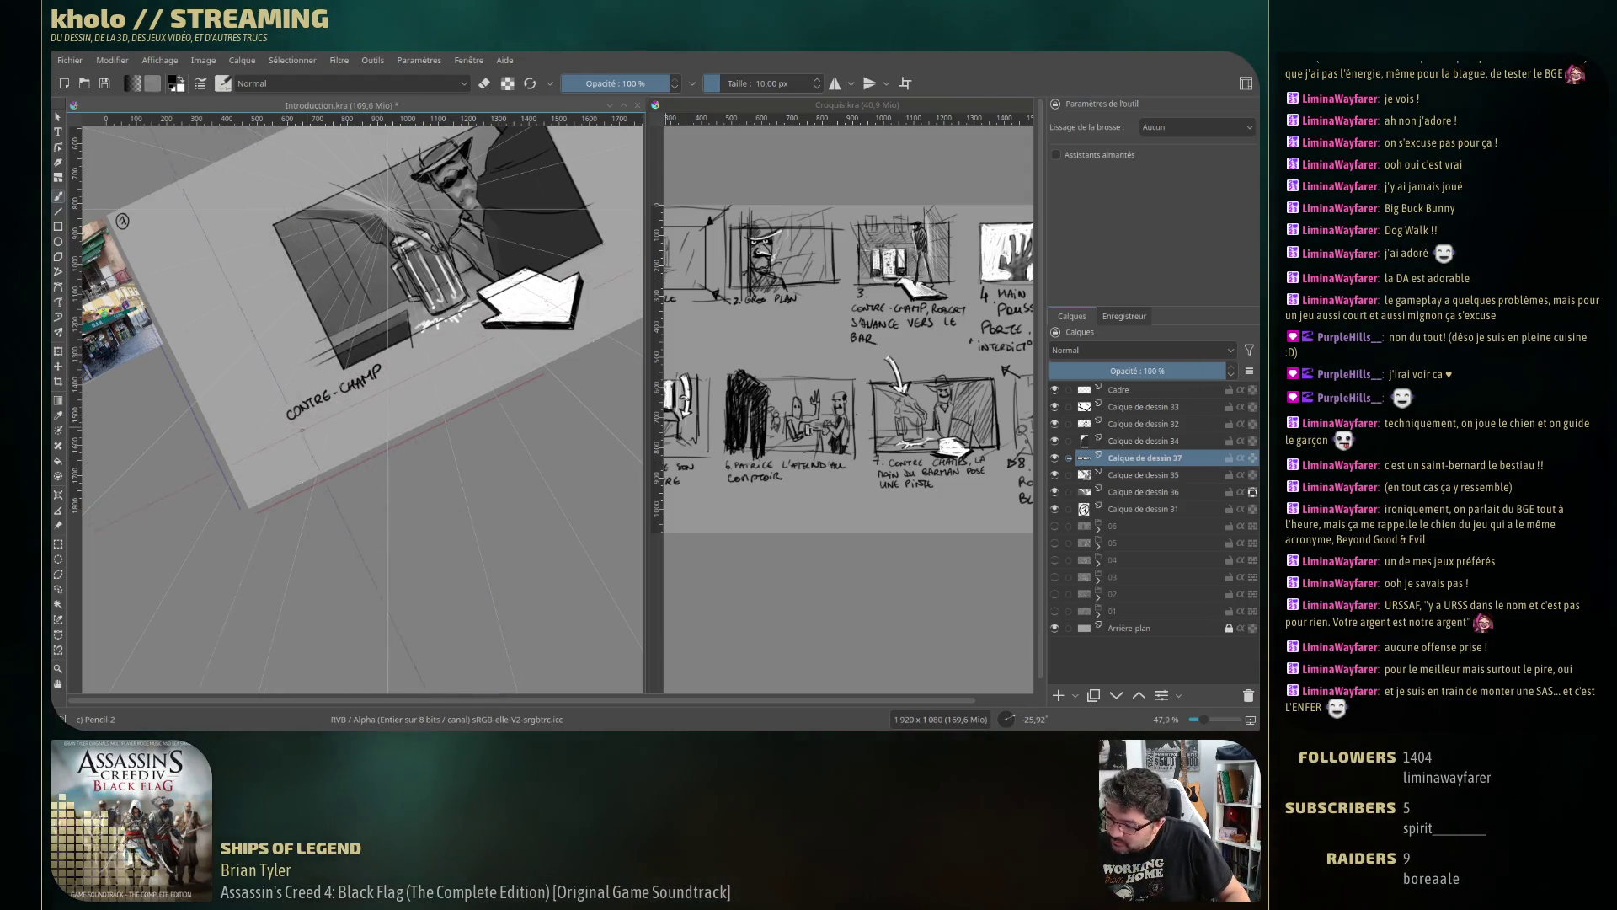
{"action": "left_click_drag", "start_coordinate": [295, 419], "coordinate": [308, 426]}
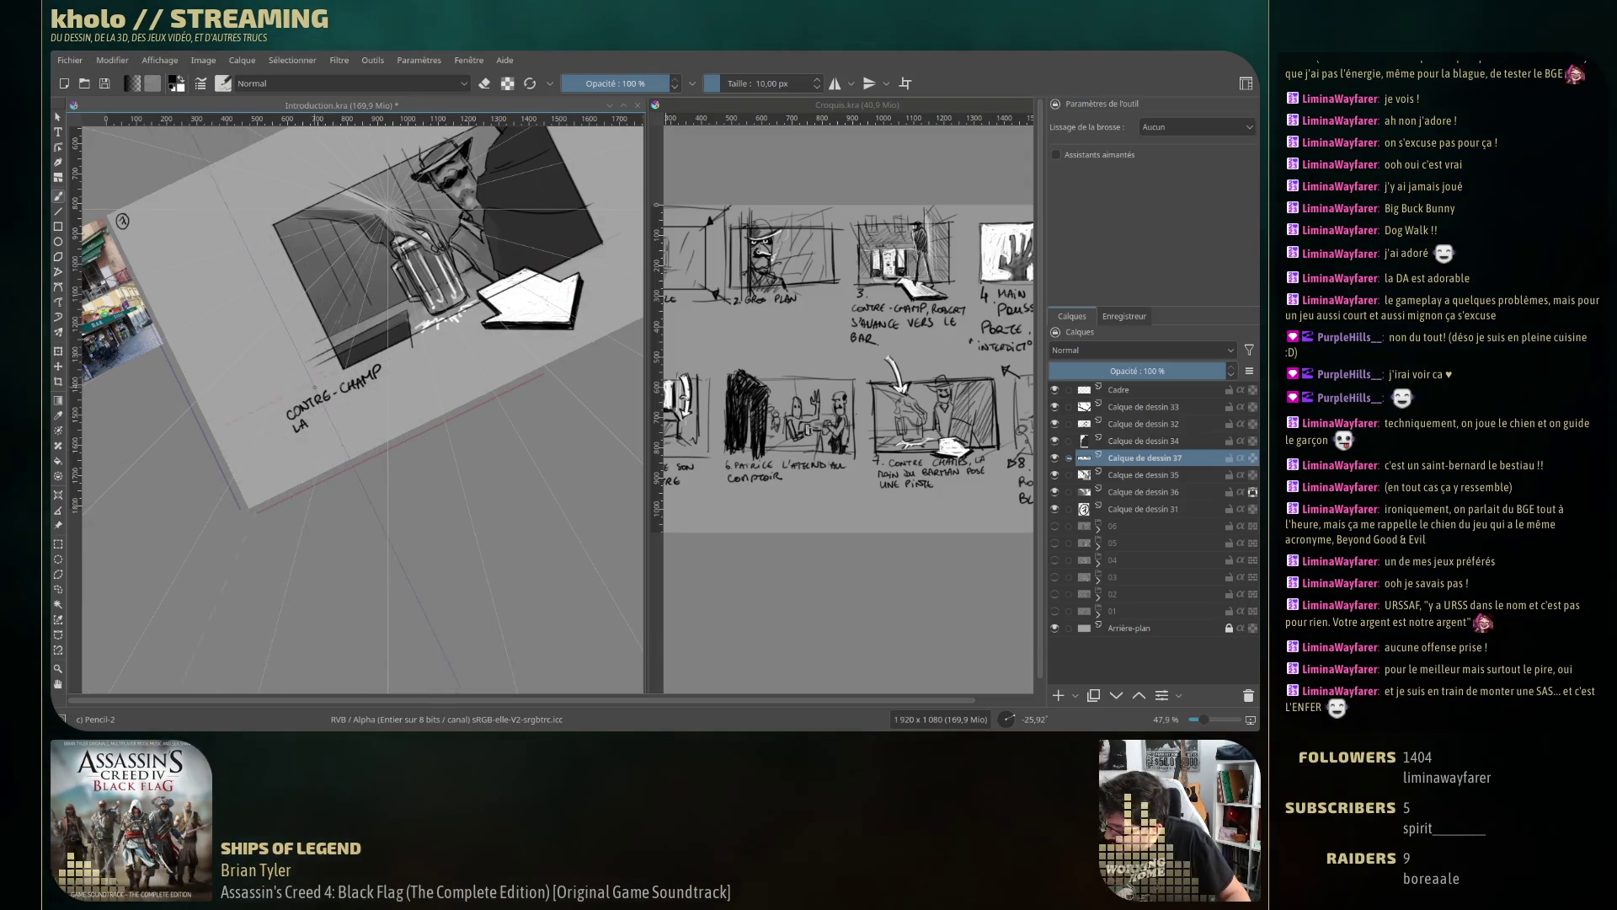
{"action": "left_click_drag", "start_coordinate": [316, 417], "coordinate": [340, 408]}
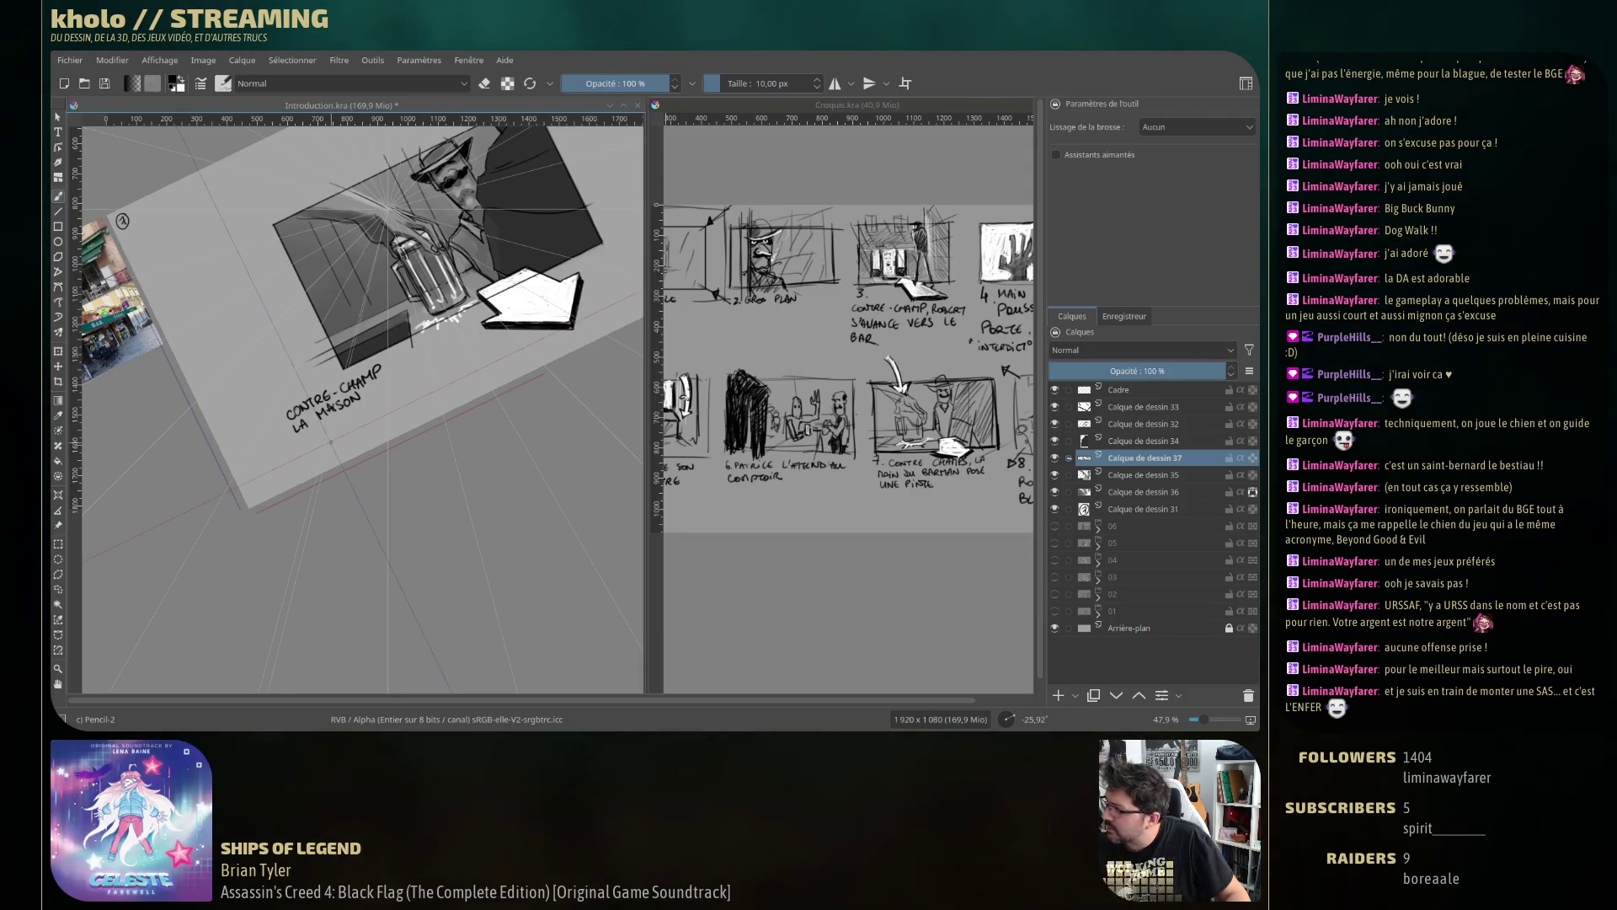
{"action": "key", "text": "ctrl+z"}
{"action": "key", "text": "ctrl+z"}
{"action": "key", "text": "ctrl+z"}
{"action": "left_click_drag", "start_coordinate": [335, 410], "coordinate": [345, 398]}
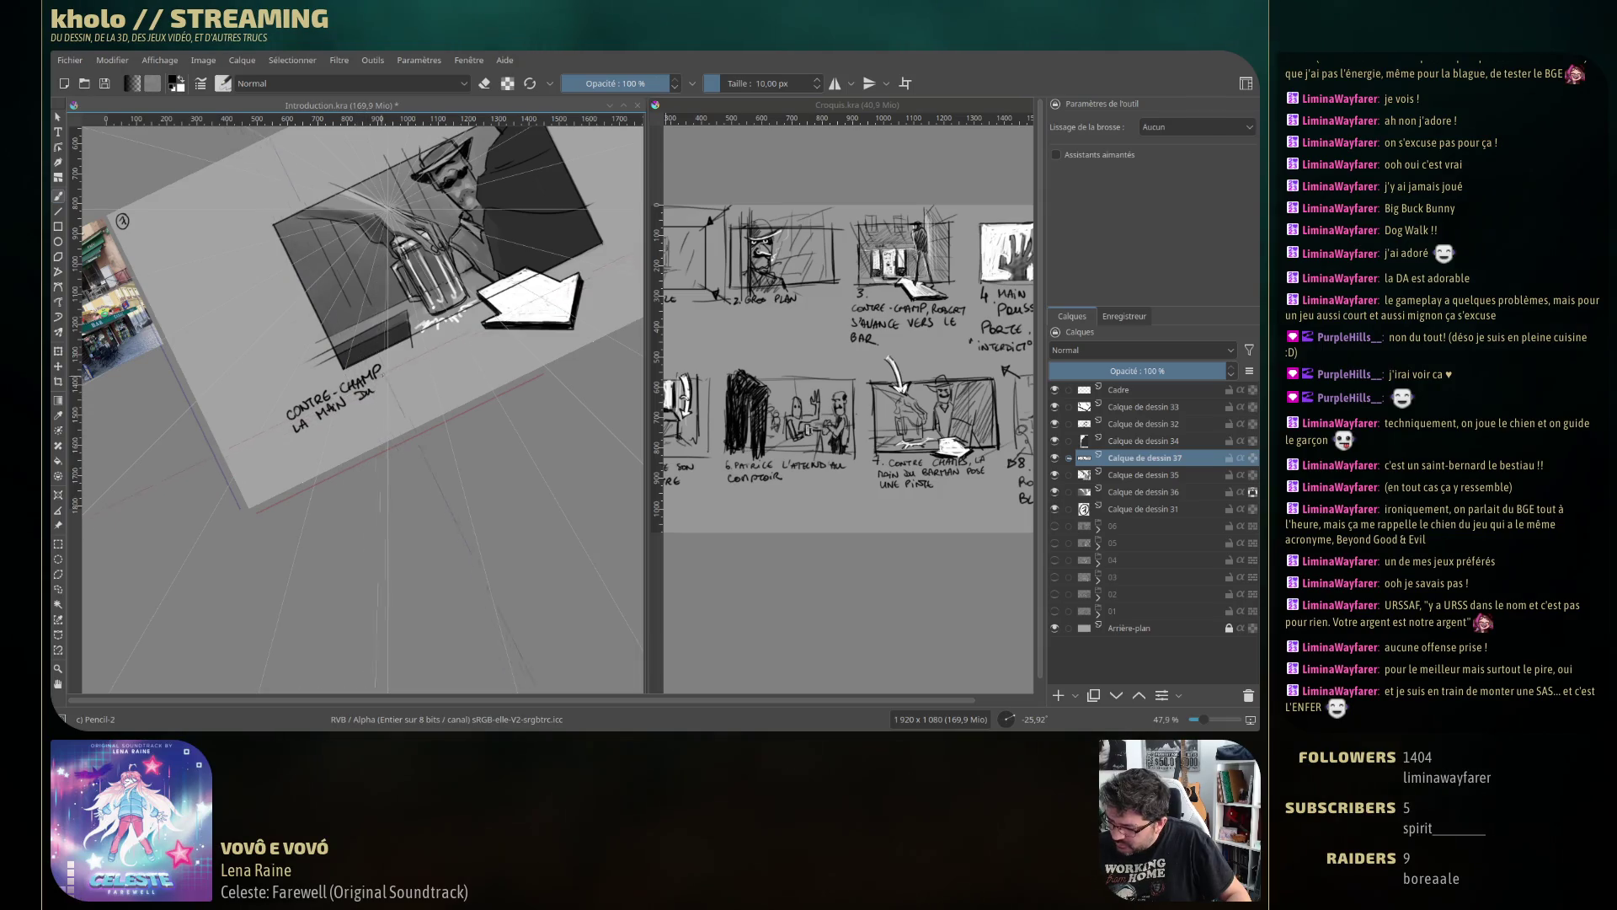
{"action": "left_click_drag", "start_coordinate": [396, 380], "coordinate": [414, 364]}
{"action": "left_click_drag", "start_coordinate": [415, 371], "coordinate": [427, 351]}
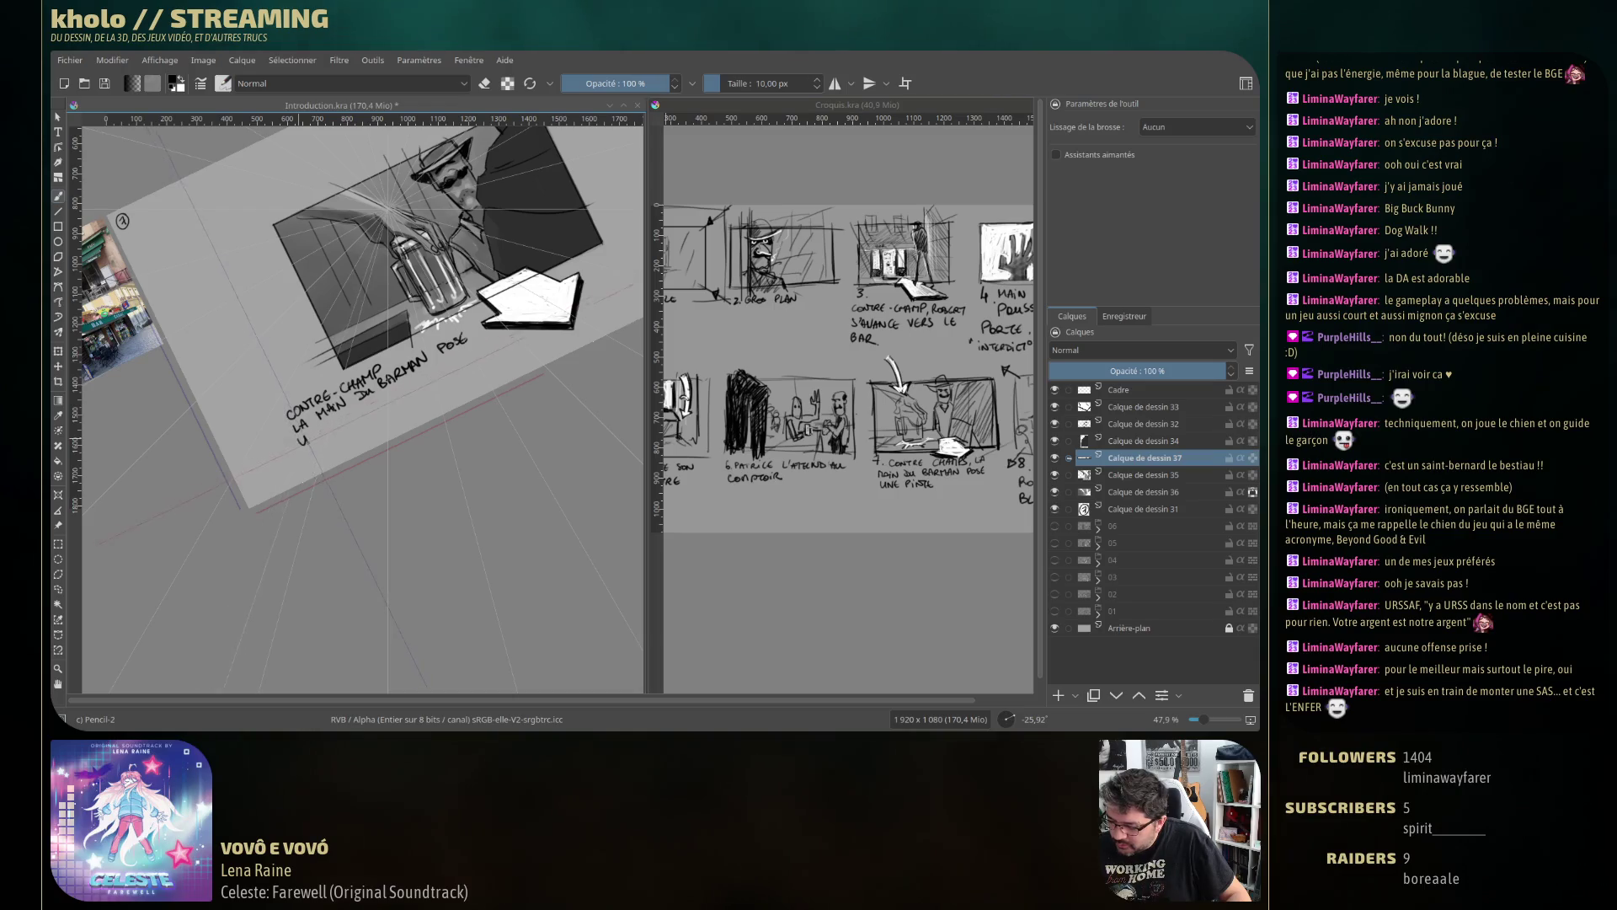
{"action": "left_click_drag", "start_coordinate": [341, 421], "coordinate": [414, 376]}
Rotate the caption with the Transform tool to straighten it, then reset canvas rotation.
{"action": "key", "text": "ctrl+t"}
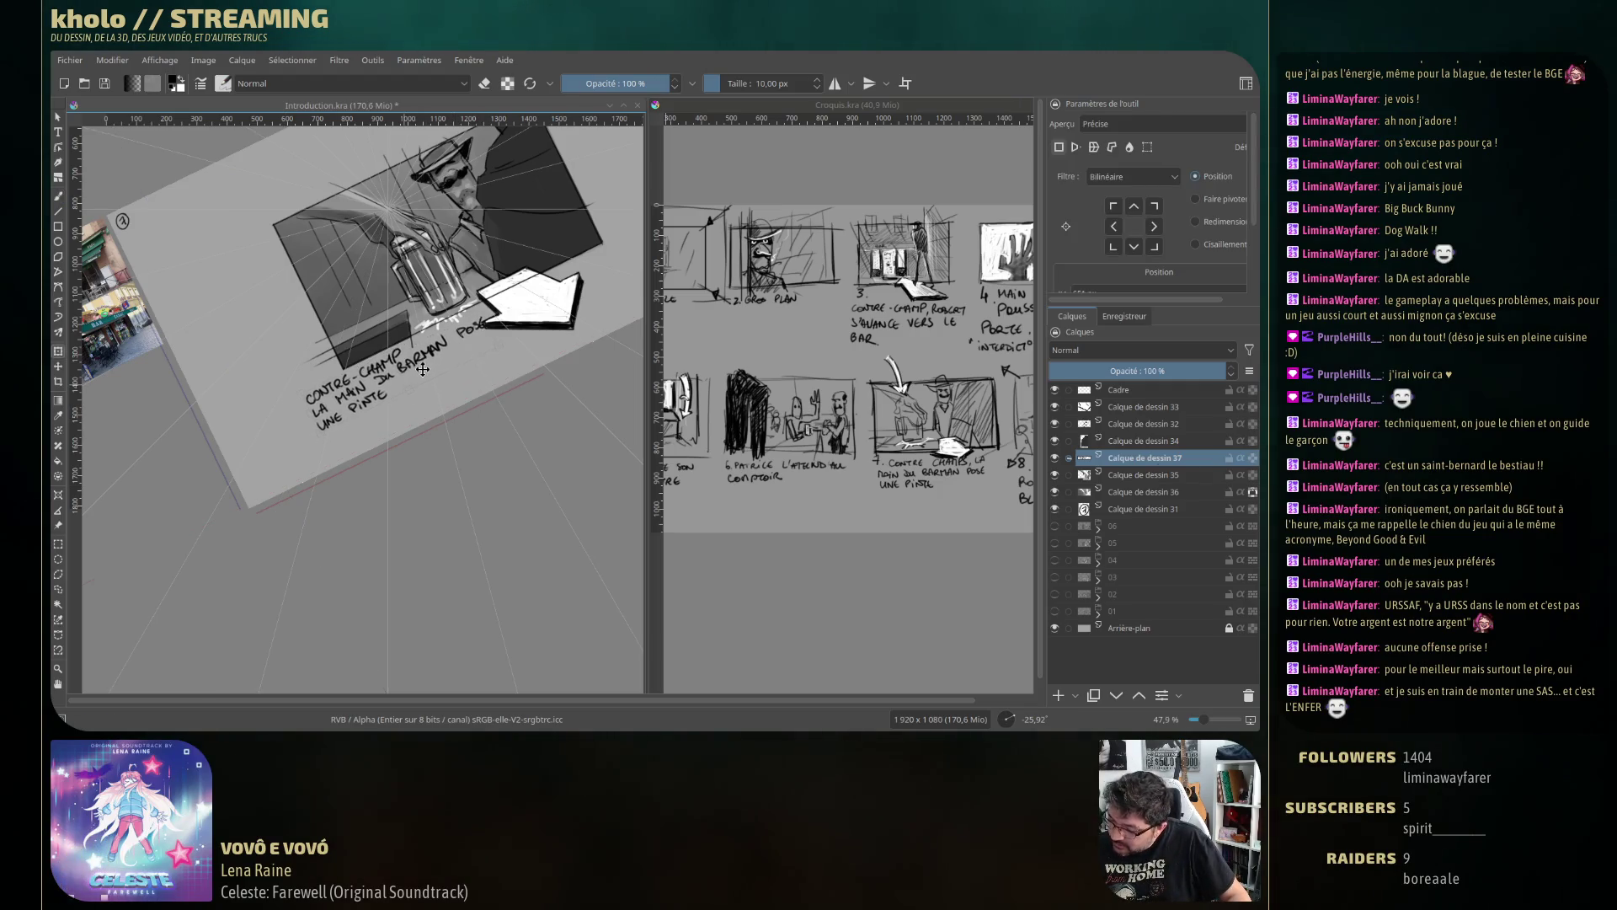
{"action": "left_click_drag", "start_coordinate": [320, 448], "coordinate": [393, 369]}
{"action": "left_click_drag", "start_coordinate": [516, 336], "coordinate": [496, 345]}
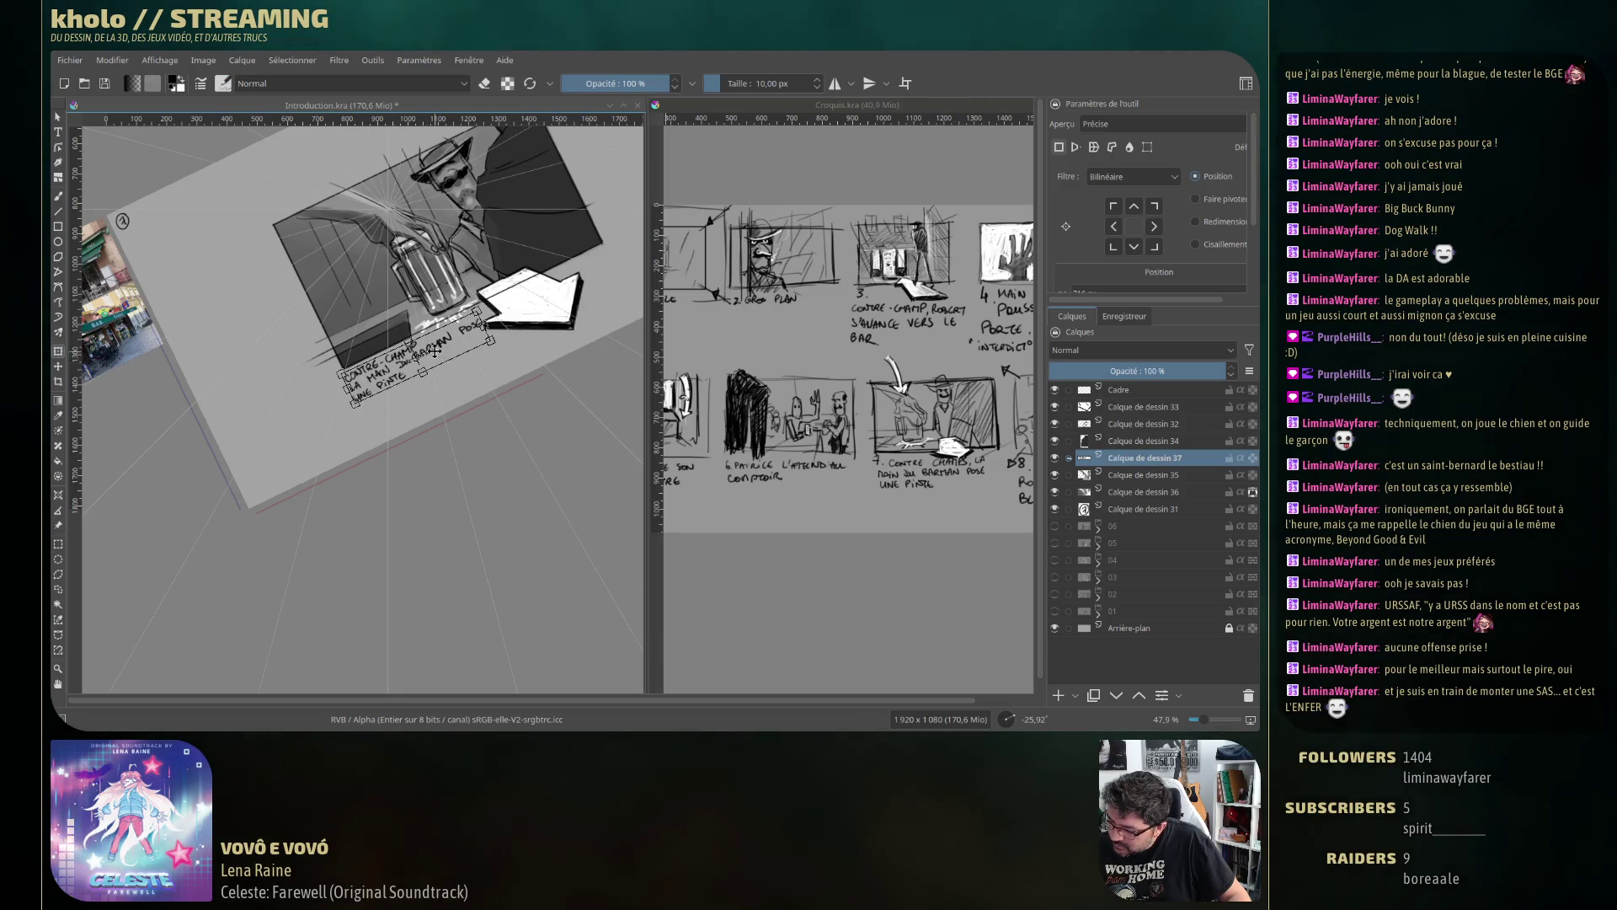
{"action": "key", "text": "Return"}
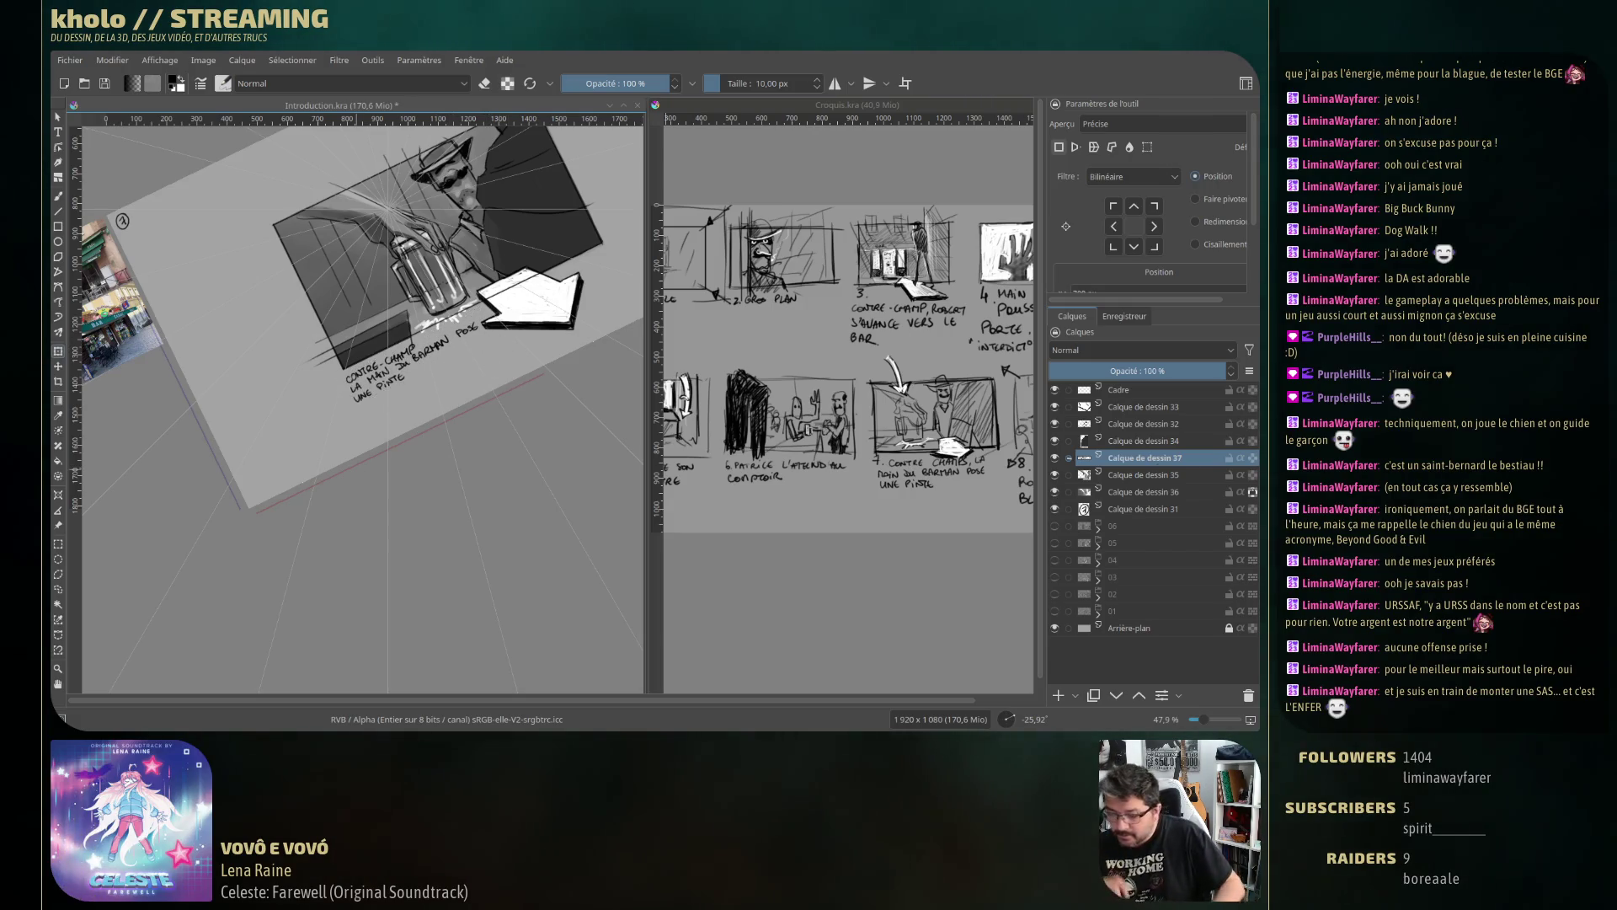
{"action": "key", "text": "5"}
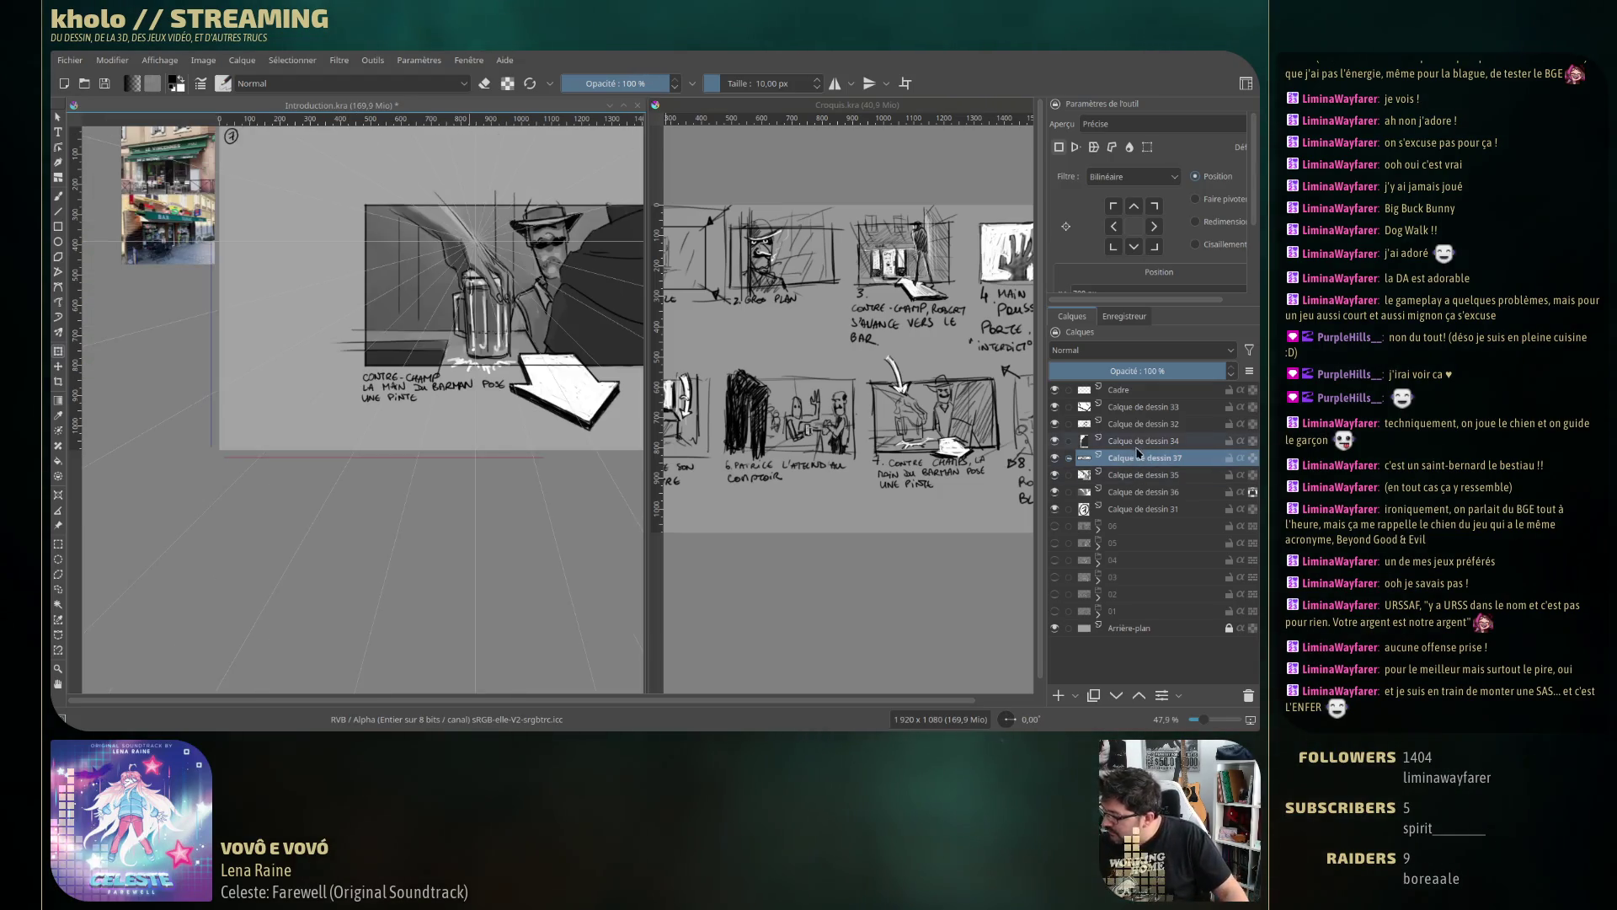
Toggle Calque de dessin 32's visibility to check it and make it the active layer.
{"action": "left_click", "coordinate": [1055, 424]}
{"action": "left_click", "coordinate": [1054, 424]}
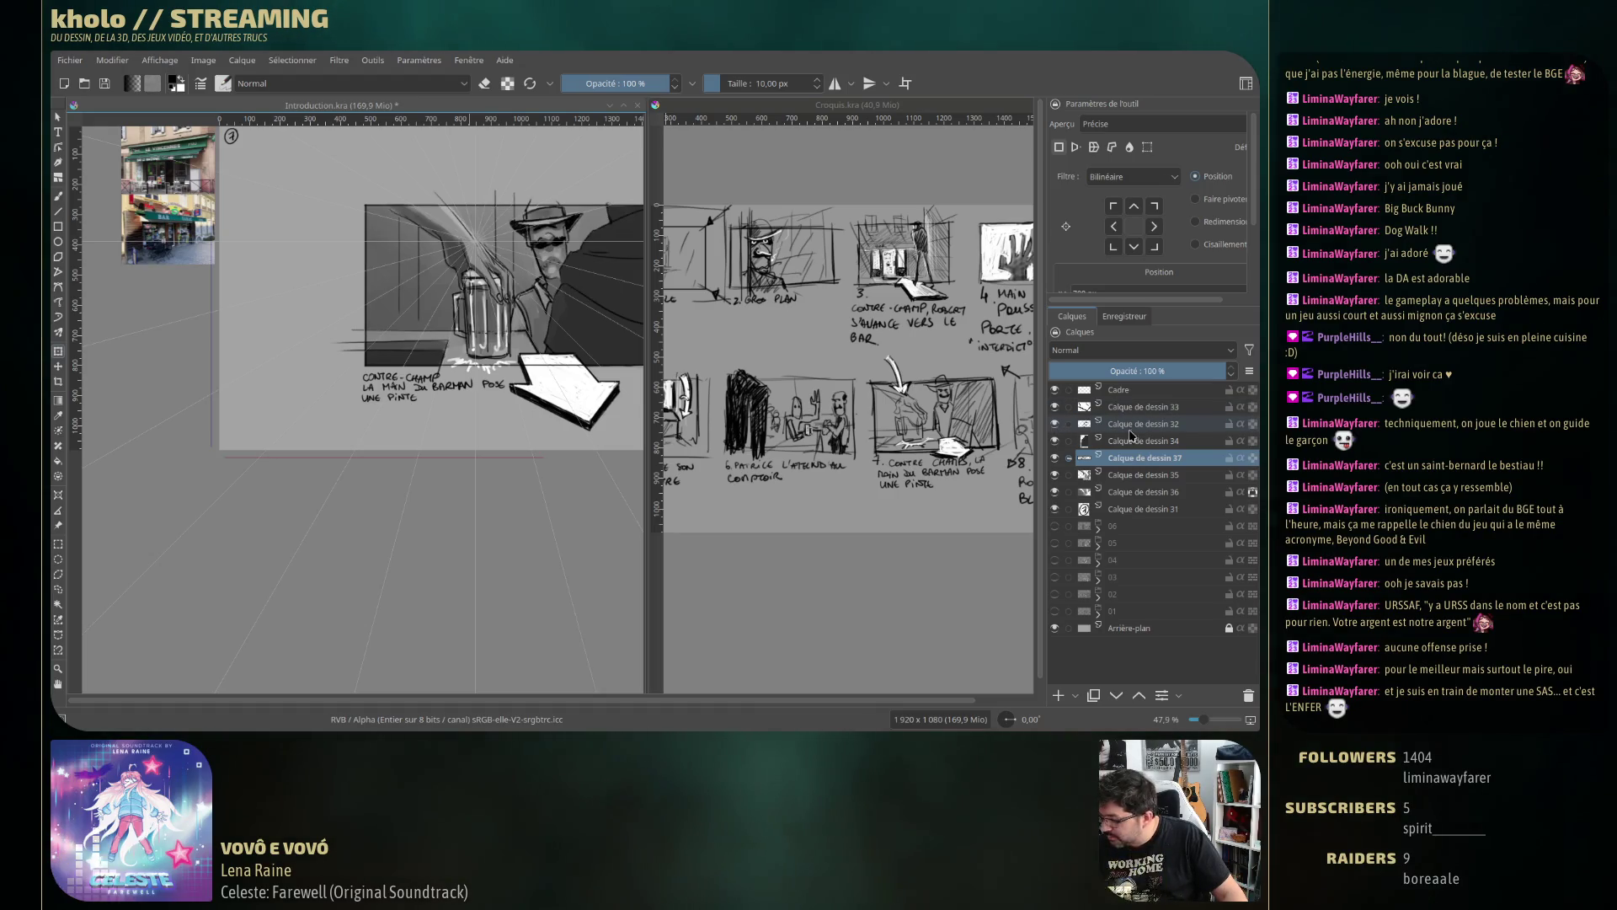
{"action": "left_click", "coordinate": [1129, 424]}
{"action": "key", "text": "e"}
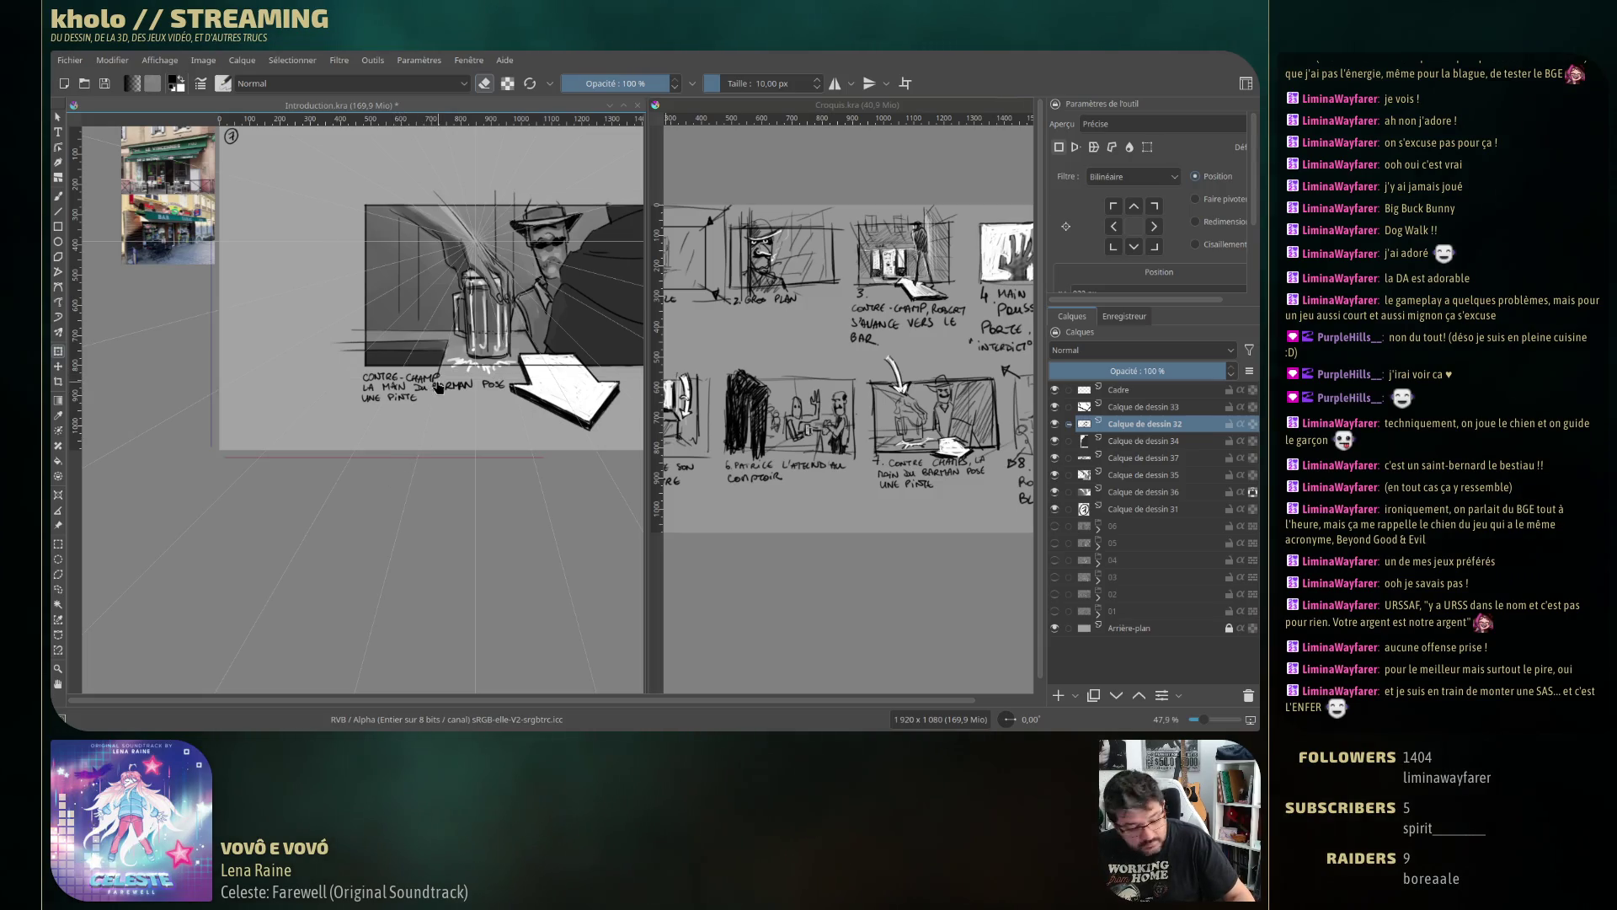
{"action": "key", "text": "b"}
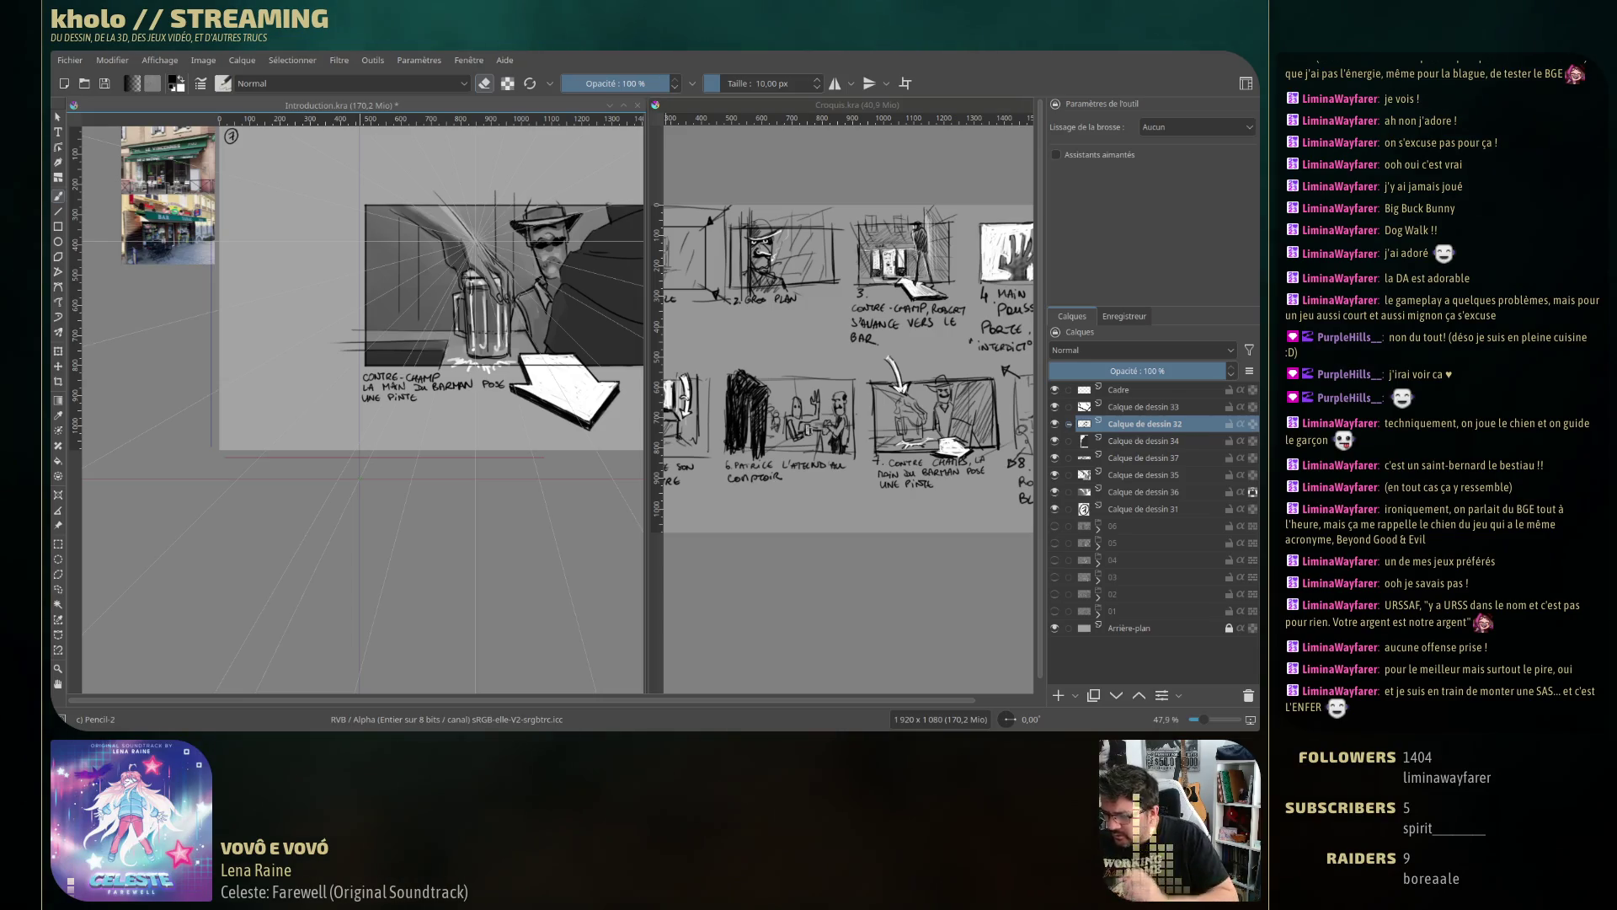
{"action": "scroll", "coordinate": [493, 385], "scroll_direction": "up", "scroll_amount": 3}
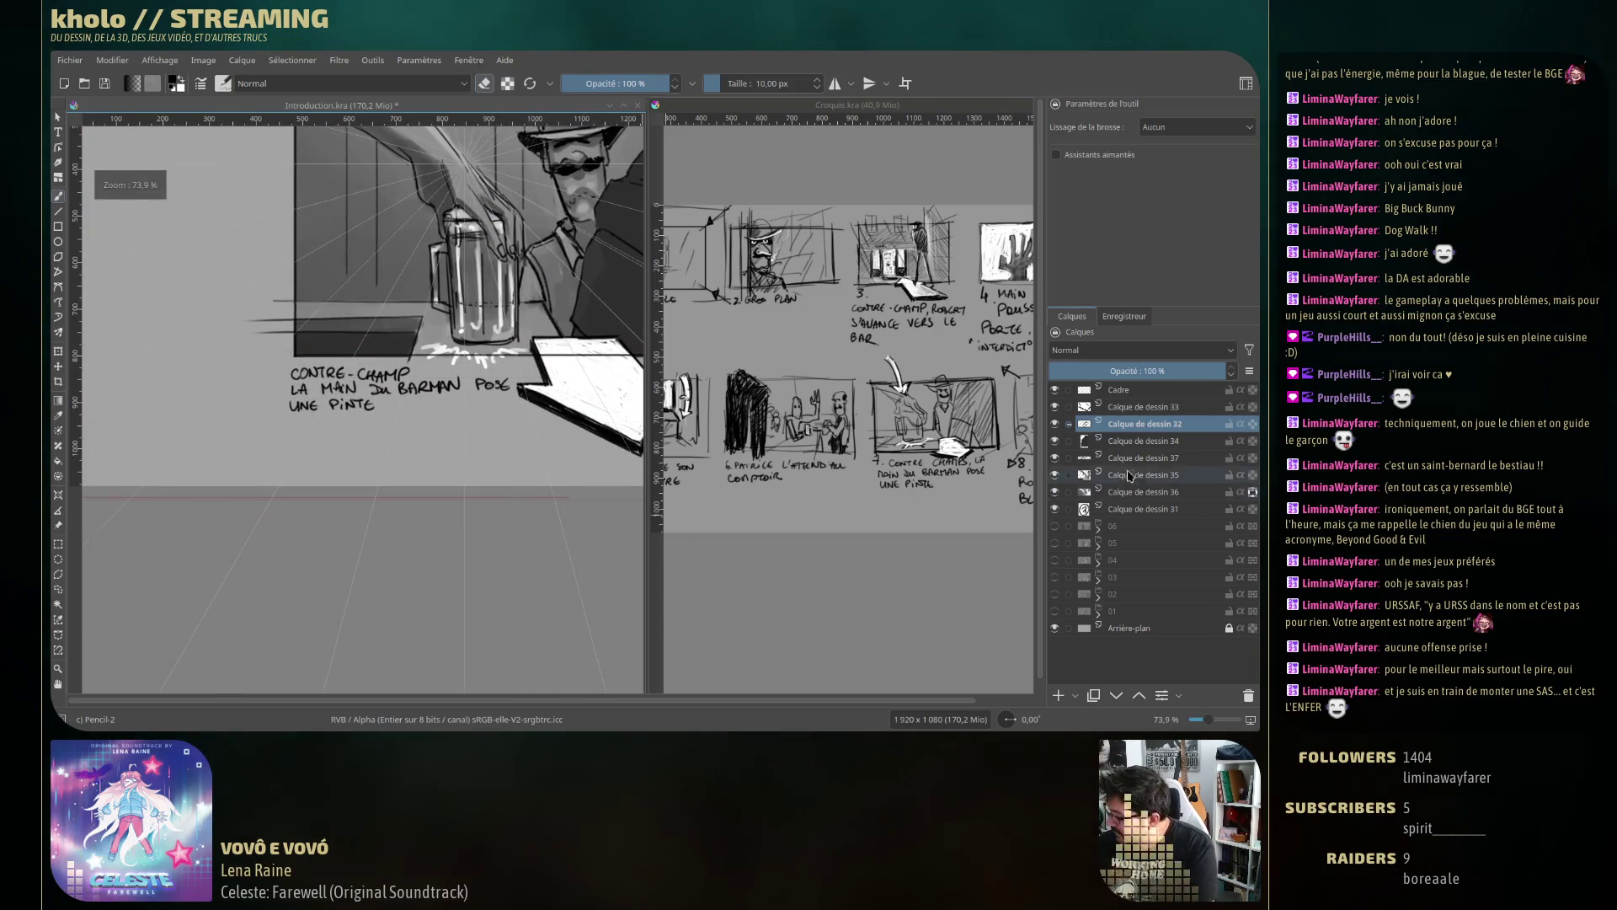
Make Calque de dessin 37 active and lasso part of the caption lettering.
{"action": "left_click", "coordinate": [1054, 457]}
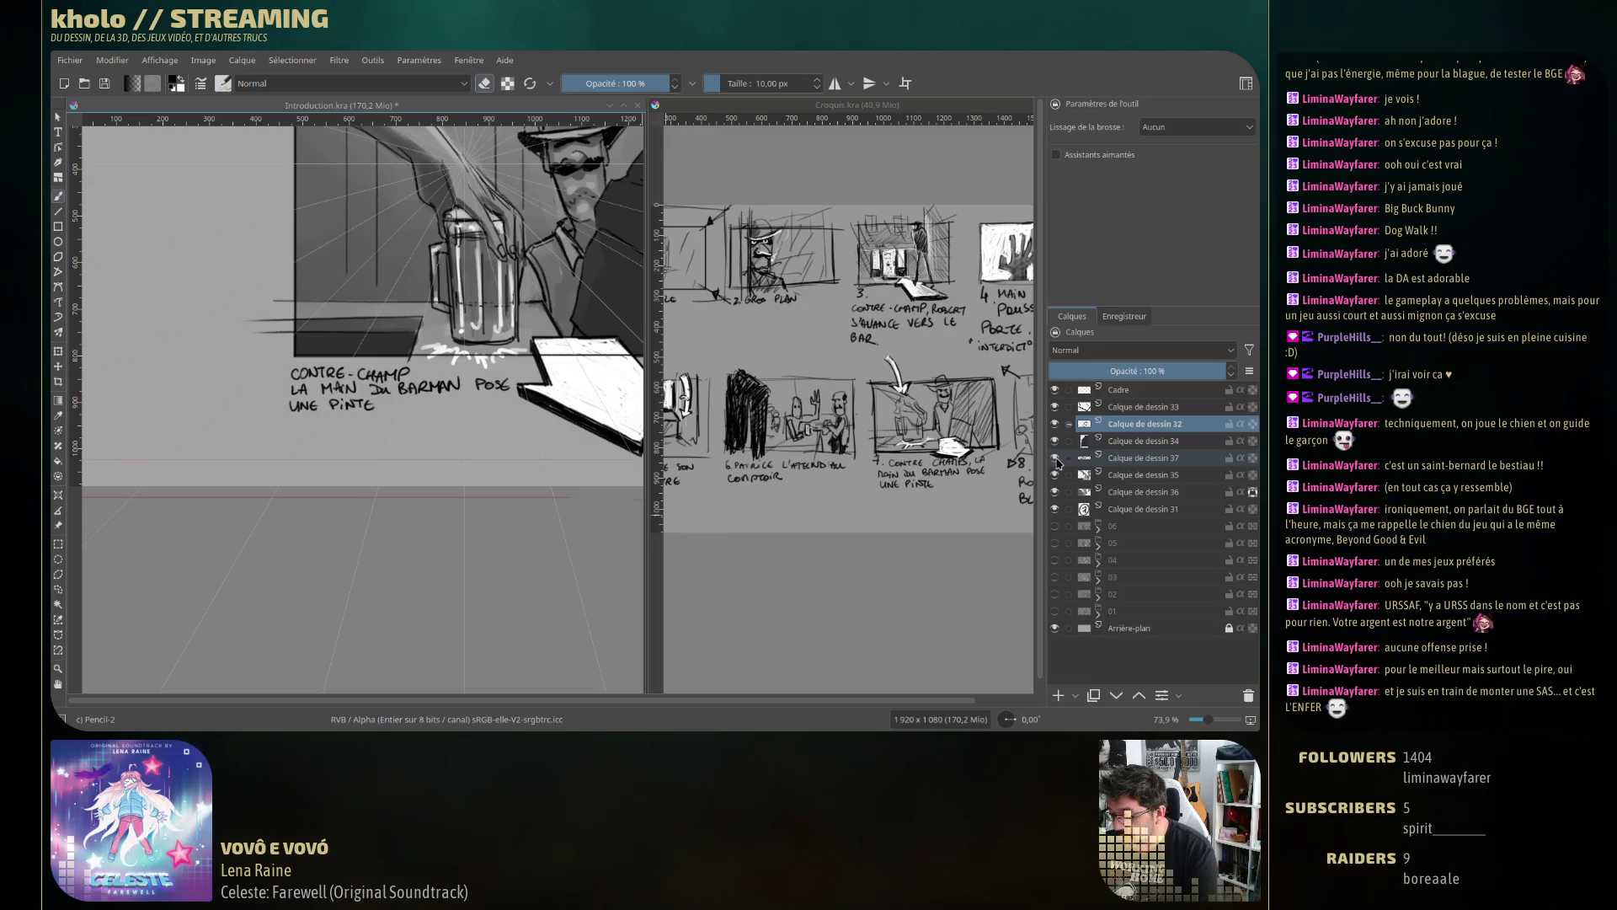
{"action": "left_click", "coordinate": [1145, 458]}
{"action": "left_click", "coordinate": [58, 589]}
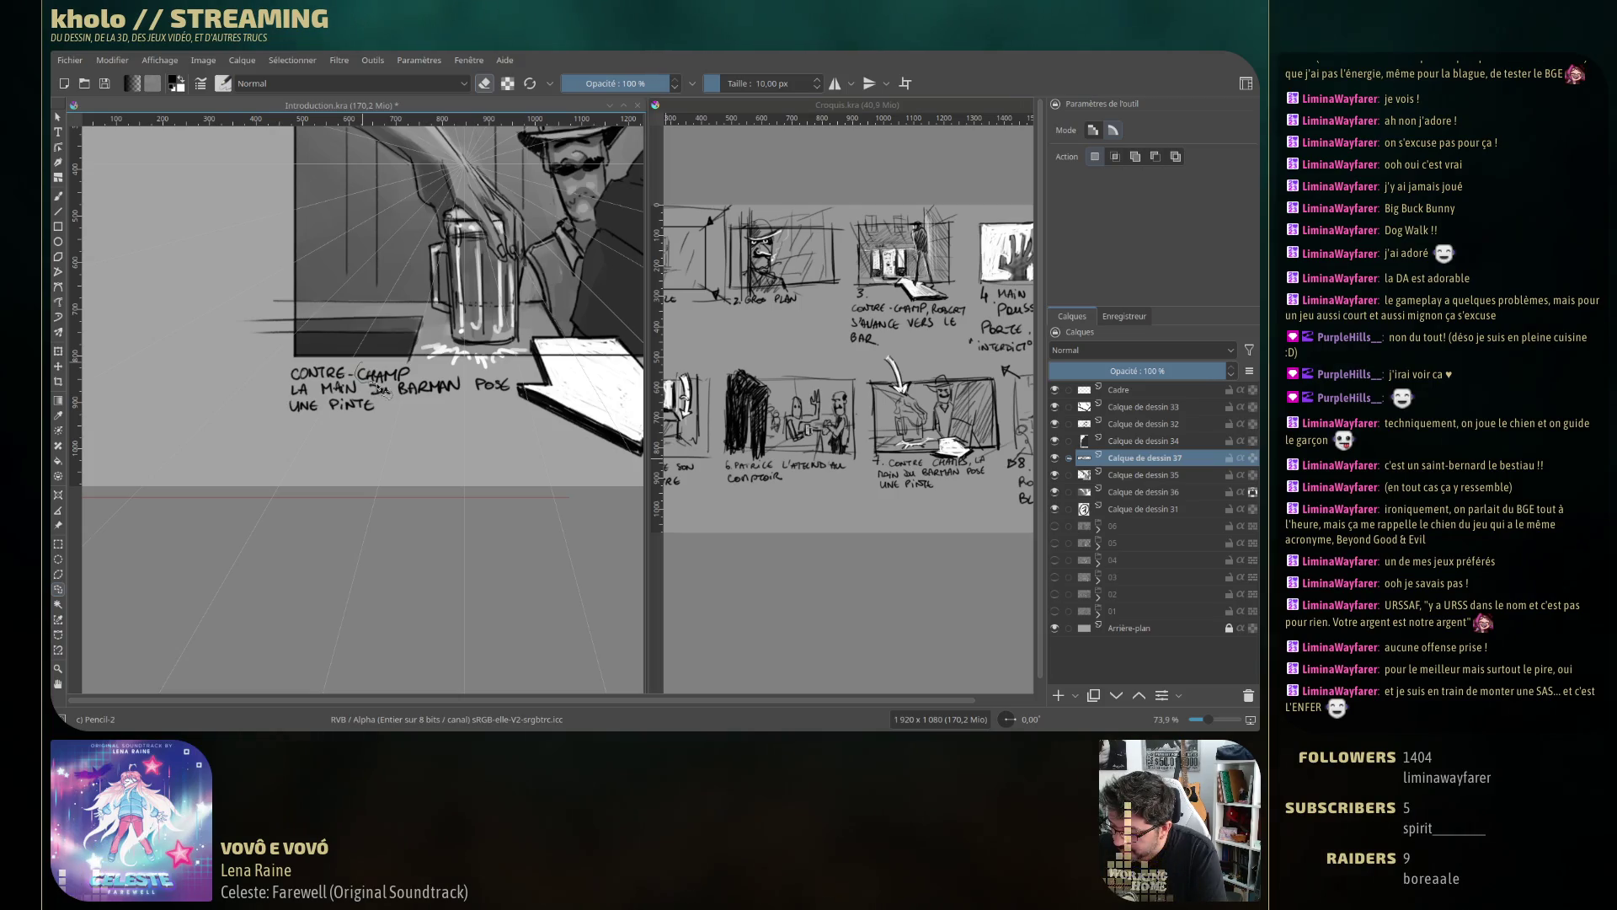
{"action": "left_click_drag", "start_coordinate": [385, 392], "coordinate": [391, 372]}
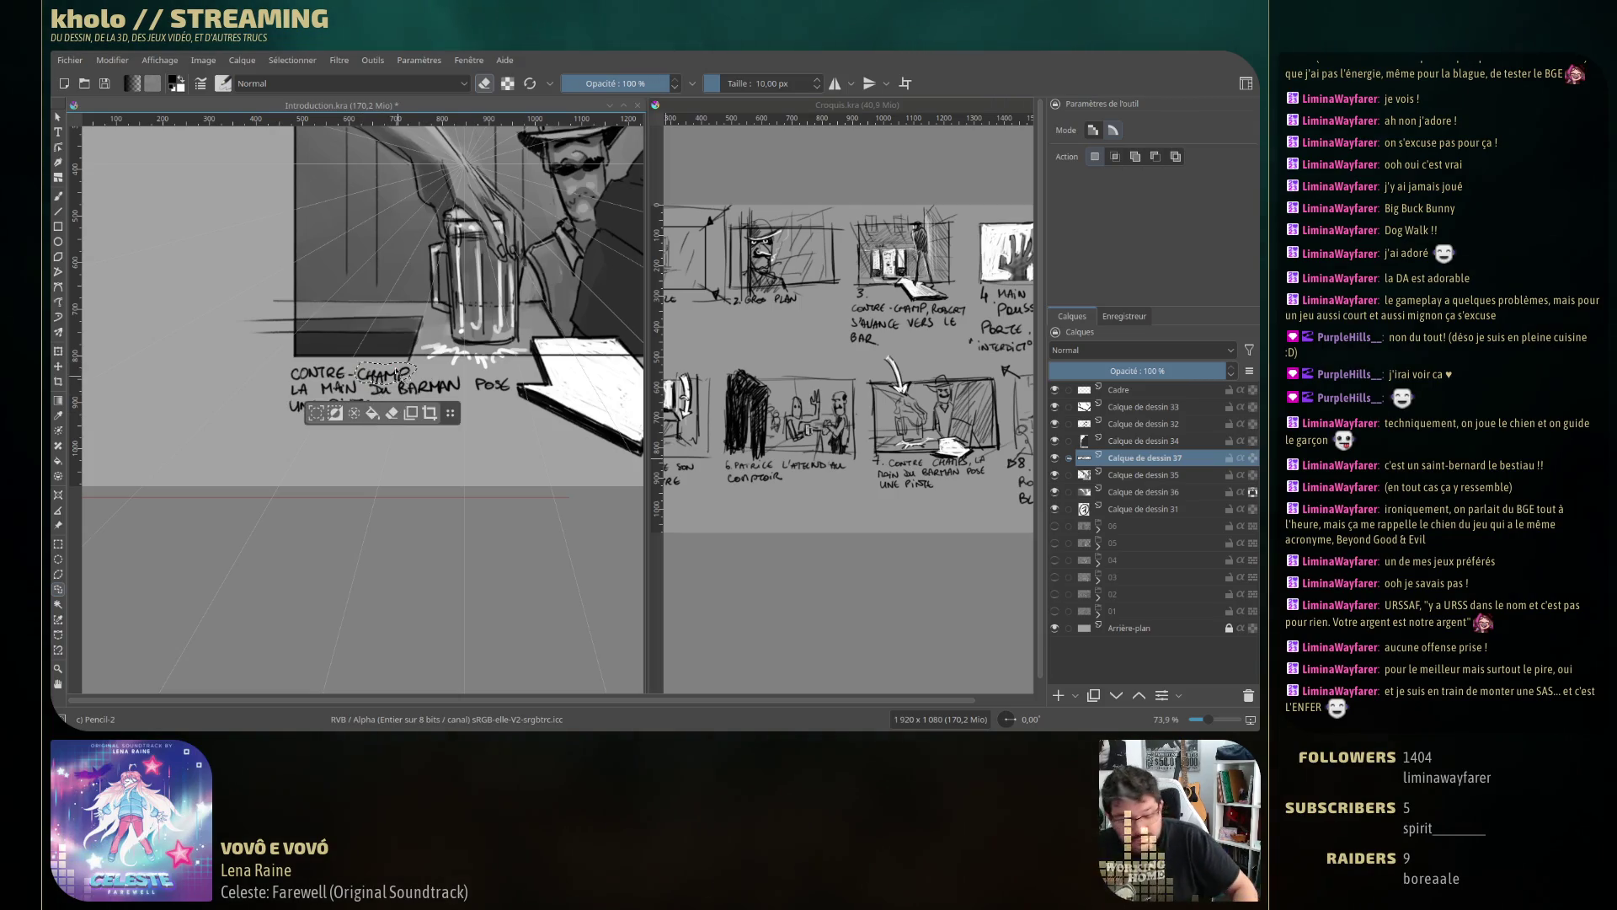
Transform the selected CHAMP lettering and clear the selection.
{"action": "key", "text": "t"}
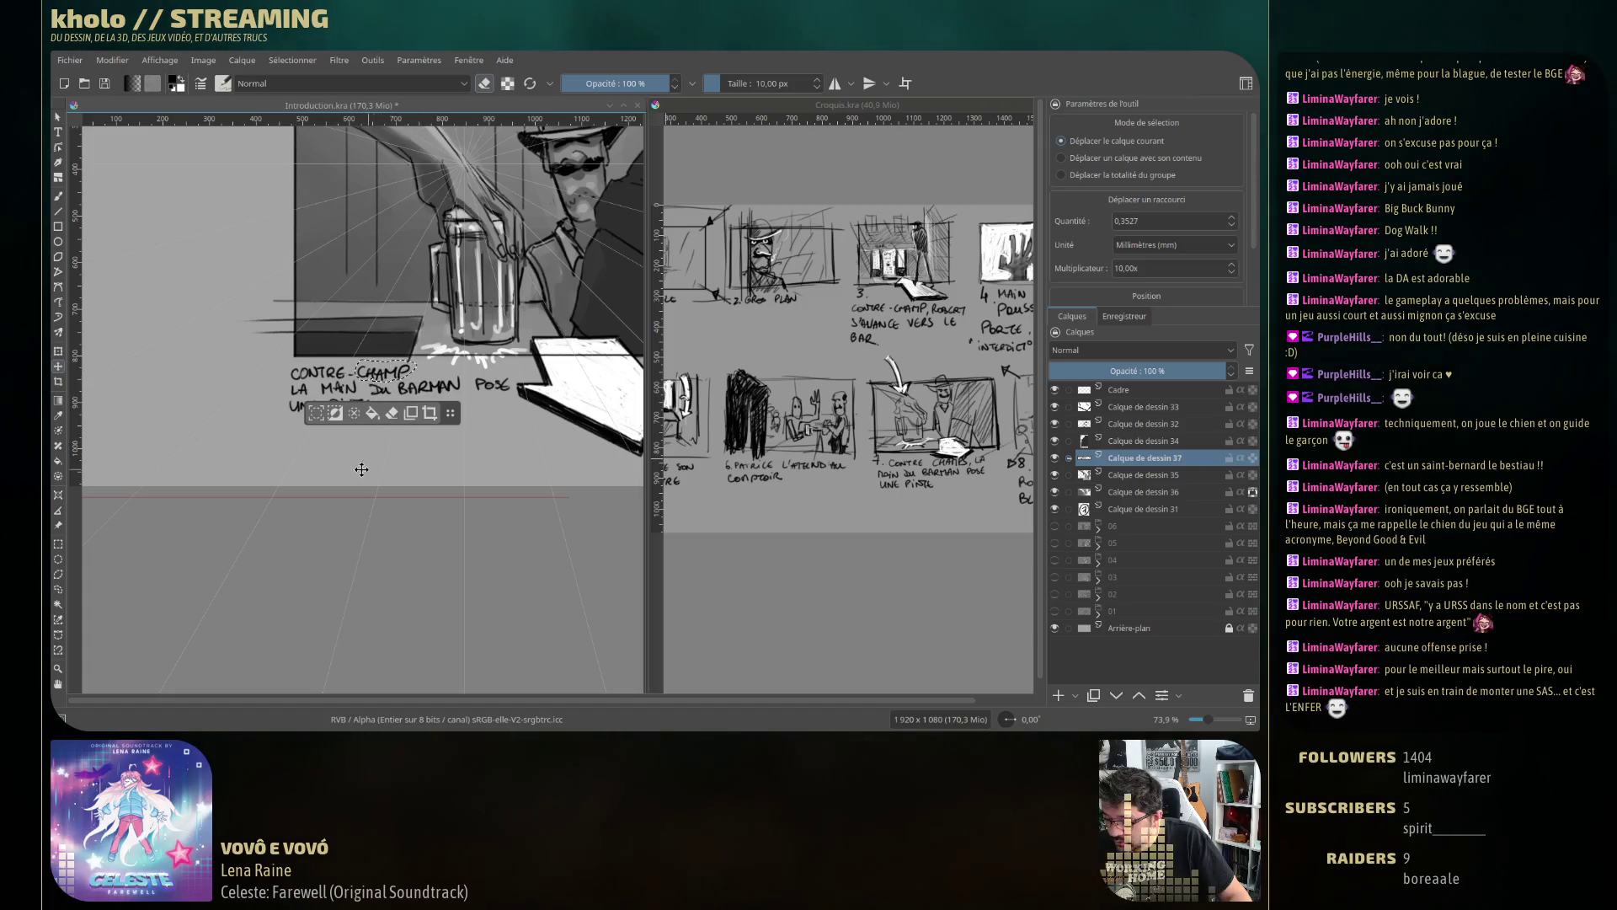
{"action": "left_click", "coordinate": [389, 375]}
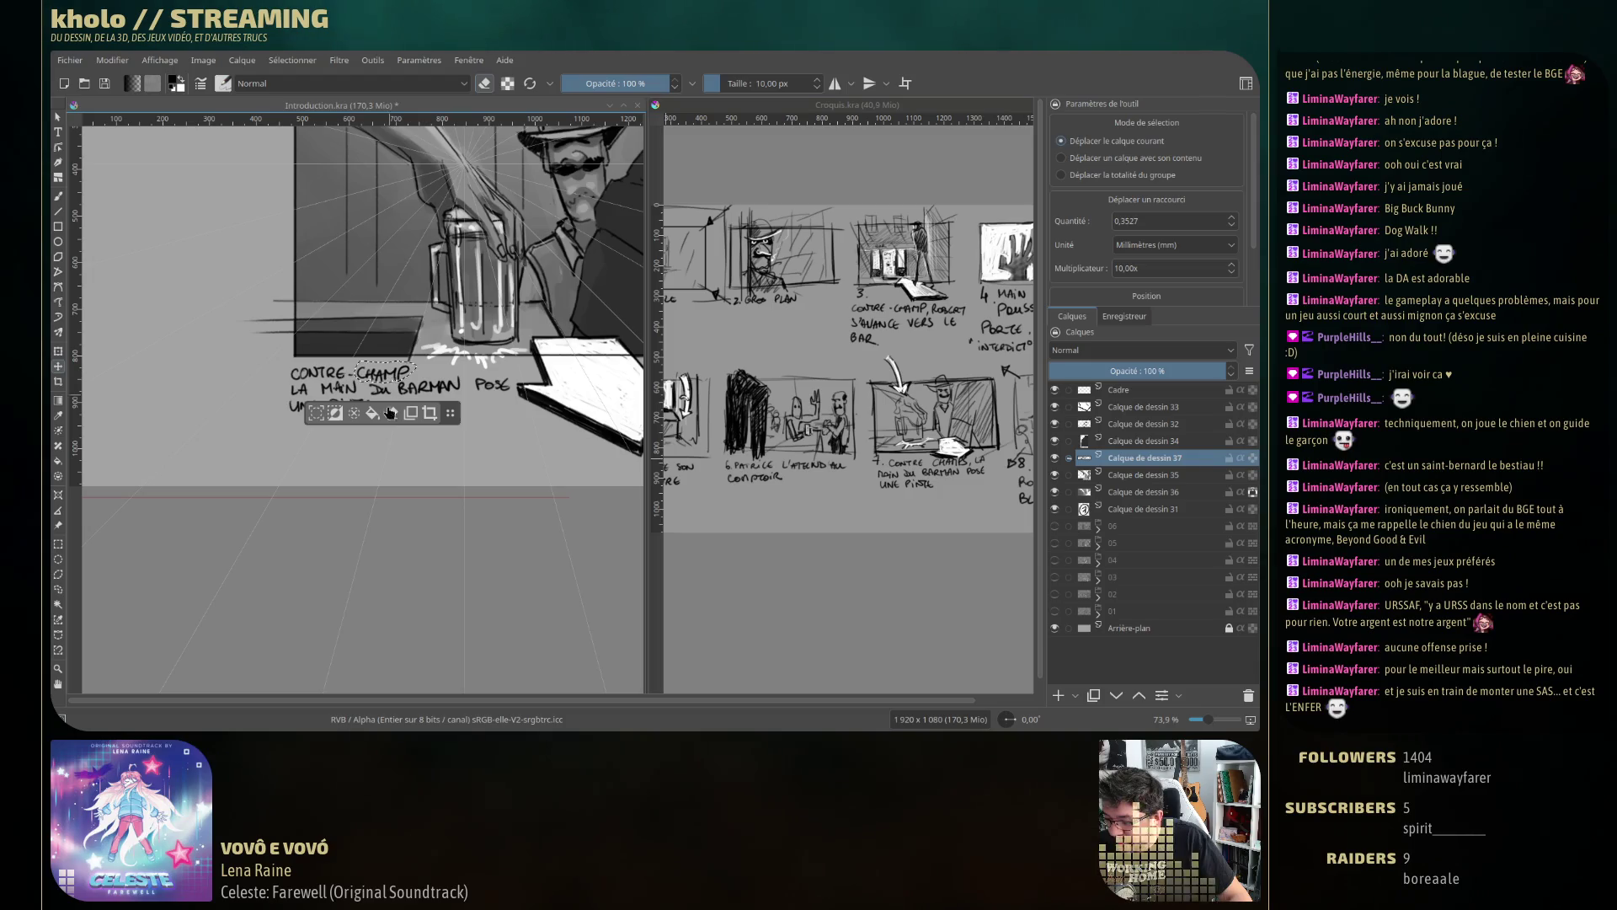
{"action": "key", "text": "ctrl+t"}
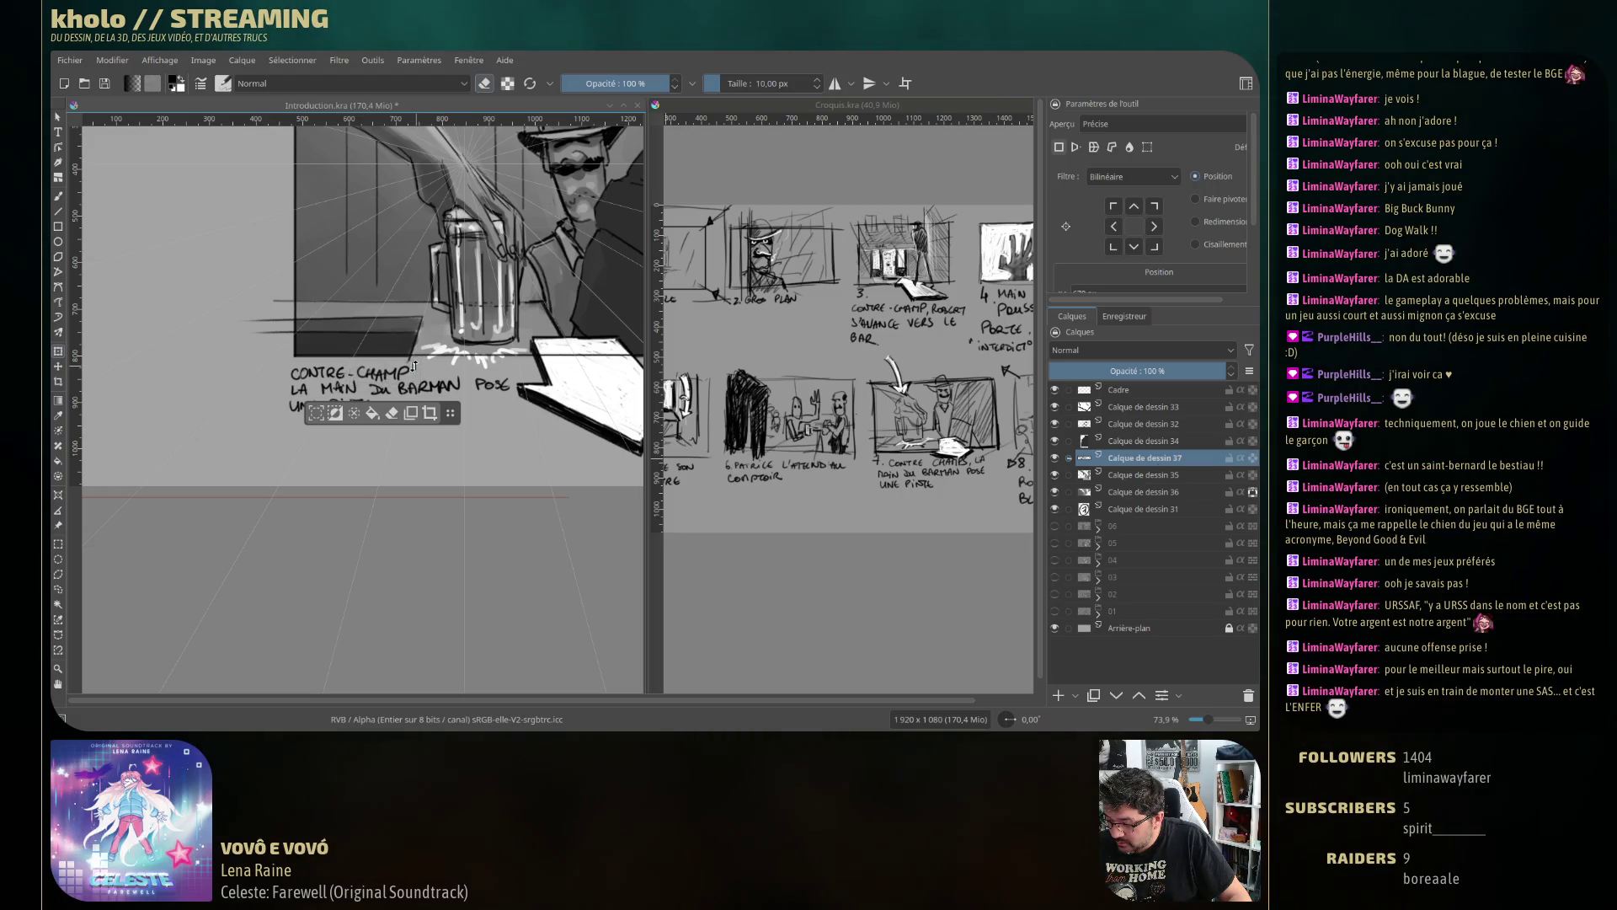
{"action": "key", "text": "Return"}
{"action": "key", "text": "ctrl+shift+a"}
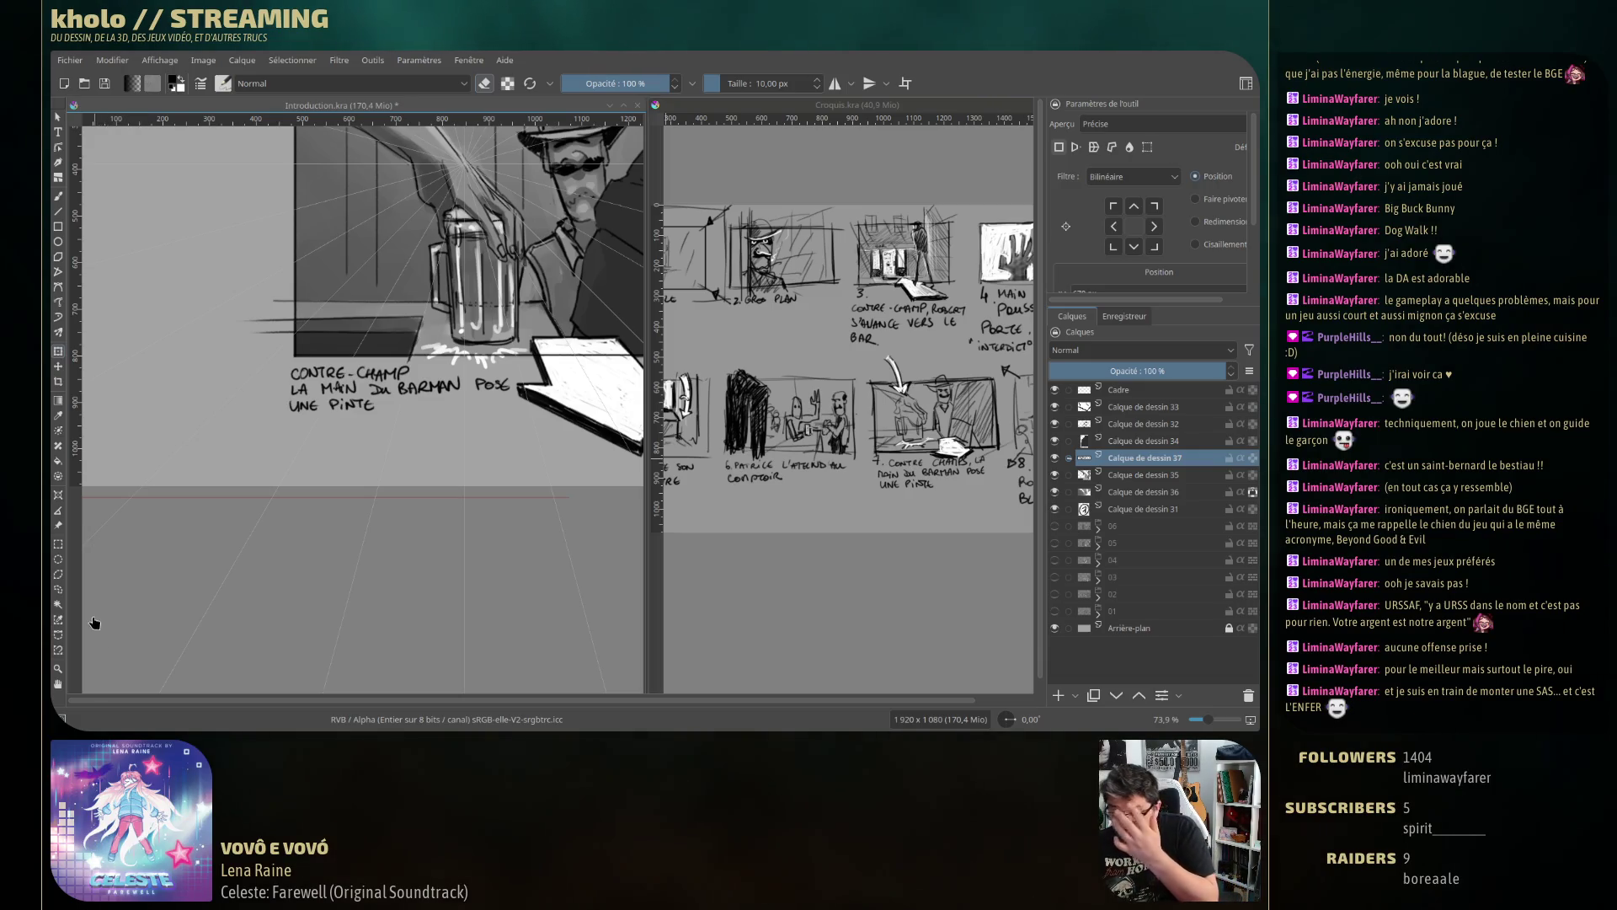
Select the word BARMAN and rotate it slightly to straighten it, then deselect.
{"action": "left_click", "coordinate": [59, 587]}
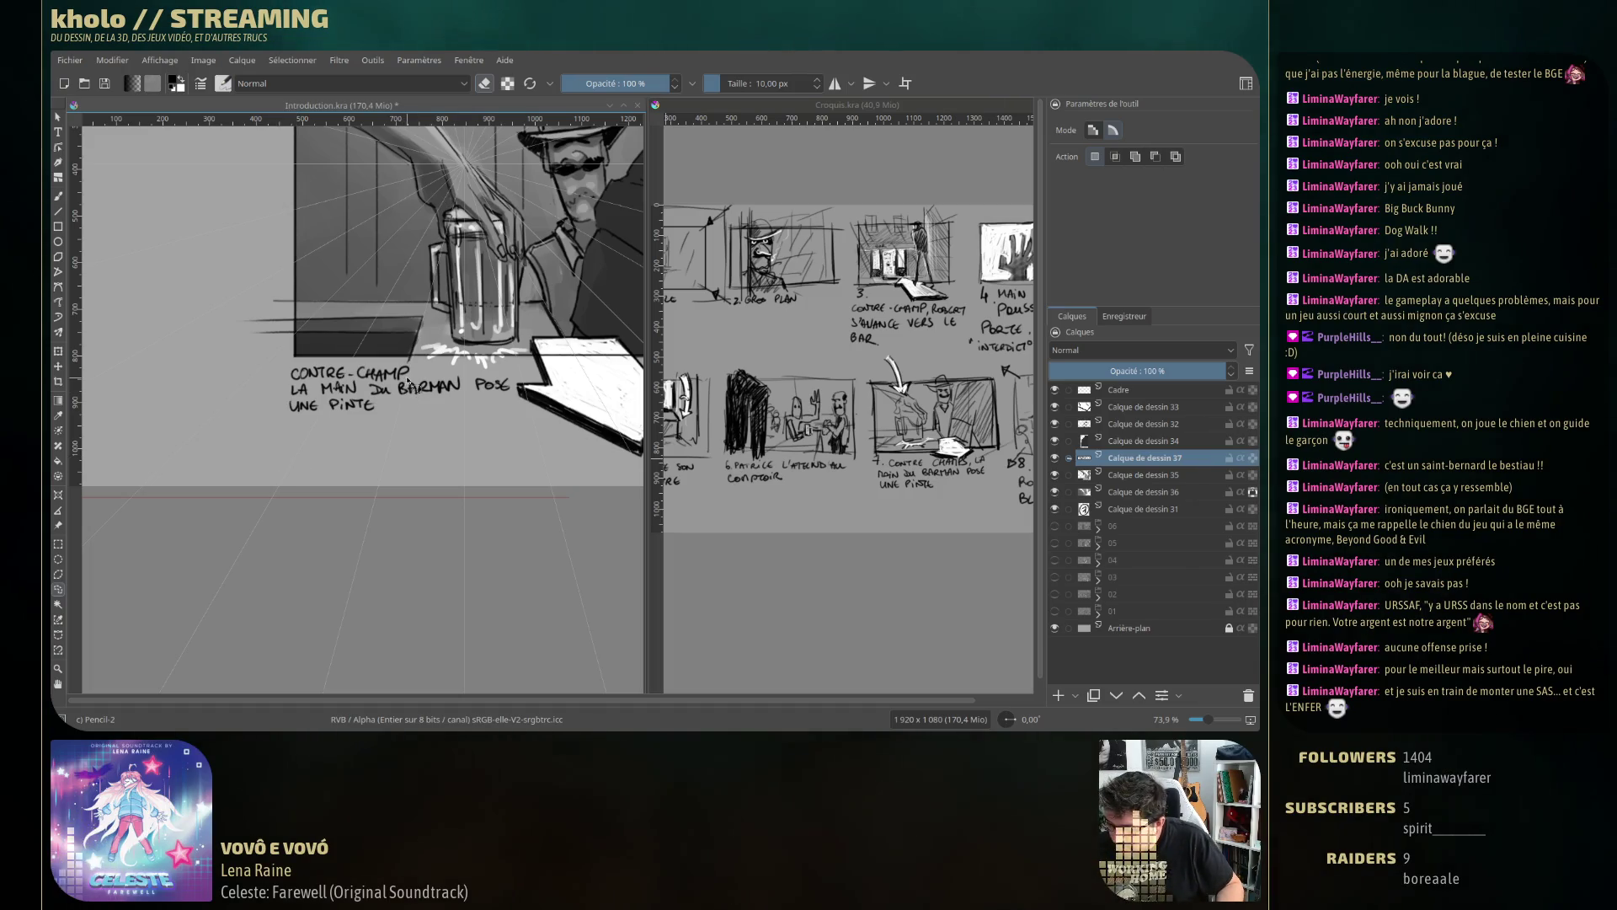
{"action": "left_click", "coordinate": [465, 371]}
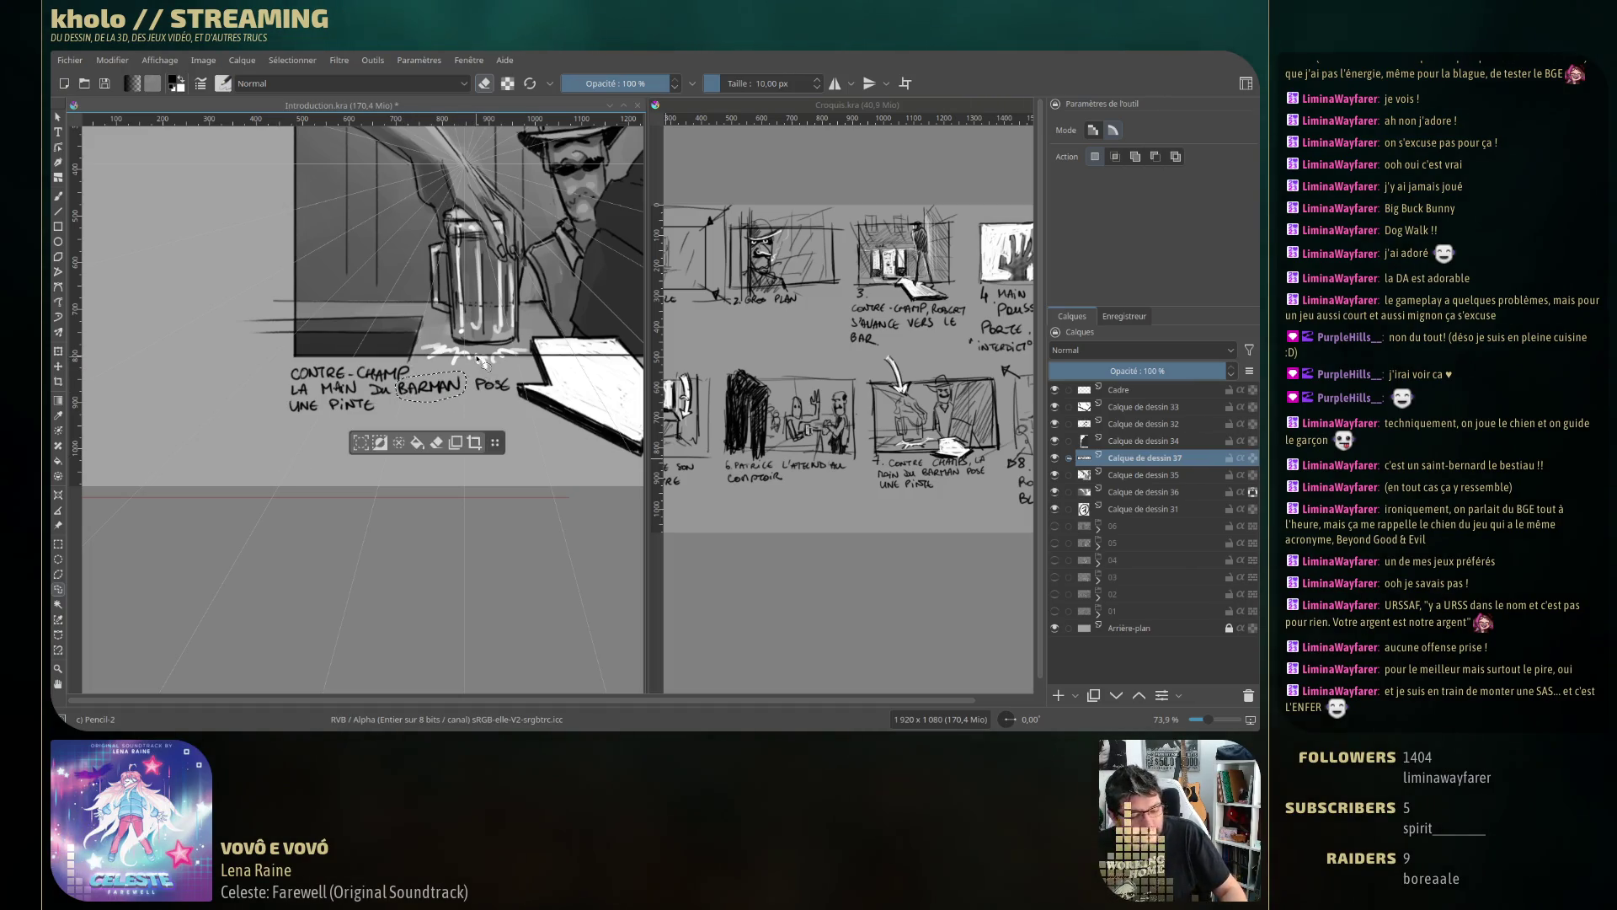
{"action": "key", "text": "ctrl+t"}
{"action": "mouse_move", "coordinate": [480, 399]}
{"action": "left_mouse_down"}
{"action": "mouse_move", "coordinate": [454, 426]}
{"action": "mouse_move", "coordinate": [449, 397]}
{"action": "left_mouse_up"}
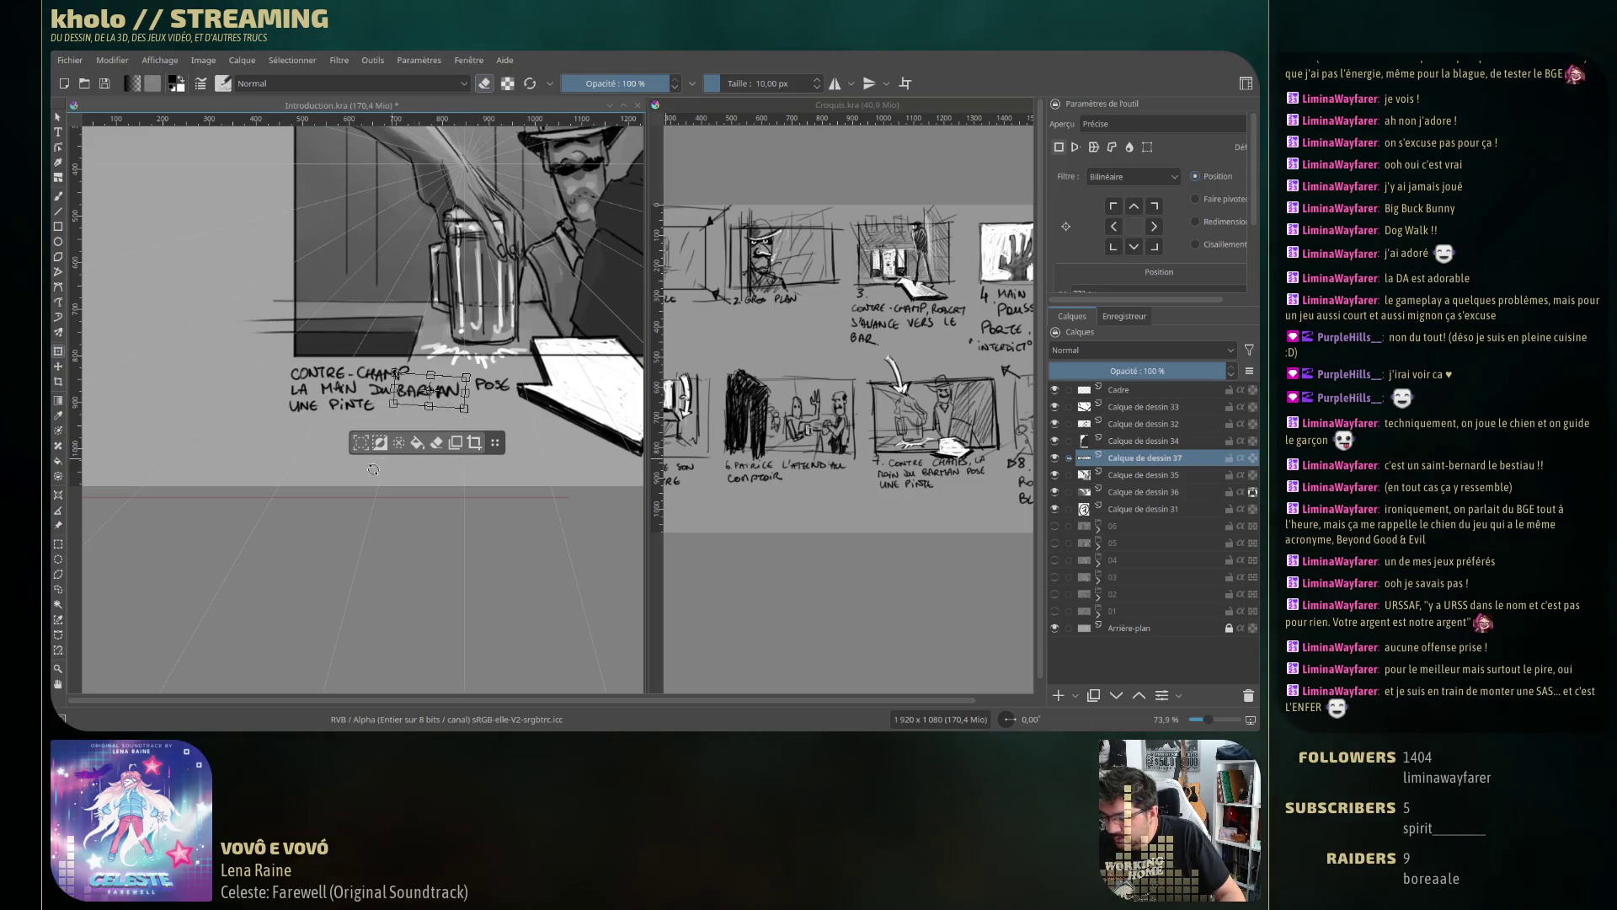
{"action": "left_click", "coordinate": [60, 589]}
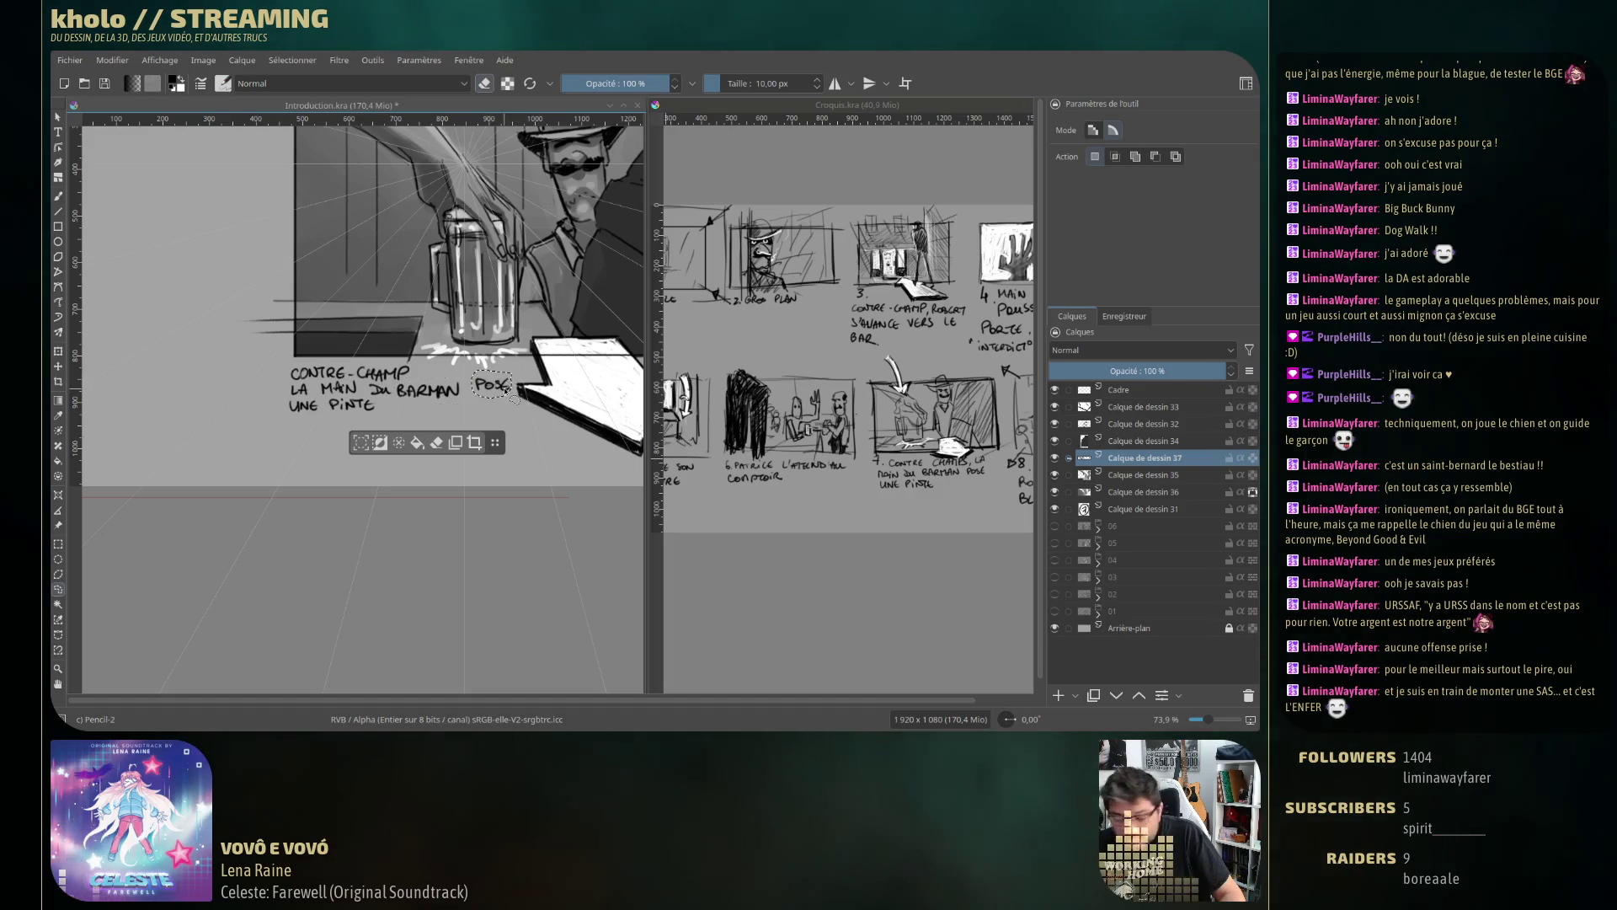
{"action": "key", "text": "ctrl+shift+a"}
Lasso the word POSE and nudge it down and to the left.
{"action": "key", "text": "t"}
{"action": "left_click_drag", "start_coordinate": [499, 389], "coordinate": [504, 386]}
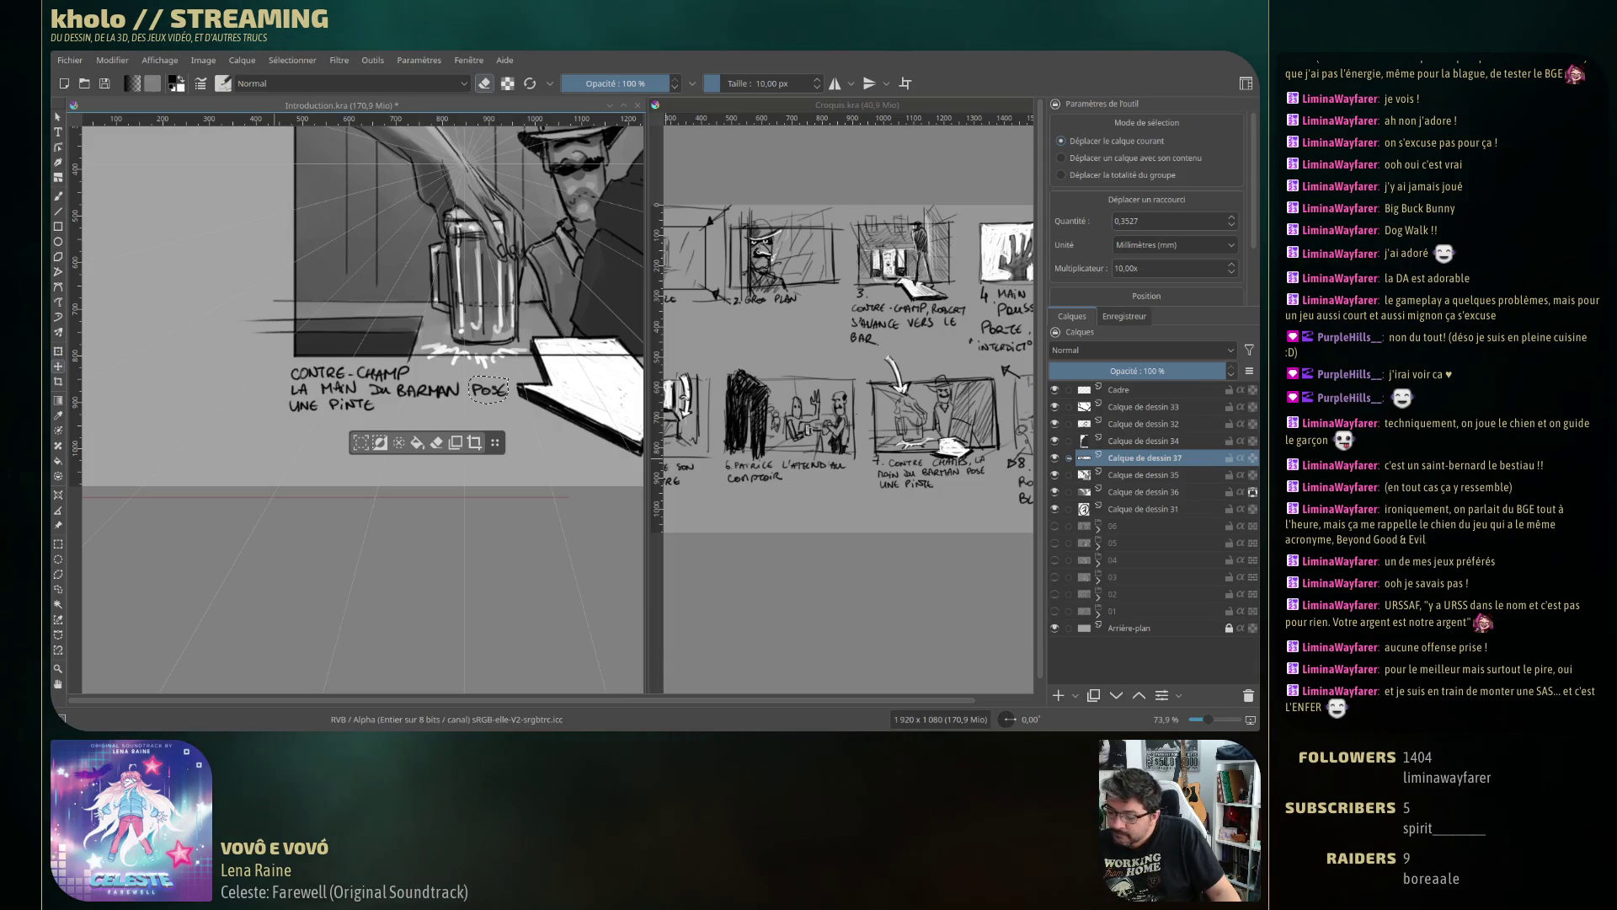
{"action": "left_click_drag", "start_coordinate": [583, 349], "coordinate": [511, 404]}
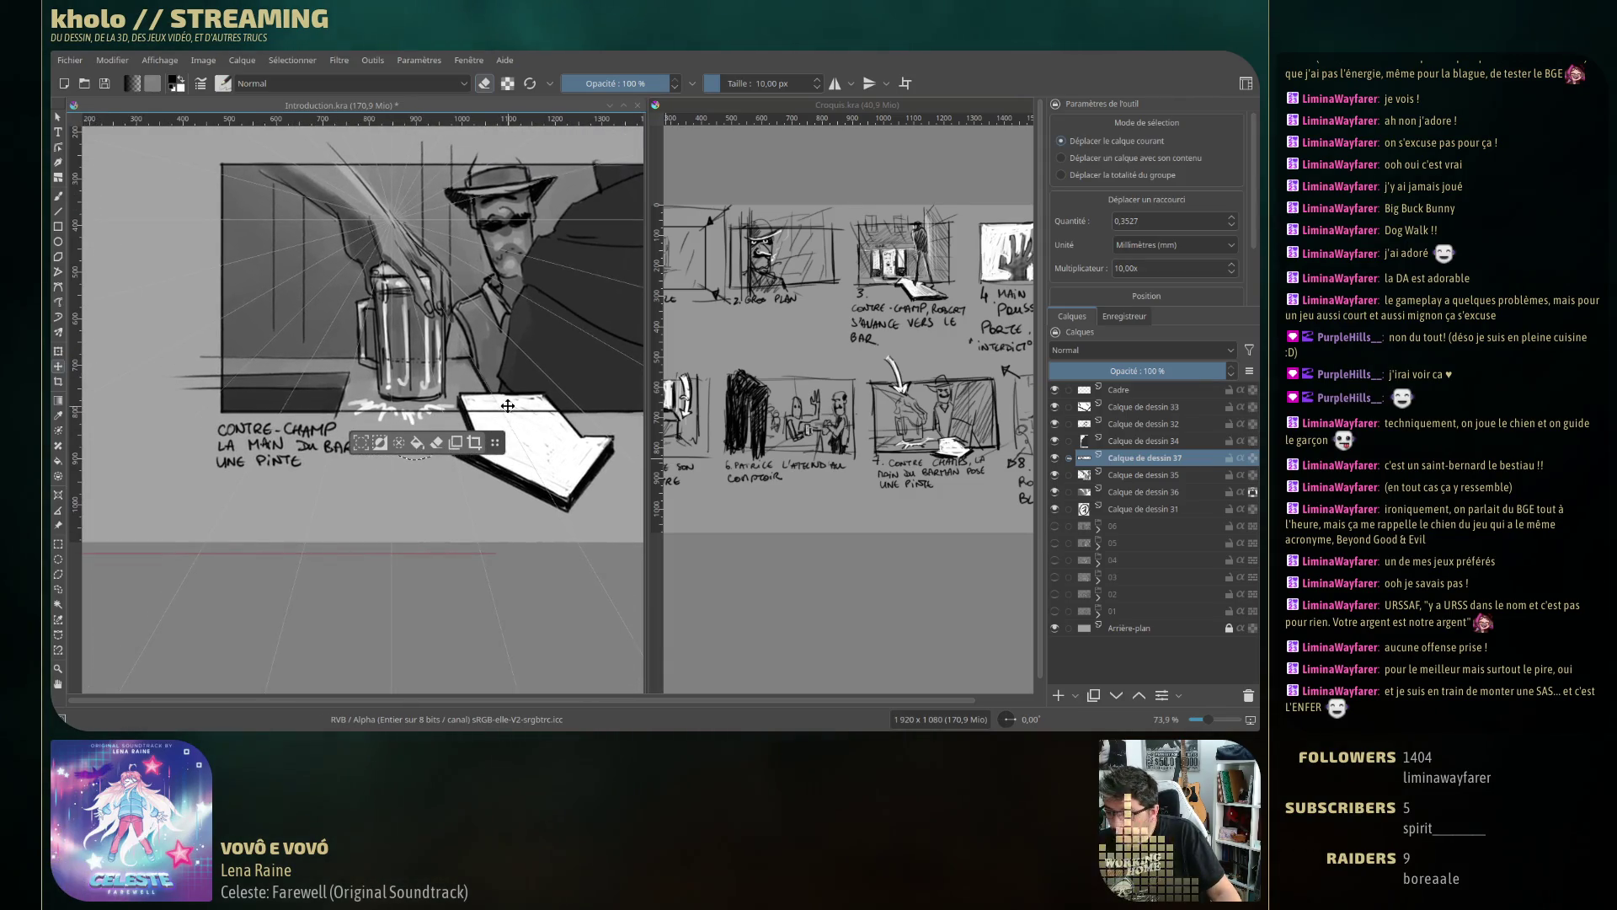
{"action": "left_click_drag", "start_coordinate": [508, 406], "coordinate": [508, 422]}
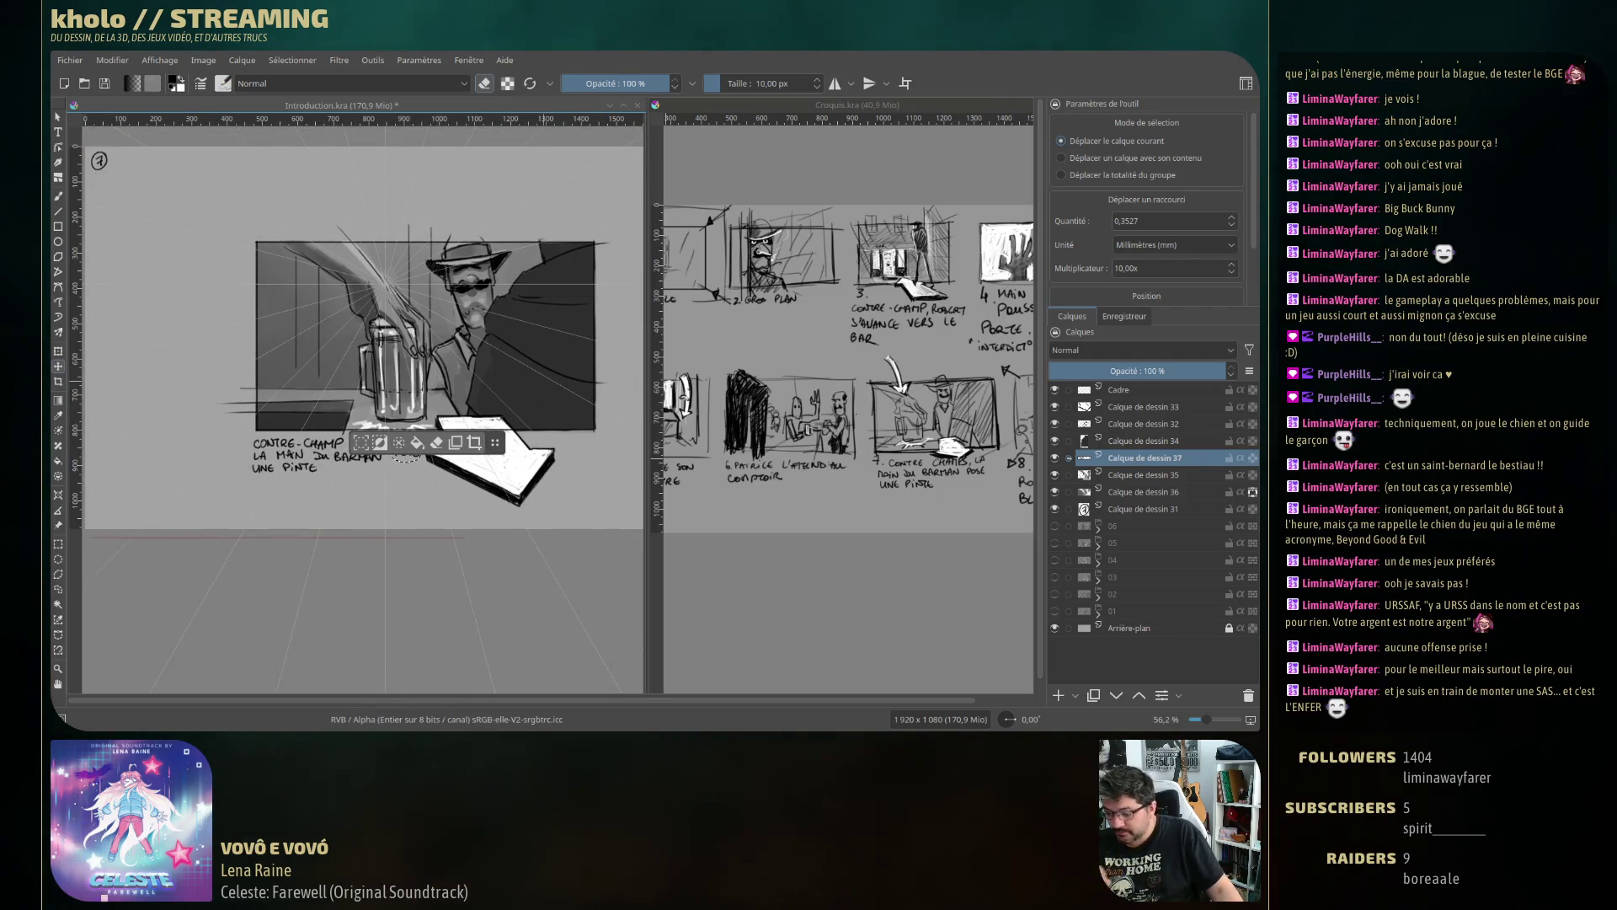
{"action": "key", "text": "ctrl+shift+a"}
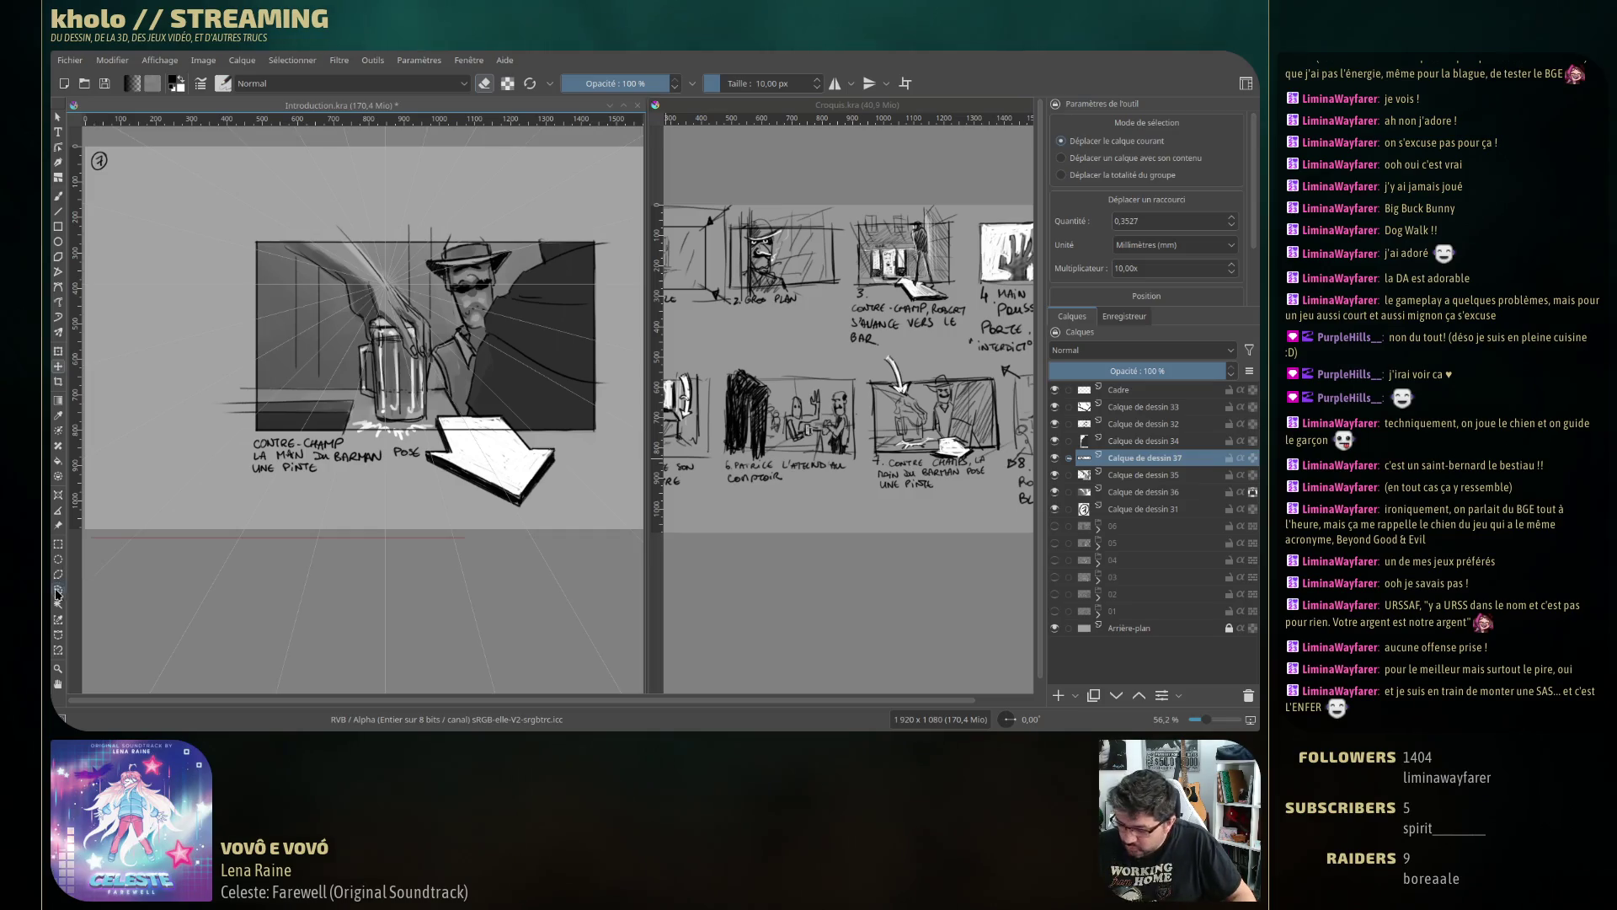
{"action": "key", "text": "ctrl+r"}
{"action": "left_click_drag", "start_coordinate": [420, 462], "coordinate": [420, 453]}
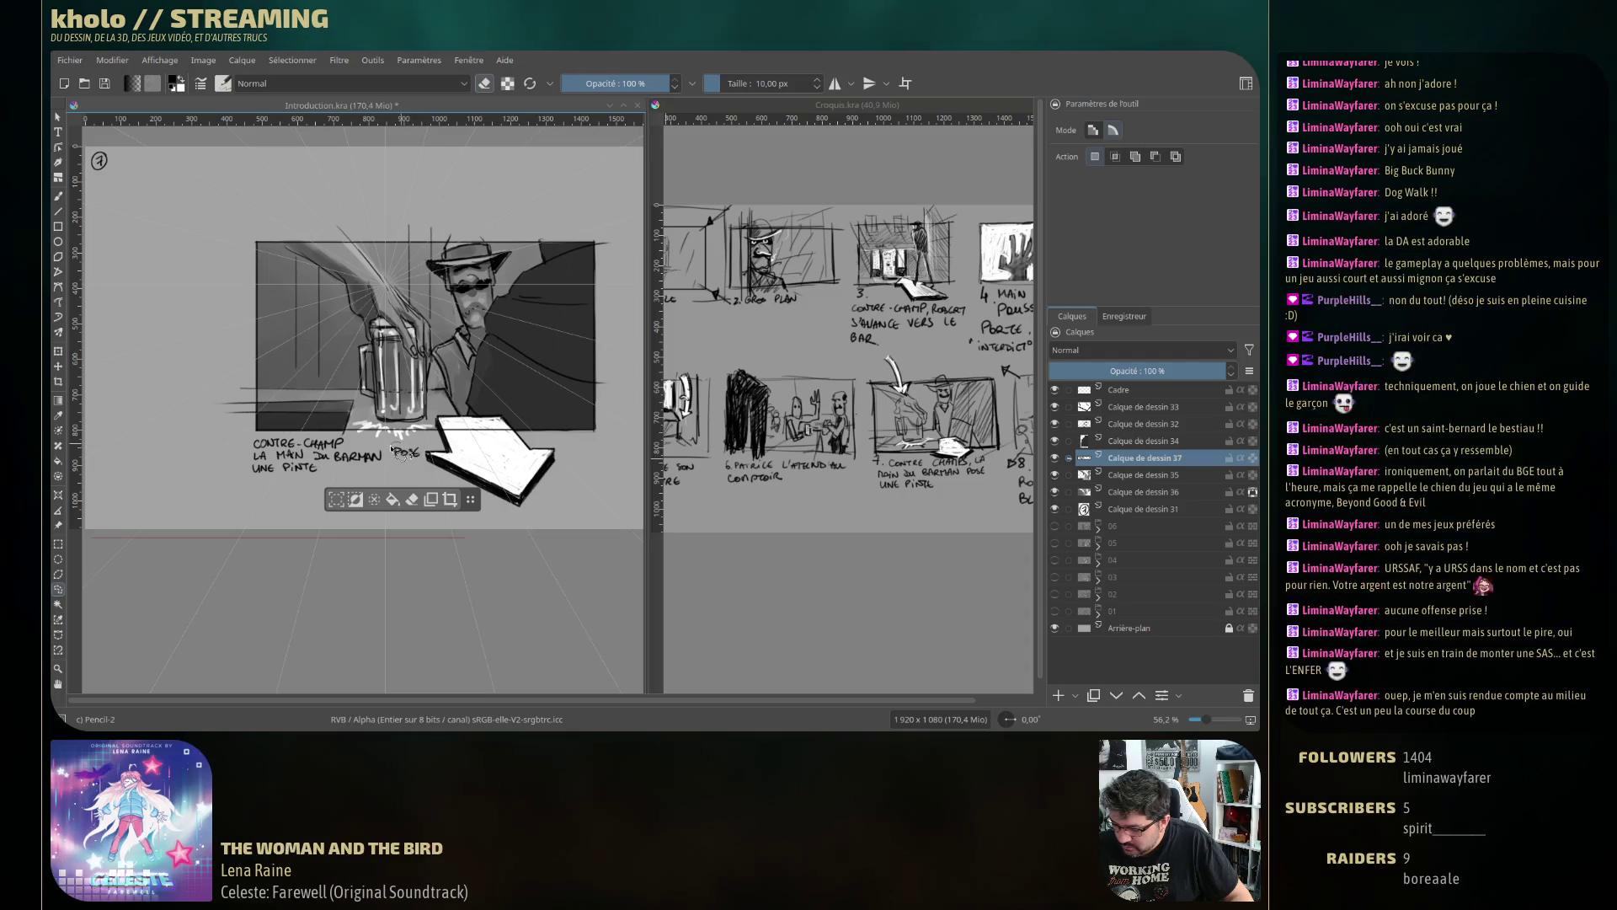
{"action": "key", "text": "t"}
{"action": "left_click_drag", "start_coordinate": [411, 452], "coordinate": [407, 455]}
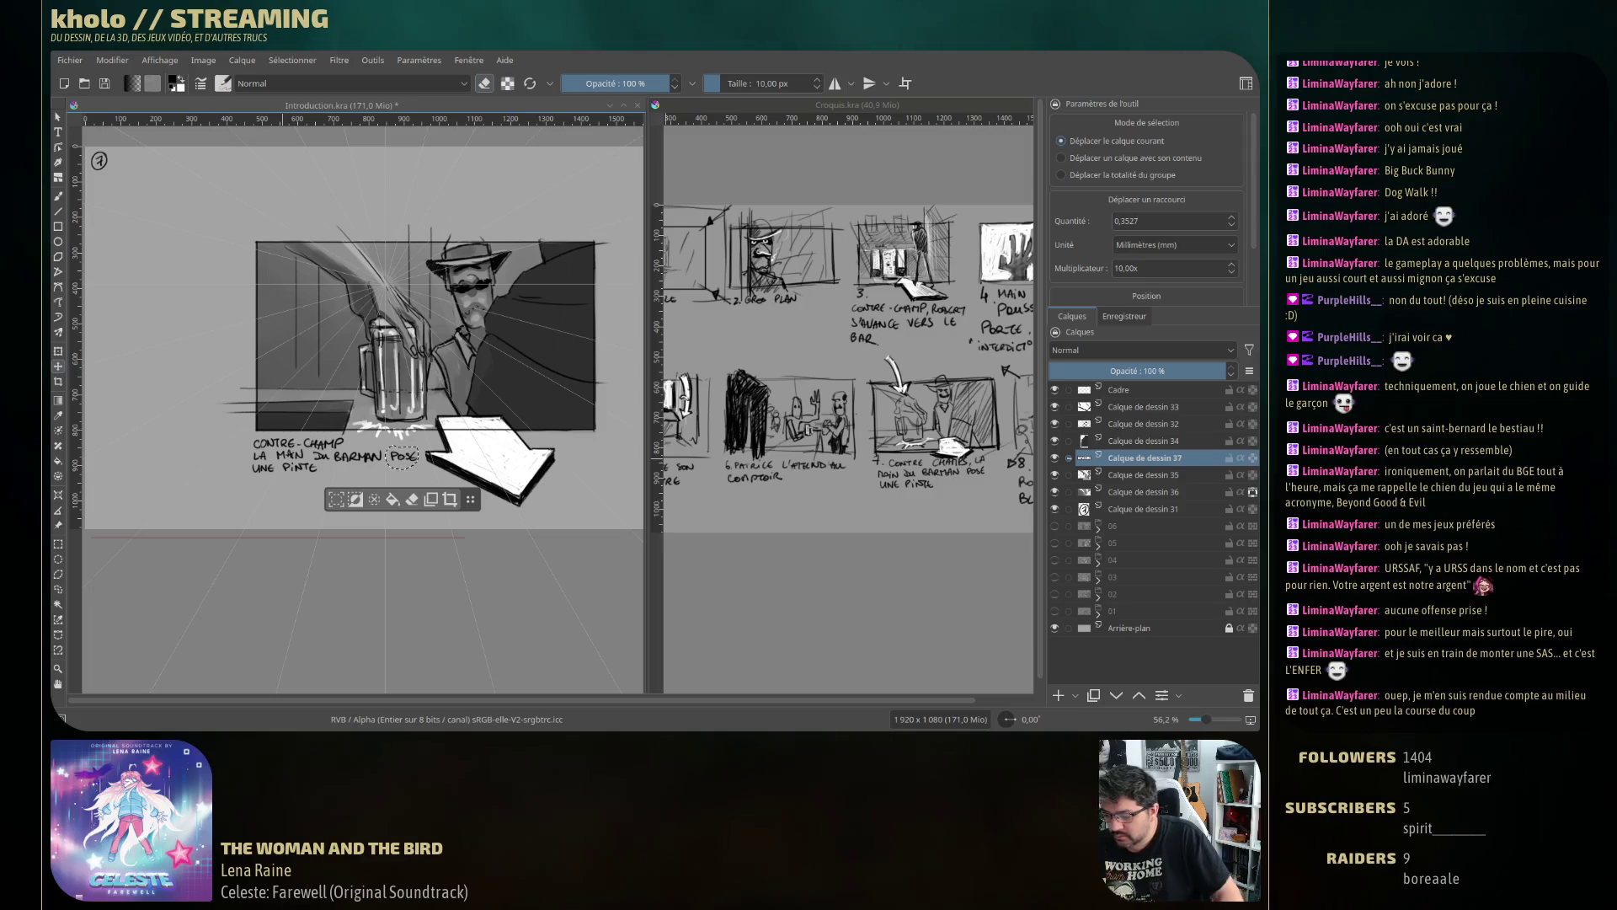
Deselect and save the storyboard with Ctrl+S.
{"action": "key", "text": "ctrl+shift+a"}
{"action": "key", "text": "ctrl+s"}
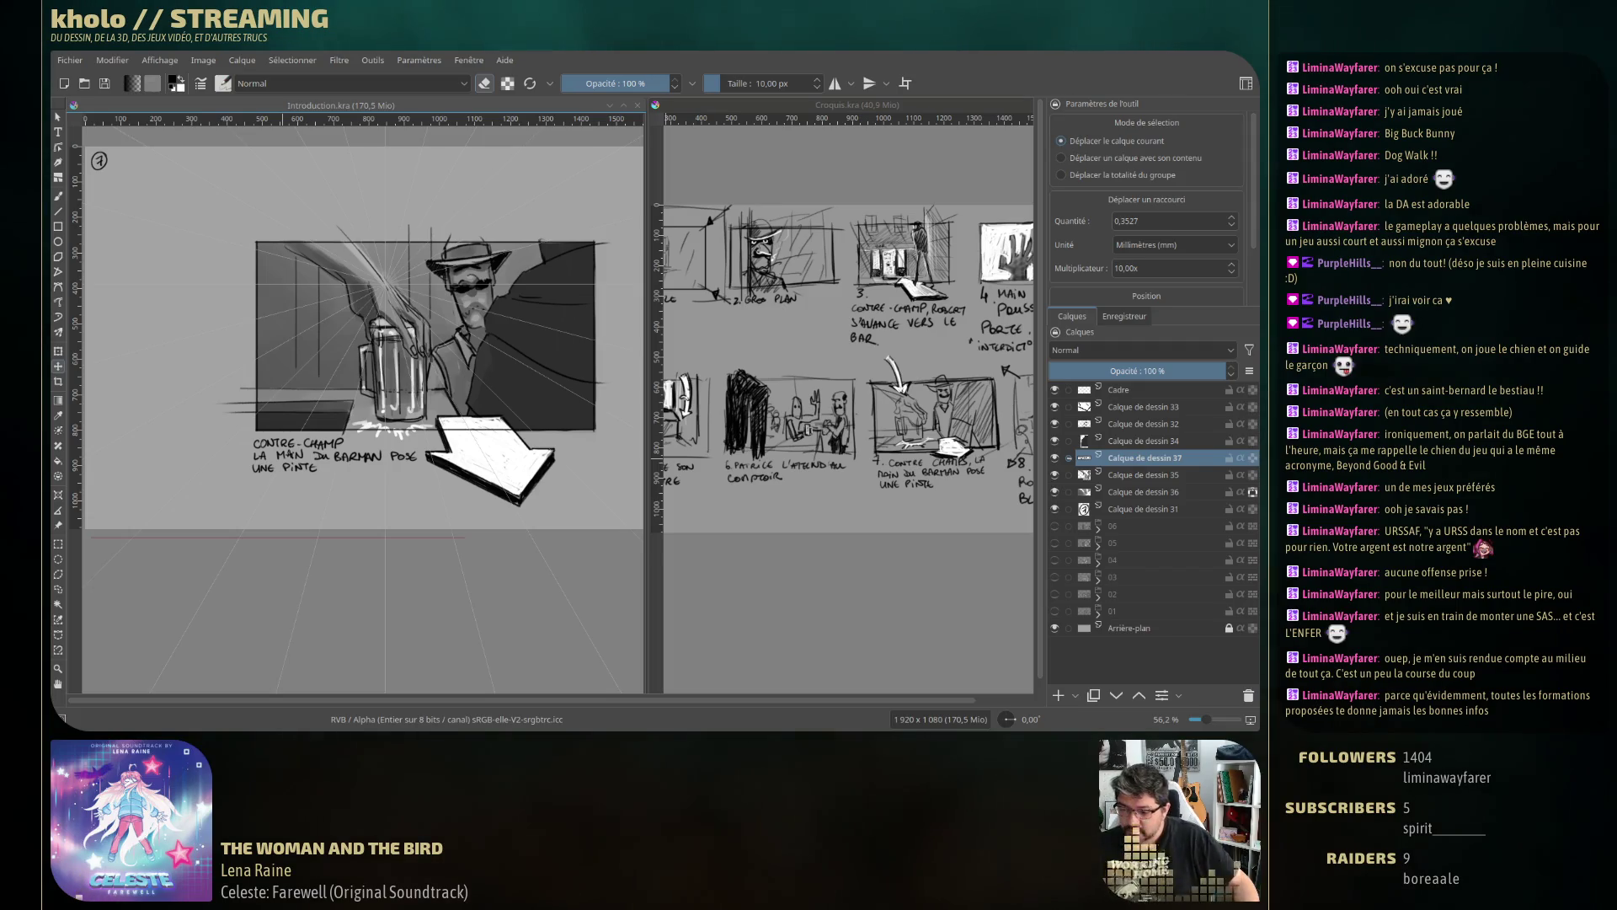
{"action": "left_click", "coordinate": [59, 197]}
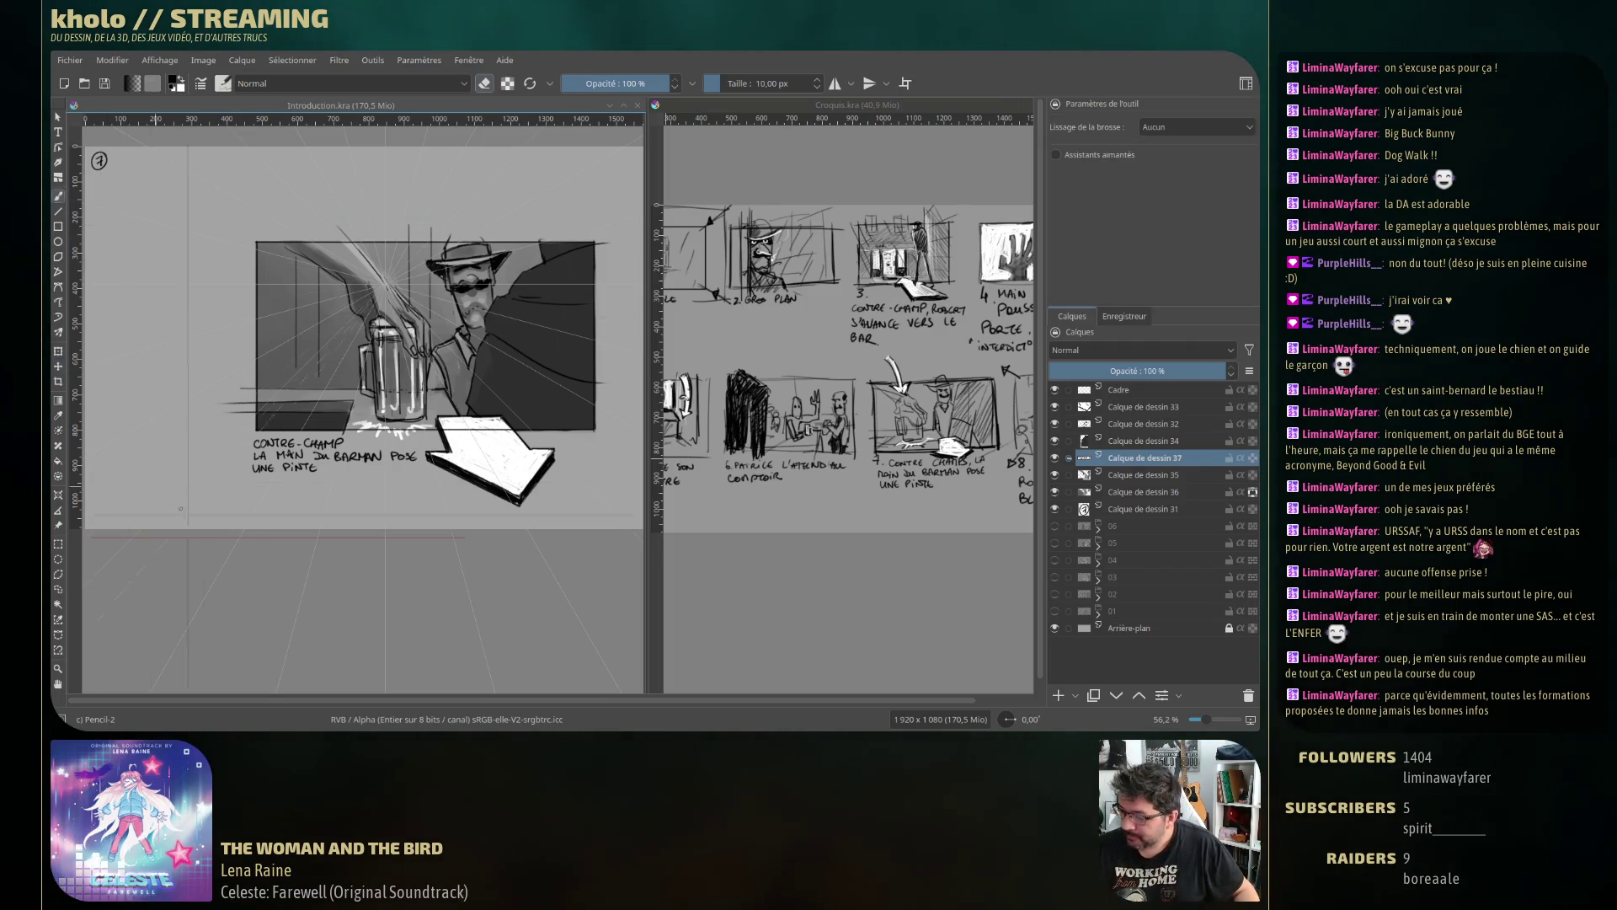
Draw two short pencil strokes in the panel on Calque de dessin 32.
{"action": "left_click", "coordinate": [1136, 425]}
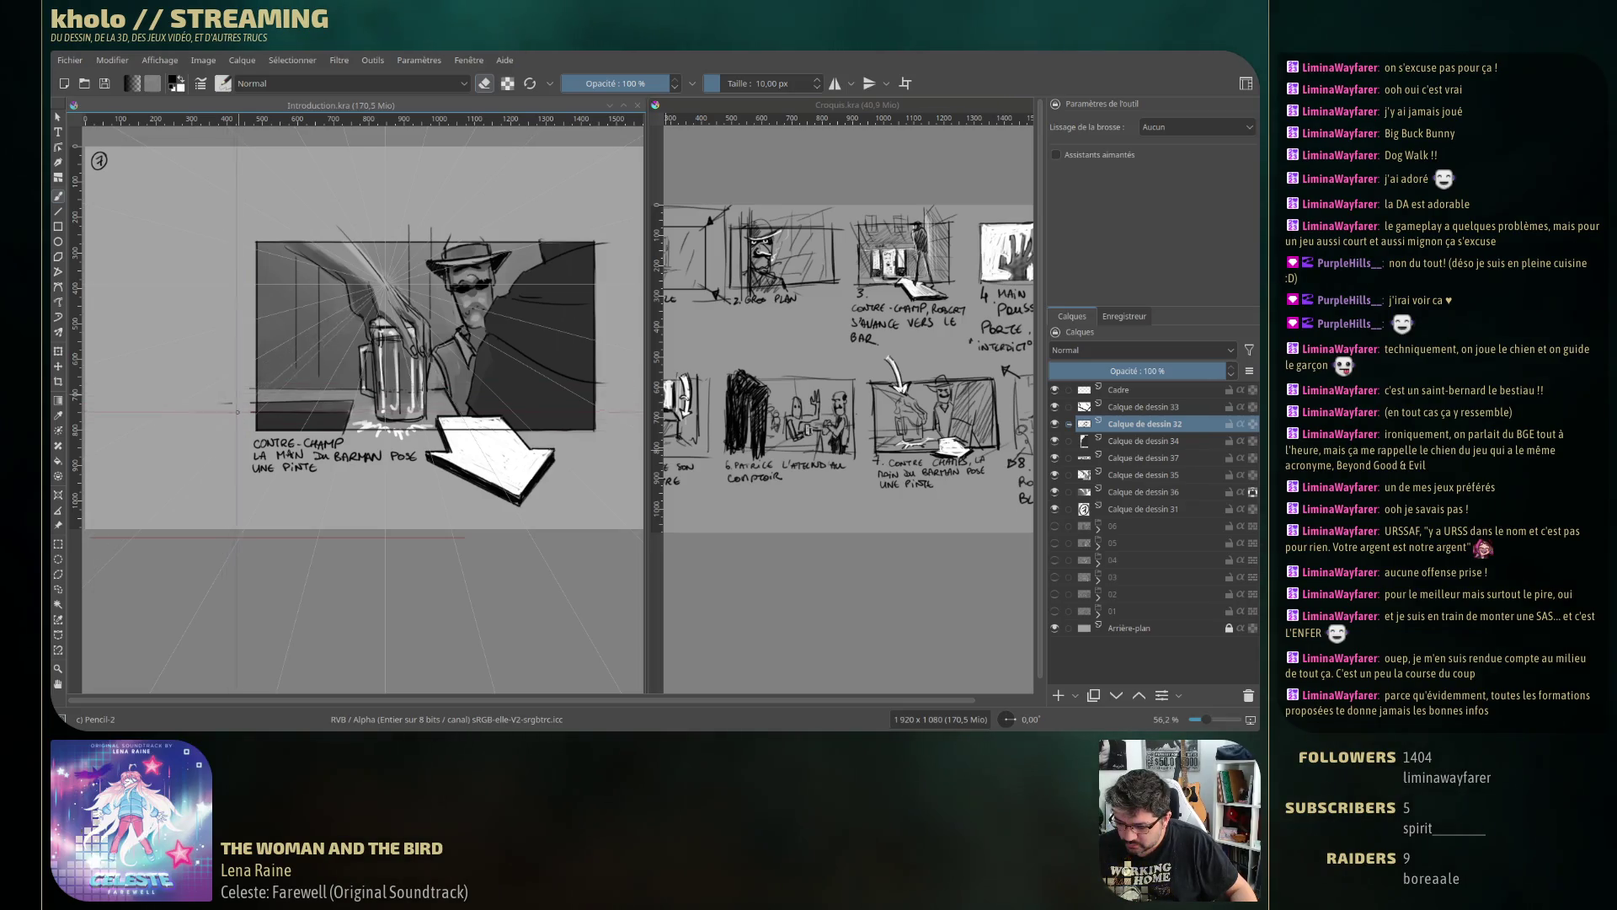
{"action": "left_click_drag", "start_coordinate": [251, 396], "coordinate": [253, 431]}
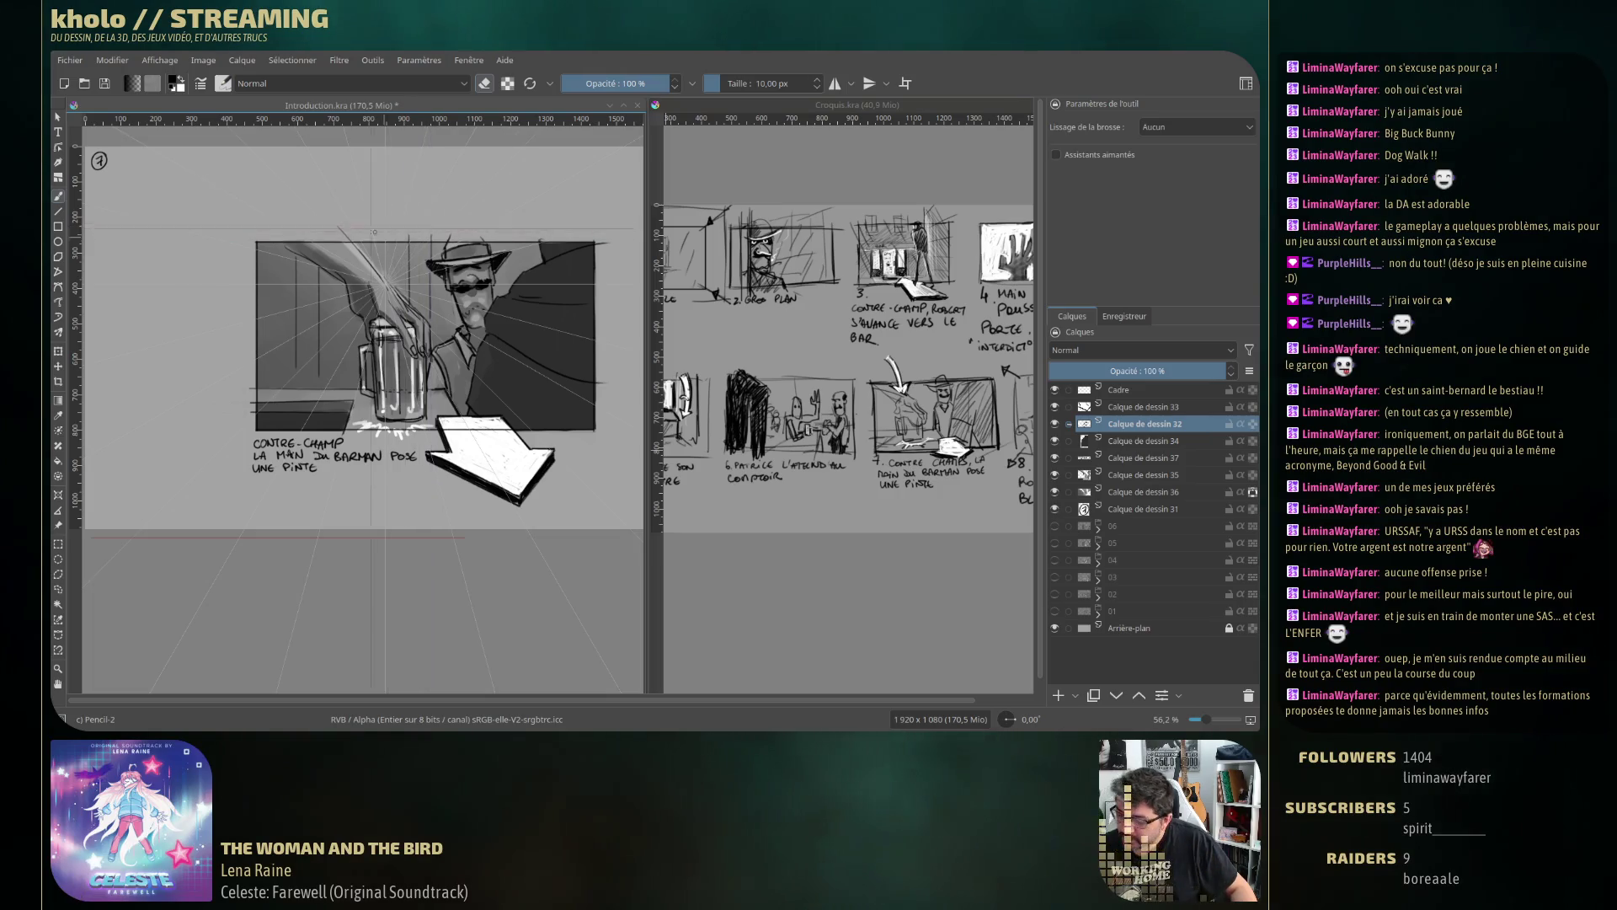
{"action": "left_click_drag", "start_coordinate": [377, 234], "coordinate": [343, 232]}
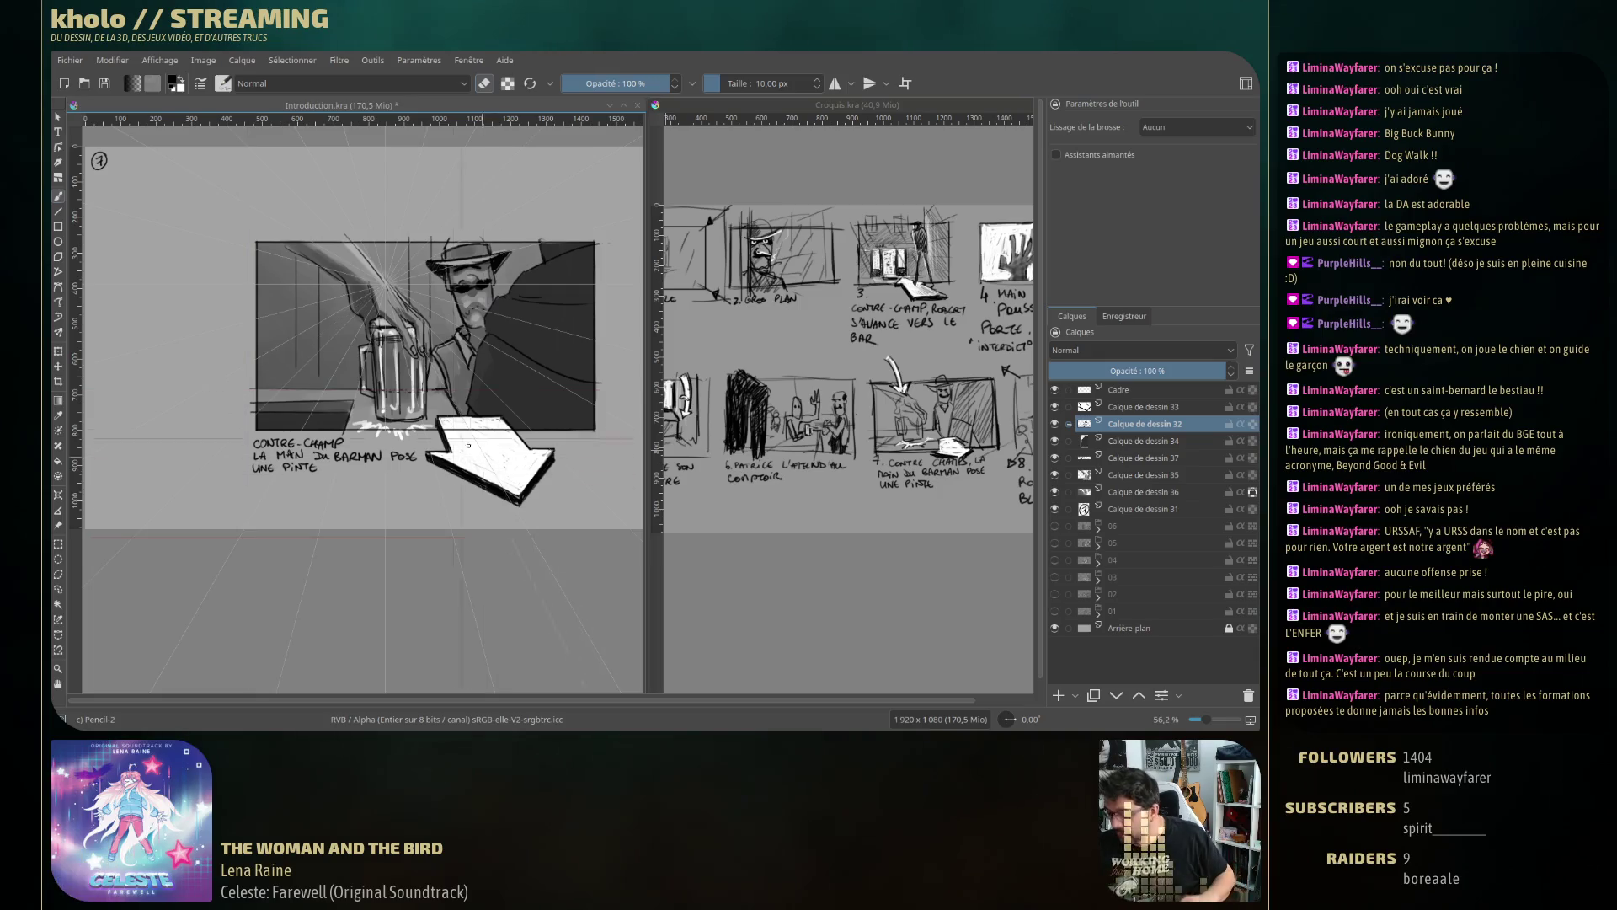
Toggle the shading and hand-and-beer layers to compare, then select Calque de dessin 35.
{"action": "left_click", "coordinate": [1055, 432]}
{"action": "left_click", "coordinate": [1055, 432]}
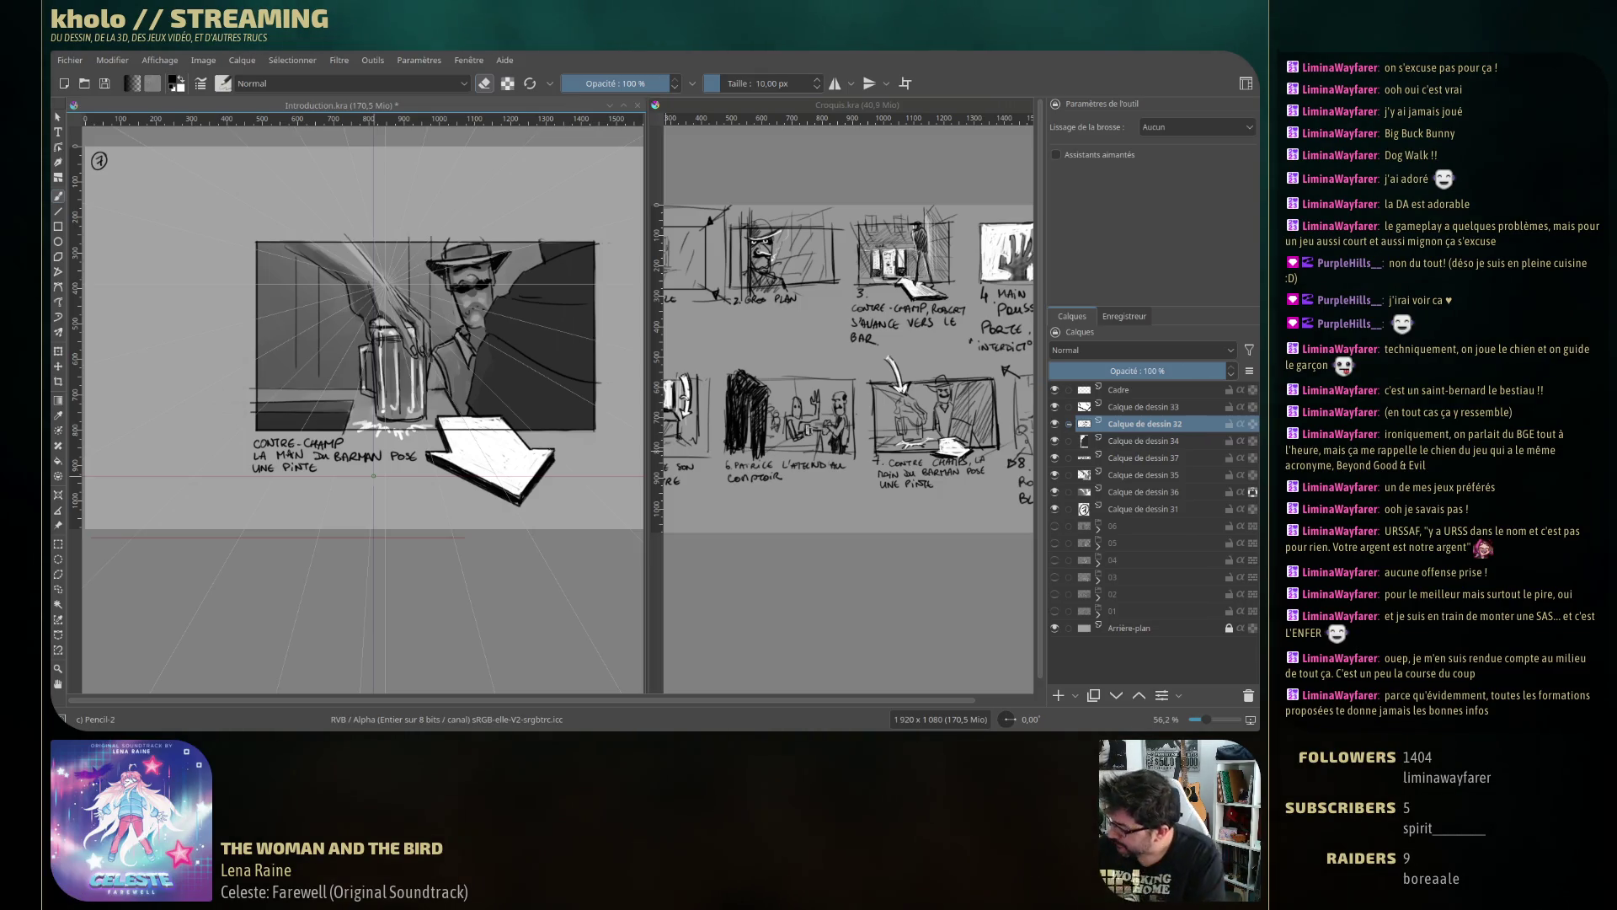
{"action": "left_click_drag", "start_coordinate": [1046, 447], "coordinate": [1038, 446]}
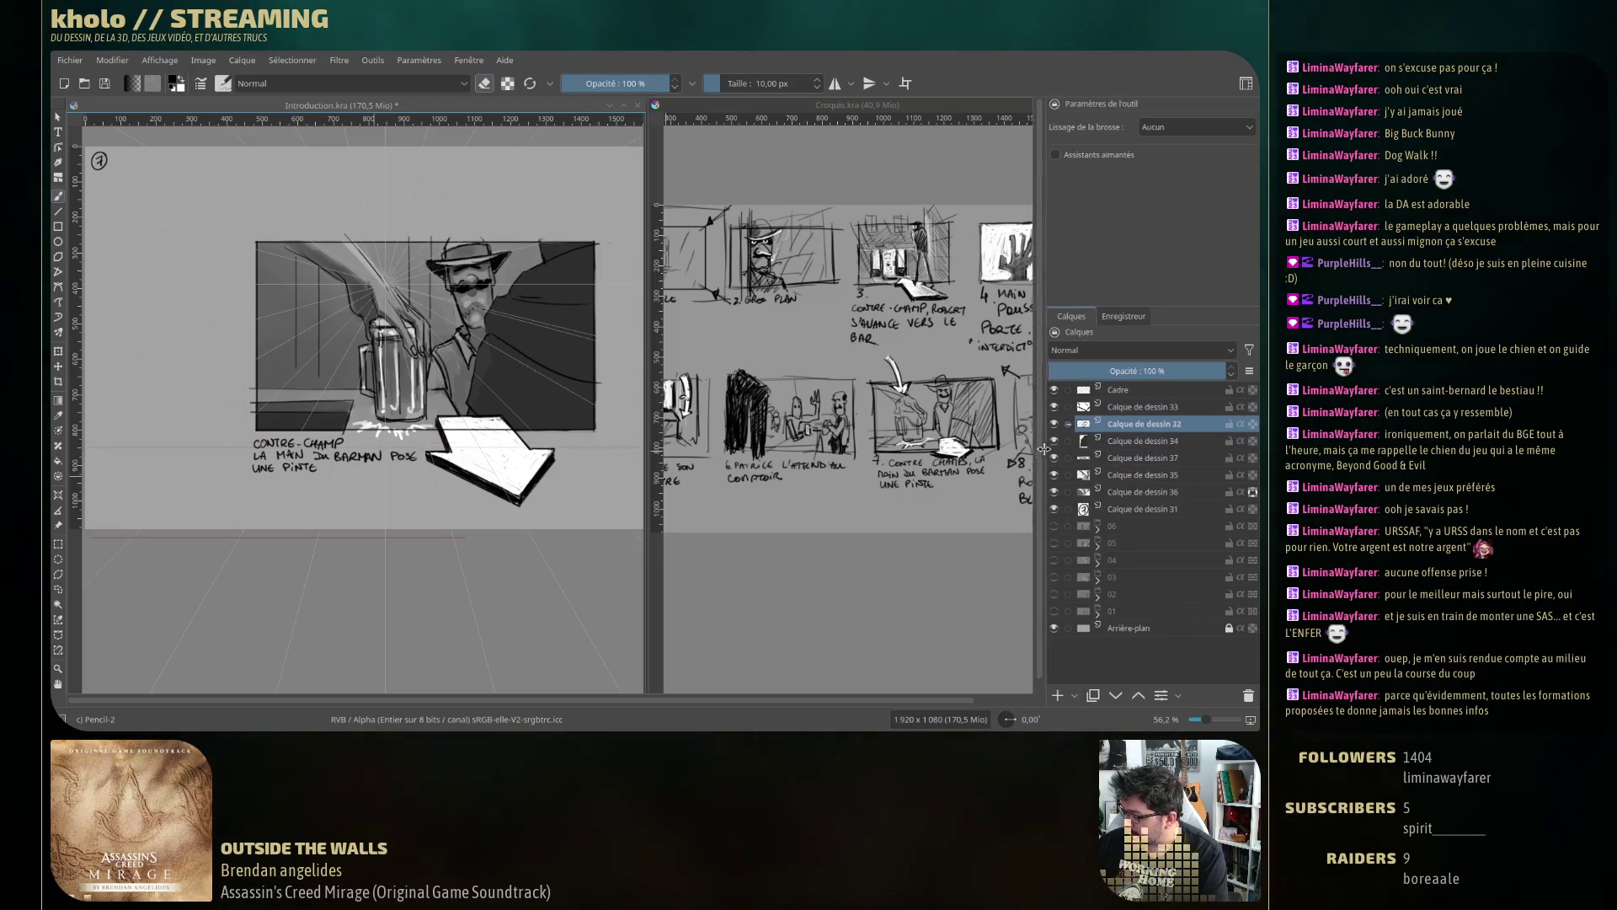
{"action": "left_click", "coordinate": [1049, 474]}
{"action": "left_click", "coordinate": [1048, 474]}
{"action": "left_click", "coordinate": [1095, 476]}
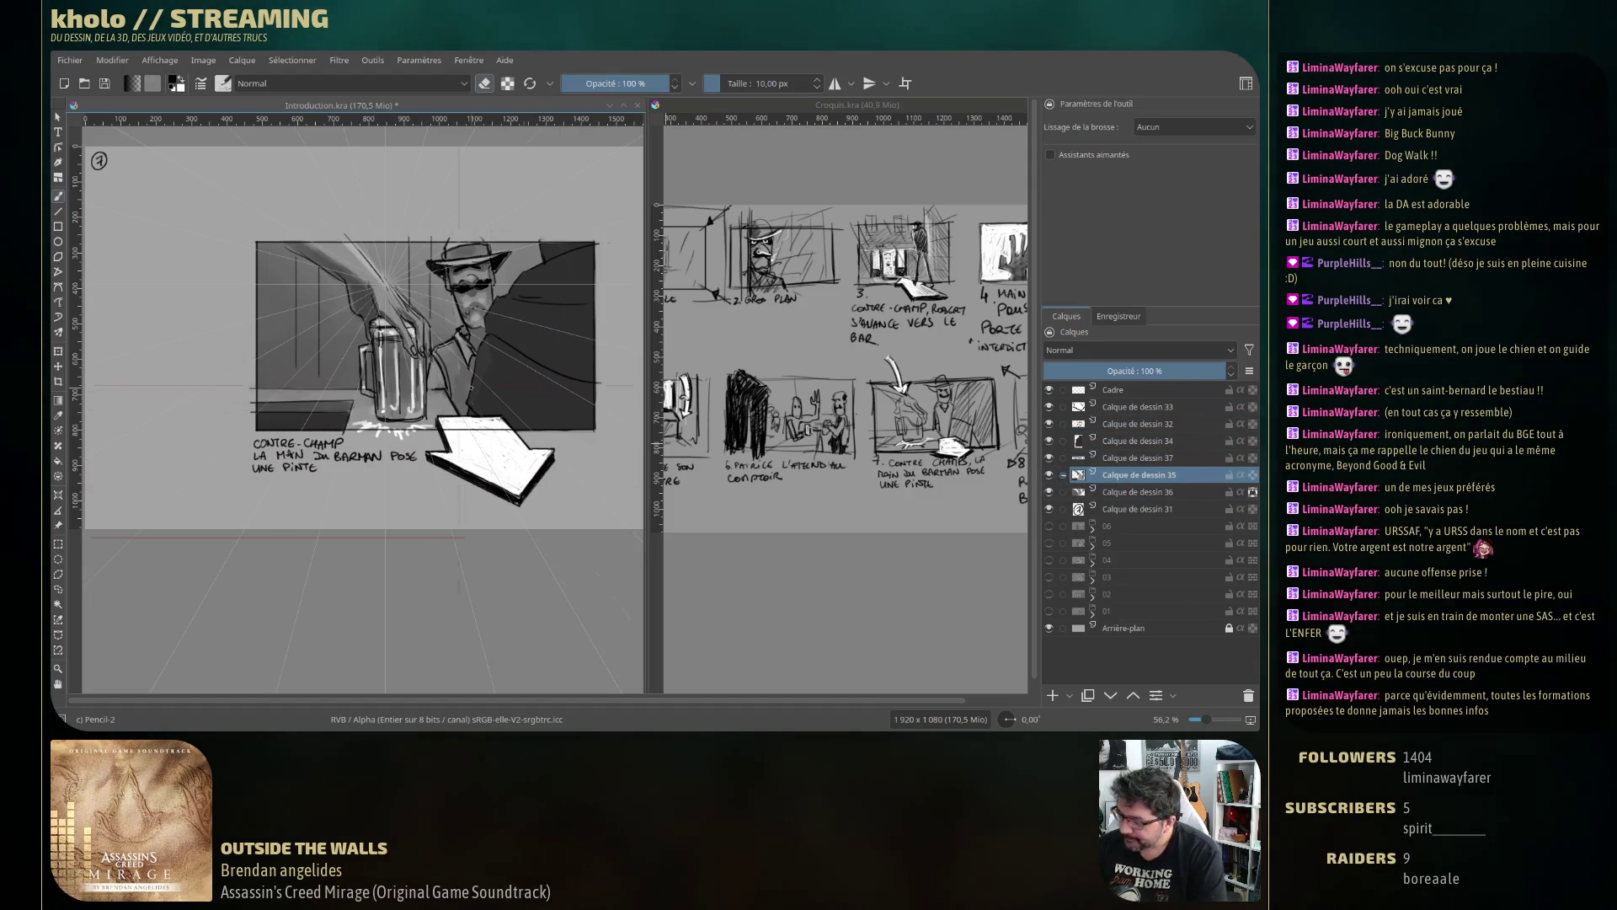
Dismiss the pop-up palette and move the active layer up to Calque de dessin 34.
{"action": "right_click", "coordinate": [287, 350]}
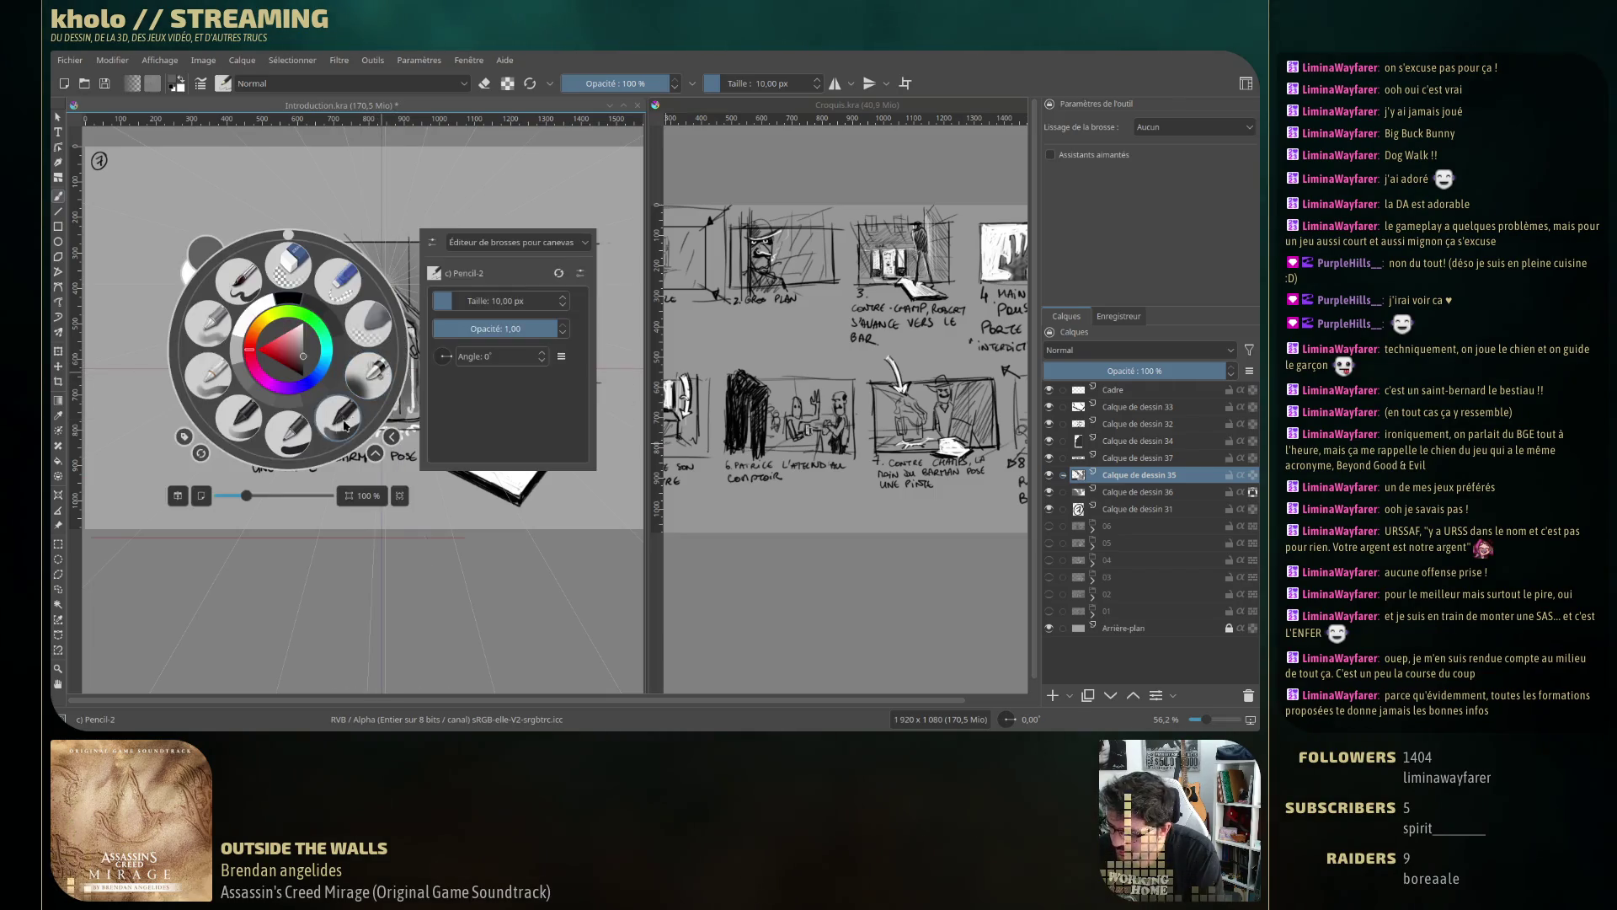
{"action": "left_click", "coordinate": [128, 350]}
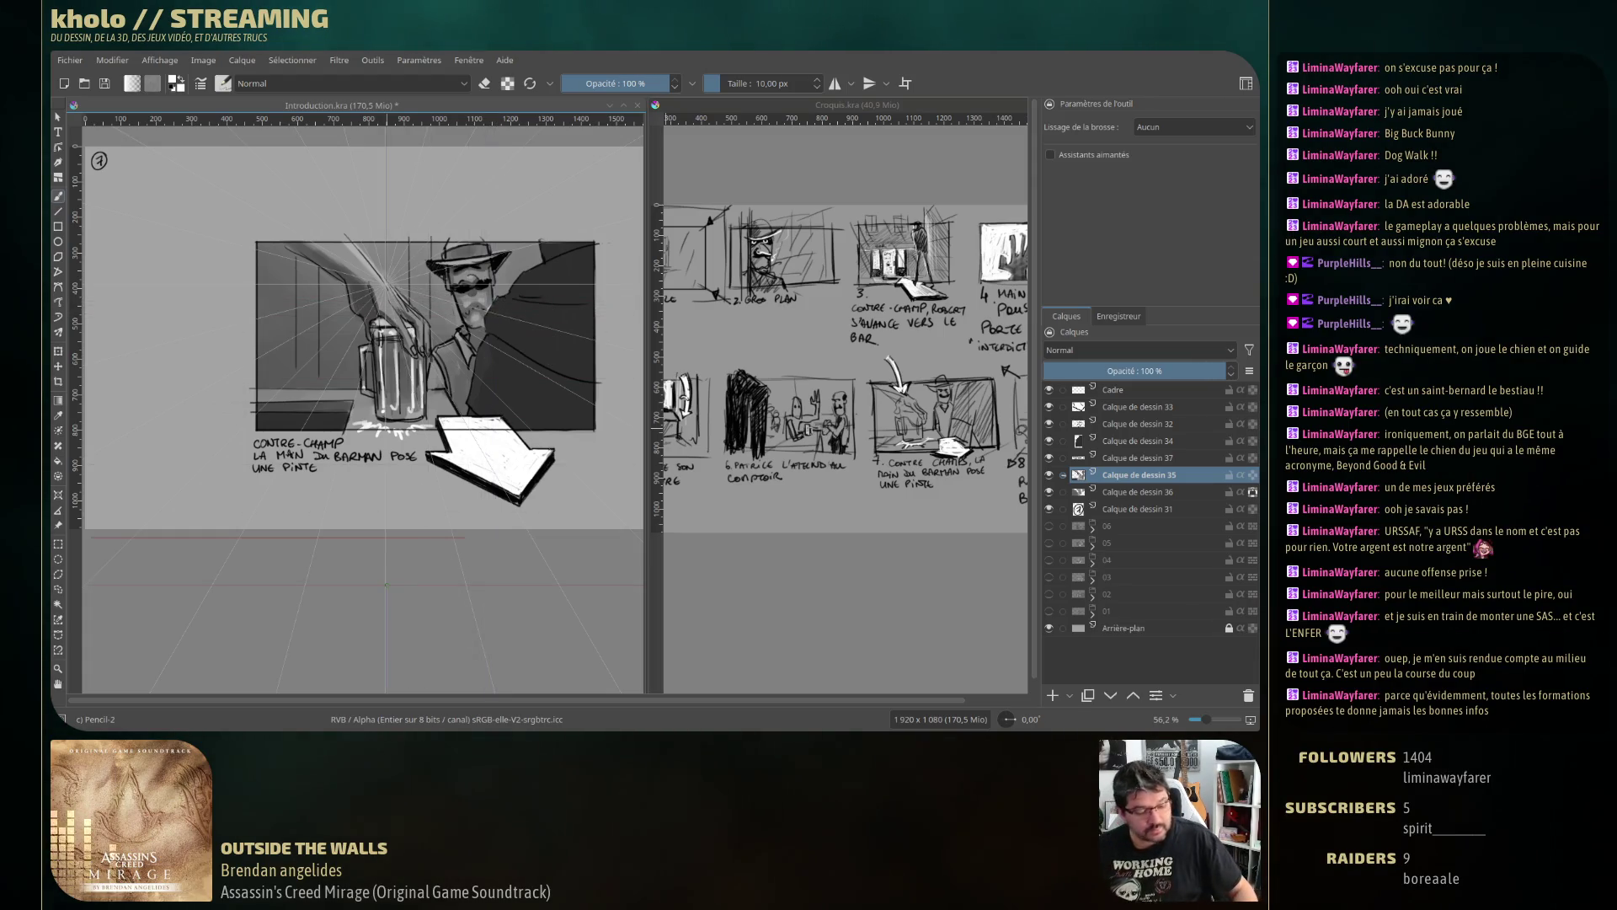
{"action": "key", "text": "Page_Up"}
{"action": "key", "text": "Page_Up"}
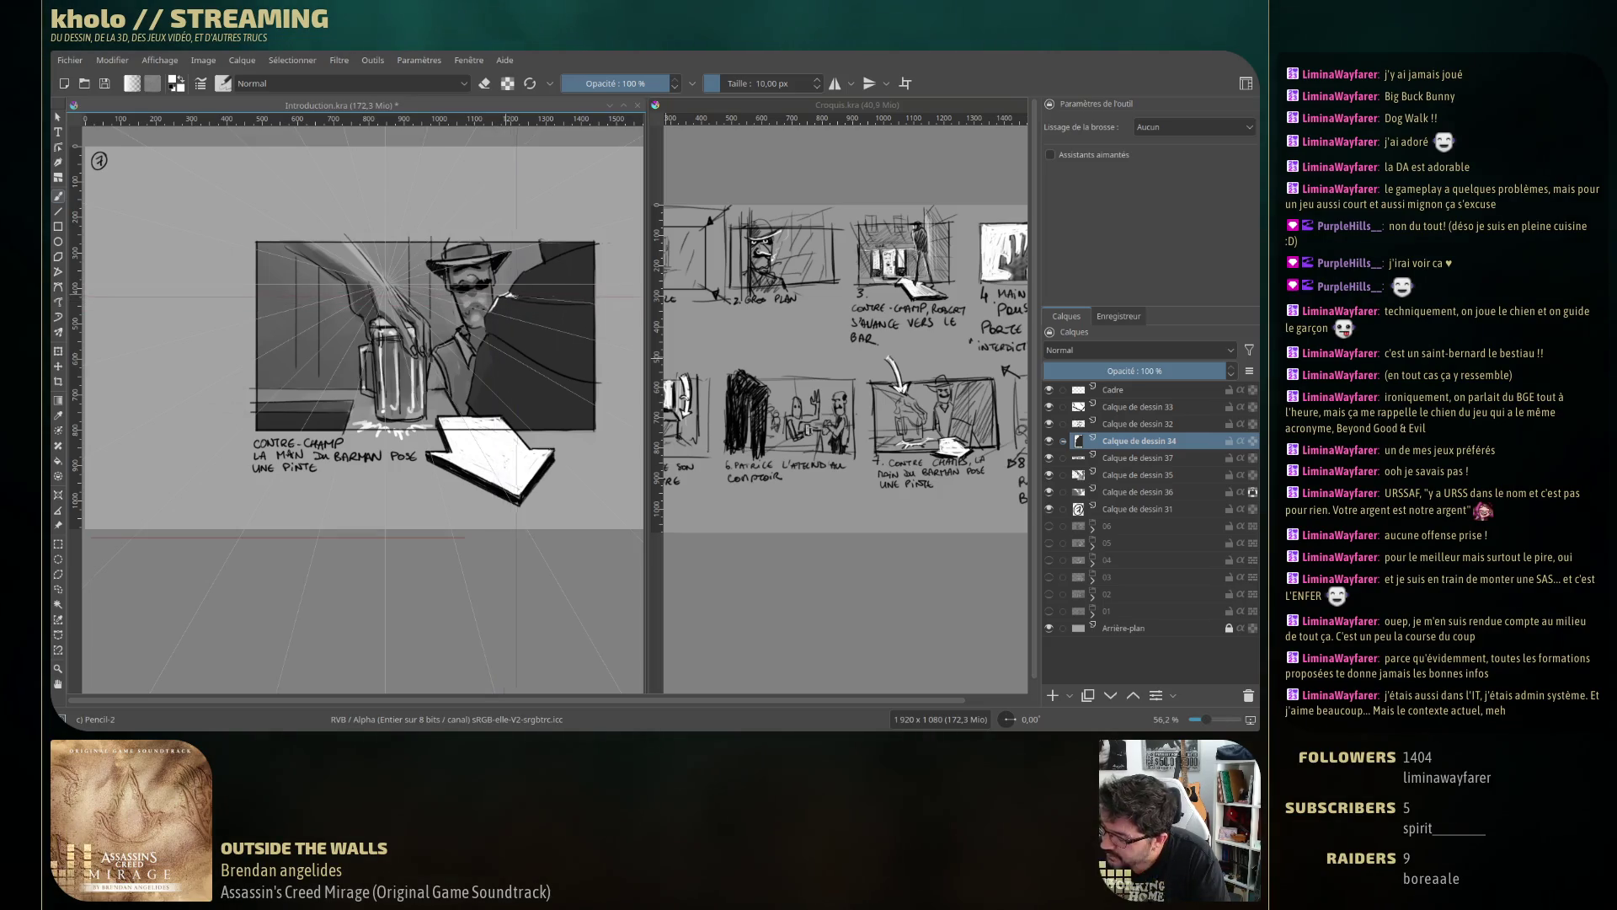
Paint light strokes right of the bartender and undo the last one.
{"action": "left_click_drag", "start_coordinate": [525, 272], "coordinate": [568, 251]}
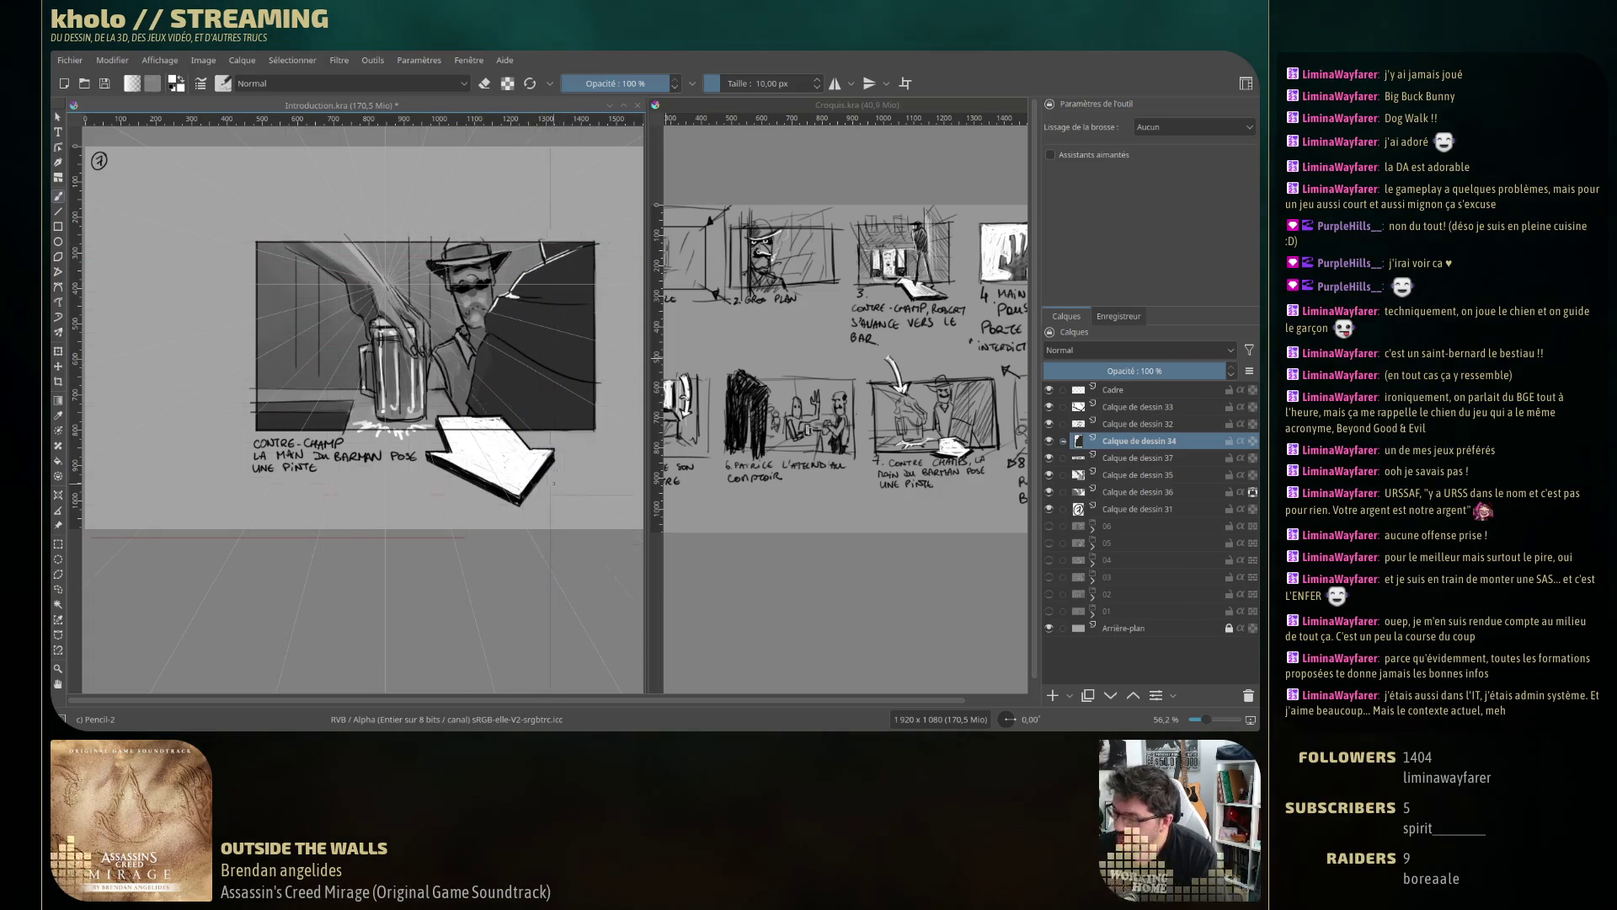
{"action": "mouse_move", "coordinate": [476, 371]}
{"action": "left_mouse_down"}
{"action": "mouse_move", "coordinate": [486, 339]}
{"action": "mouse_move", "coordinate": [478, 351]}
{"action": "left_mouse_up"}
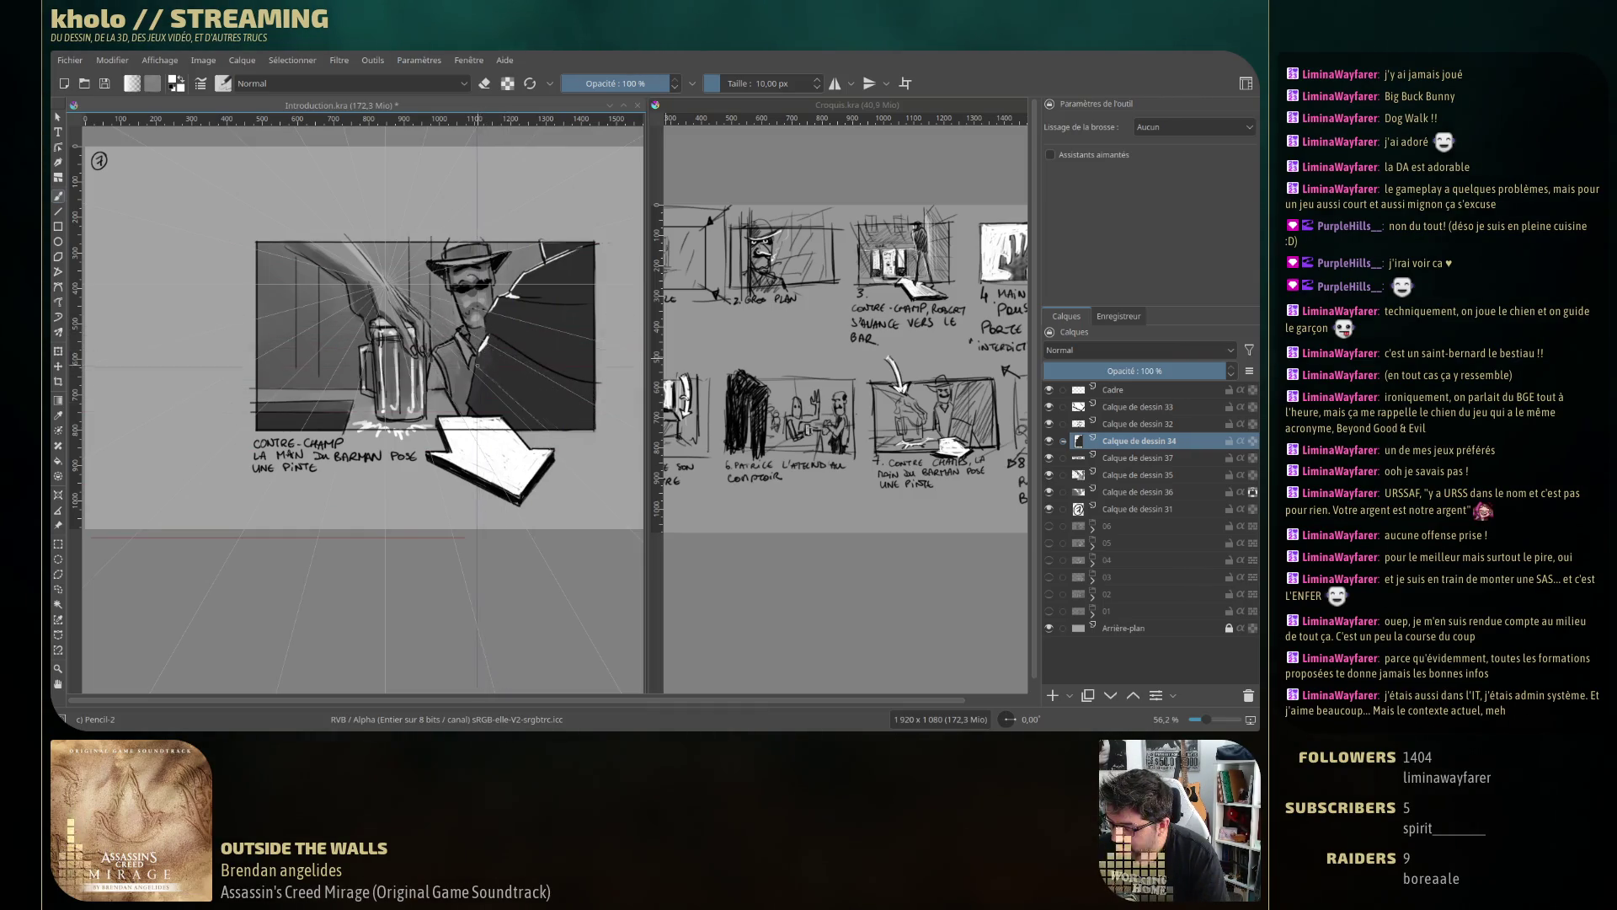
{"action": "key", "text": "ctrl+z"}
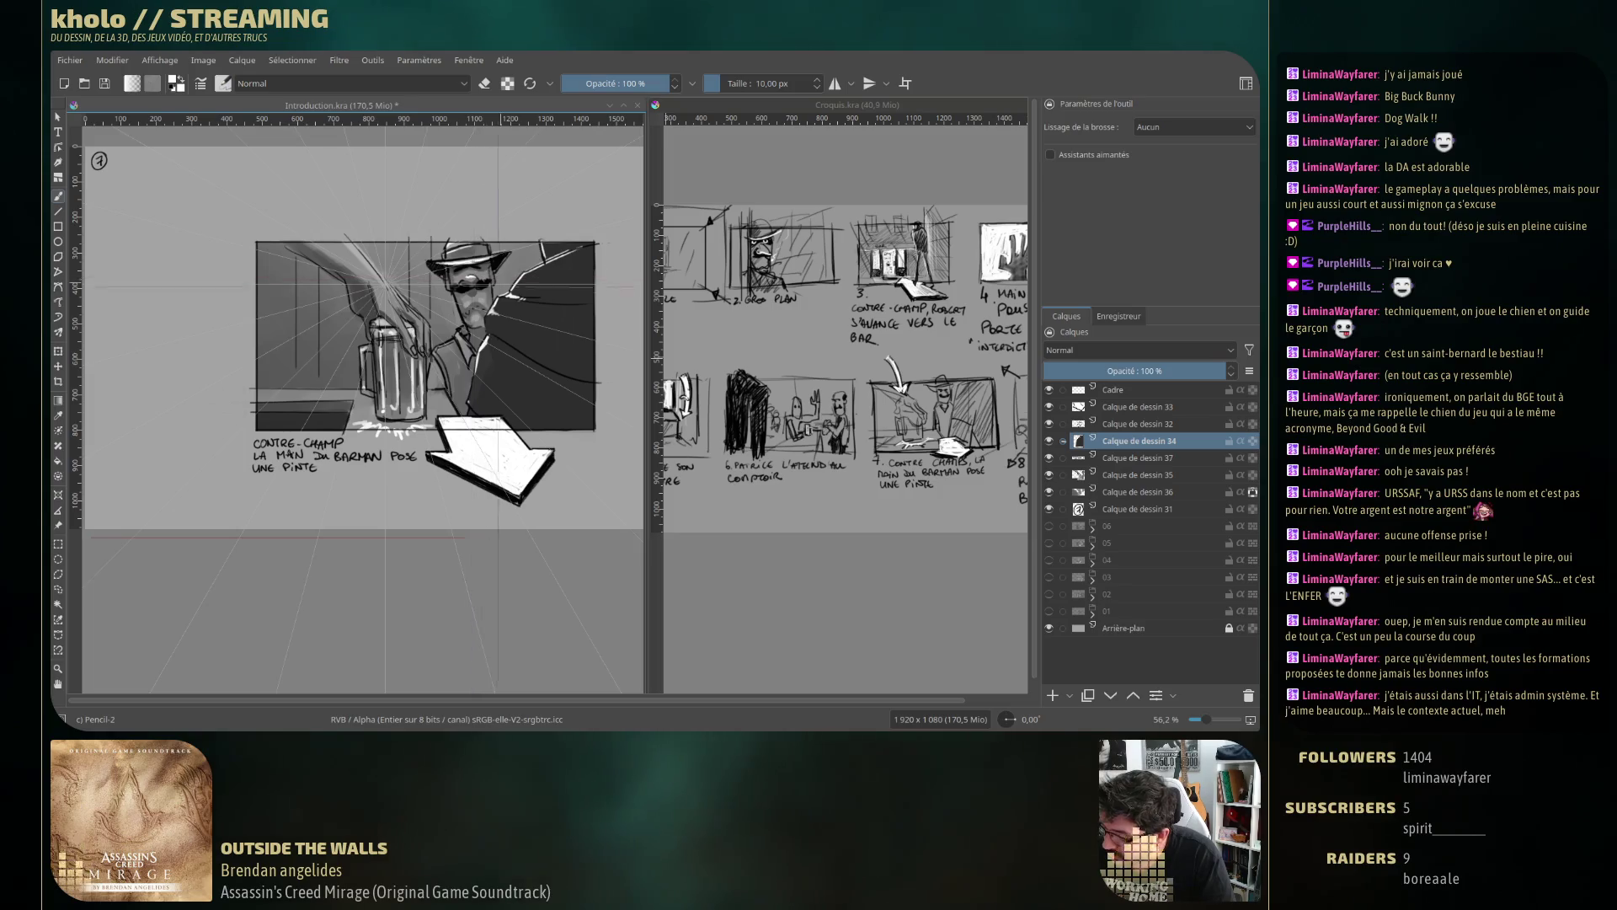
Shade the man's shoulder with pencil strokes, then undo the last ones.
{"action": "left_click_drag", "start_coordinate": [506, 310], "coordinate": [593, 328]}
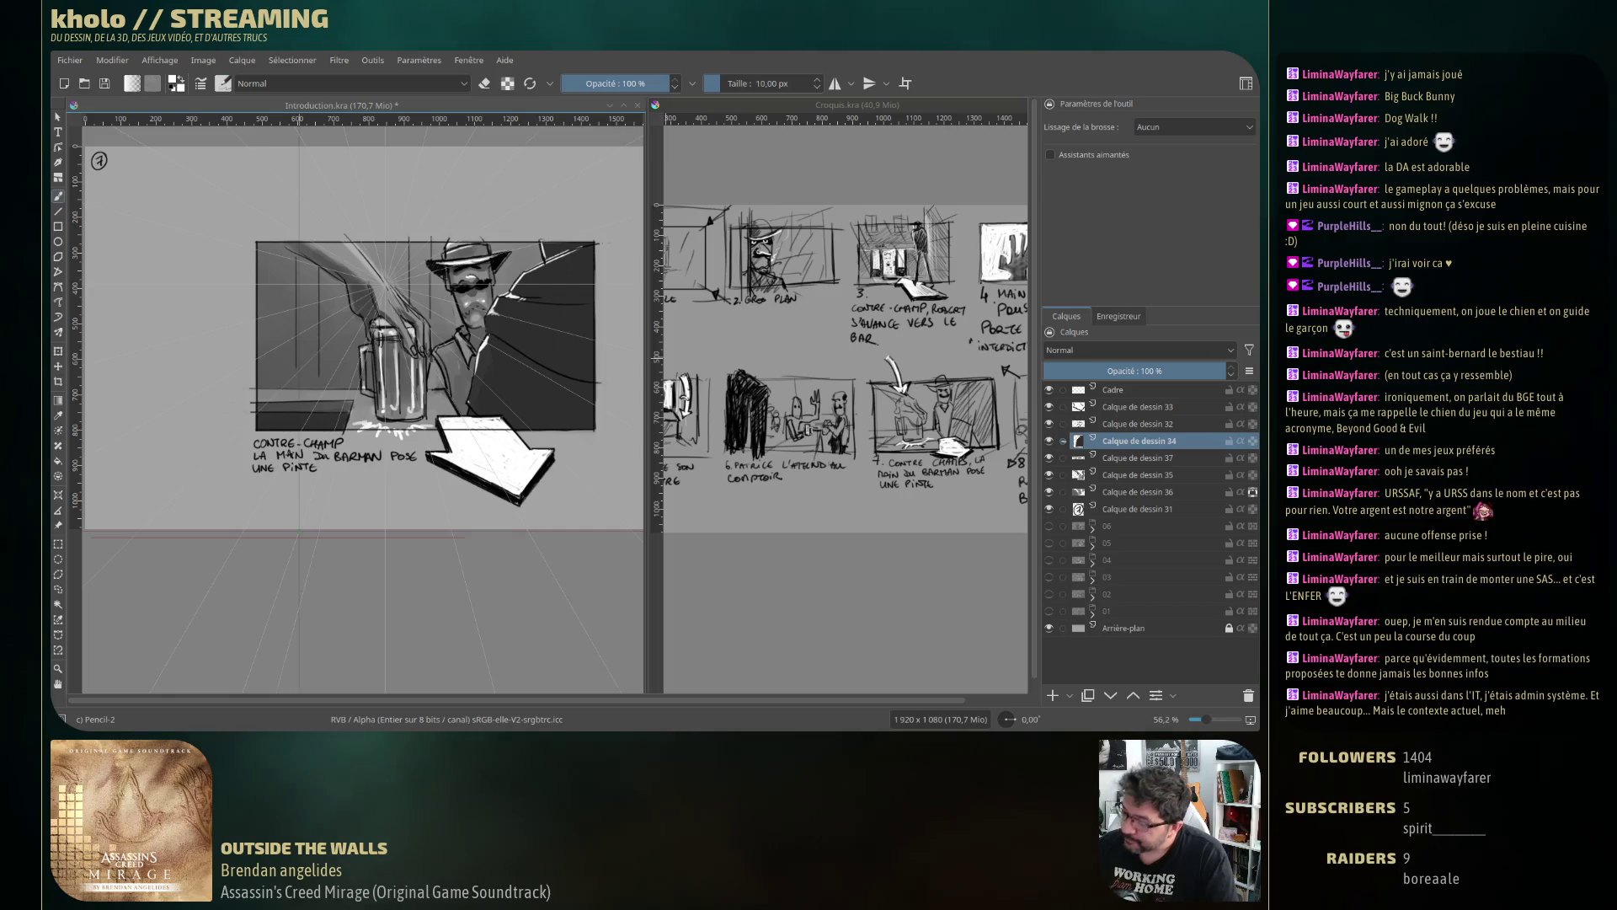
{"action": "left_click_drag", "start_coordinate": [594, 362], "coordinate": [485, 321]}
{"action": "left_click_drag", "start_coordinate": [594, 364], "coordinate": [484, 320]}
{"action": "key", "text": "ctrl+z"}
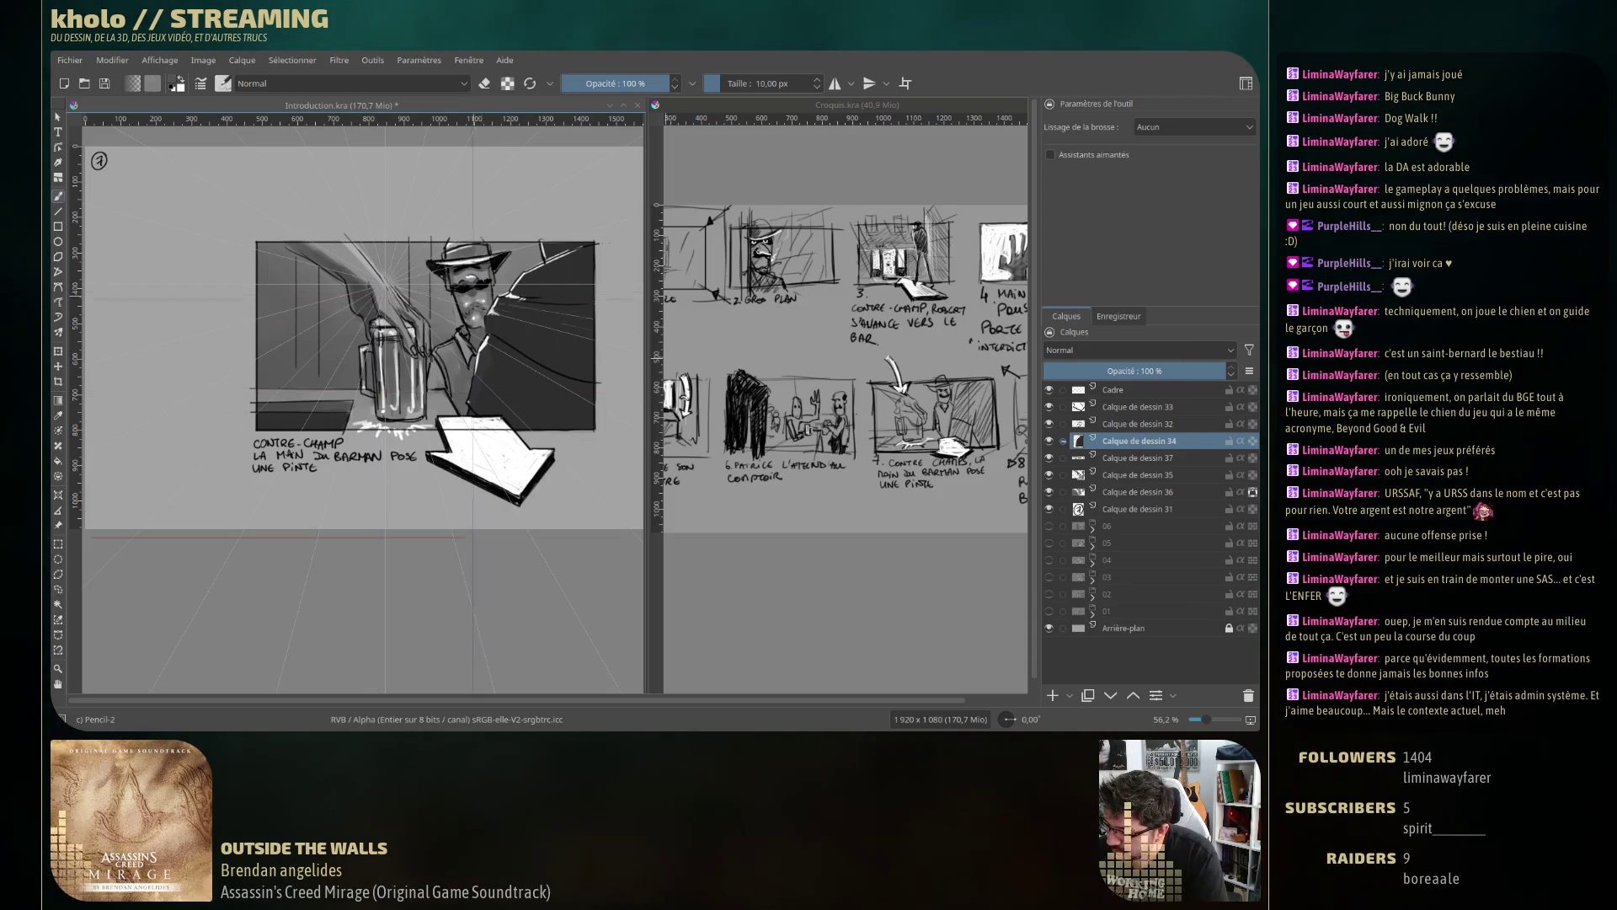
Redraw the shoulder shading, undo the final two strokes, and select Calque de dessin 32.
{"action": "left_click_drag", "start_coordinate": [593, 370], "coordinate": [478, 327]}
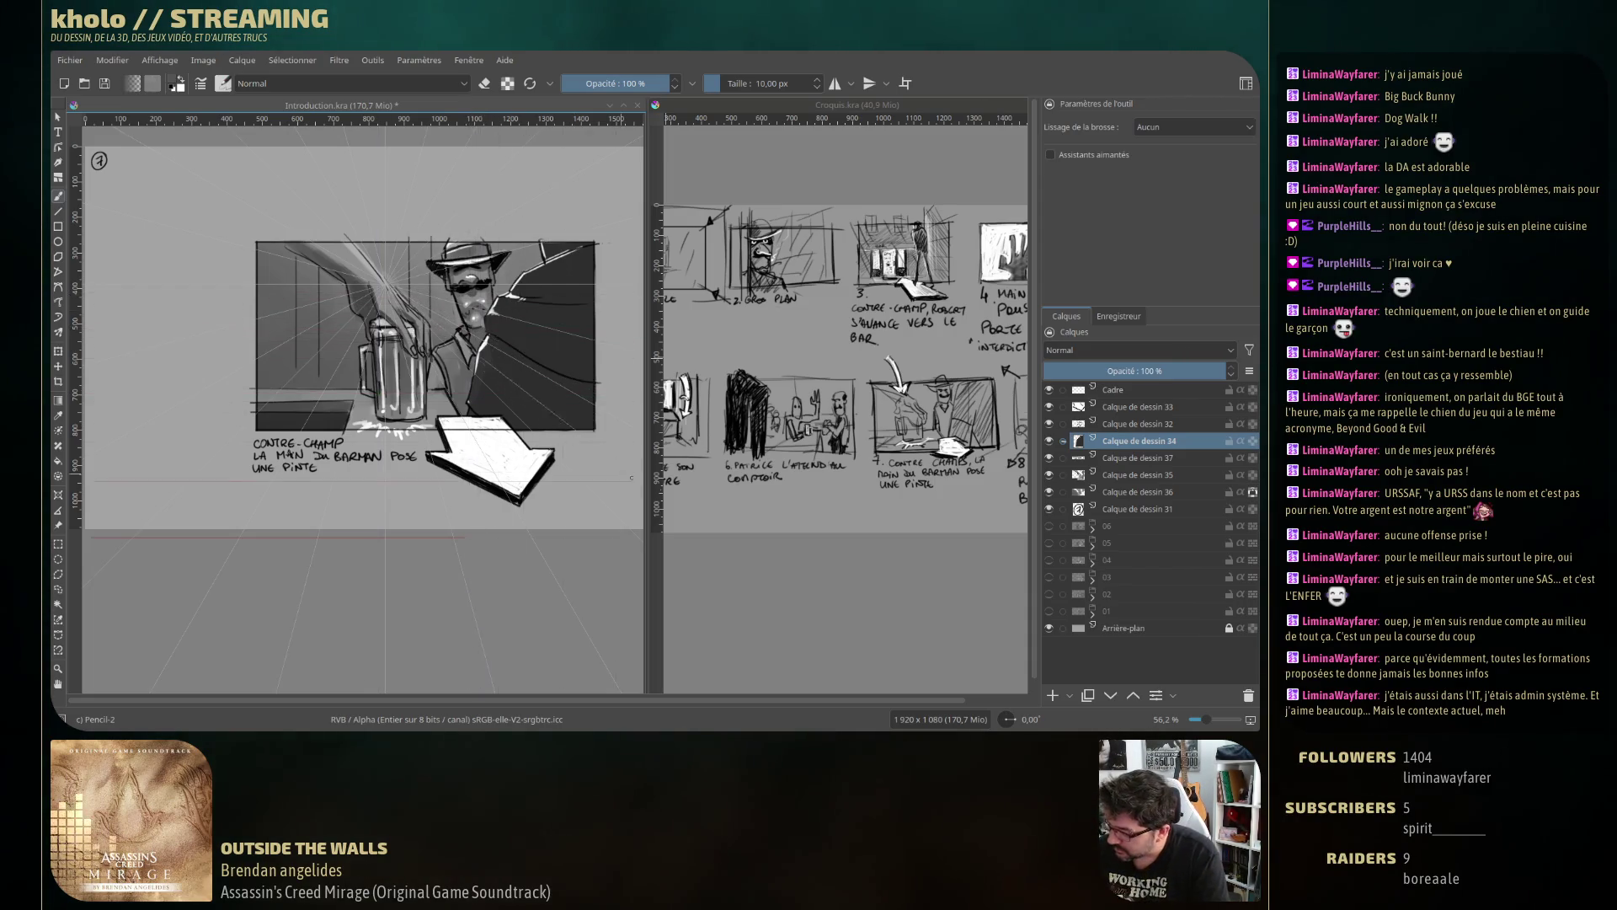
{"action": "left_click_drag", "start_coordinate": [589, 371], "coordinate": [472, 331]}
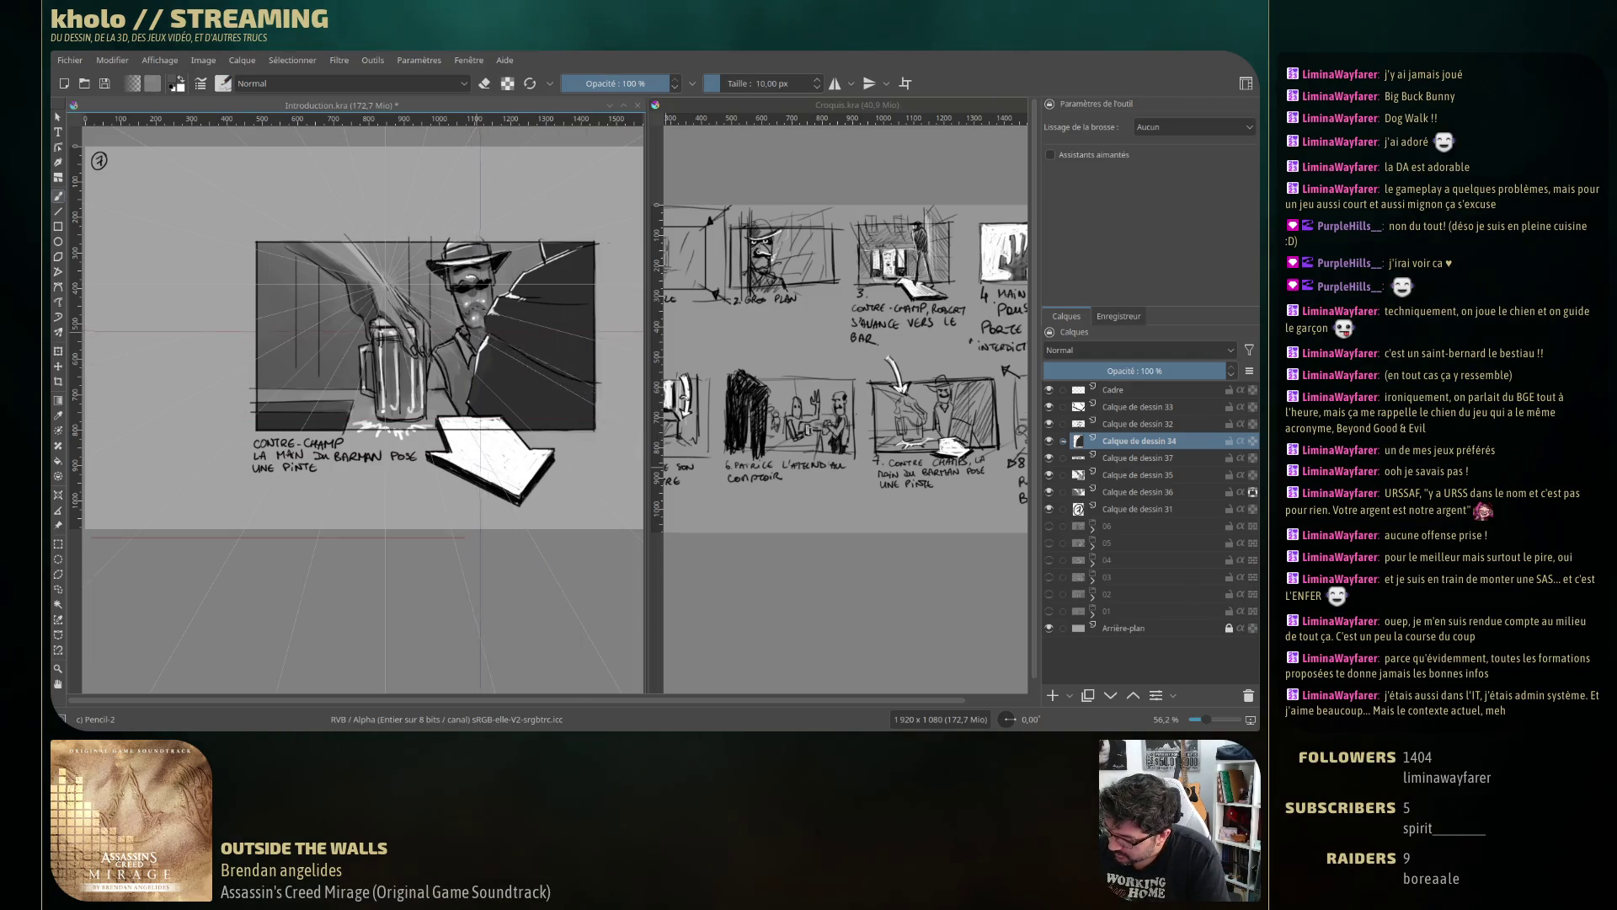
{"action": "left_click_drag", "start_coordinate": [590, 375], "coordinate": [482, 334]}
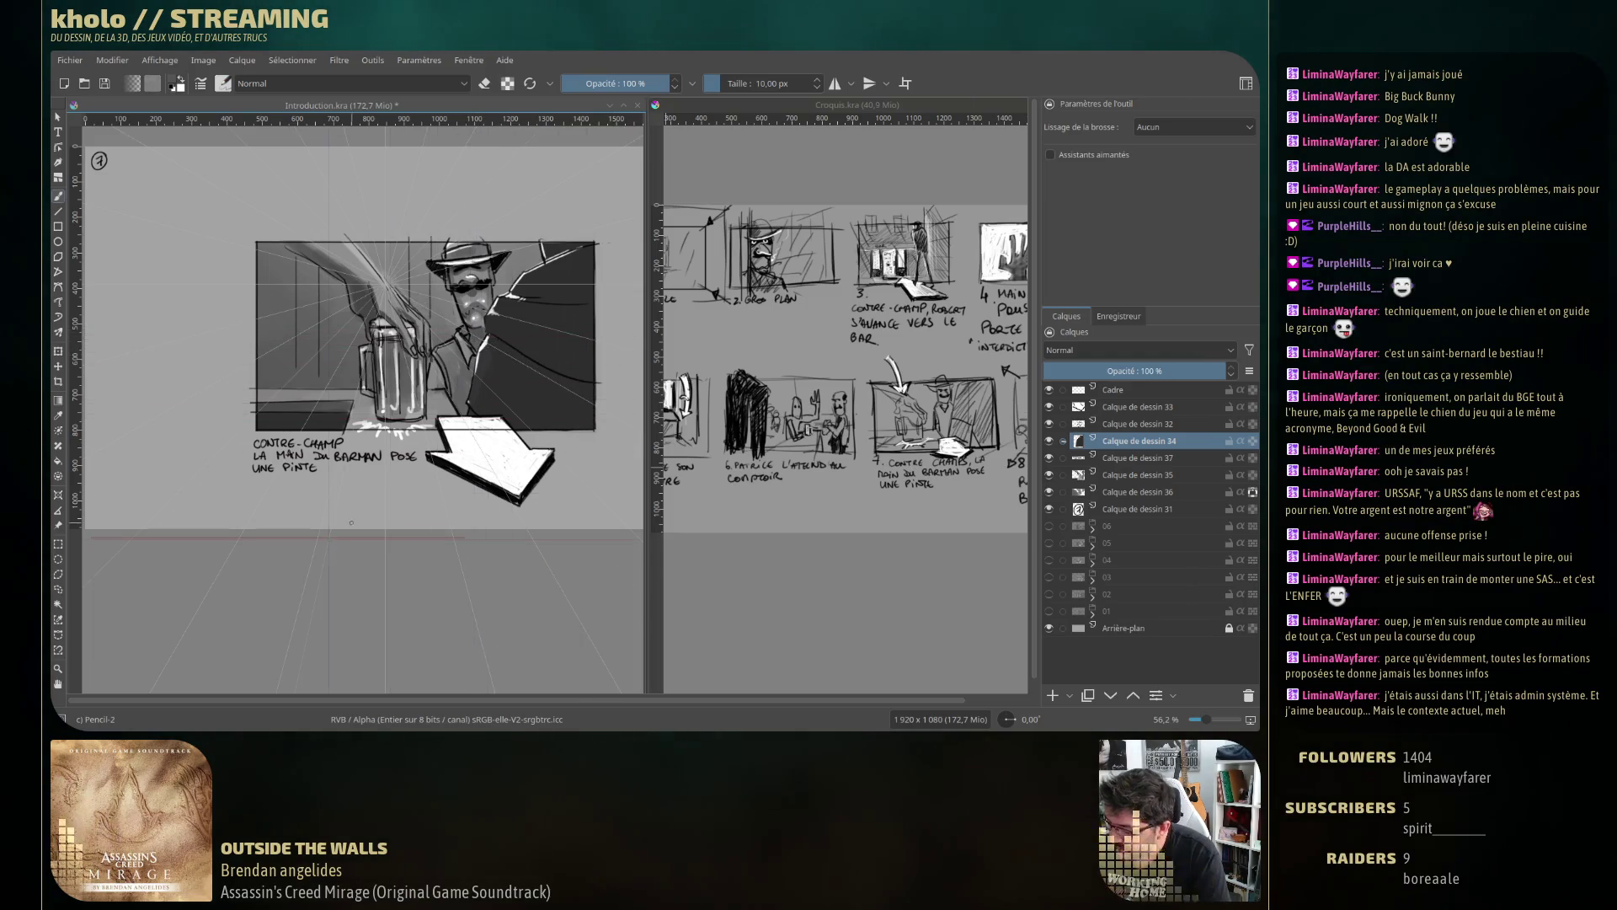
{"action": "left_click_drag", "start_coordinate": [589, 371], "coordinate": [466, 335]}
{"action": "key", "text": "ctrl+z"}
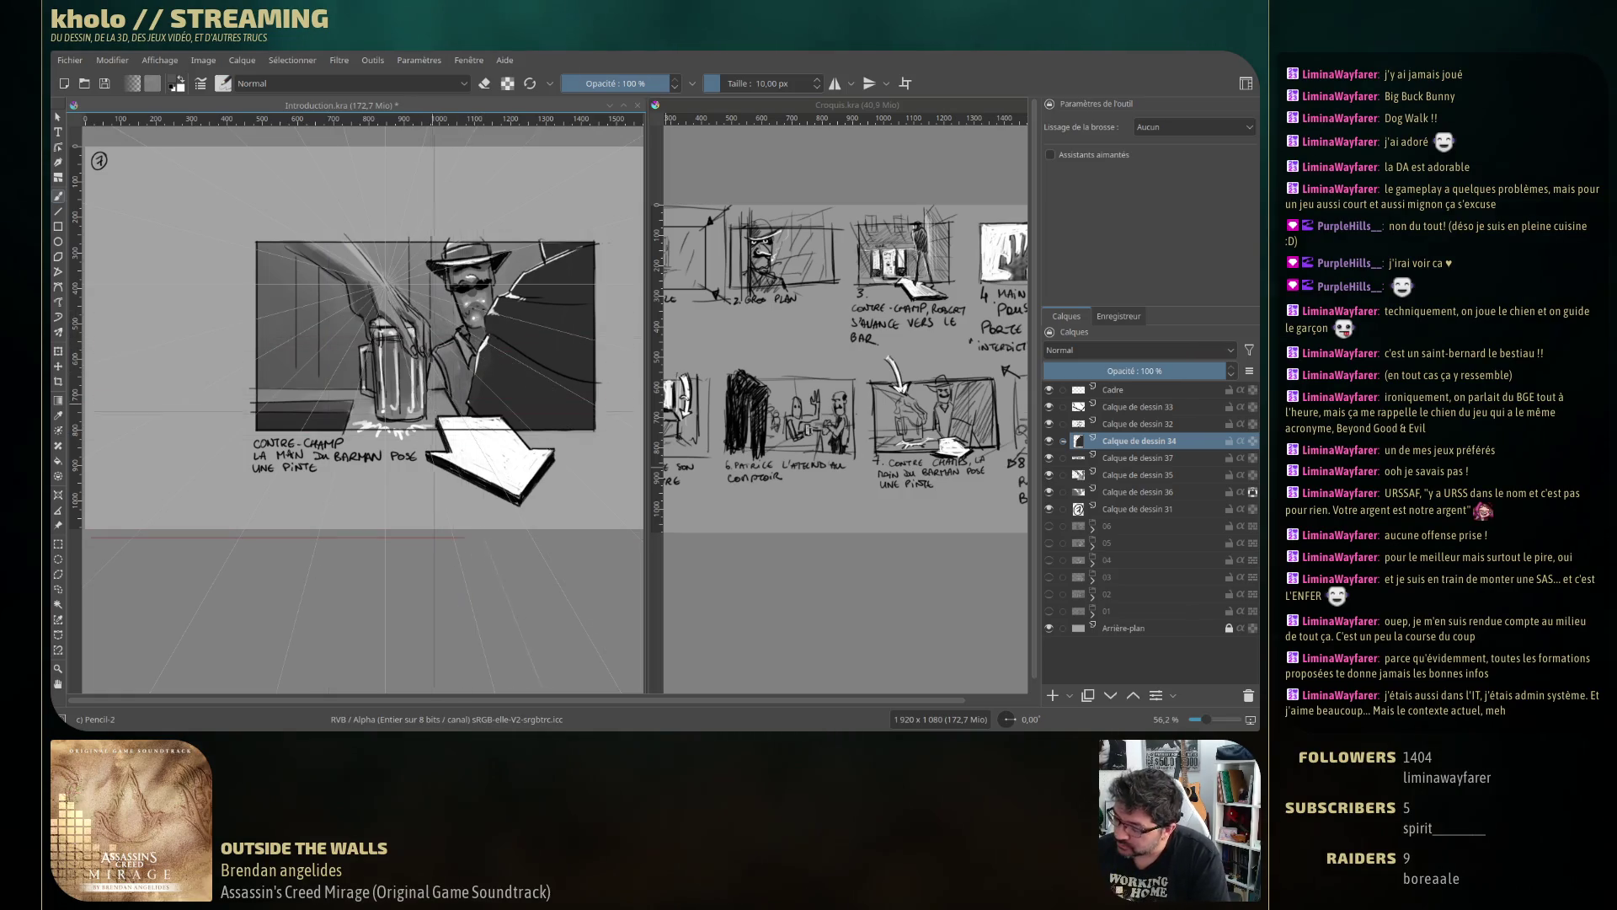
{"action": "key", "text": "ctrl+z"}
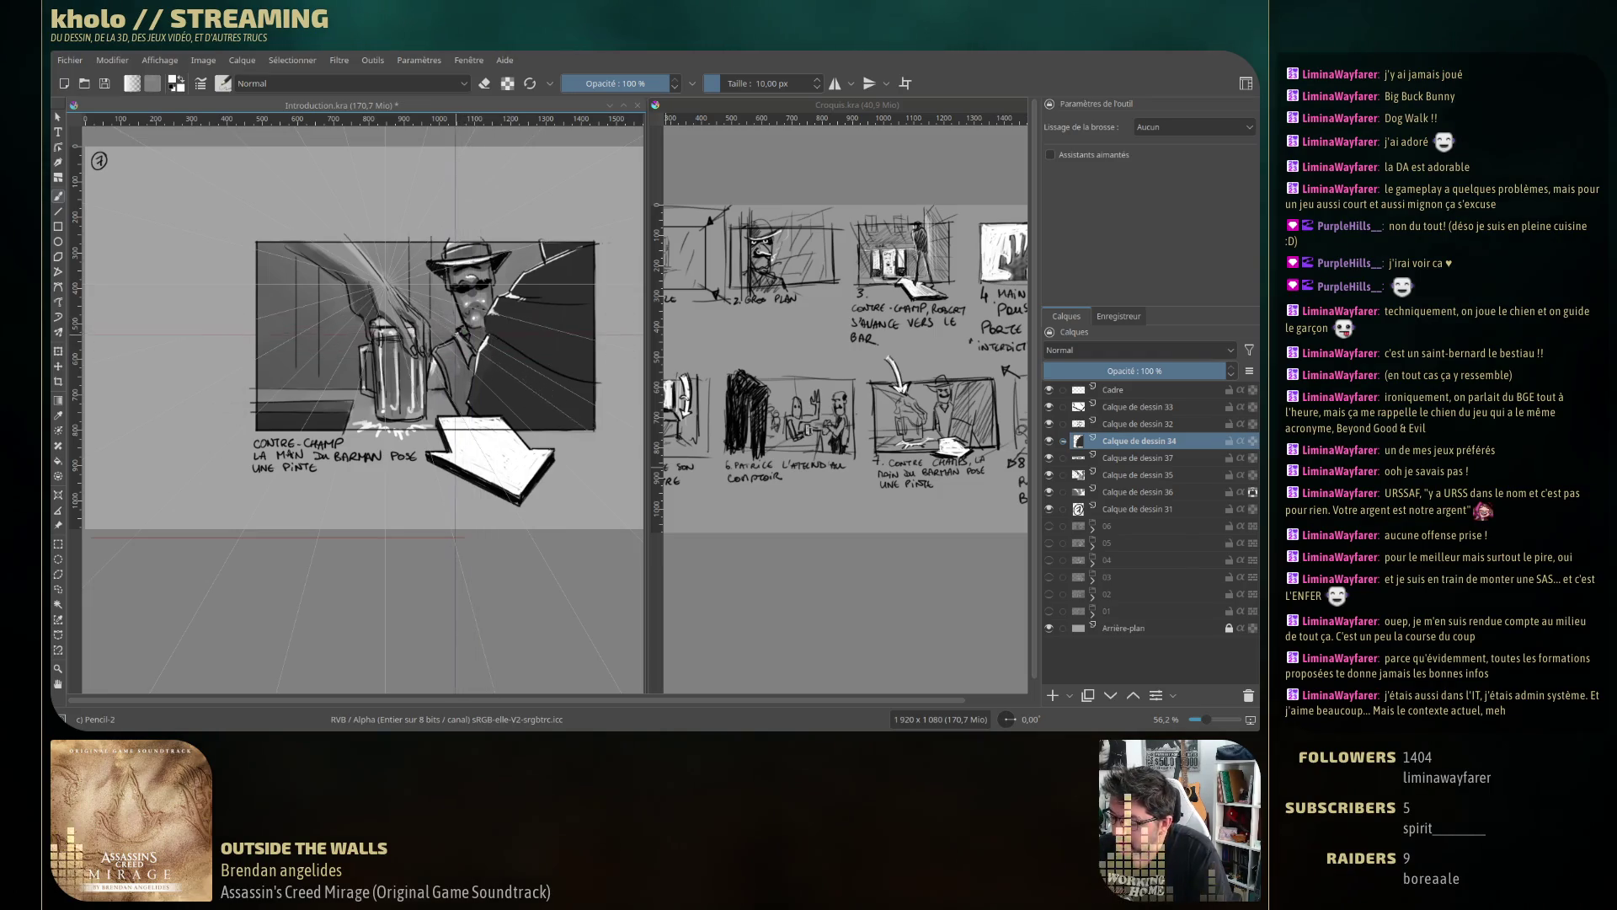
{"action": "left_click", "coordinate": [1135, 423]}
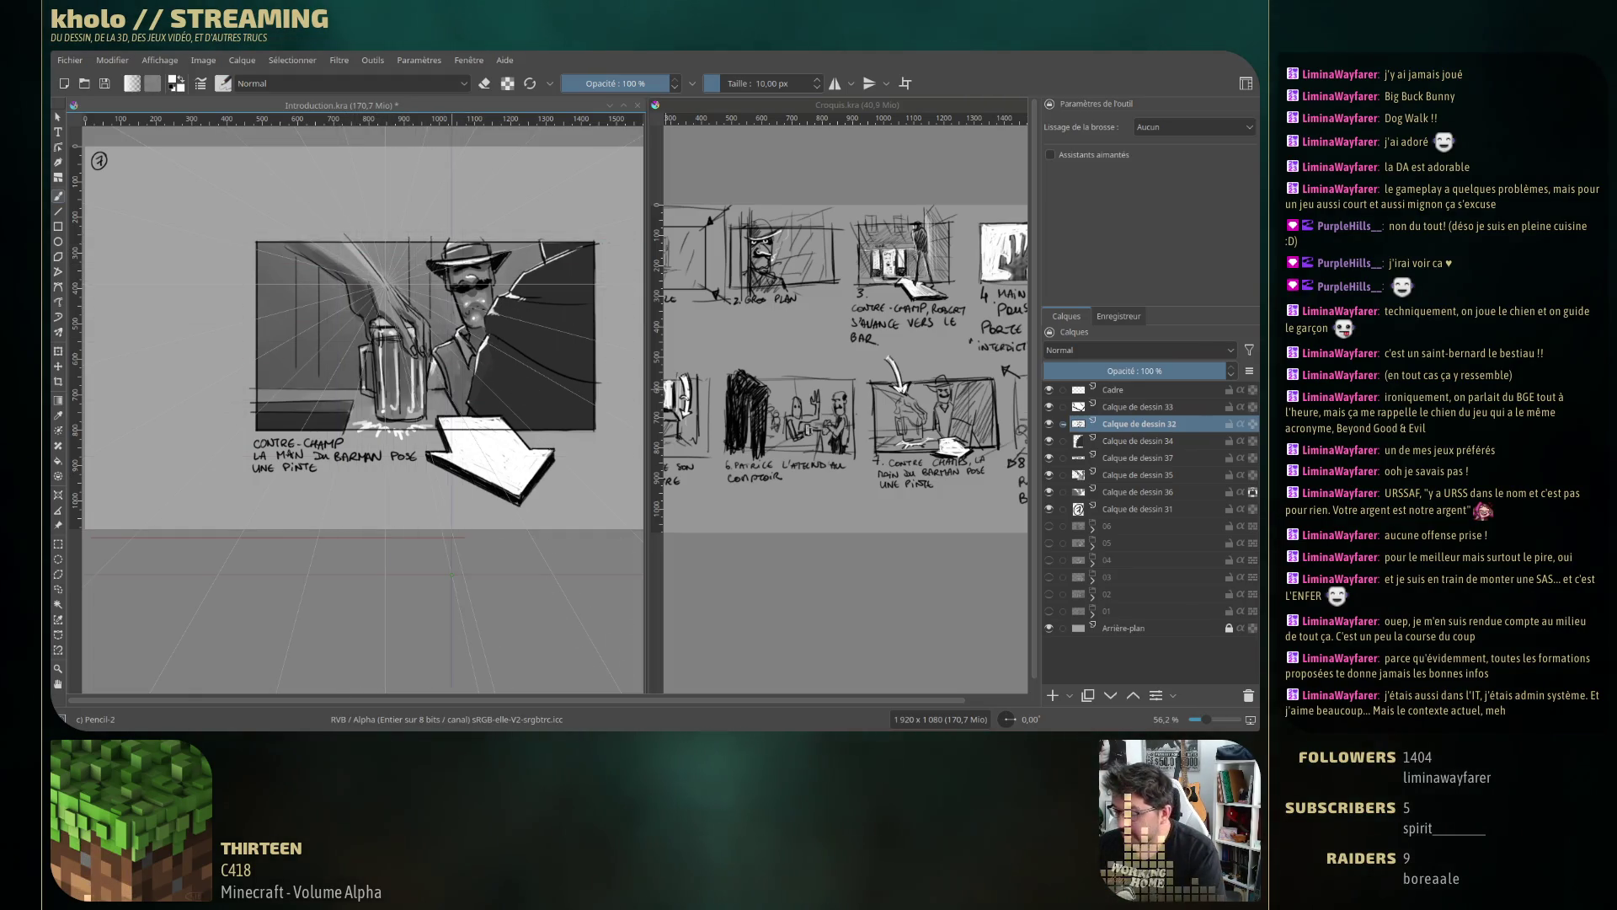
Enlarge the brush to 17,49 px and make Calque de dessin 34 the working layer.
{"action": "left_click", "coordinate": [1124, 459]}
{"action": "left_click", "coordinate": [1133, 475]}
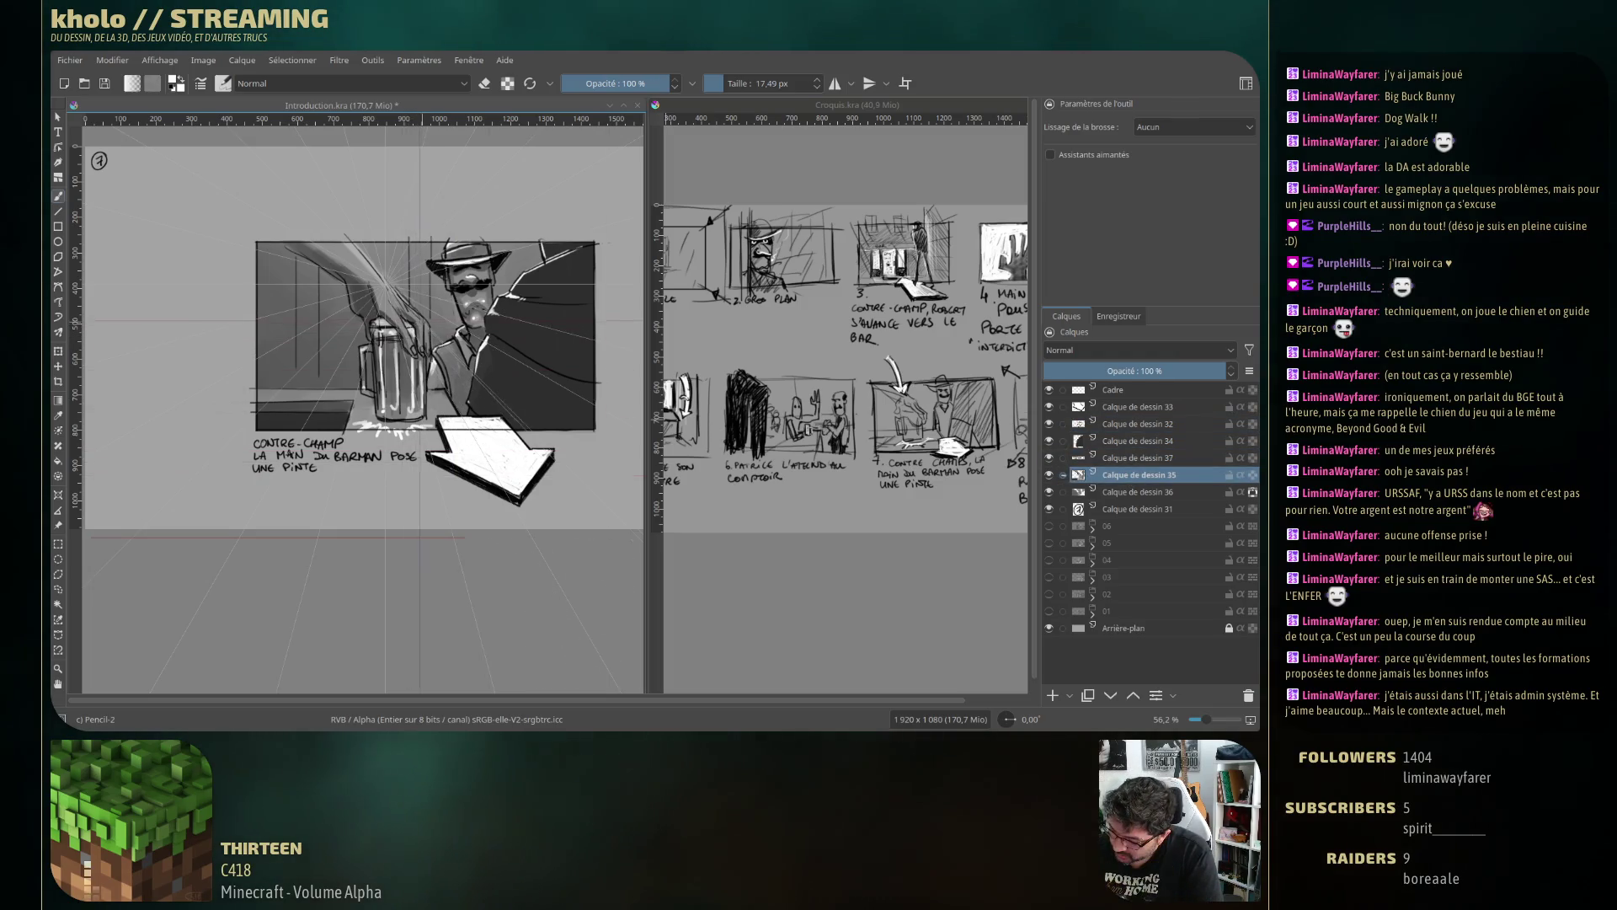
{"action": "key", "text": "bracketright"}
{"action": "key", "text": "bracketright"}
{"action": "key", "text": "bracketright"}
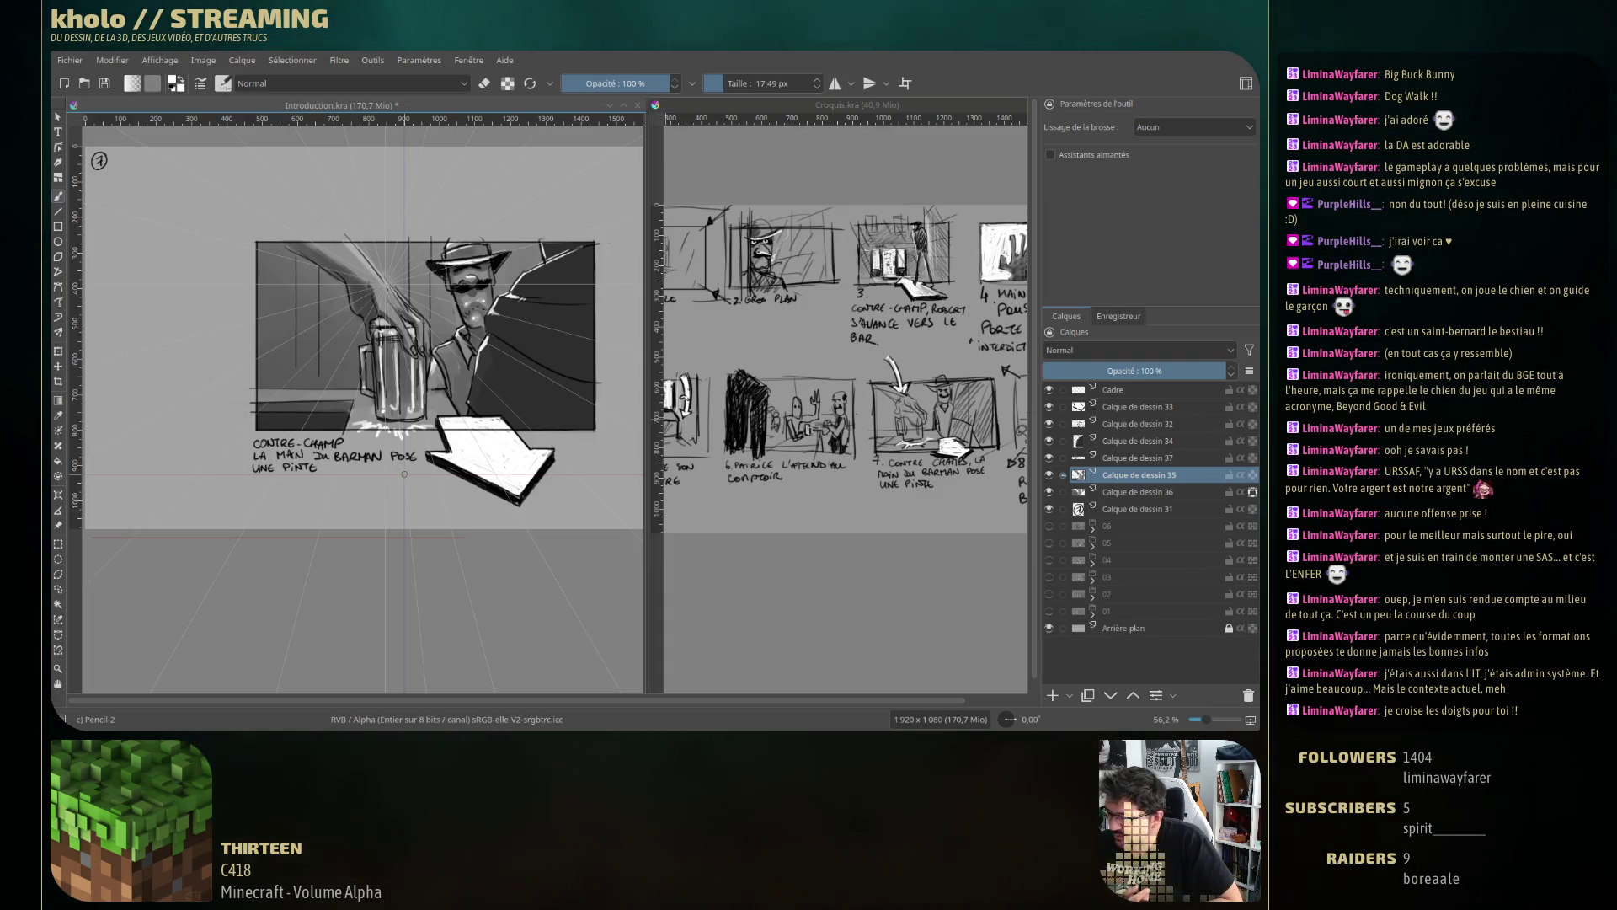
{"action": "key", "text": "Page_Up"}
{"action": "key", "text": "Page_Up"}
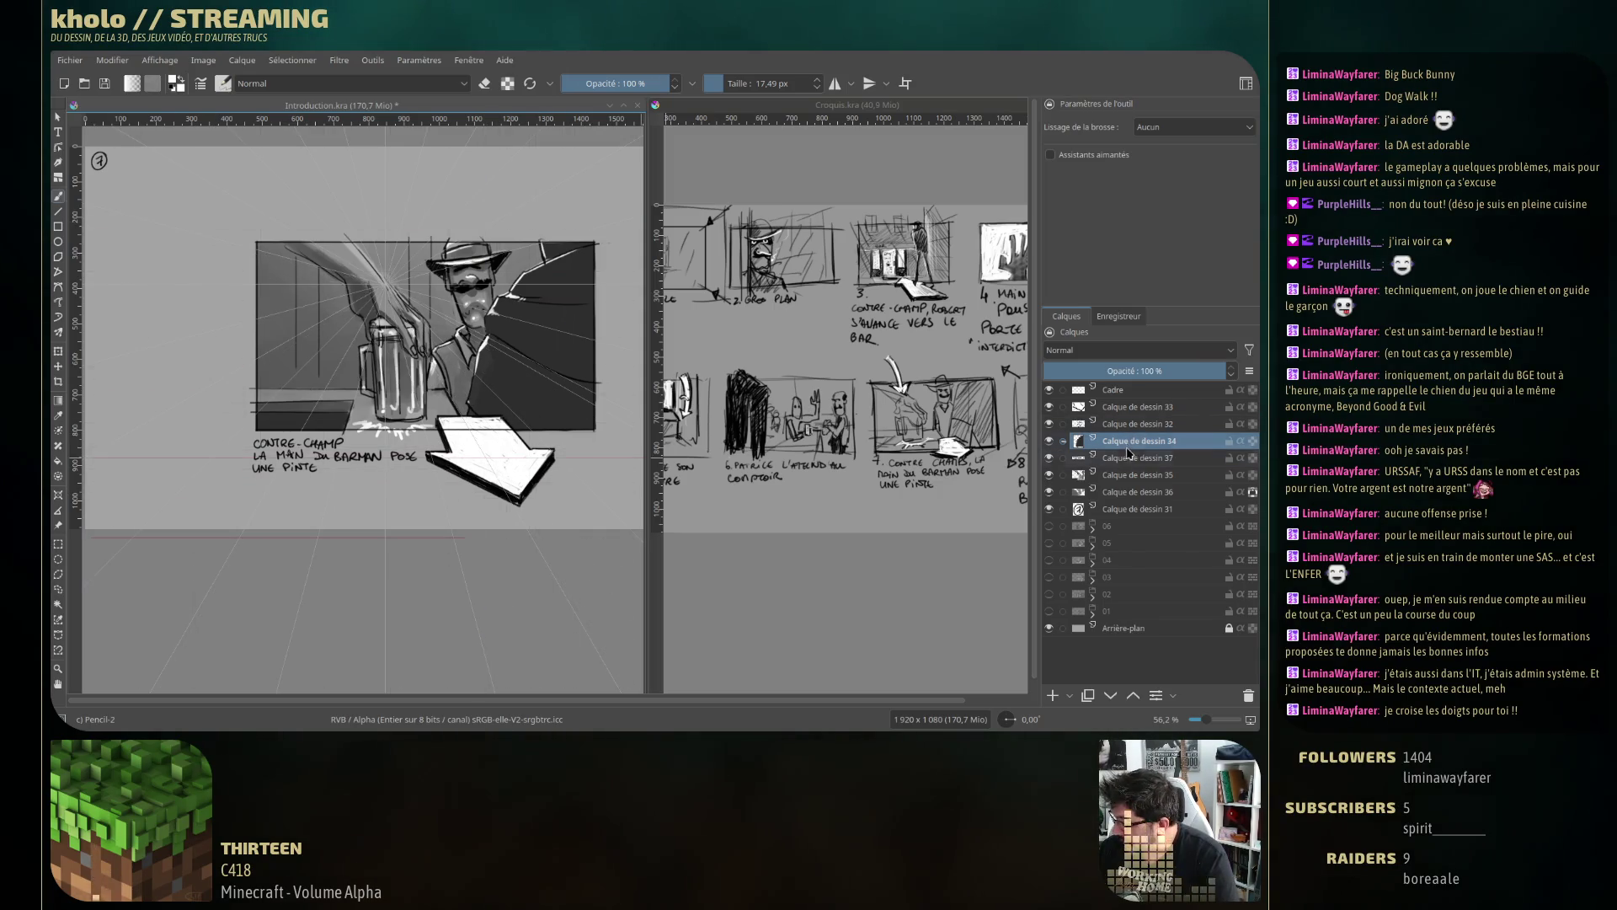
Toggle visibility of layers 37 and 35 to check them, then delete the two unneeded layers.
{"action": "left_click", "coordinate": [1049, 458]}
{"action": "left_click", "coordinate": [1048, 458]}
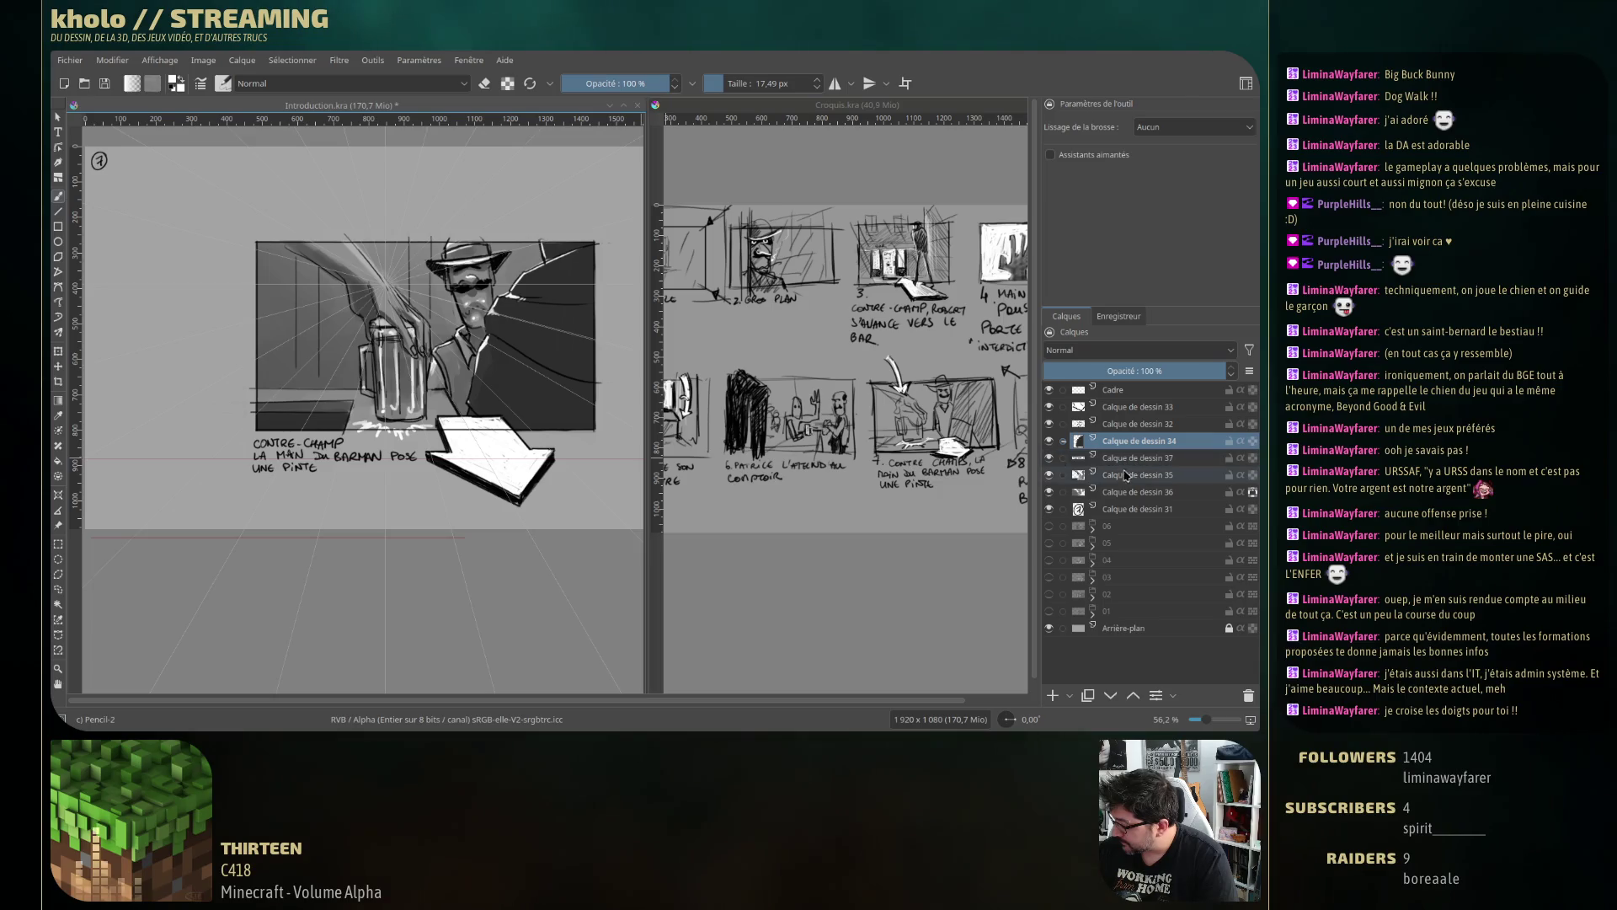
{"action": "left_click", "coordinate": [1049, 475]}
{"action": "left_click", "coordinate": [1049, 475]}
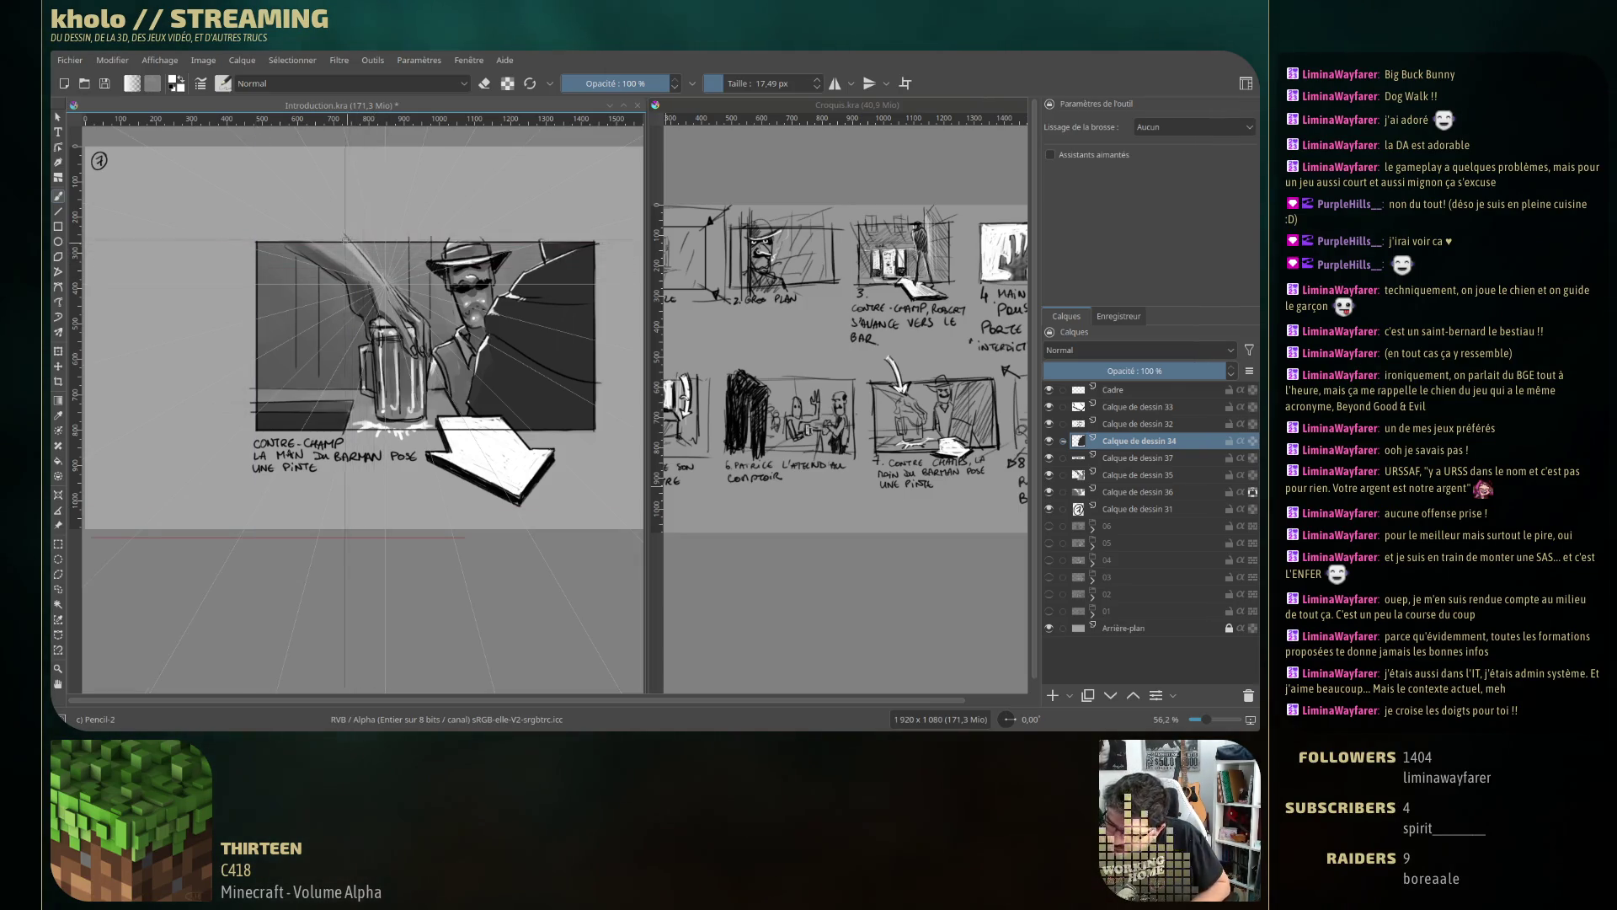
{"action": "key", "text": "shift+Delete"}
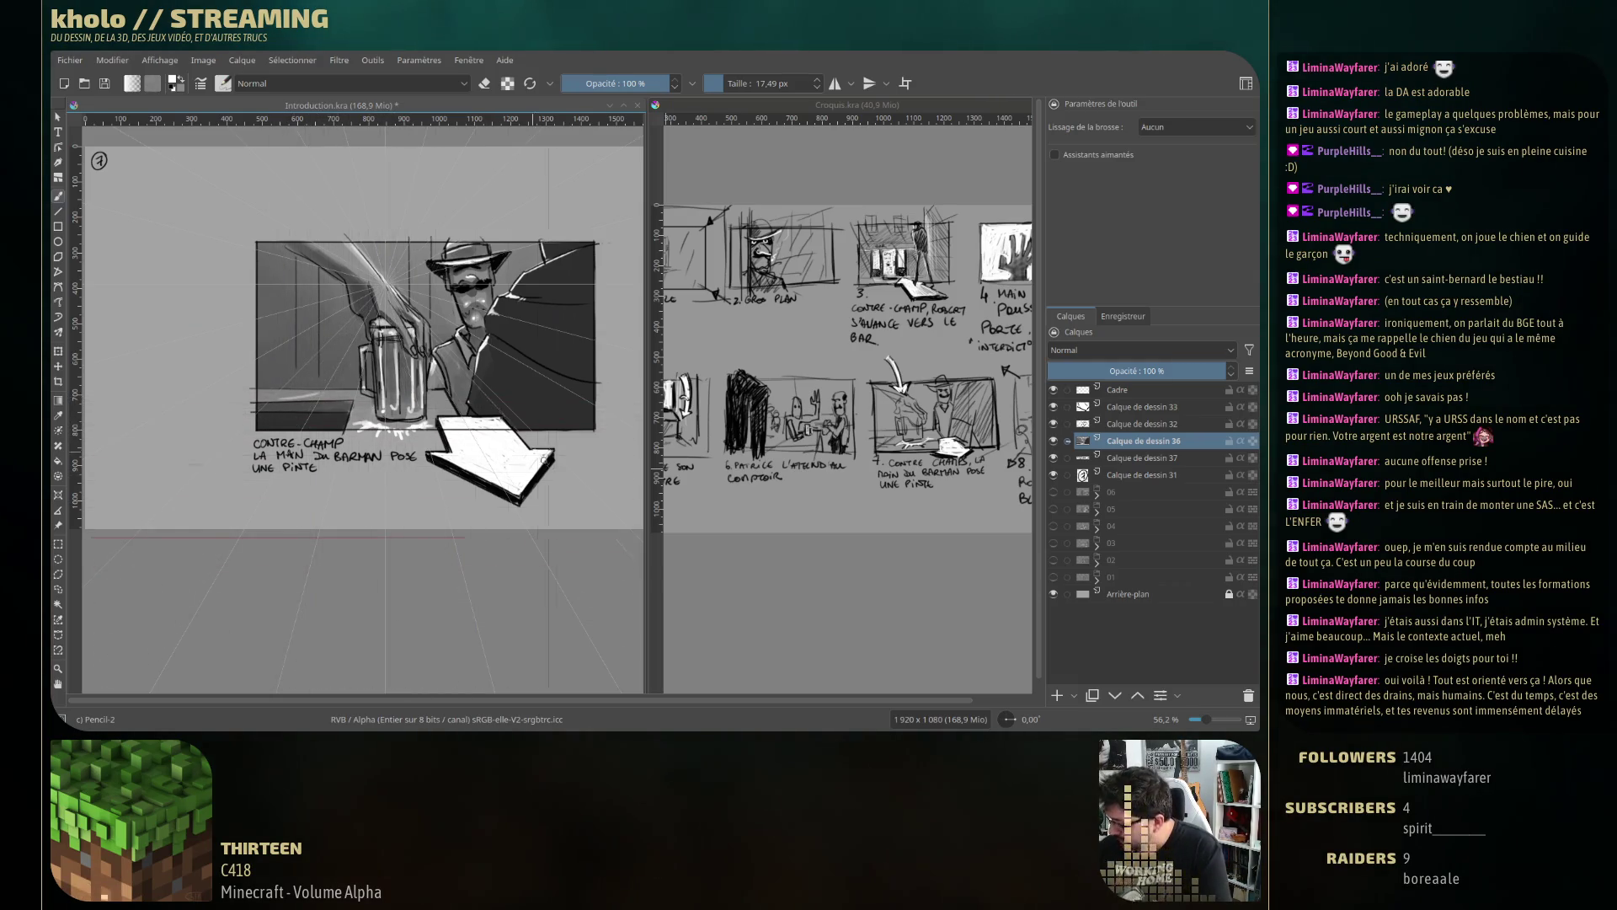
Choose the Basic-2 Opacity brush from the pop-up palette and resize it to 21,30 px.
{"action": "right_click", "coordinate": [308, 408]}
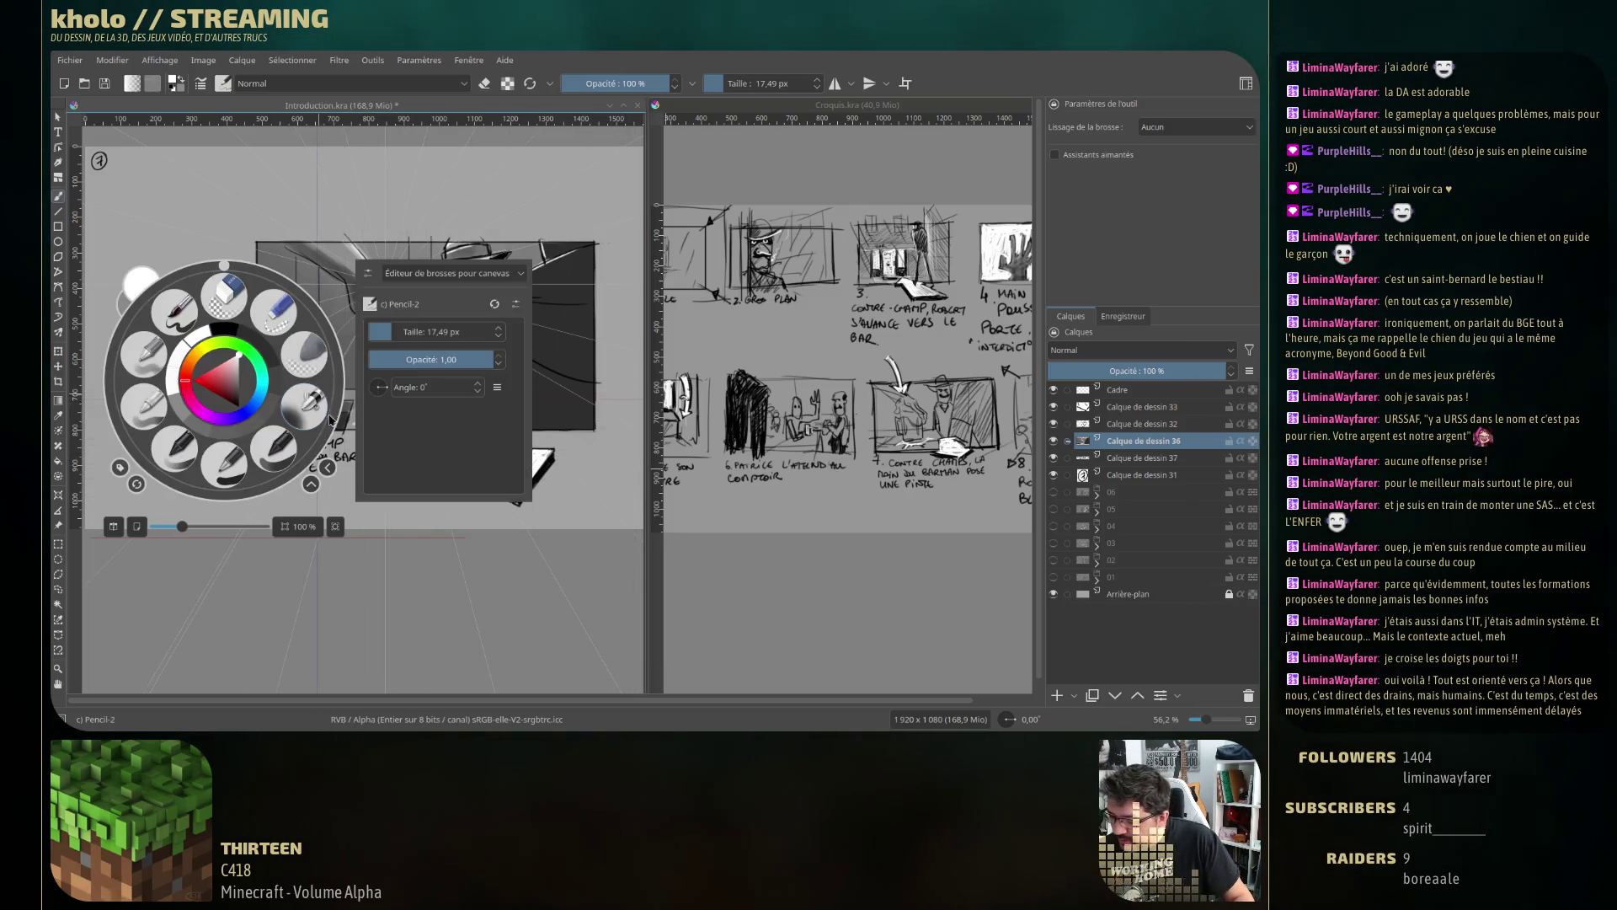
{"action": "left_click", "coordinate": [177, 462]}
{"action": "right_click", "coordinate": [251, 430]}
{"action": "right_click", "coordinate": [257, 438]}
{"action": "right_click", "coordinate": [265, 446]}
{"action": "right_click", "coordinate": [271, 446]}
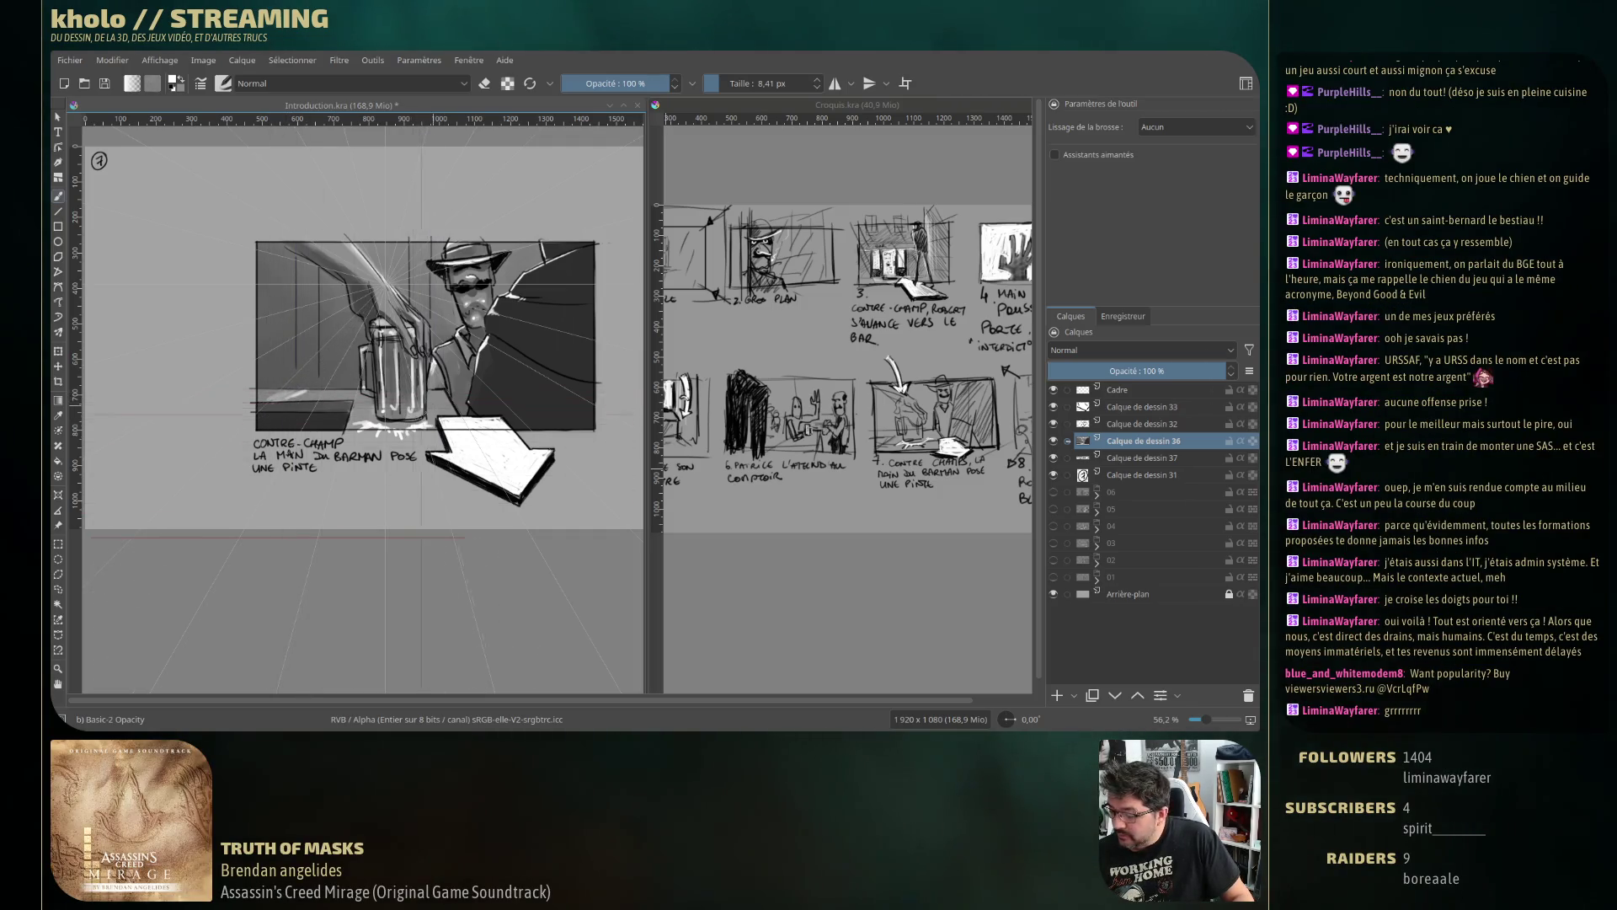
{"action": "left_click_drag", "start_coordinate": [446, 410], "coordinate": [439, 413]}
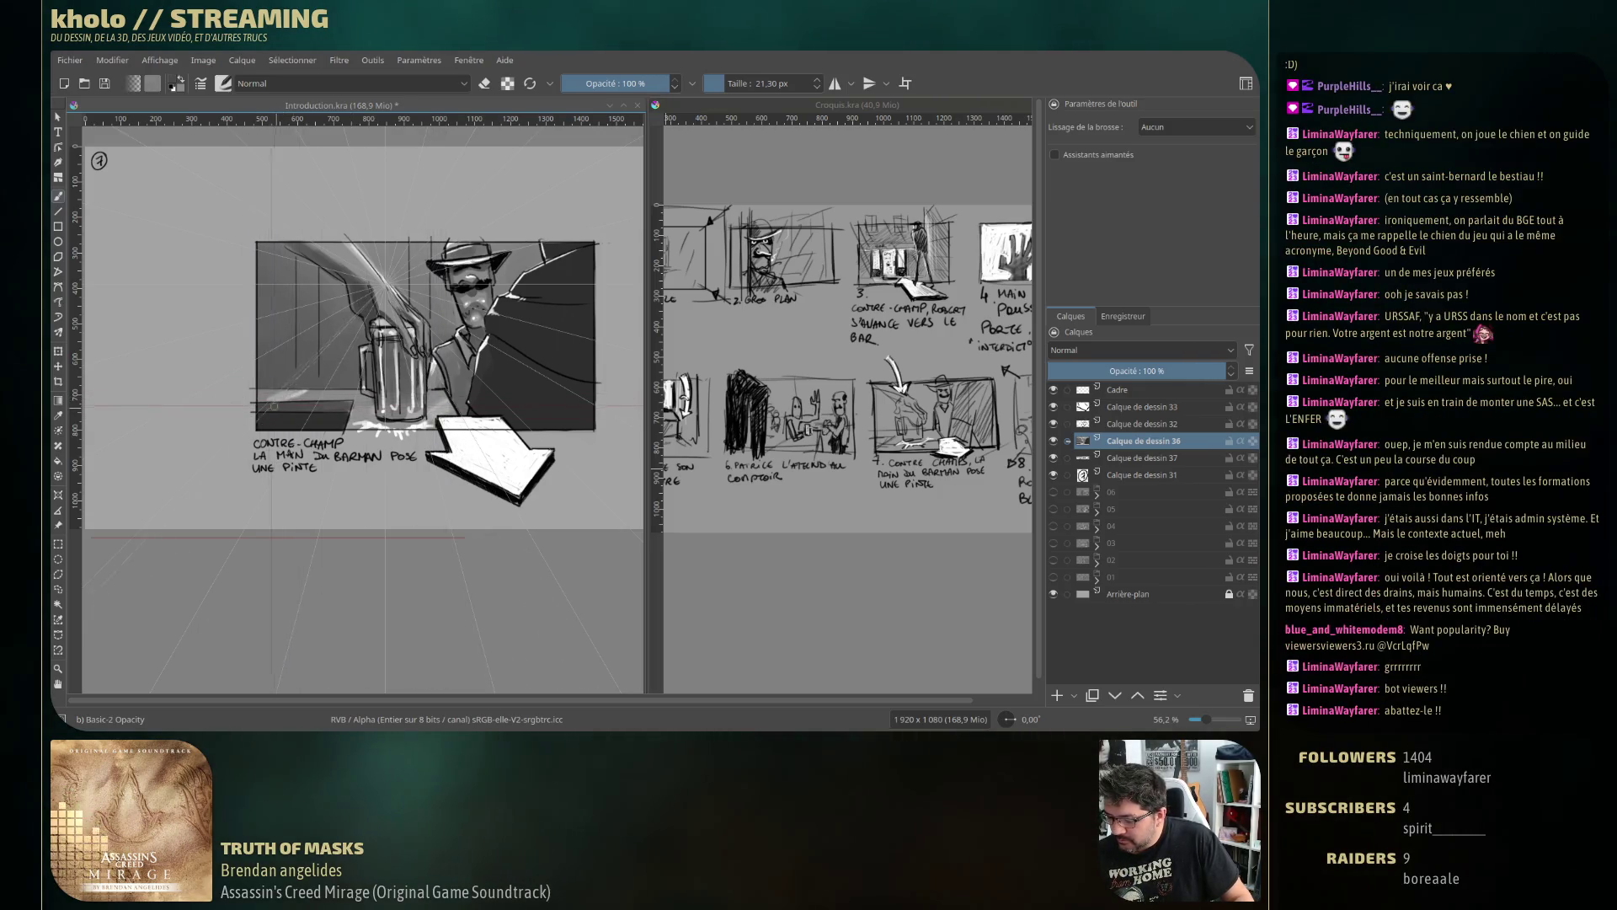
Test the brush with a mark, undo it, and switch to eraser mode.
{"action": "left_click", "coordinate": [280, 349]}
{"action": "key", "text": "ctrl+z"}
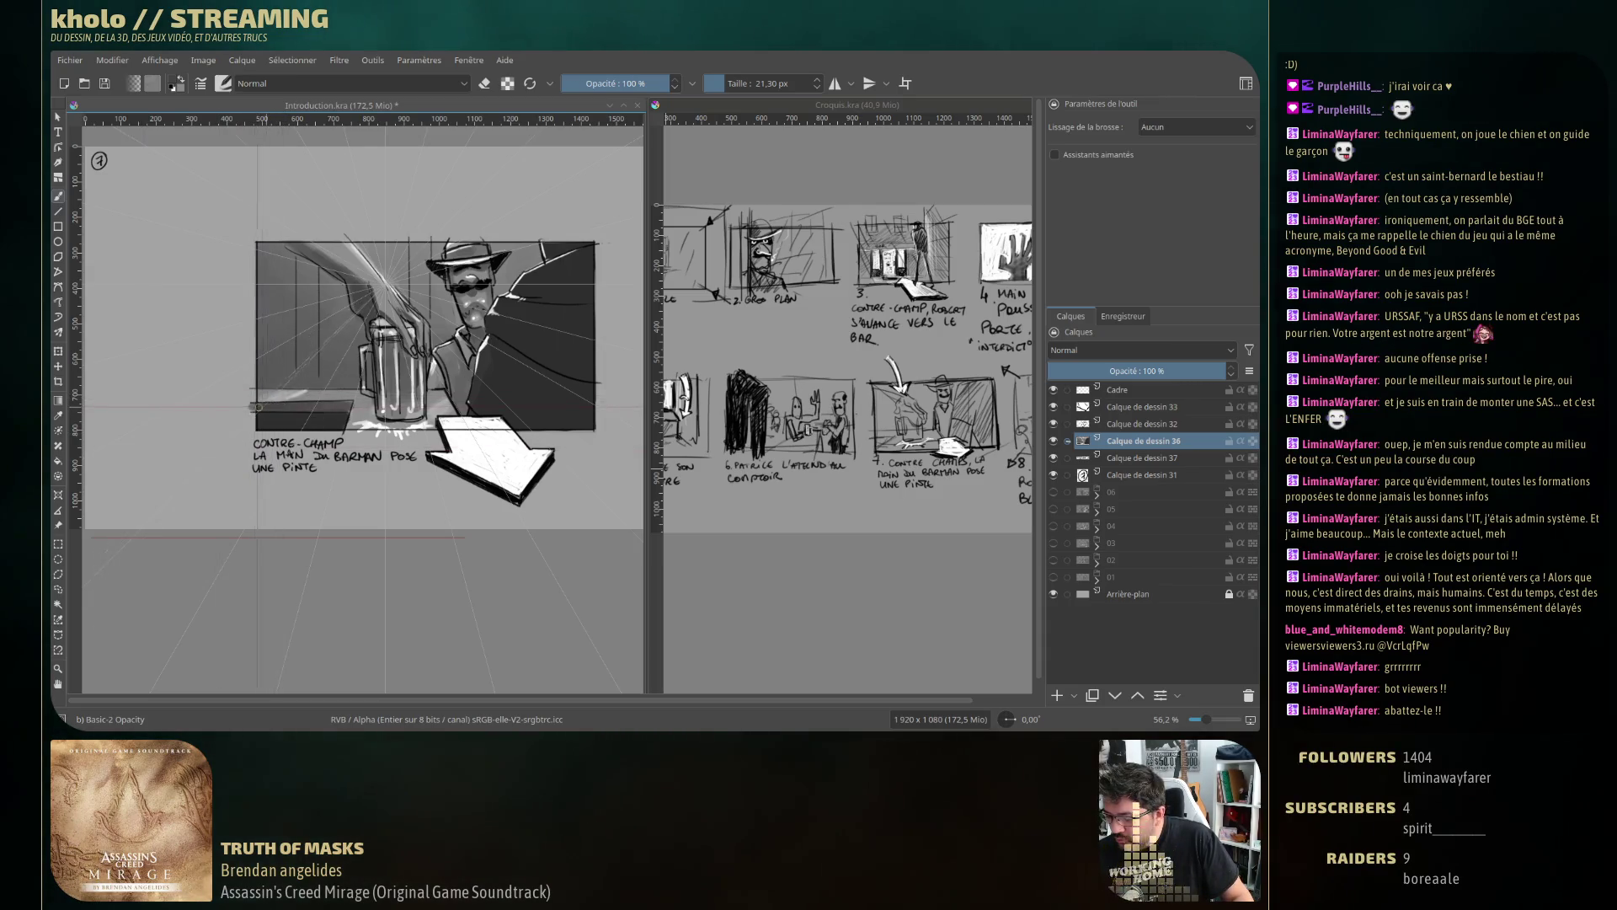
{"action": "key", "text": "e"}
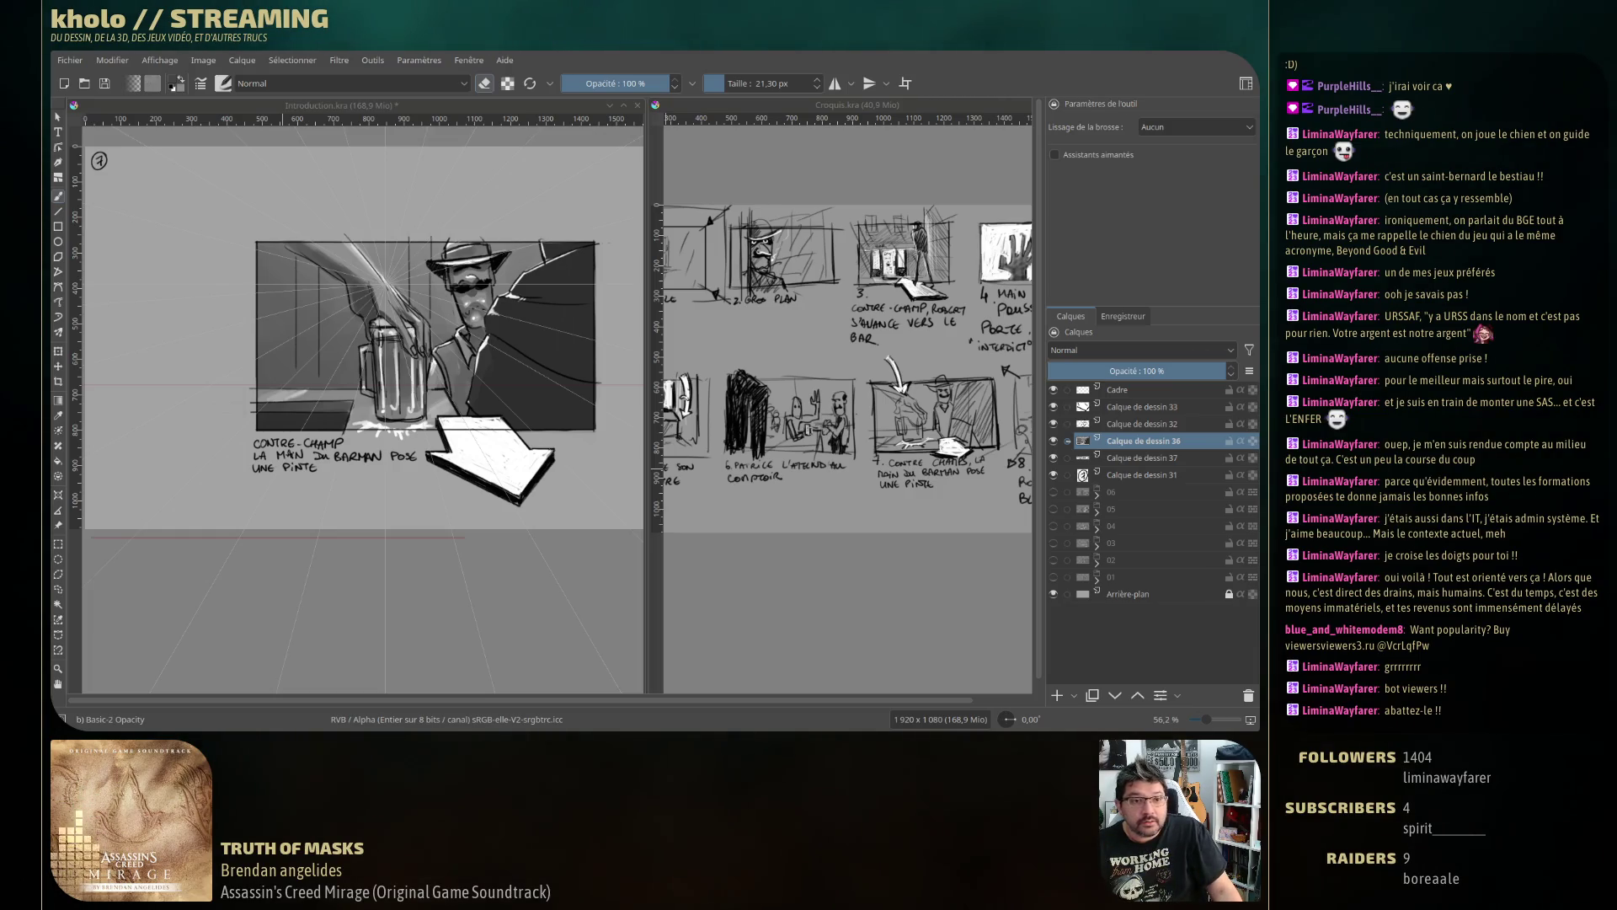
{"action": "key", "text": "alt+Tab"}
Report the spam bot's chat message for Spam from its user card.
{"action": "triple_click", "coordinate": [320, 388]}
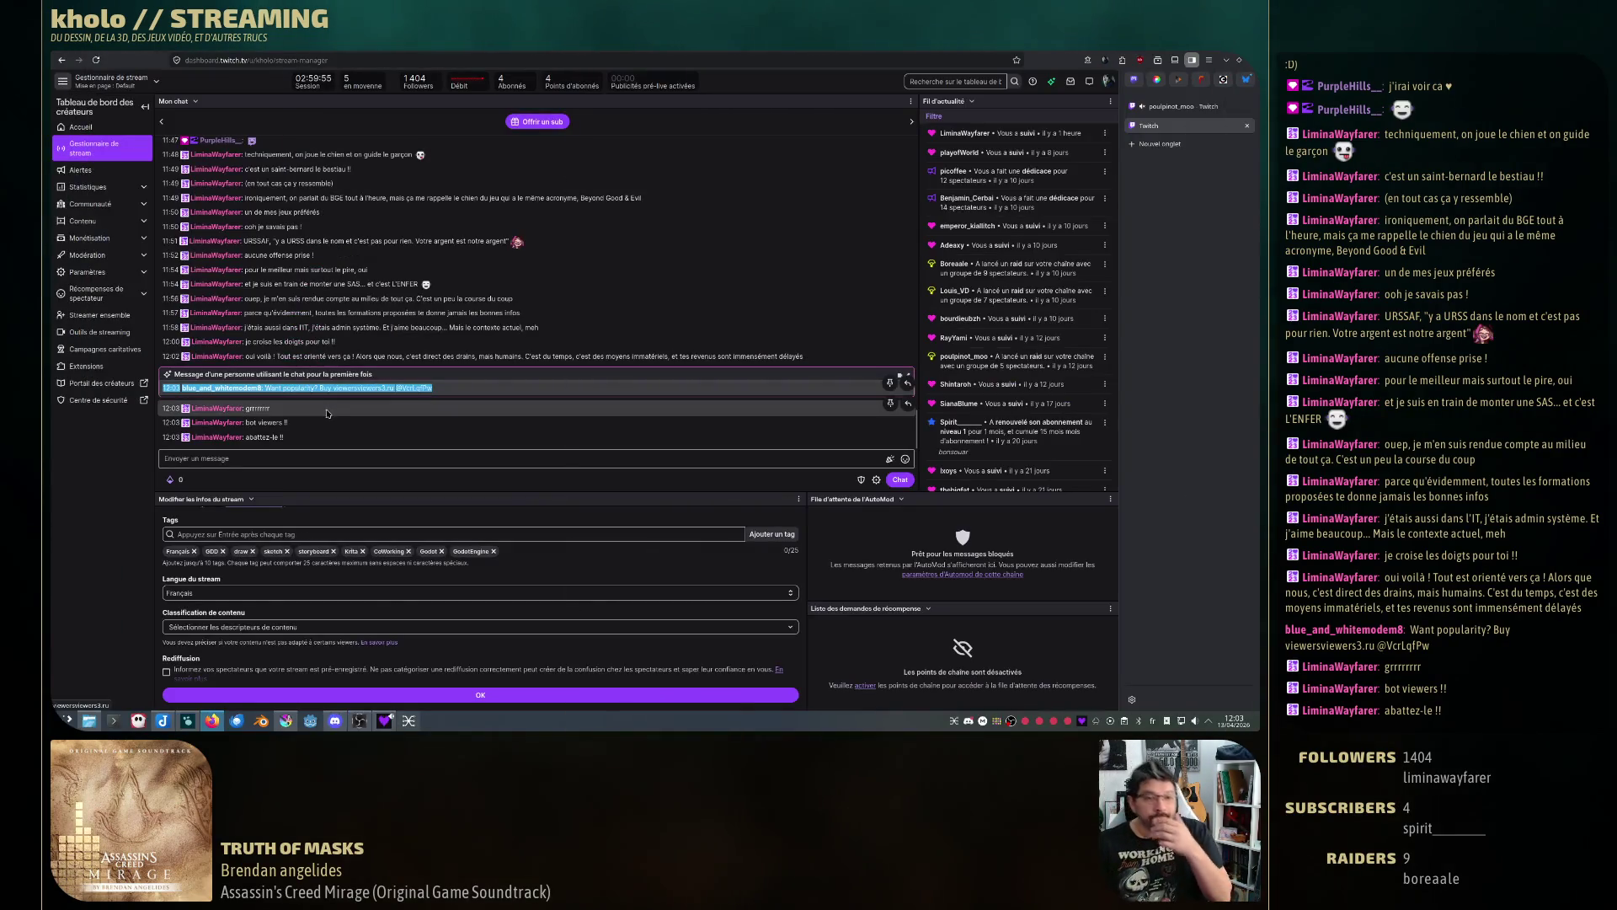
{"action": "left_click", "coordinate": [248, 387]}
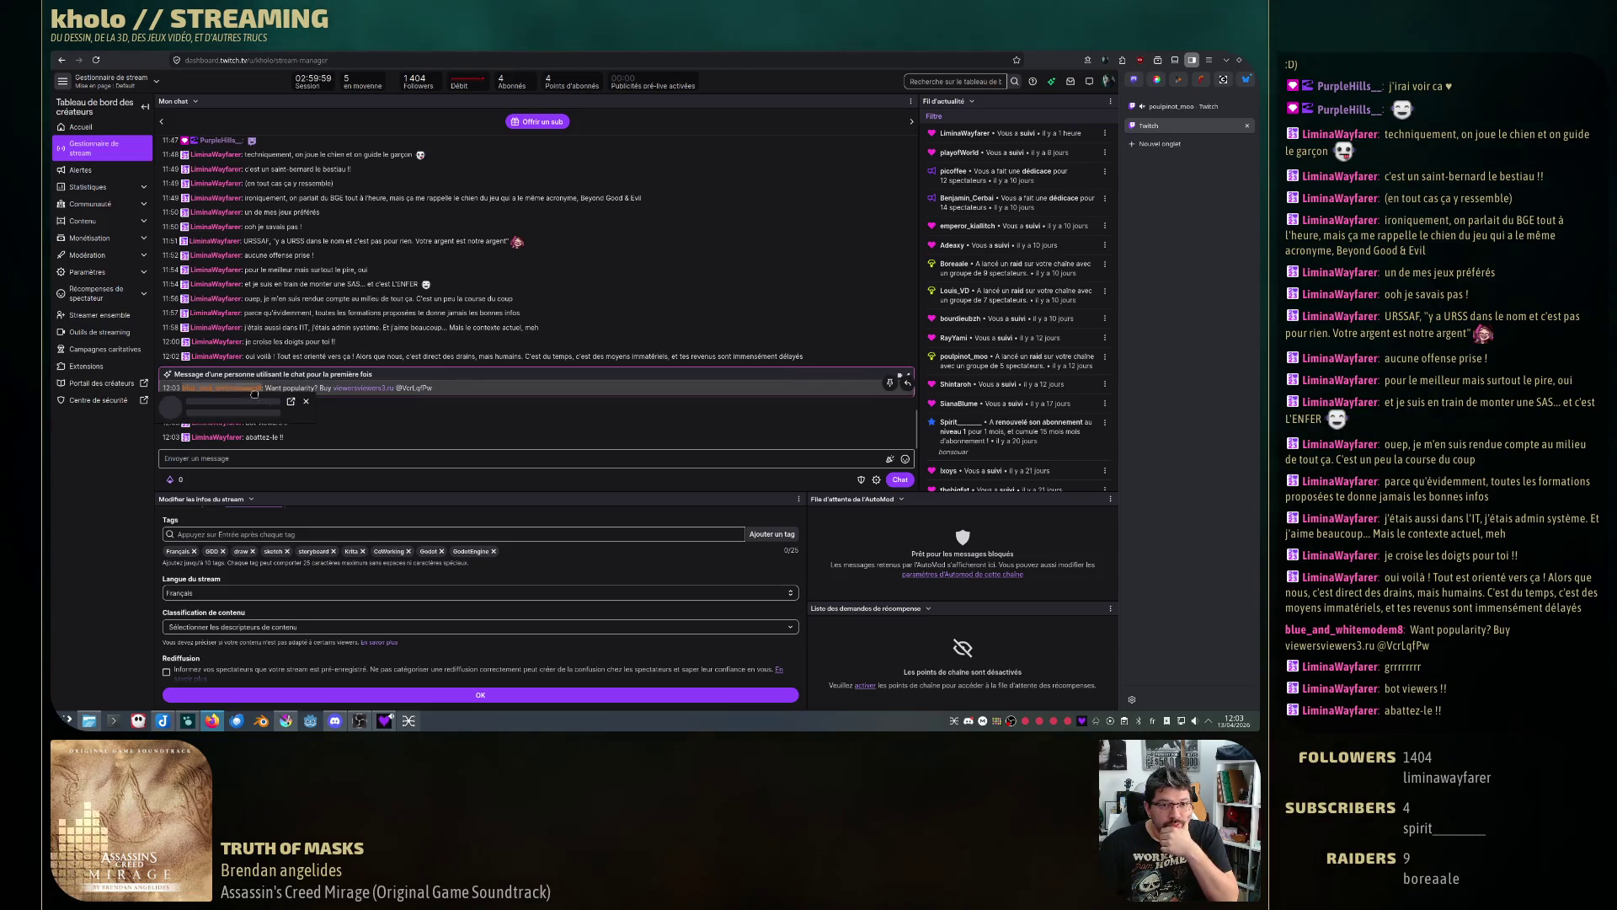
{"action": "left_click", "coordinate": [306, 474]}
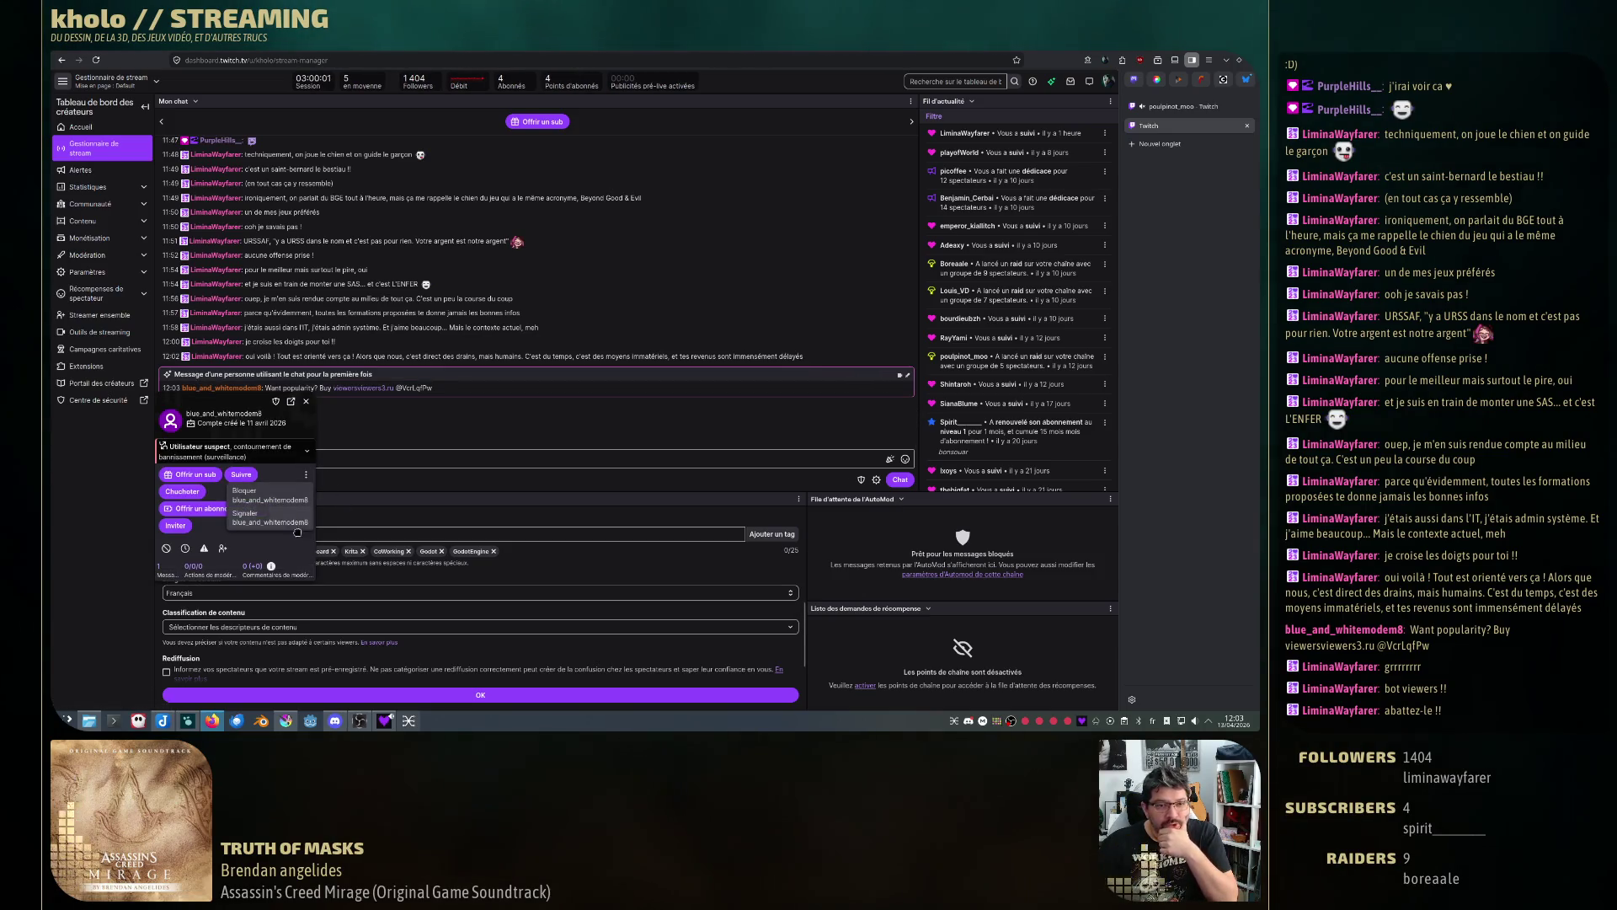
{"action": "left_click", "coordinate": [268, 517]}
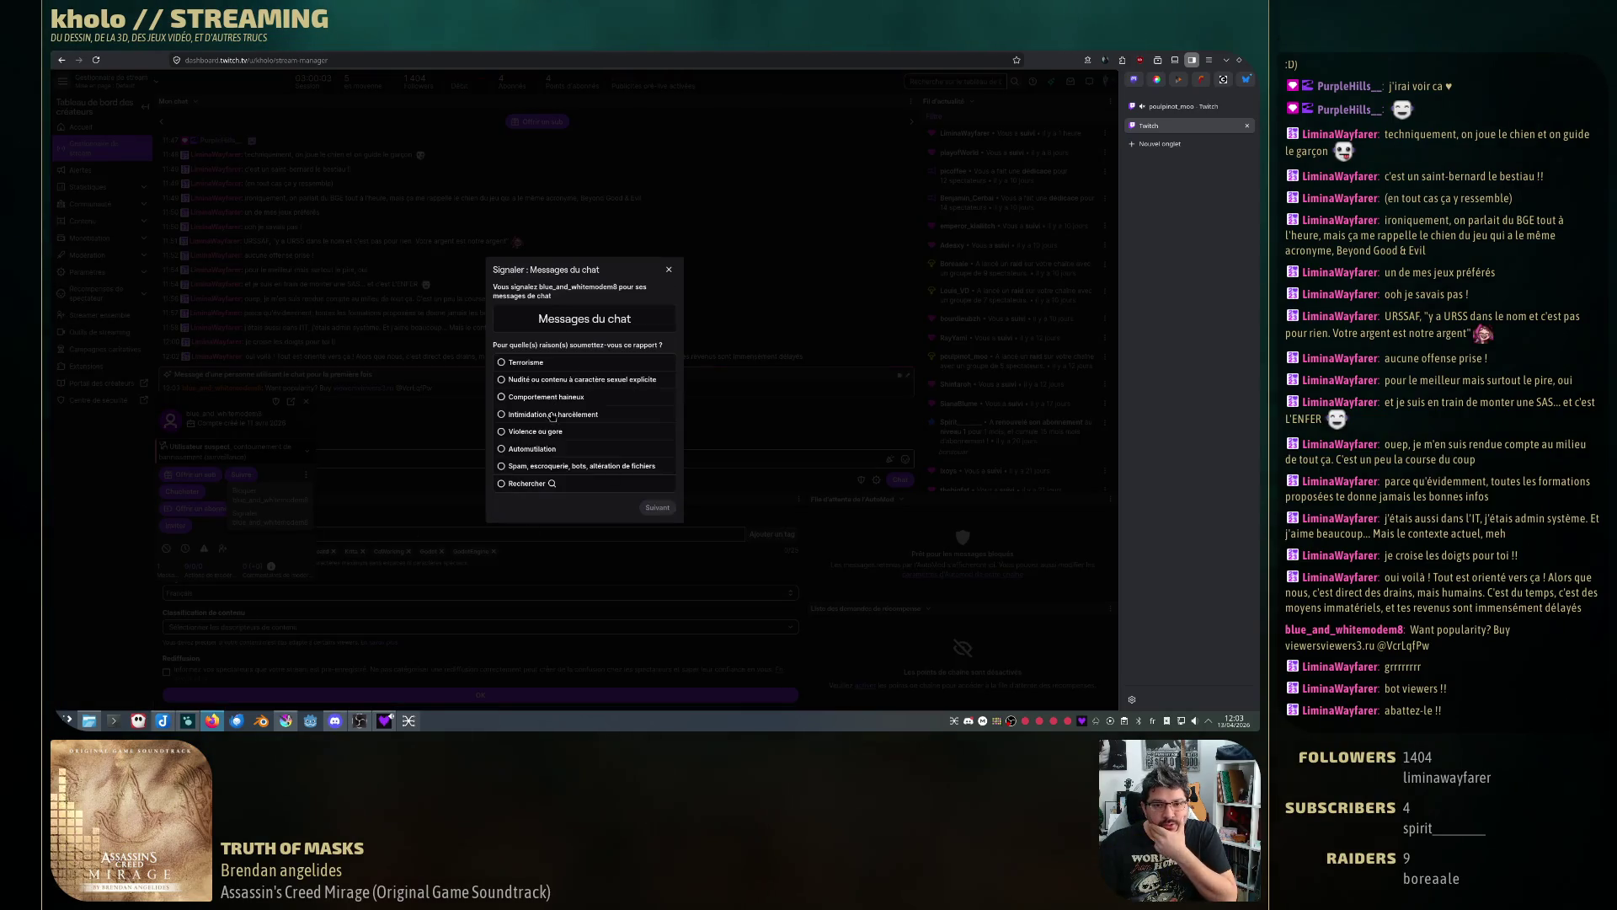
{"action": "left_click", "coordinate": [529, 466]}
{"action": "left_click", "coordinate": [657, 511]}
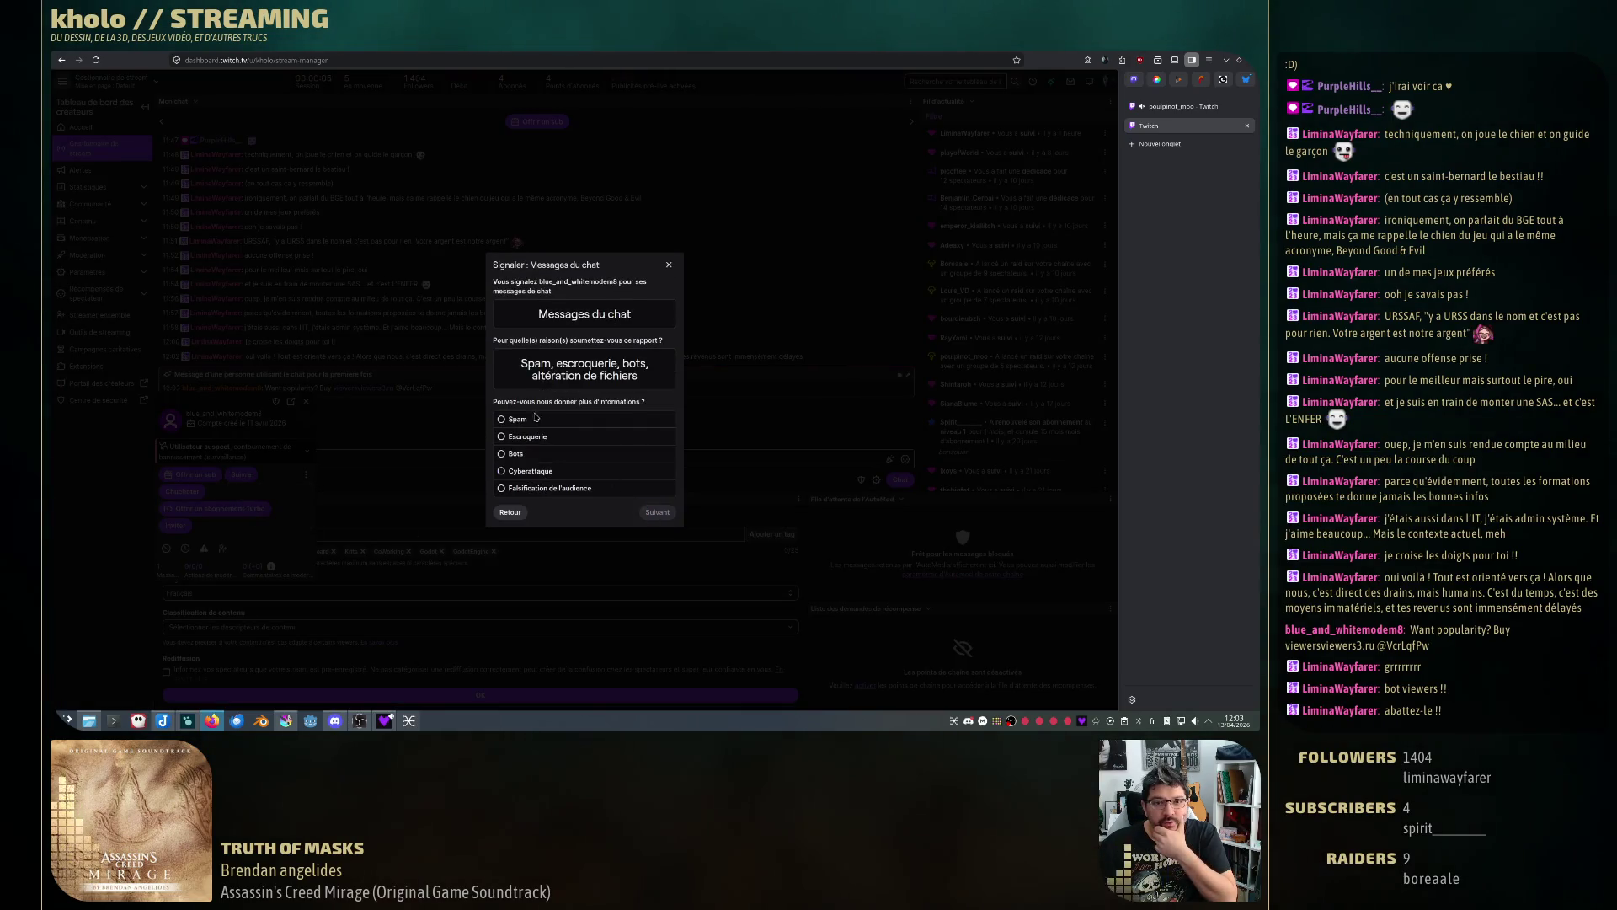
{"action": "left_click", "coordinate": [521, 425]}
{"action": "left_click", "coordinate": [657, 521]}
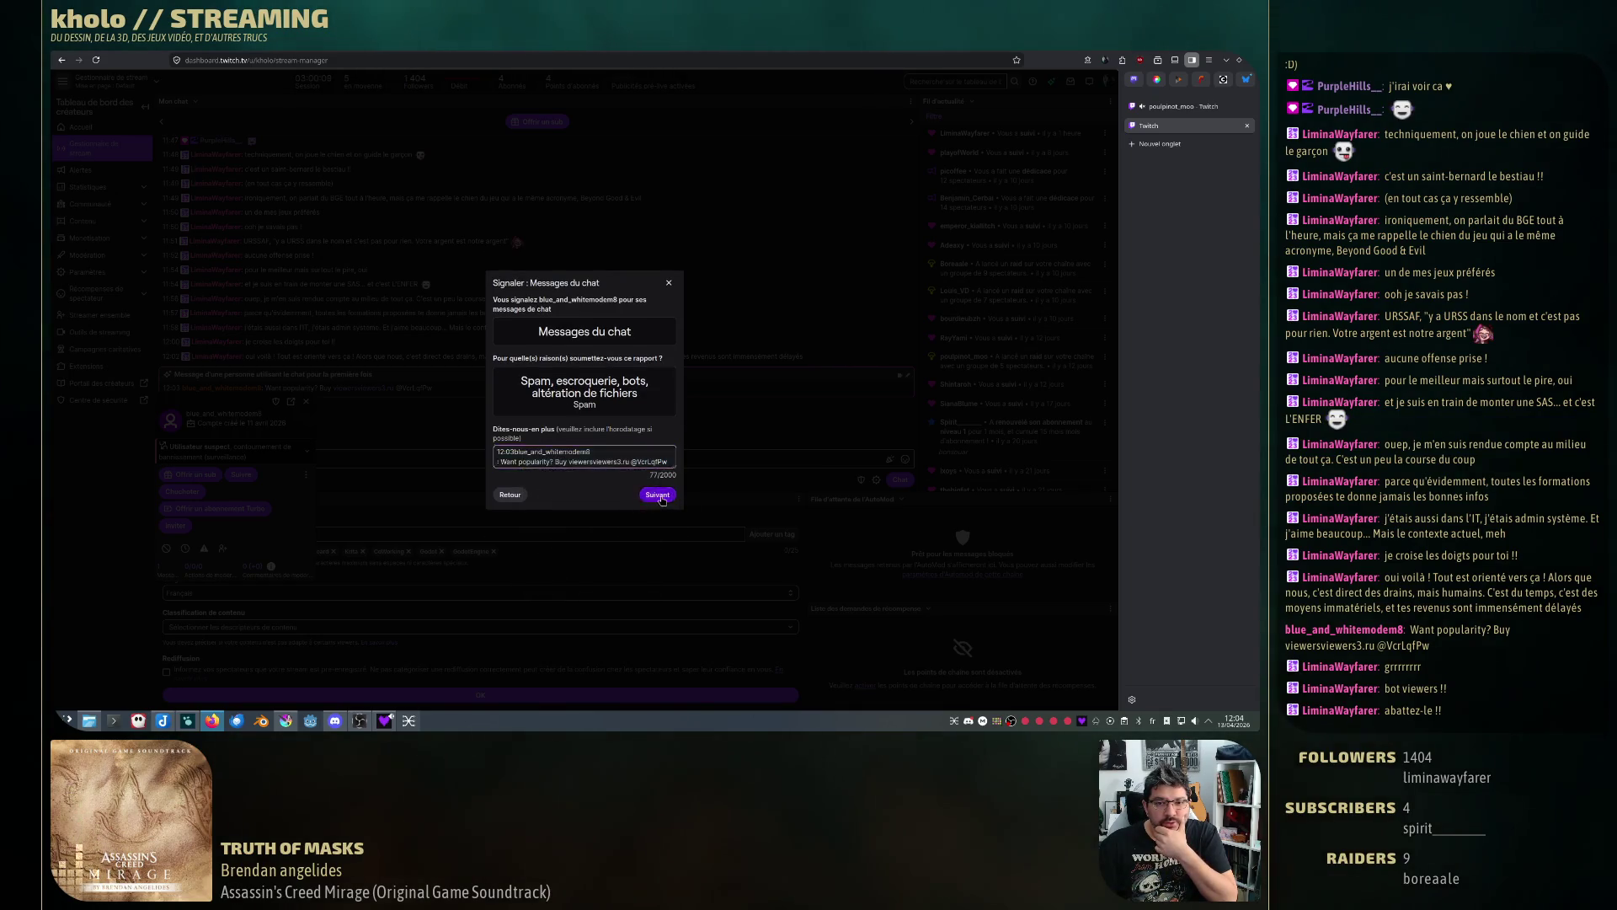
{"action": "left_click", "coordinate": [498, 403]}
{"action": "left_click", "coordinate": [632, 426]}
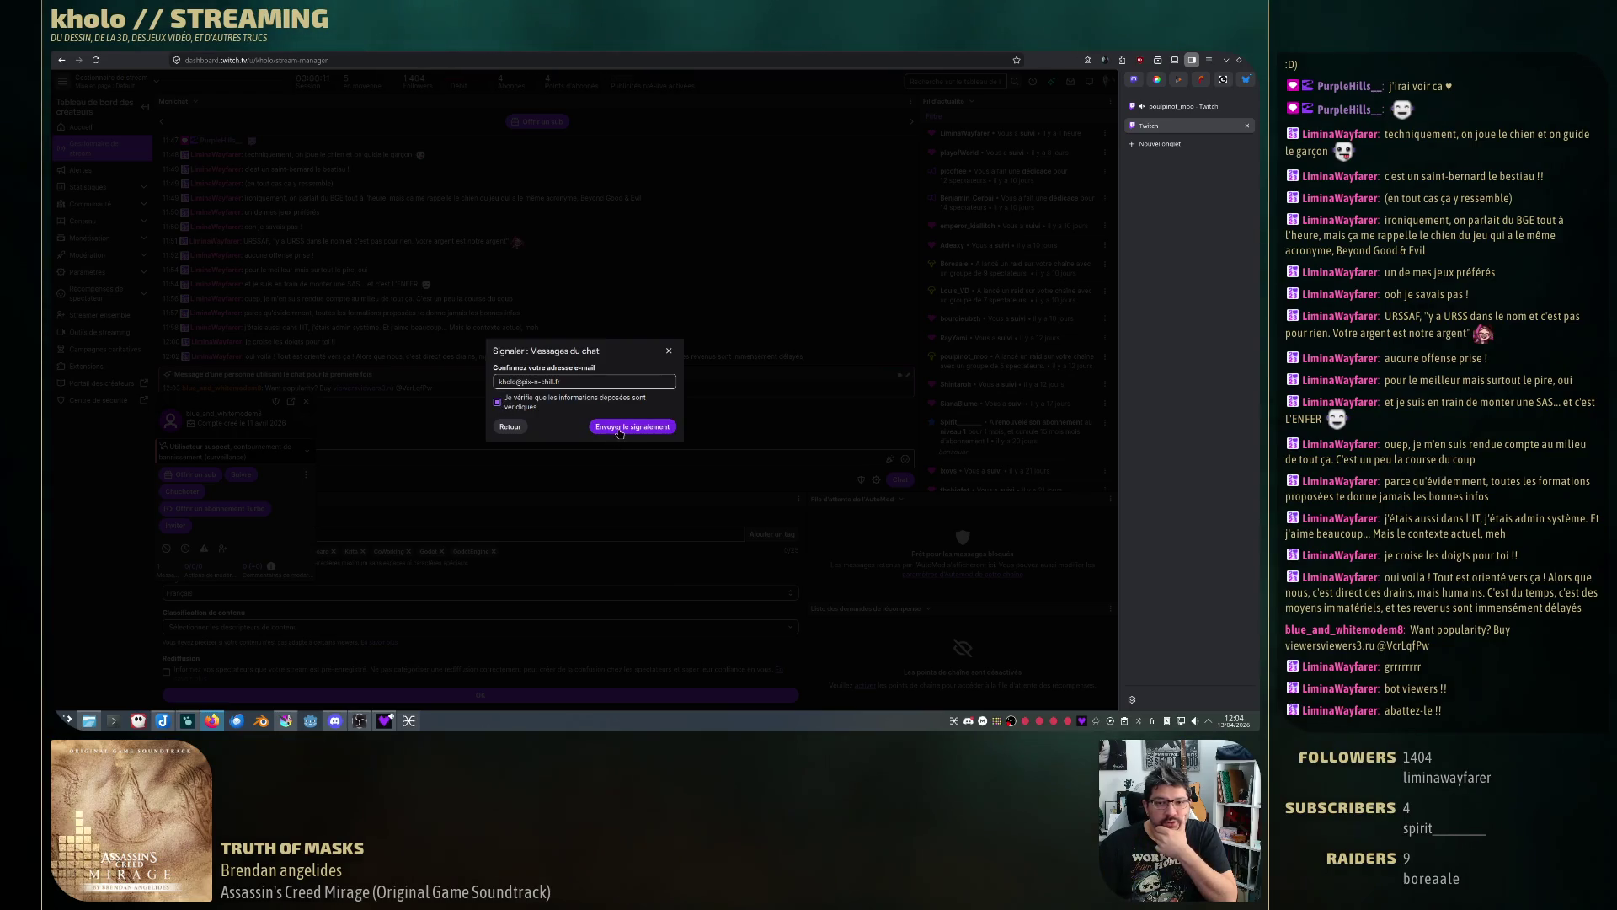
Block the account, ban it from the channel, and return to Krita.
{"action": "left_click", "coordinate": [583, 447]}
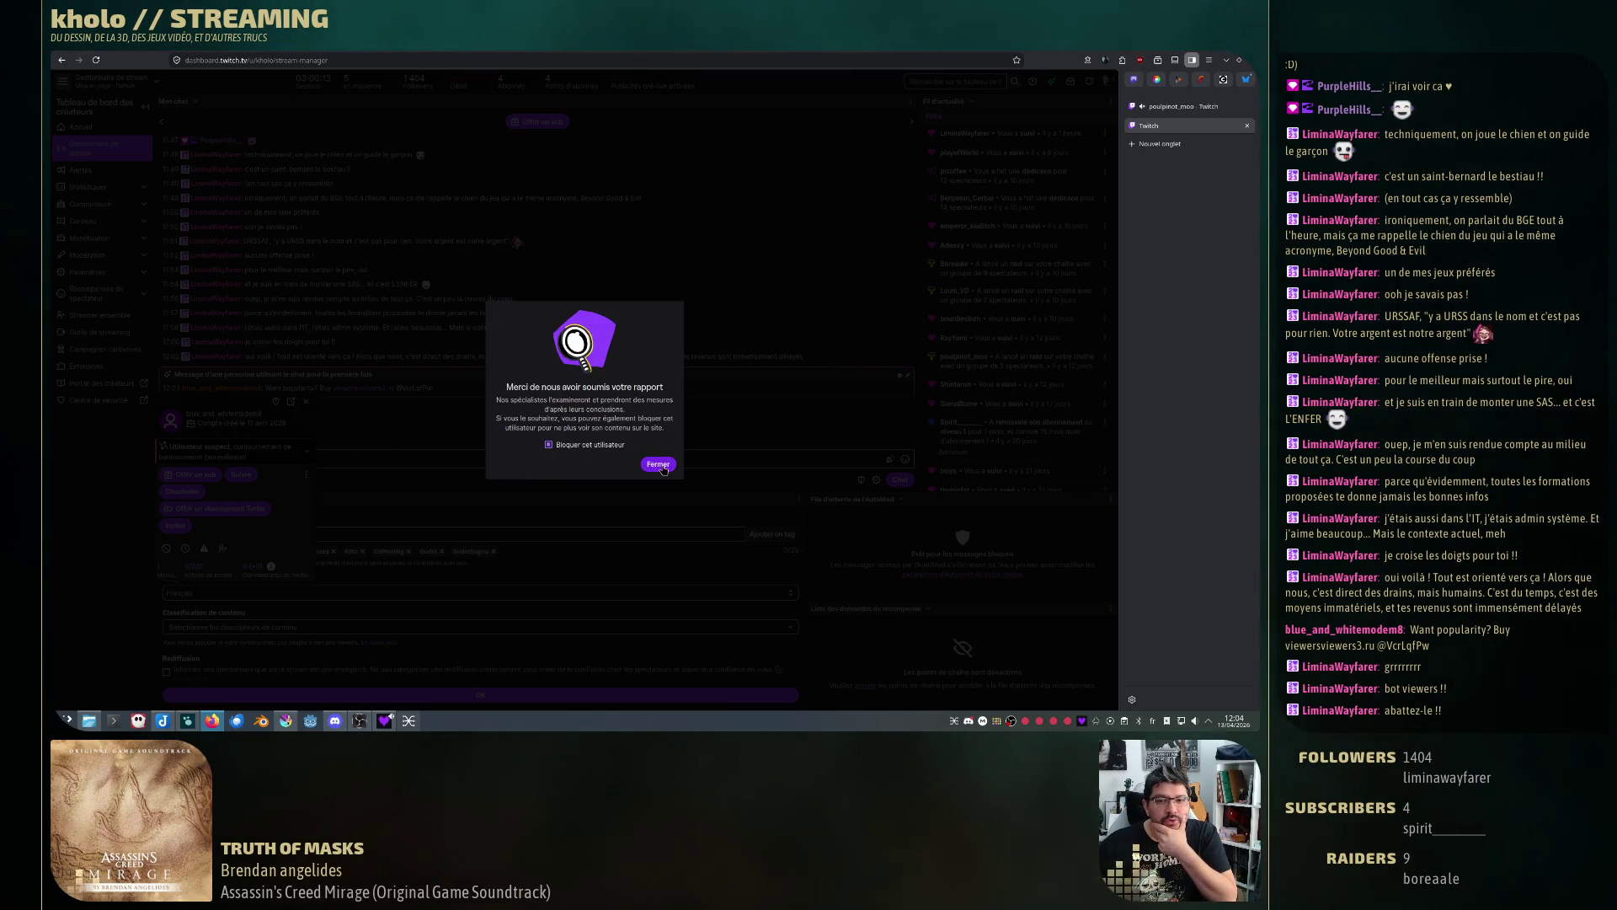
{"action": "left_click", "coordinate": [660, 465]}
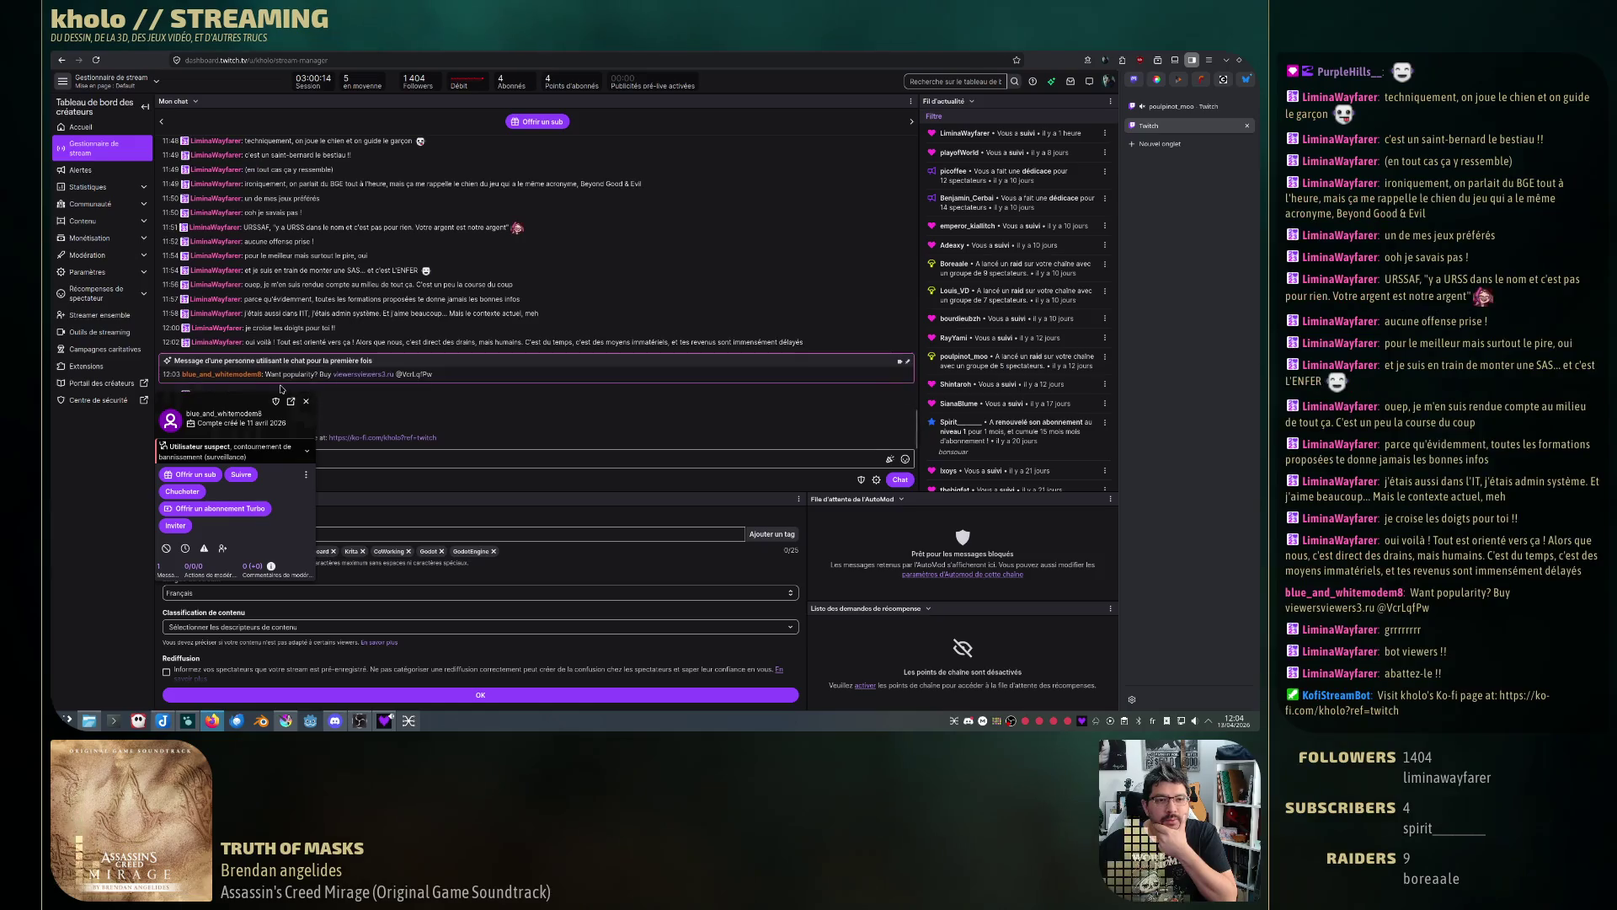
{"action": "left_click", "coordinate": [167, 550]}
{"action": "left_click", "coordinate": [510, 467]}
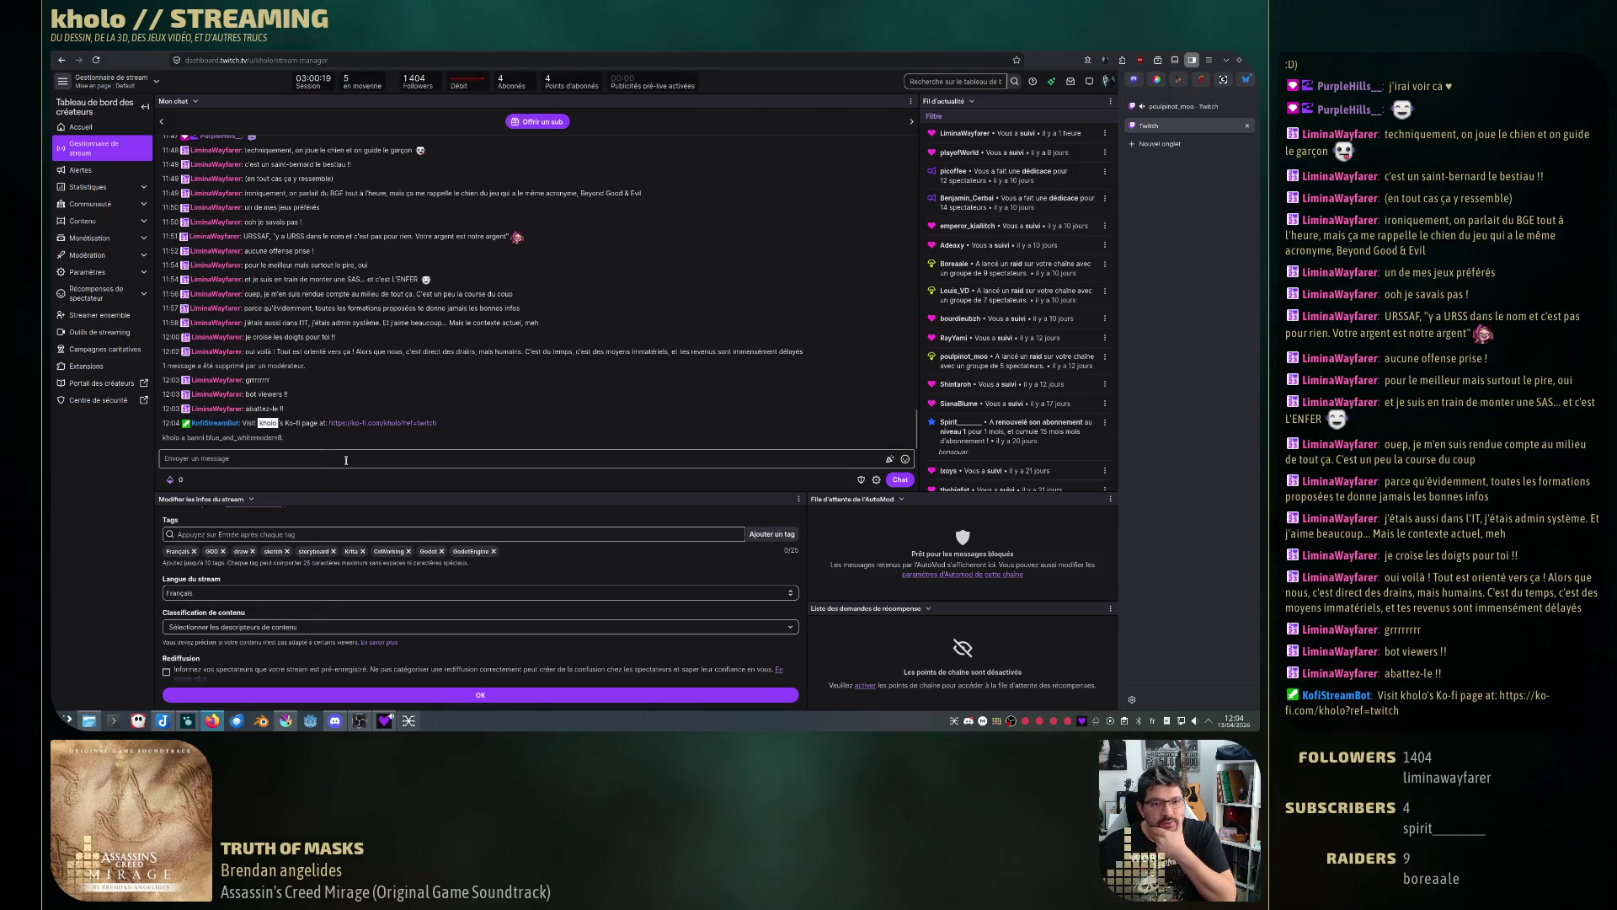
{"action": "key", "text": "alt+Tab"}
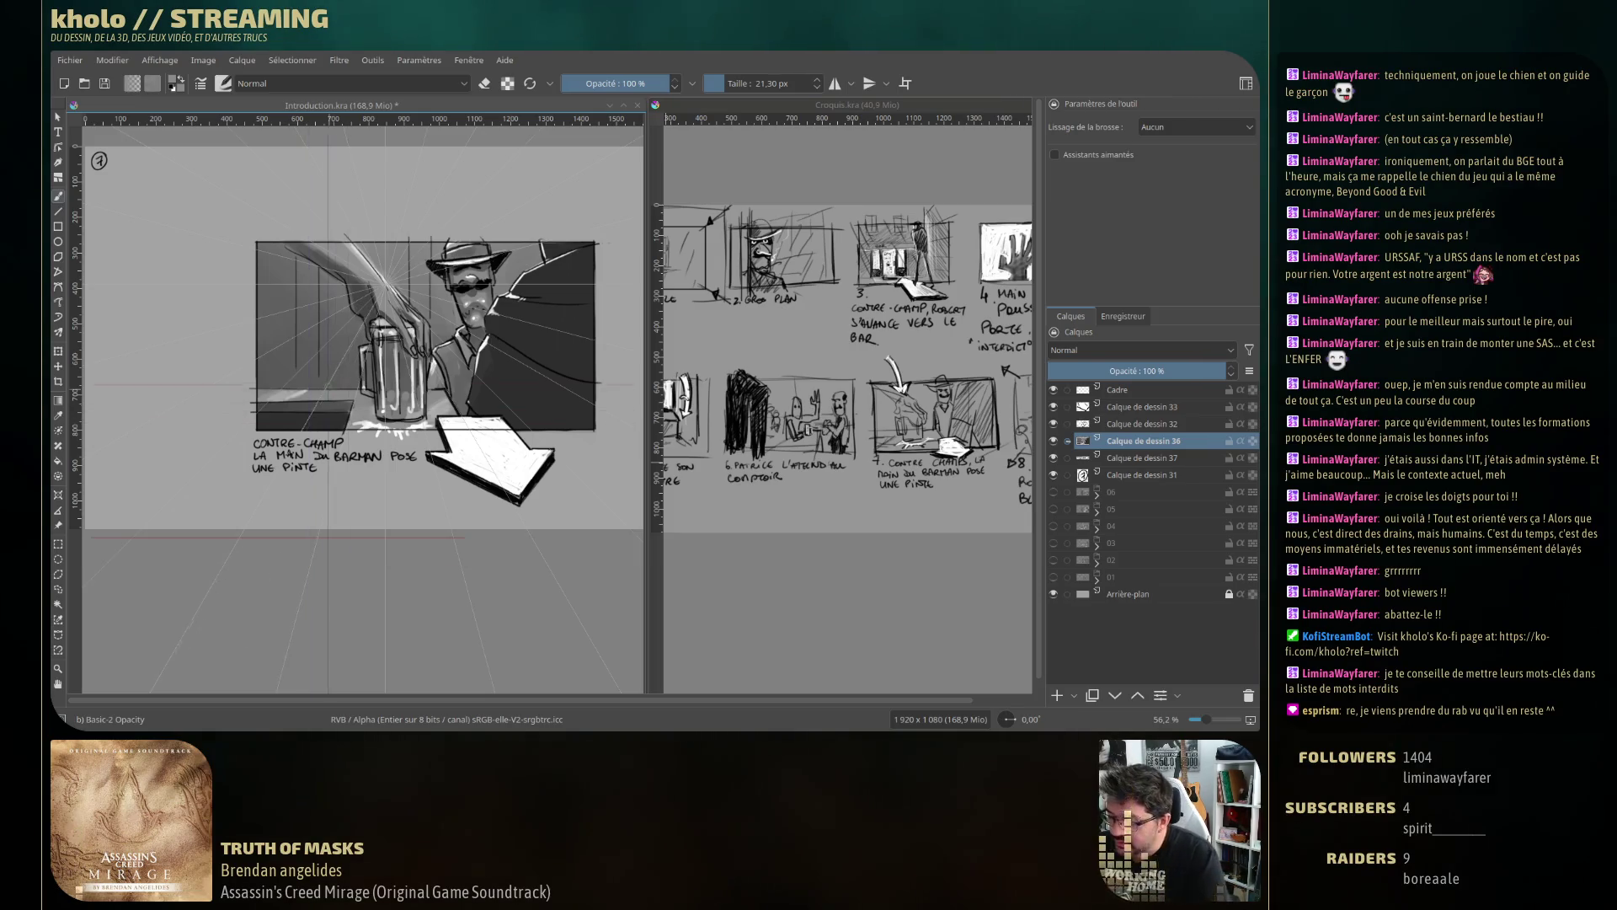
Shrink the brush to 12,41 px and sample a grey from the drawing.
{"action": "left_click_drag", "start_coordinate": [300, 347], "coordinate": [297, 392]}
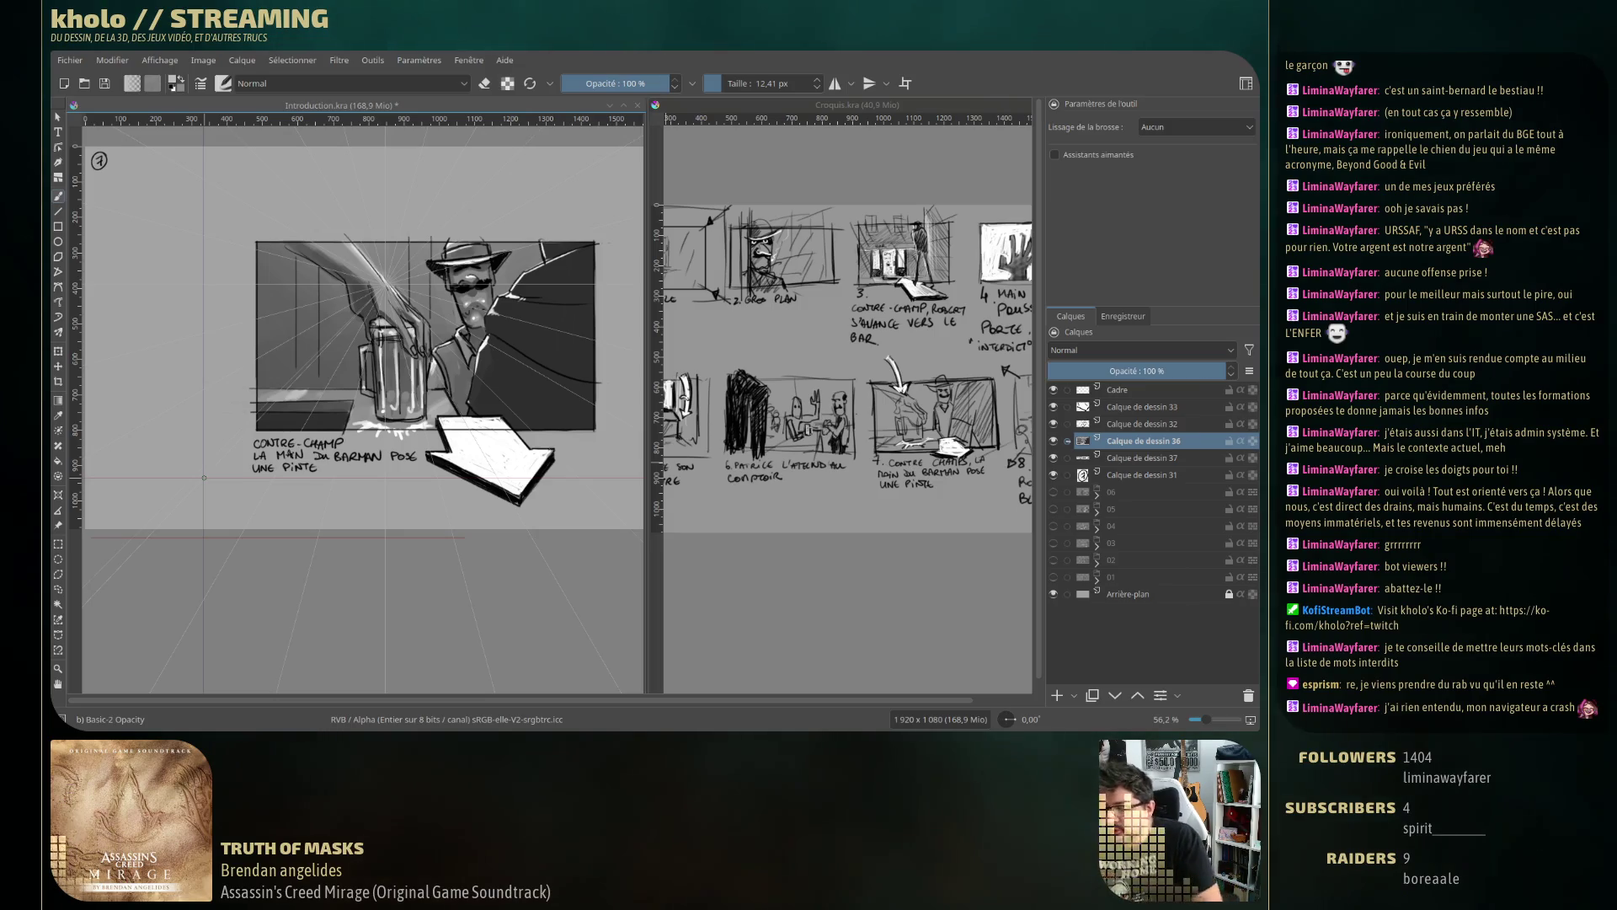
{"action": "left_click", "coordinate": [319, 386], "text": "ctrl"}
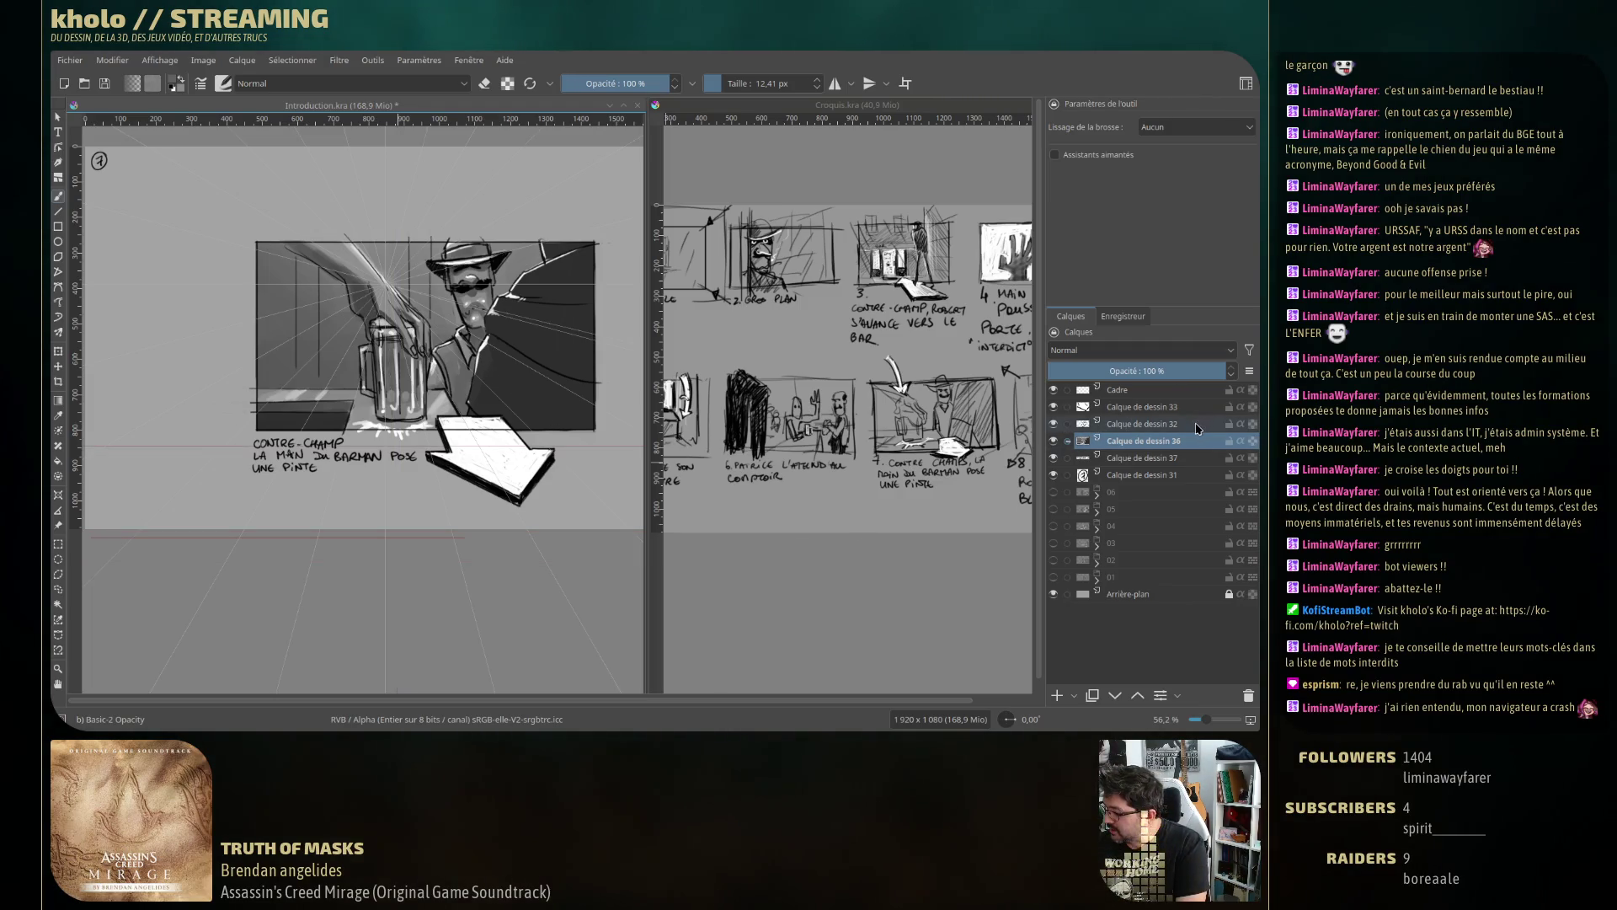
Group drawing layers 31 to 33, name the group 07, and collapse it.
{"action": "left_click", "coordinate": [1143, 406]}
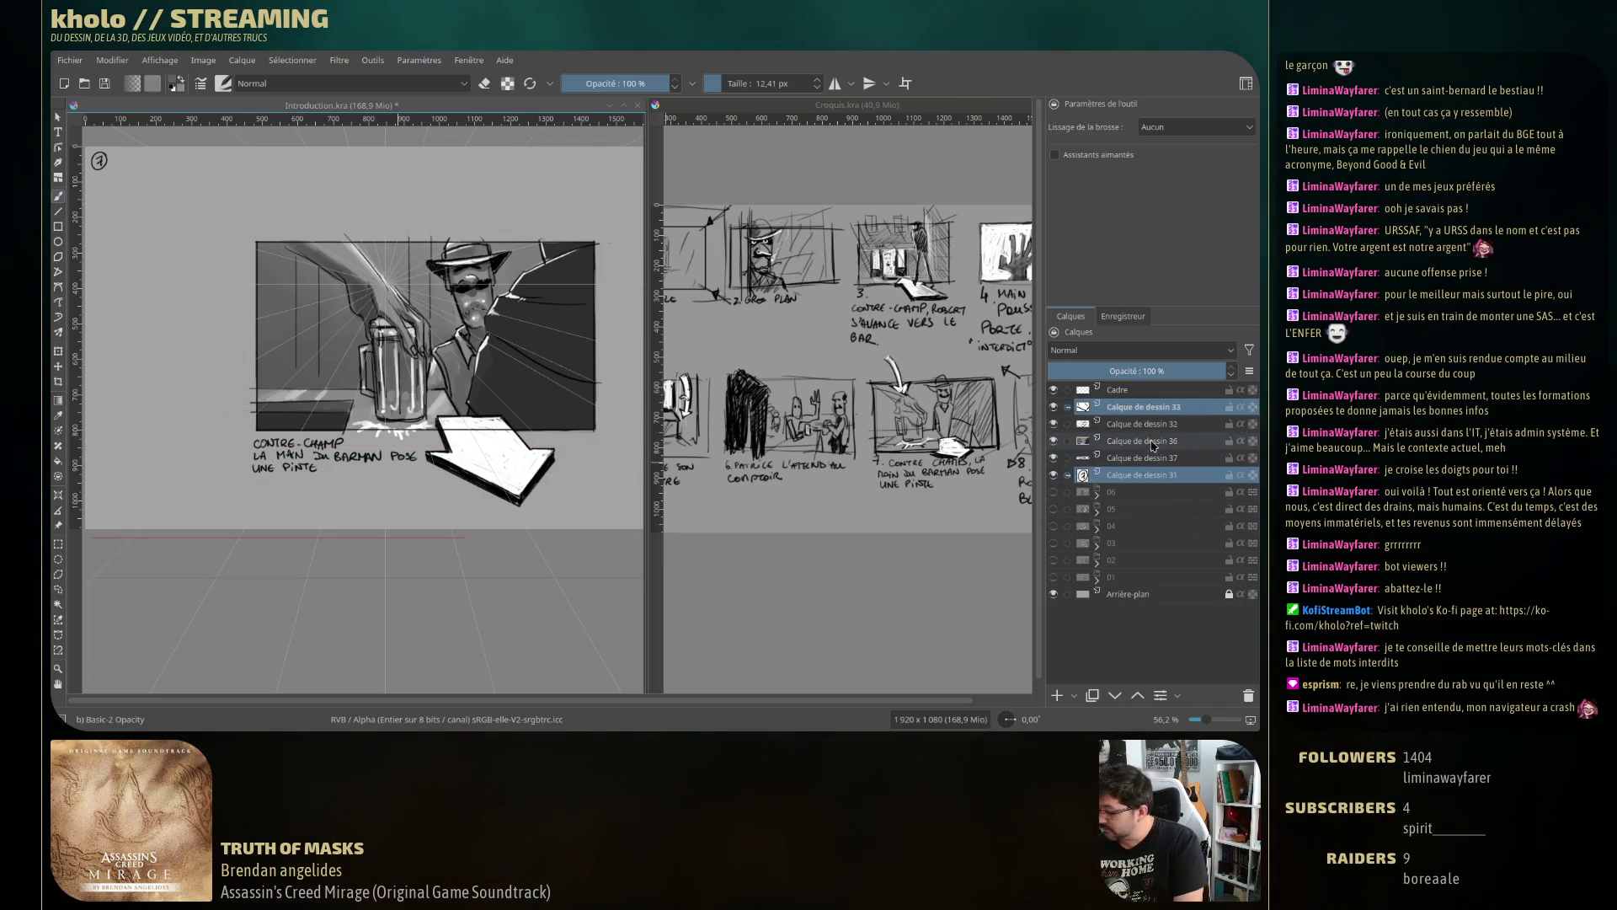
{"action": "left_click", "coordinate": [1142, 475], "text": "shift"}
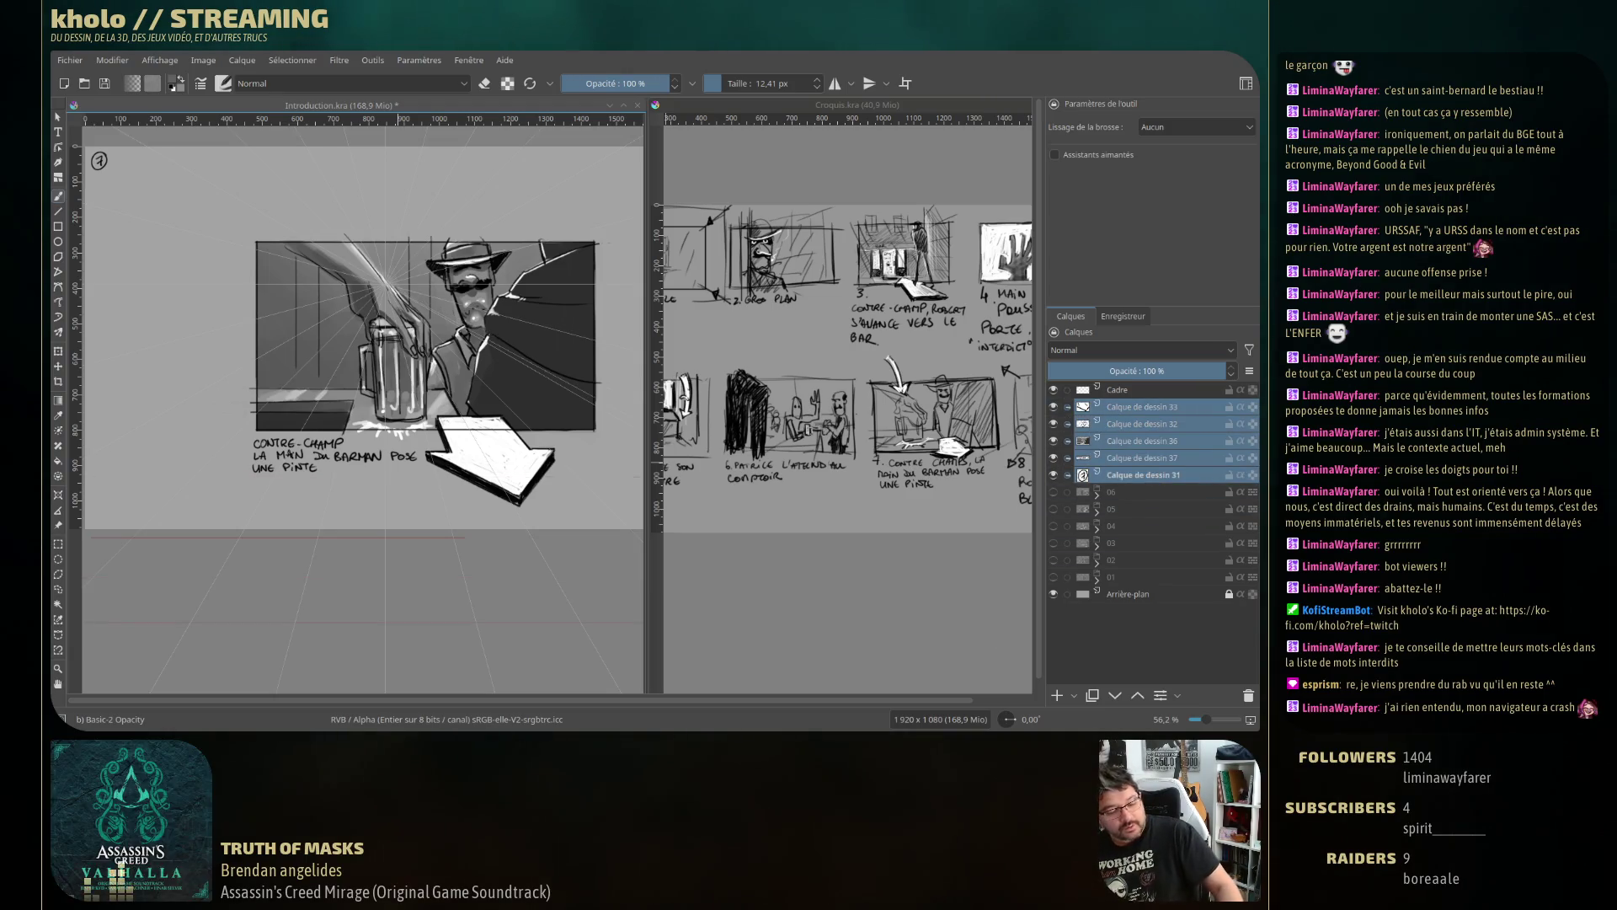
{"action": "key", "text": "ctrl+g"}
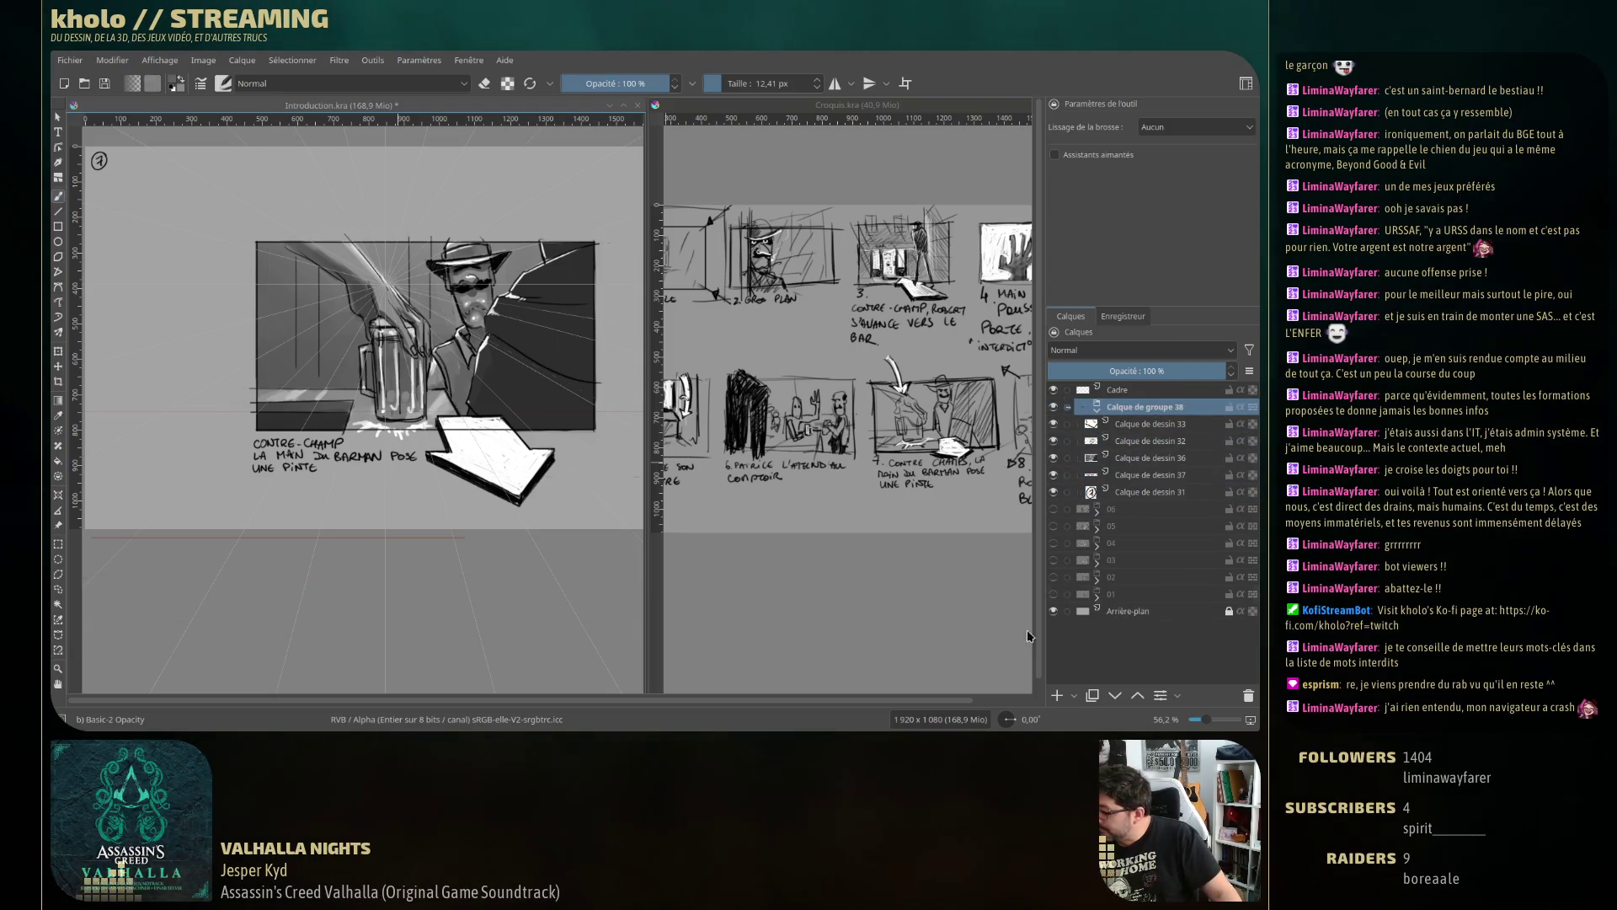
{"action": "double_click", "coordinate": [1146, 407]}
{"action": "type", "text": "07"}
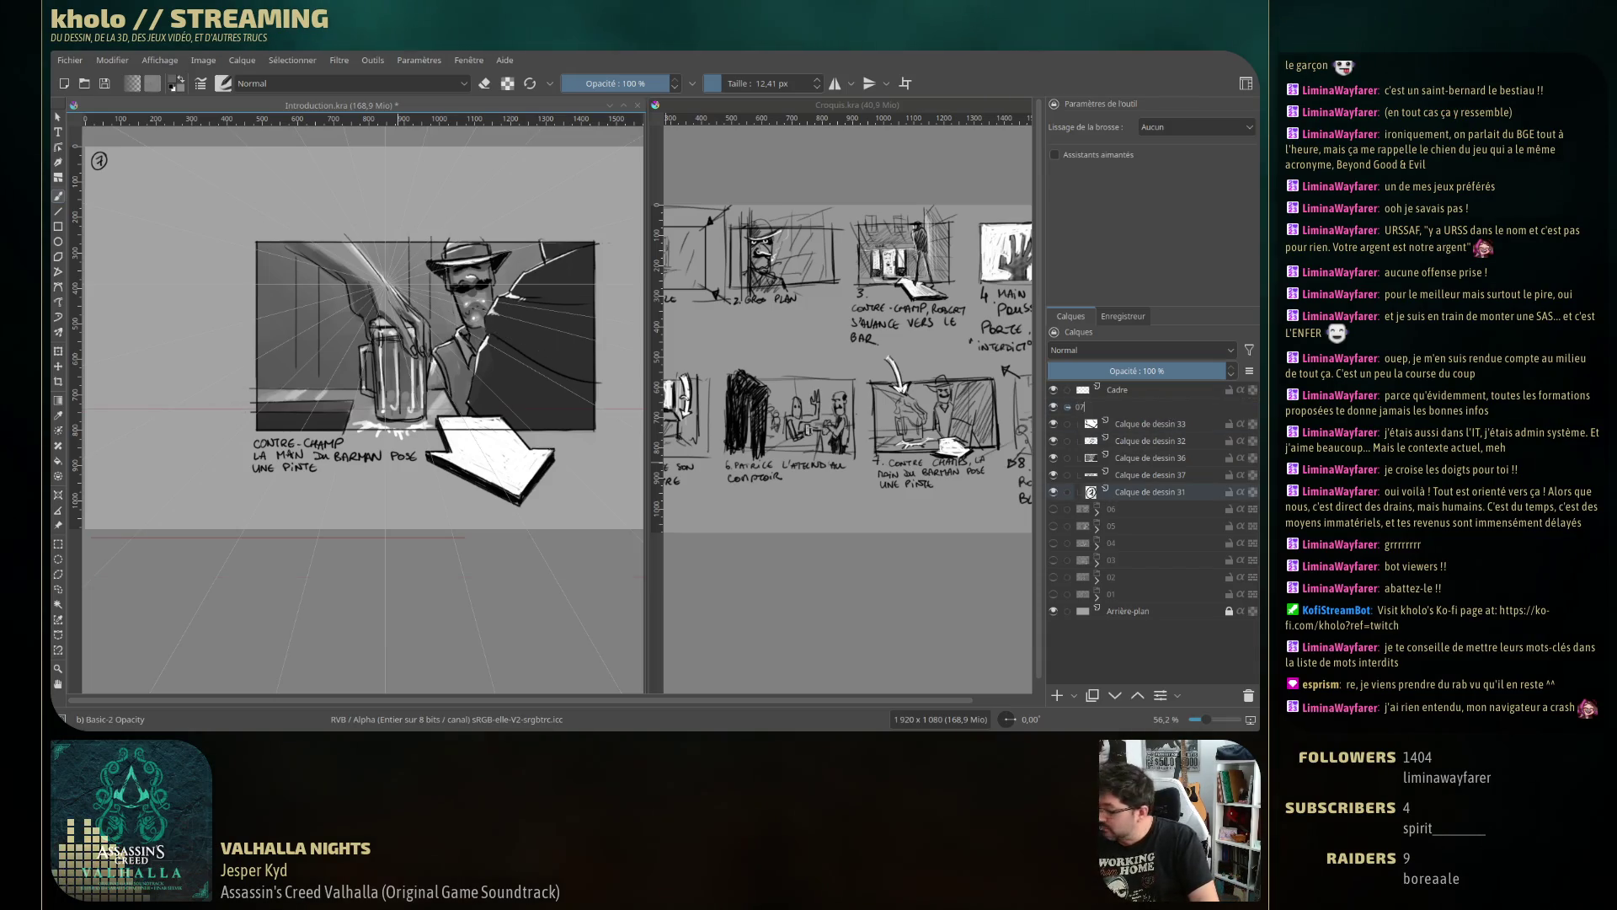
{"action": "key", "text": "Return"}
{"action": "left_click", "coordinate": [1096, 409]}
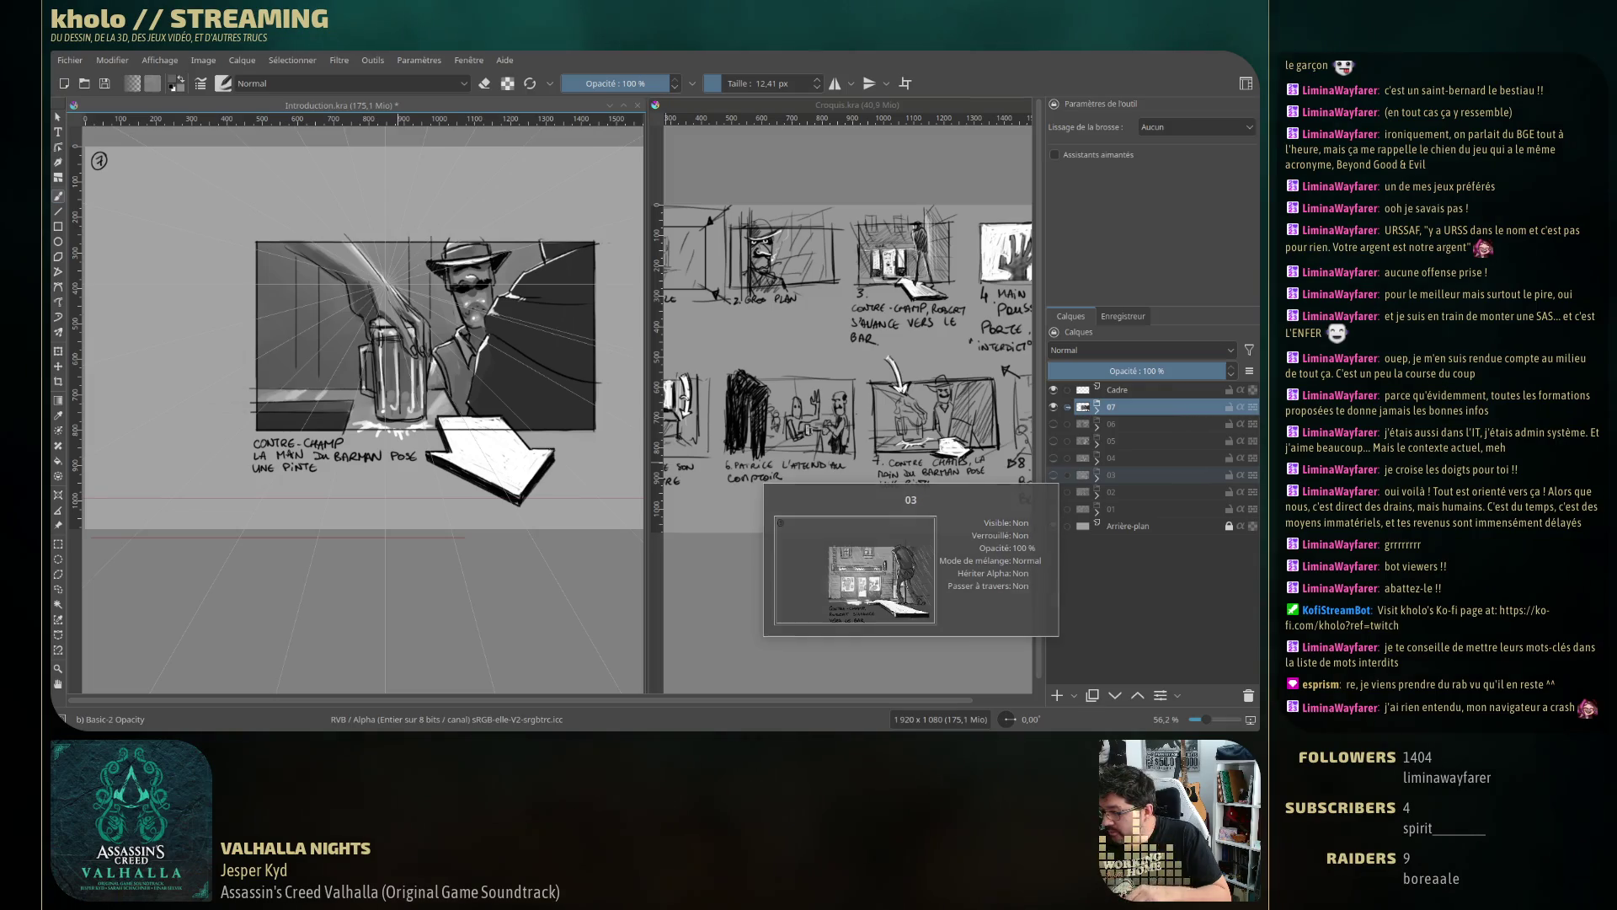
Toggle panels 07 and 06 on and off to compare them, then resize the side dock.
{"action": "left_click", "coordinate": [1053, 407]}
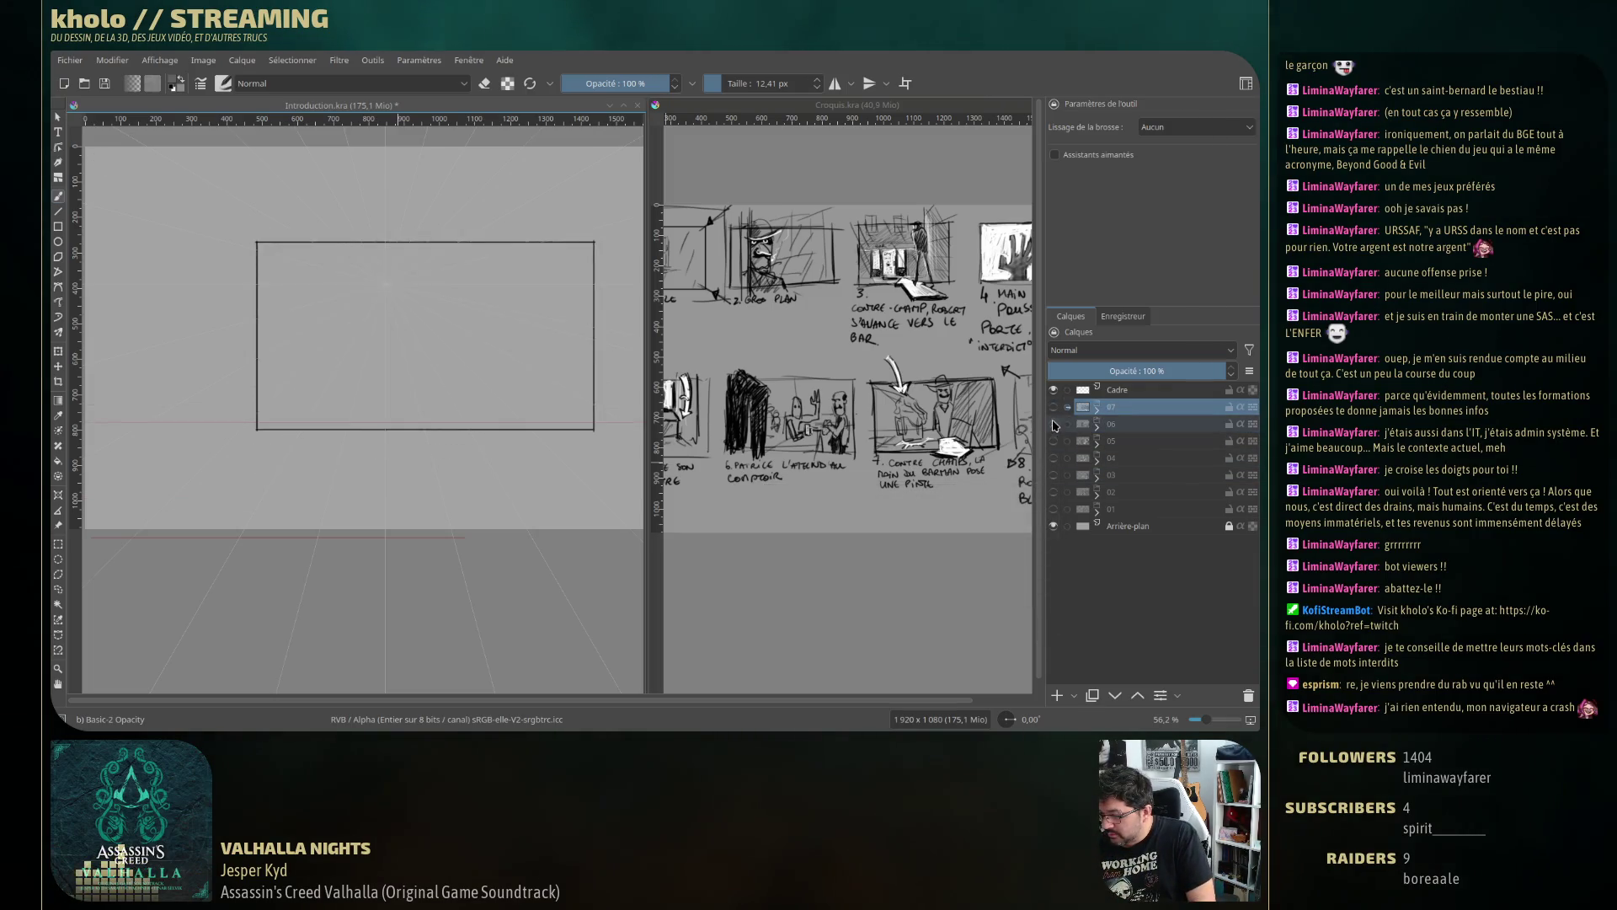
{"action": "left_click", "coordinate": [1052, 406]}
{"action": "left_click", "coordinate": [1053, 406]}
{"action": "left_click", "coordinate": [1053, 423]}
{"action": "left_click", "coordinate": [1053, 424]}
{"action": "left_click", "coordinate": [1053, 407]}
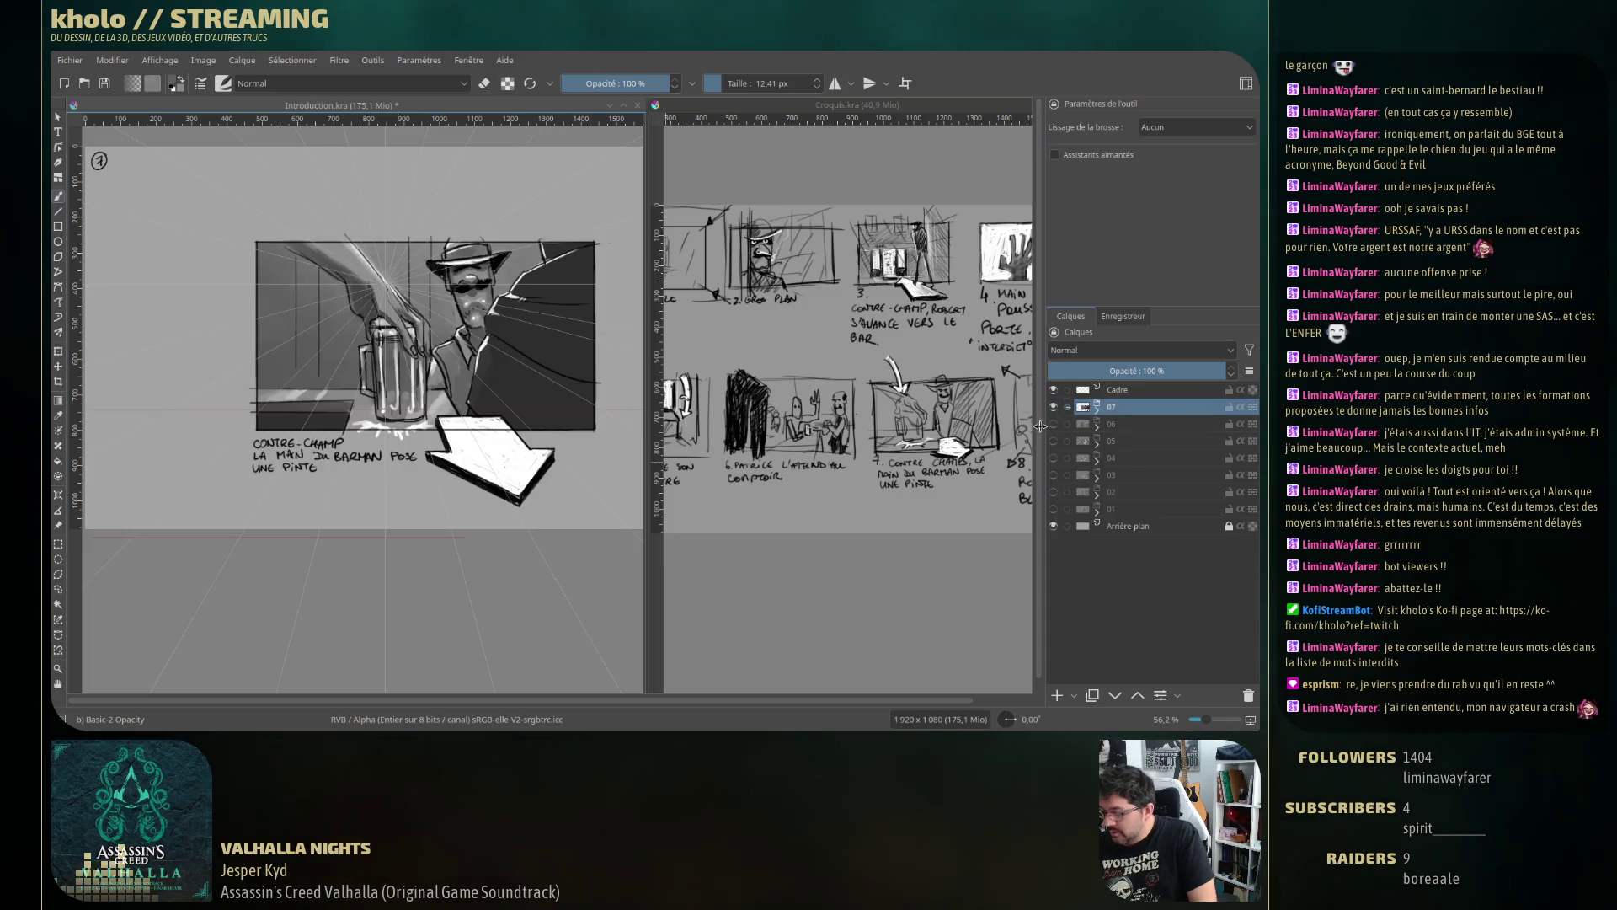
{"action": "left_click_drag", "start_coordinate": [1042, 418], "coordinate": [1021, 418]}
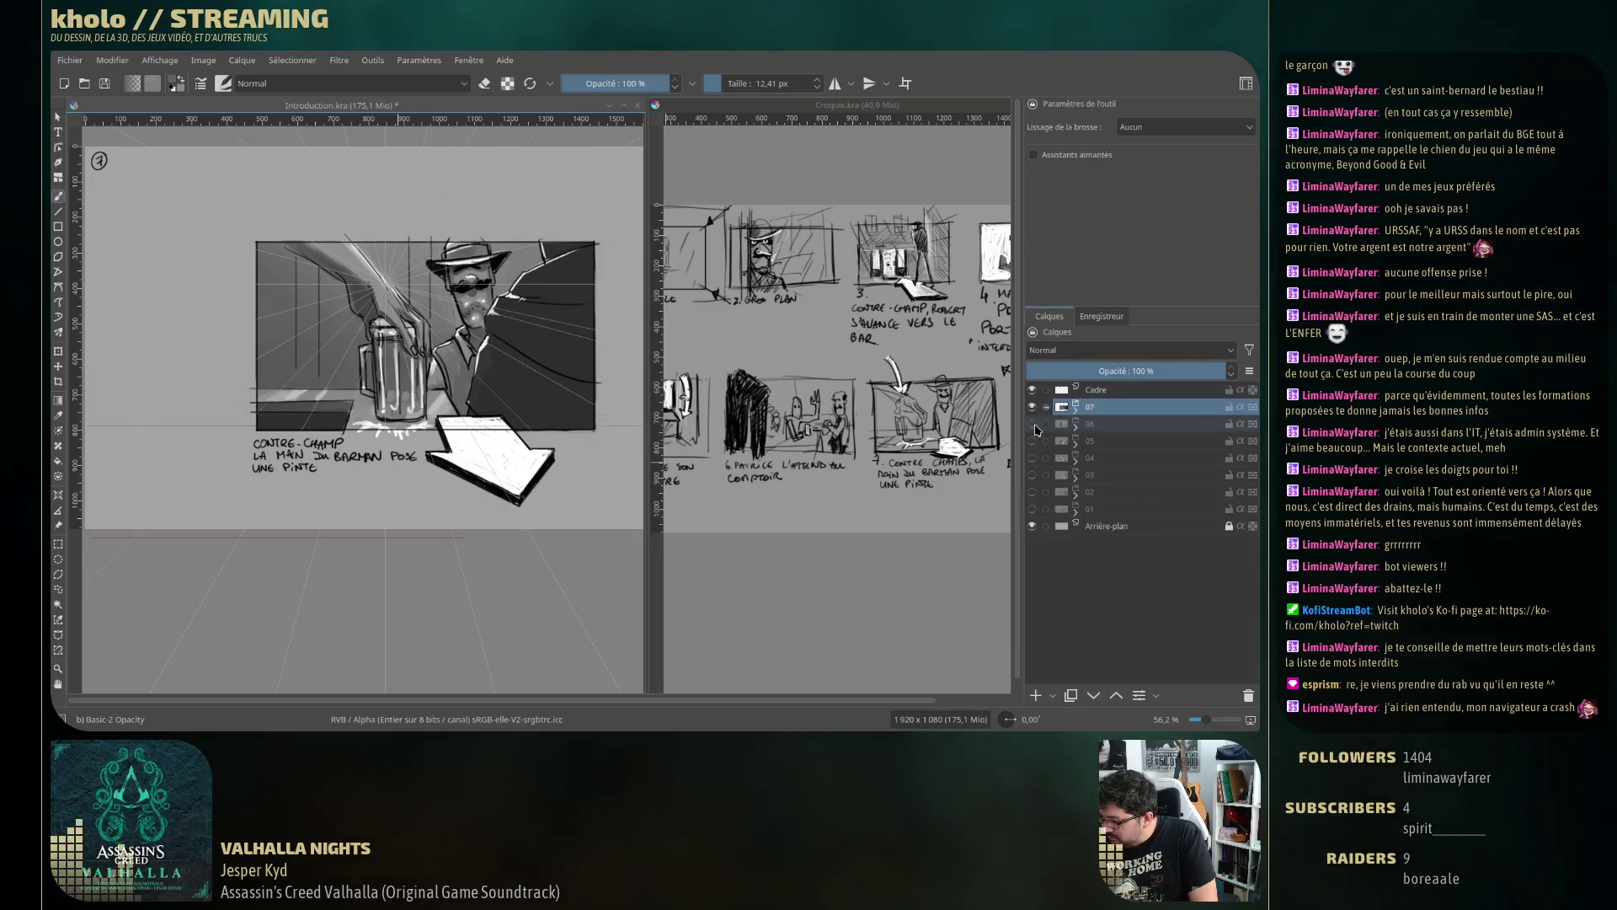
Flip panel 07 on and off again, and briefly hide layer 06's overlapping caption.
{"action": "left_click", "coordinate": [1033, 408]}
{"action": "left_click", "coordinate": [1033, 407]}
{"action": "left_click", "coordinate": [1033, 408]}
{"action": "left_click", "coordinate": [1032, 408]}
{"action": "left_click", "coordinate": [1032, 423]}
{"action": "left_click", "coordinate": [1032, 423]}
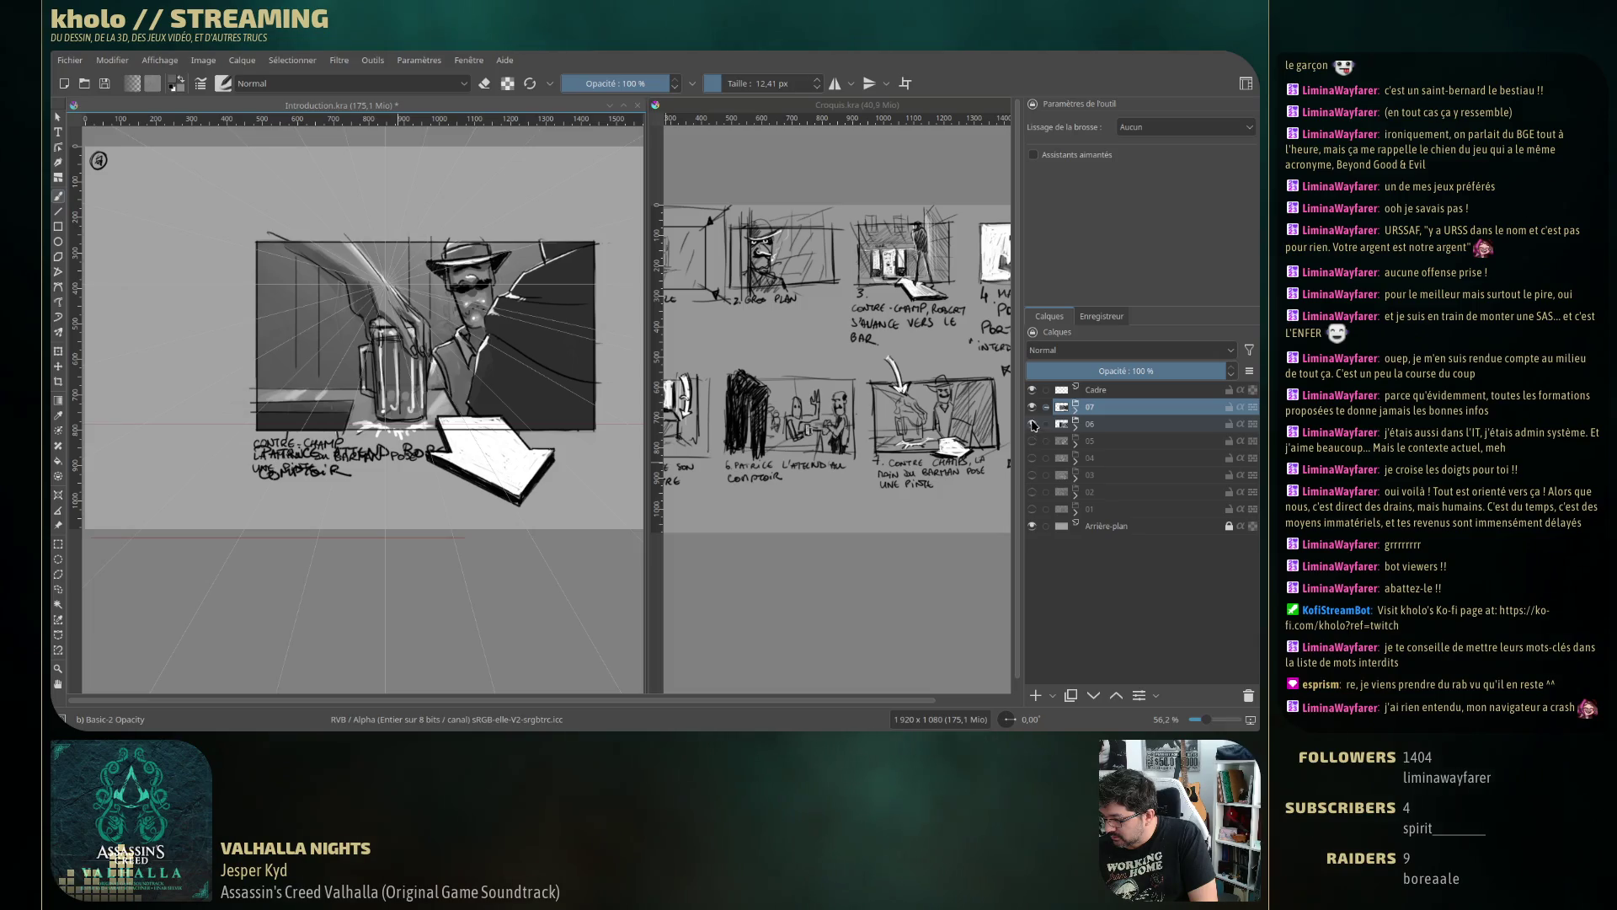
{"action": "left_click", "coordinate": [1033, 424]}
{"action": "left_click", "coordinate": [1033, 424]}
{"action": "left_click", "coordinate": [1033, 424]}
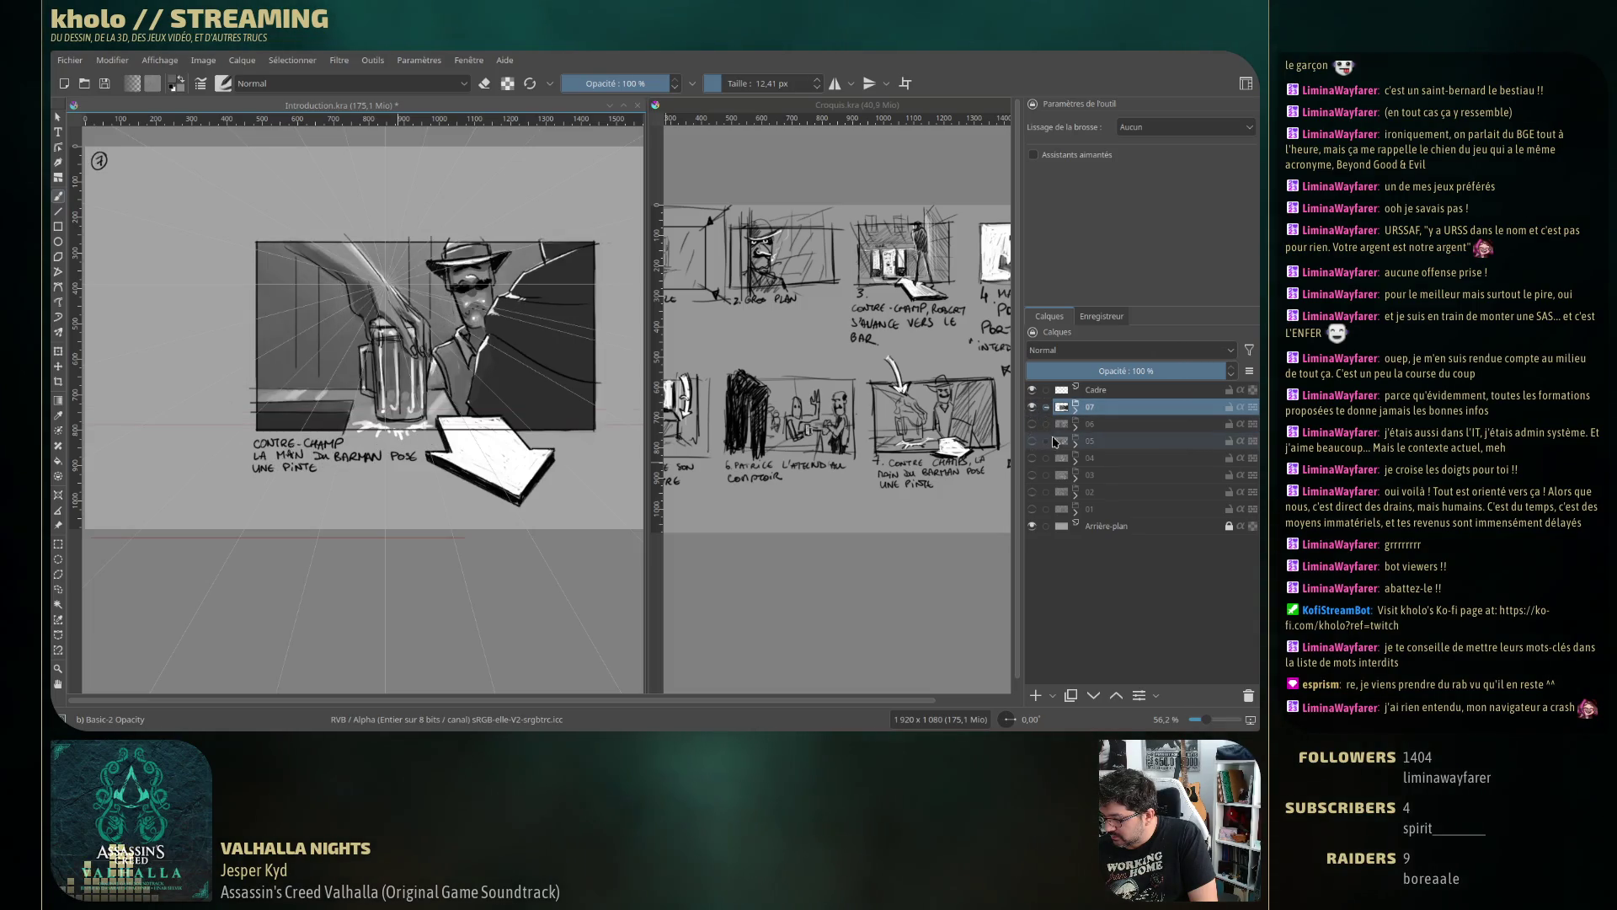
{"action": "left_click", "coordinate": [1032, 426]}
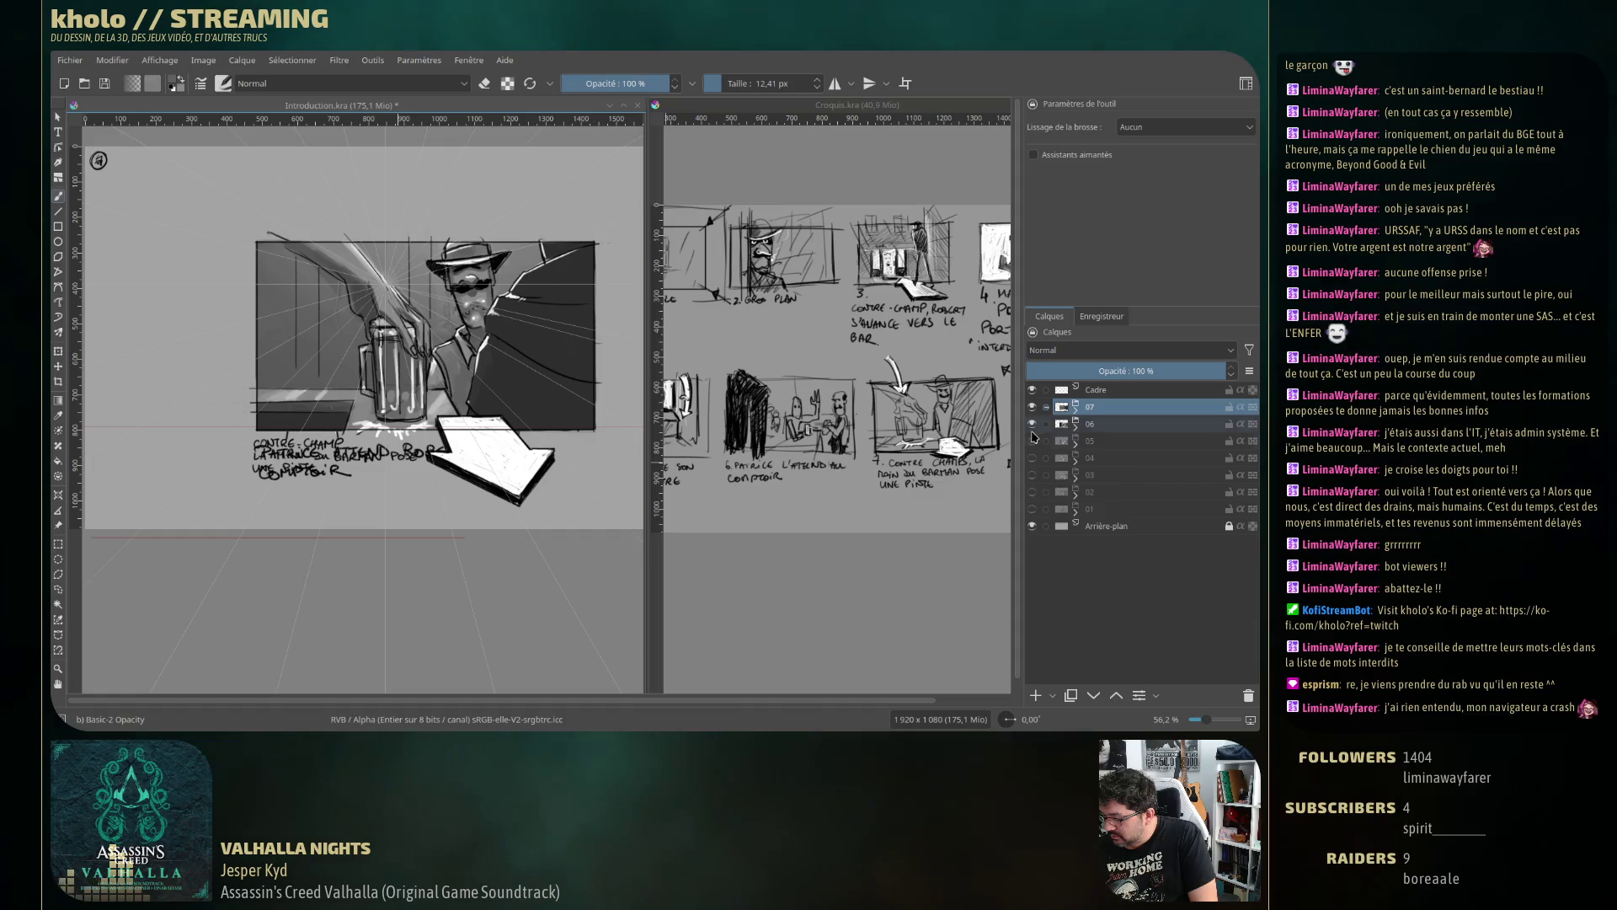
Compare panel 07 against 06 once more, leave 07 visible, and activate the Croquis.kra sheet.
{"action": "left_click", "coordinate": [1033, 408]}
{"action": "left_click", "coordinate": [1033, 408]}
{"action": "left_click", "coordinate": [1033, 408]}
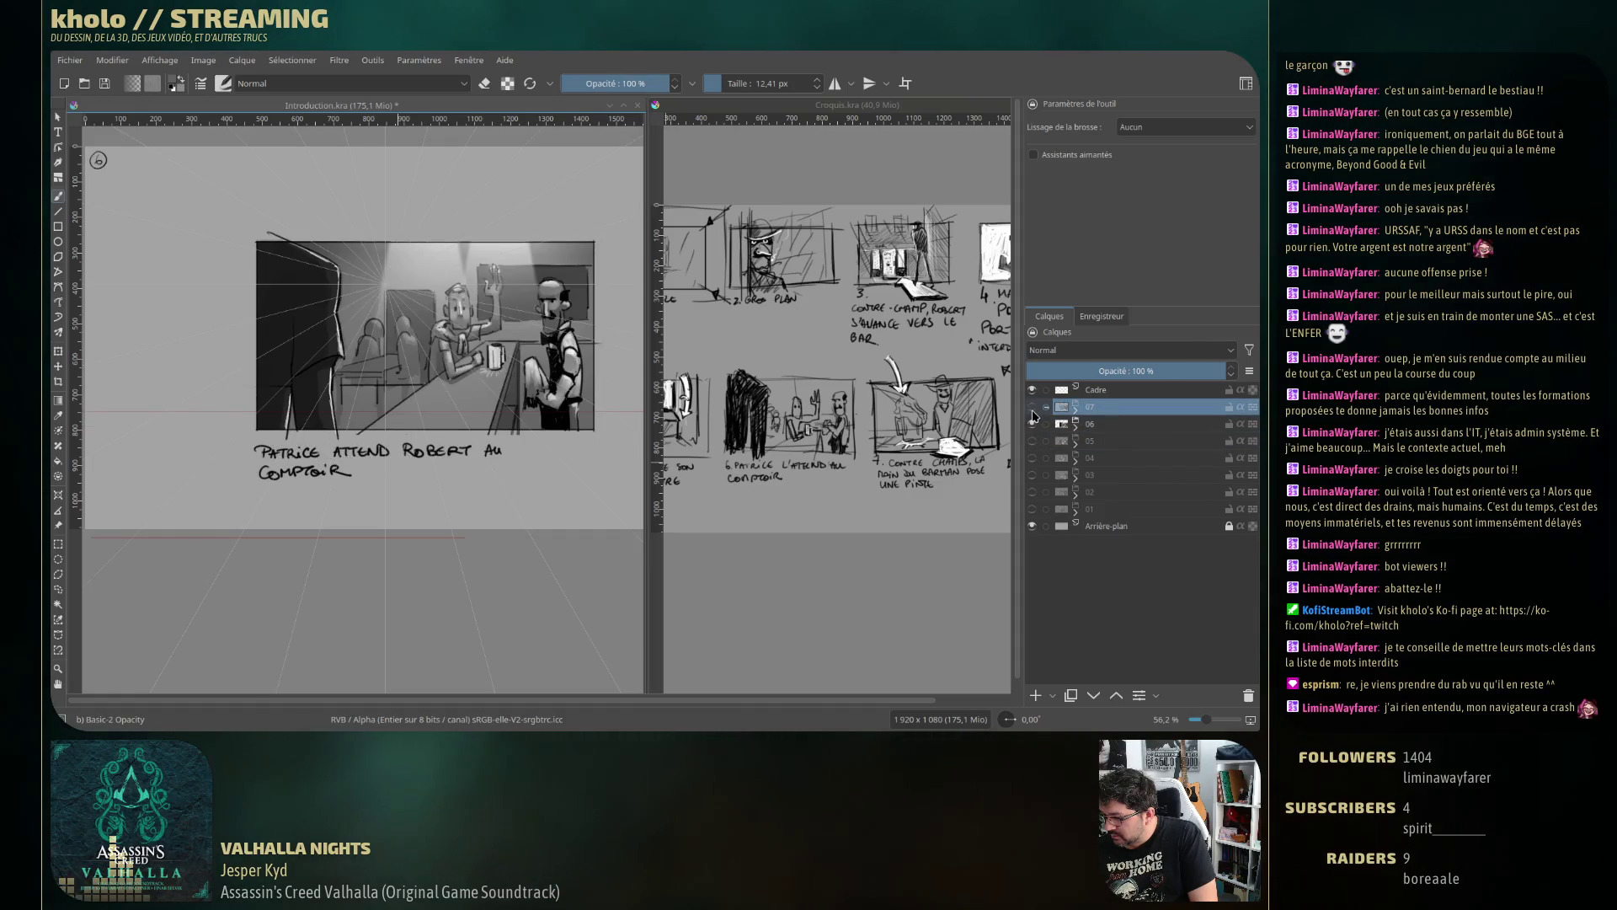
{"action": "left_click", "coordinate": [1033, 408]}
{"action": "left_click", "coordinate": [1033, 408]}
{"action": "left_click", "coordinate": [1032, 410]}
{"action": "left_click", "coordinate": [1032, 409]}
{"action": "left_click", "coordinate": [1032, 410]}
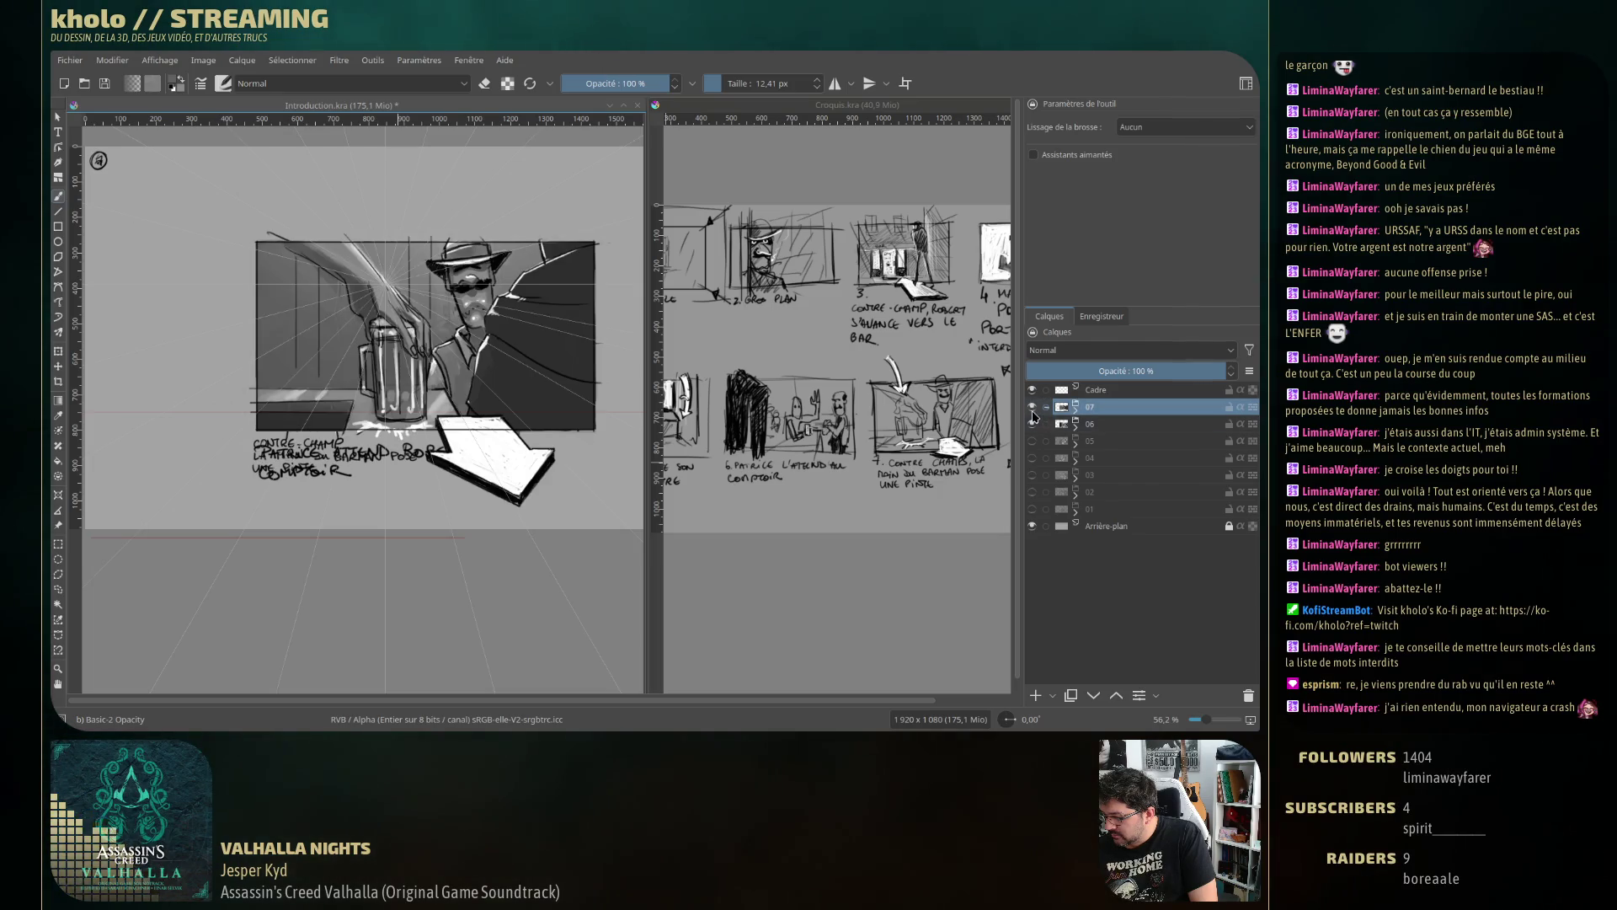
{"action": "left_click", "coordinate": [1032, 410]}
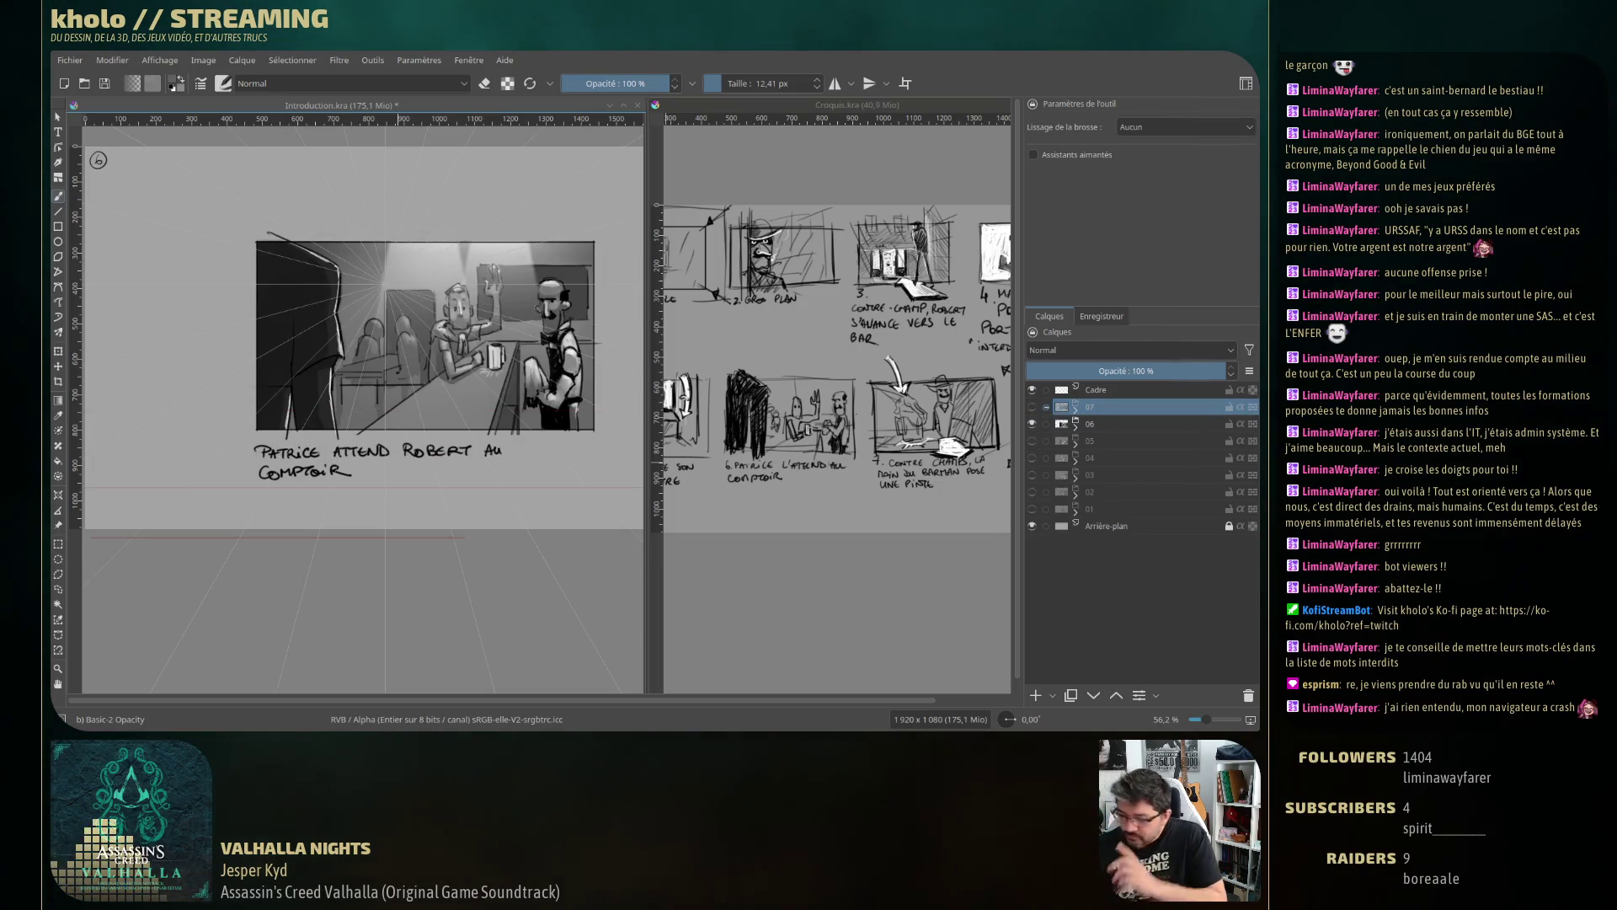
{"action": "left_click", "coordinate": [1032, 410]}
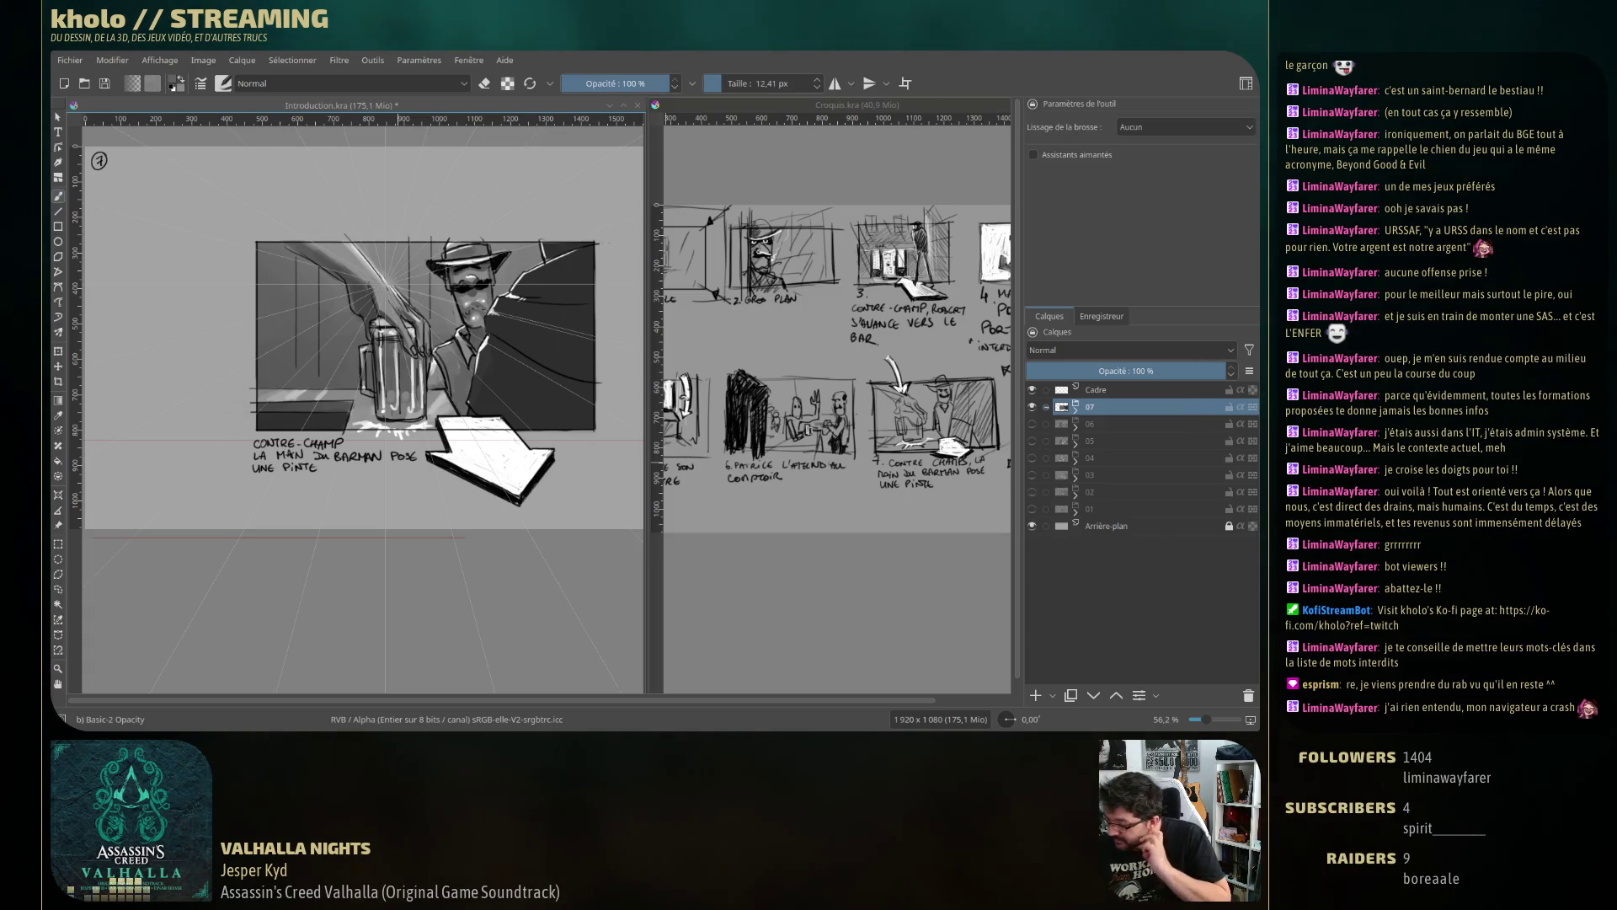
{"action": "left_click", "coordinate": [794, 478]}
View panel 8's note on Croquis.kra, return to Introduction.kra, rezoom, and add a drawing layer above 07.
{"action": "scroll", "coordinate": [795, 478], "scroll_direction": "right", "scroll_amount": 5}
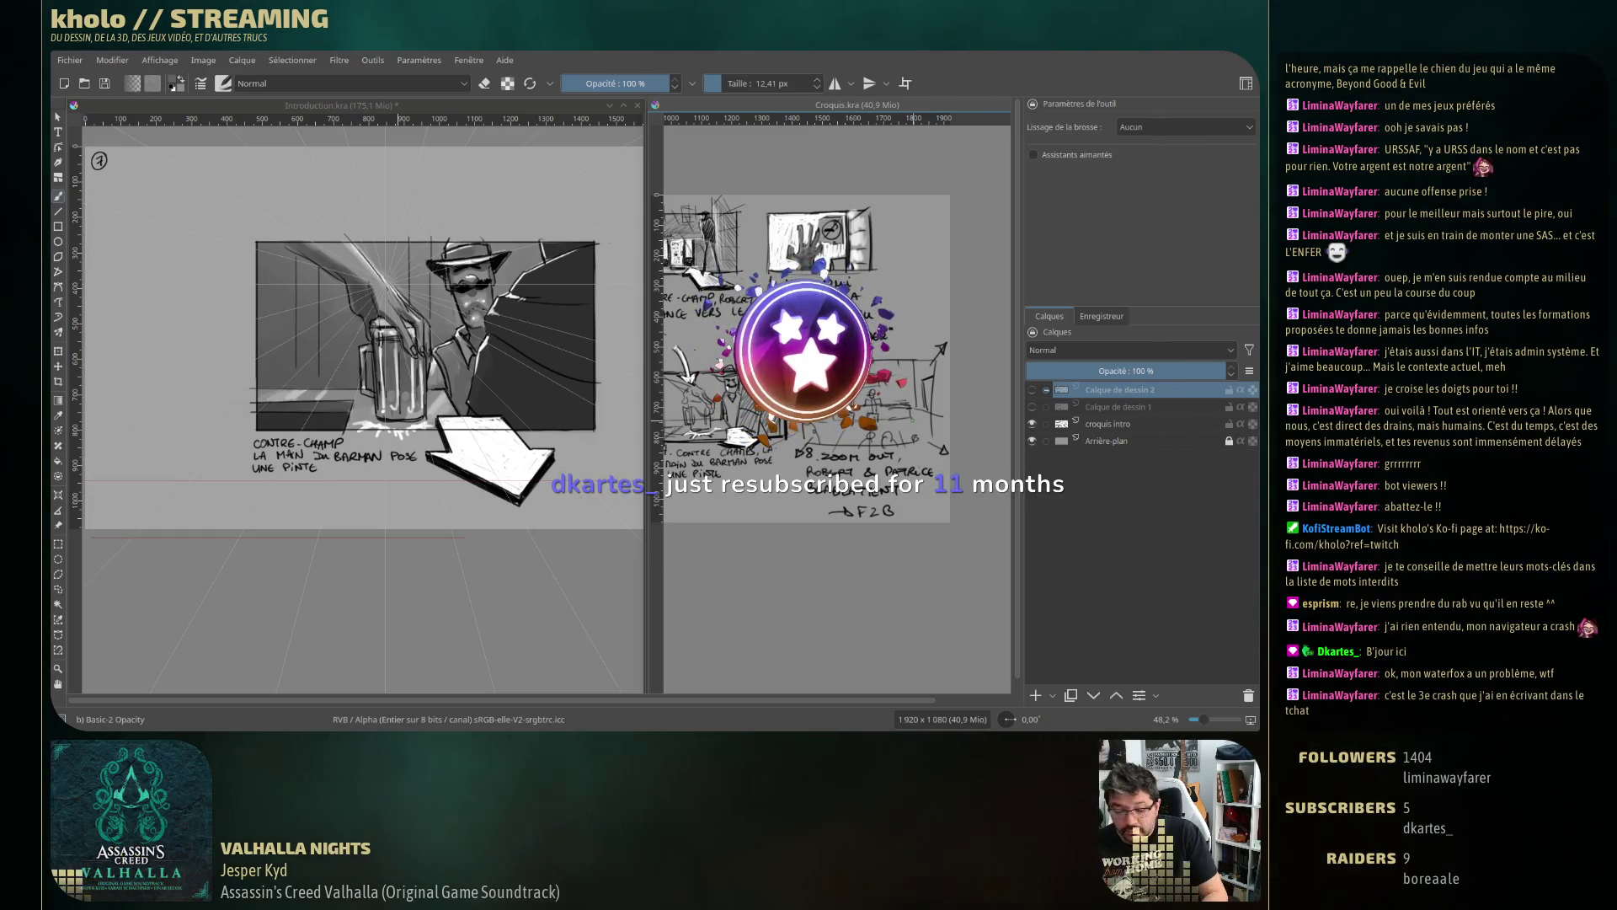
{"action": "key", "text": "ctrl+Tab"}
{"action": "key", "text": "minus"}
{"action": "key", "text": "minus"}
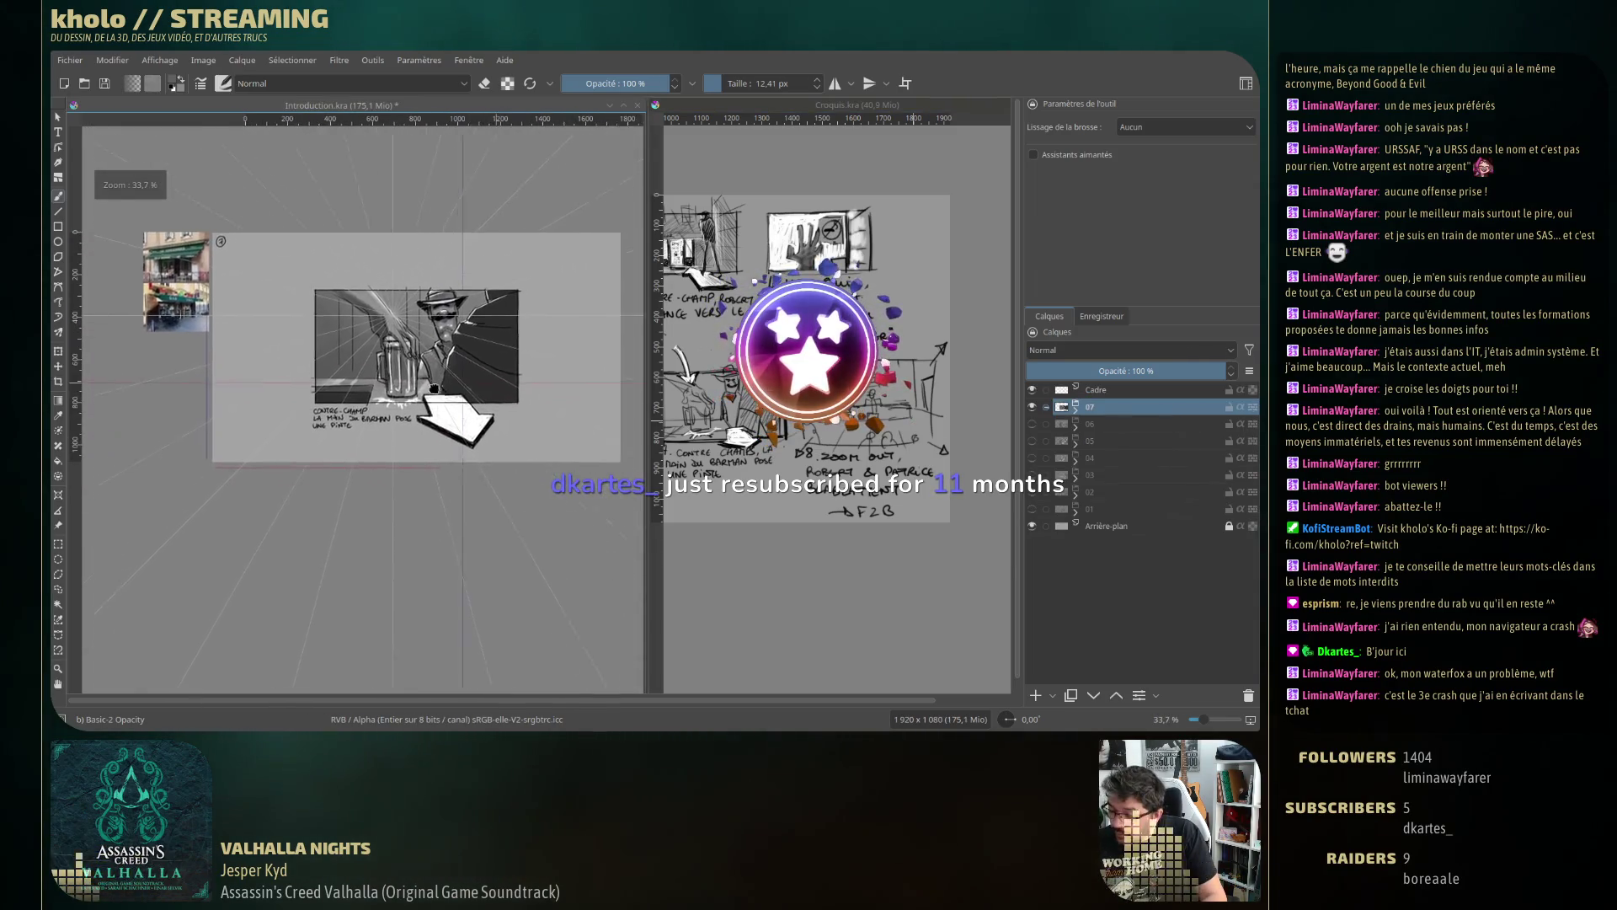
{"action": "scroll", "coordinate": [379, 379], "scroll_direction": "up", "scroll_amount": 2}
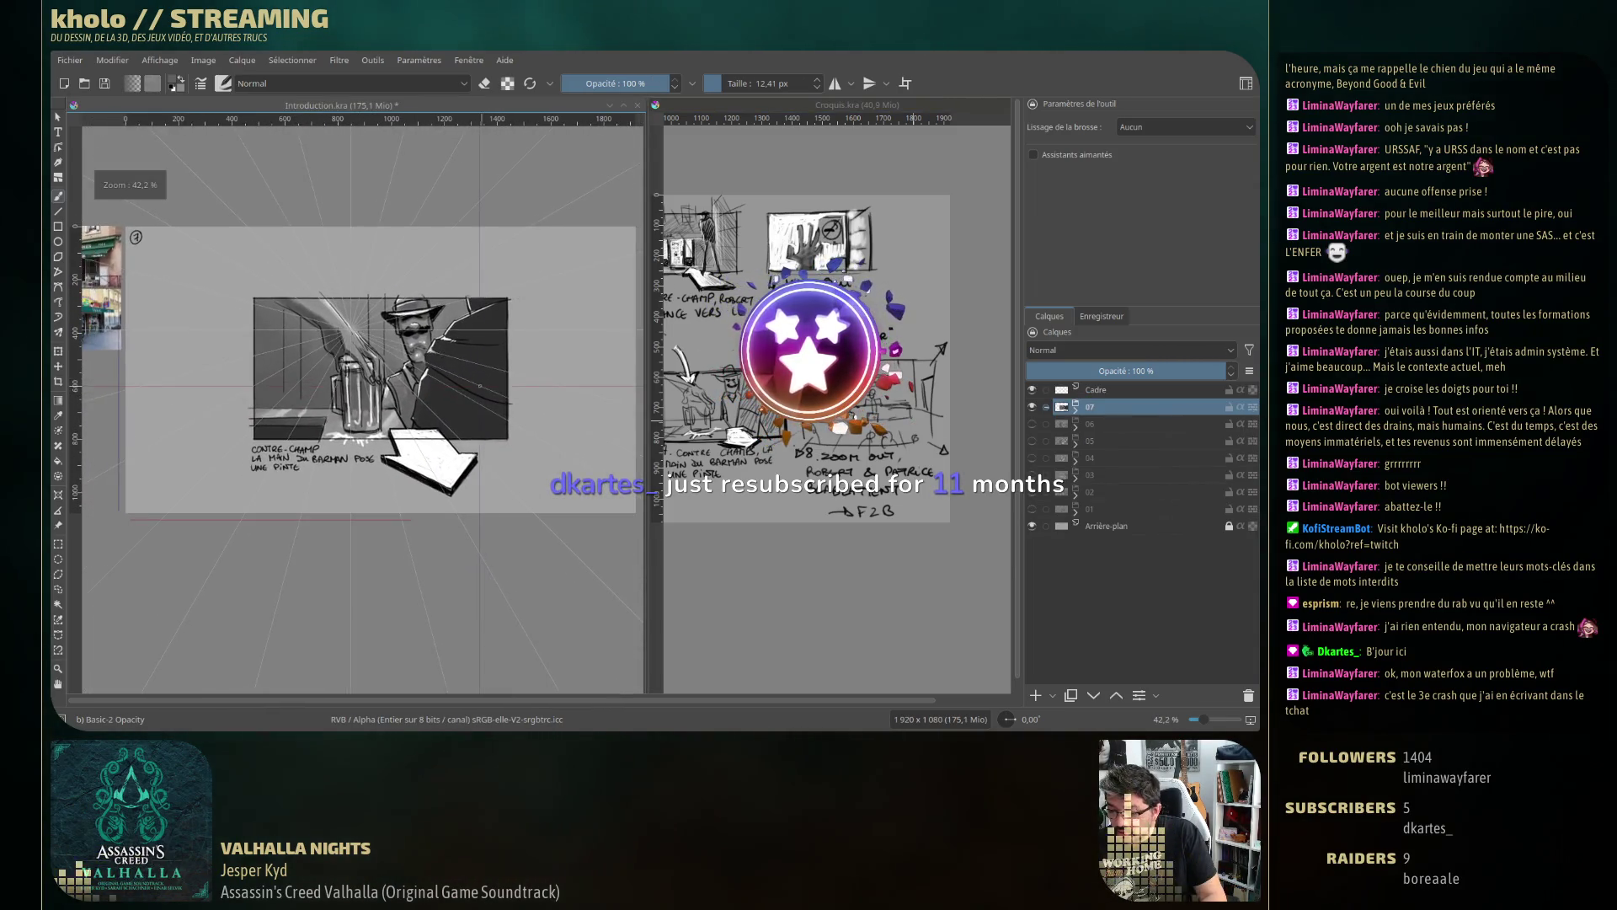
{"action": "left_click_drag", "start_coordinate": [465, 417], "coordinate": [464, 406]}
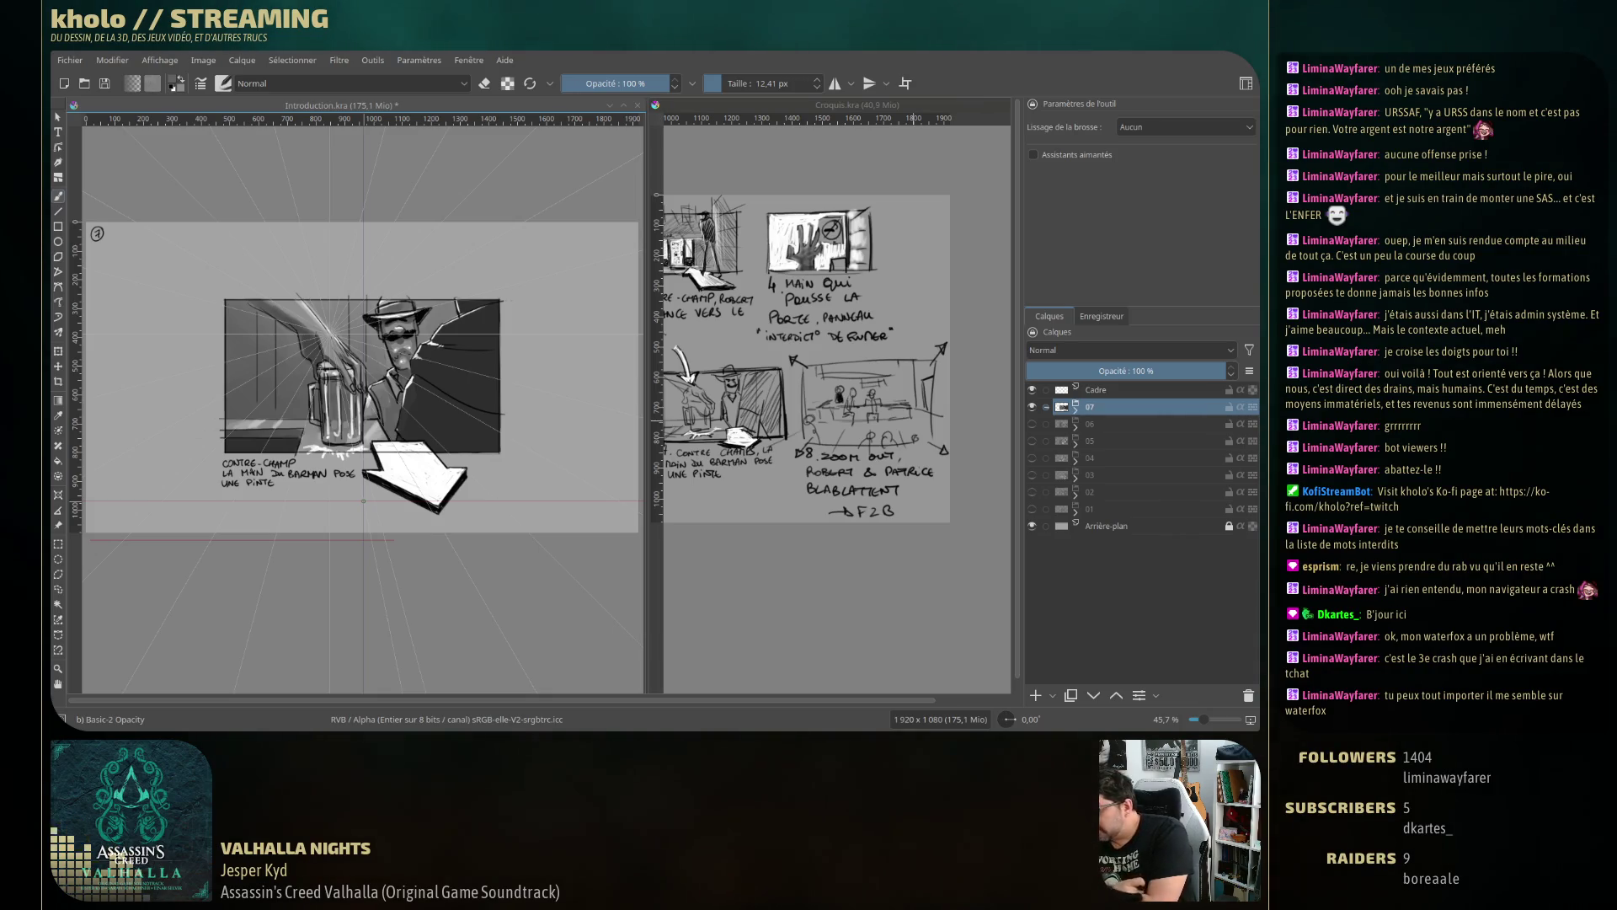
{"action": "left_click", "coordinate": [1036, 695]}
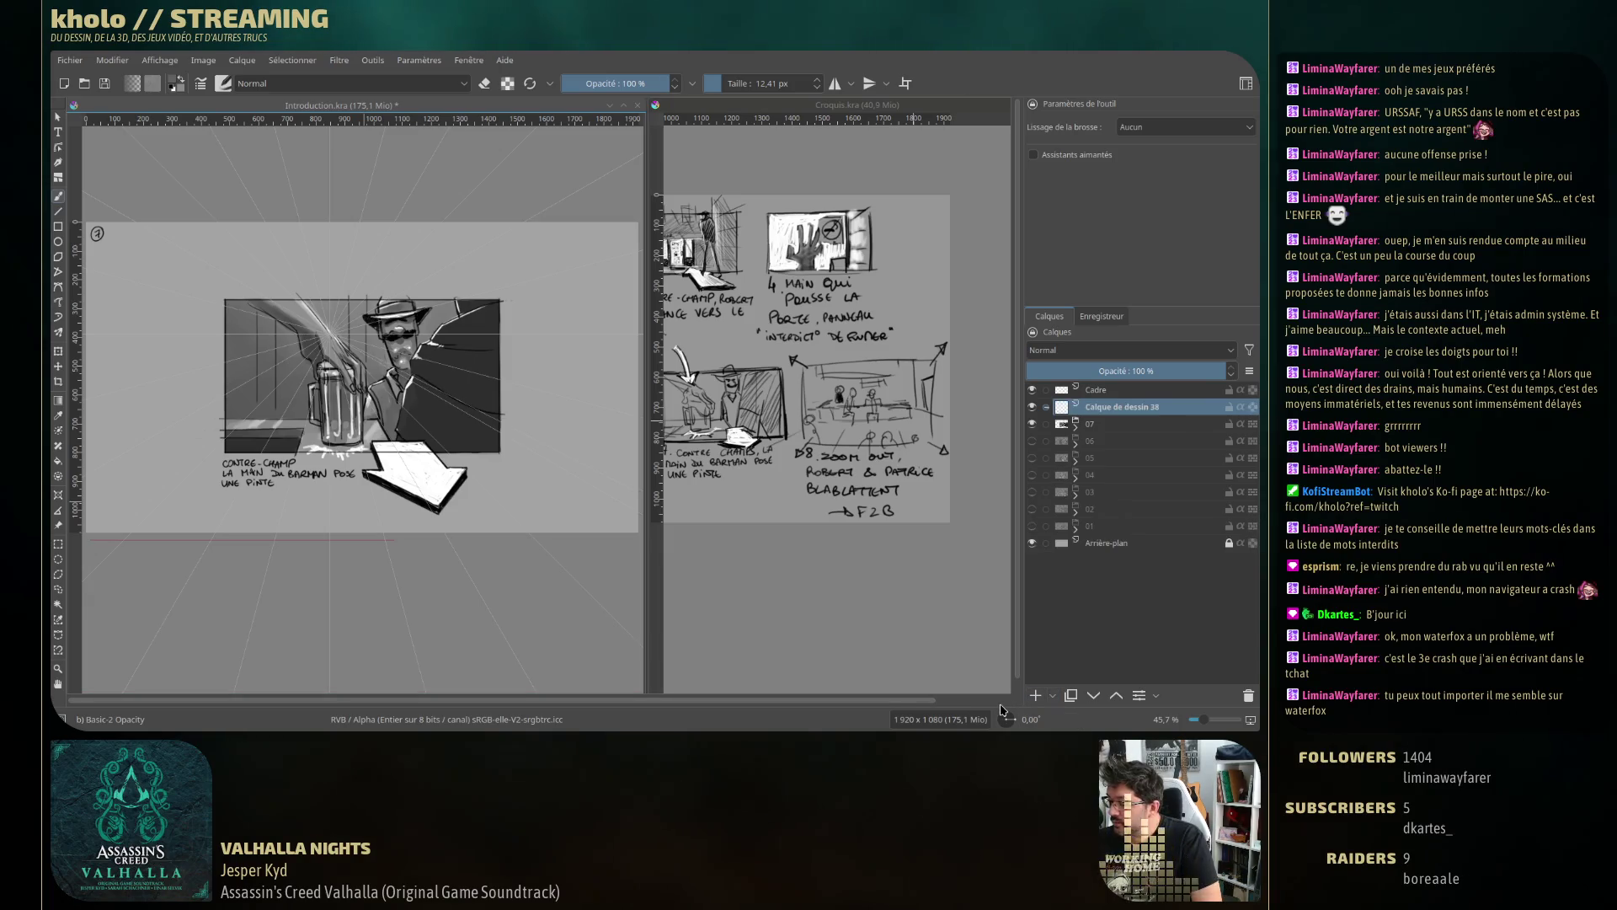
Hide panel 07 so only the empty frame shows, and choose the Pencil-2 brush preset.
{"action": "left_click", "coordinate": [1031, 424]}
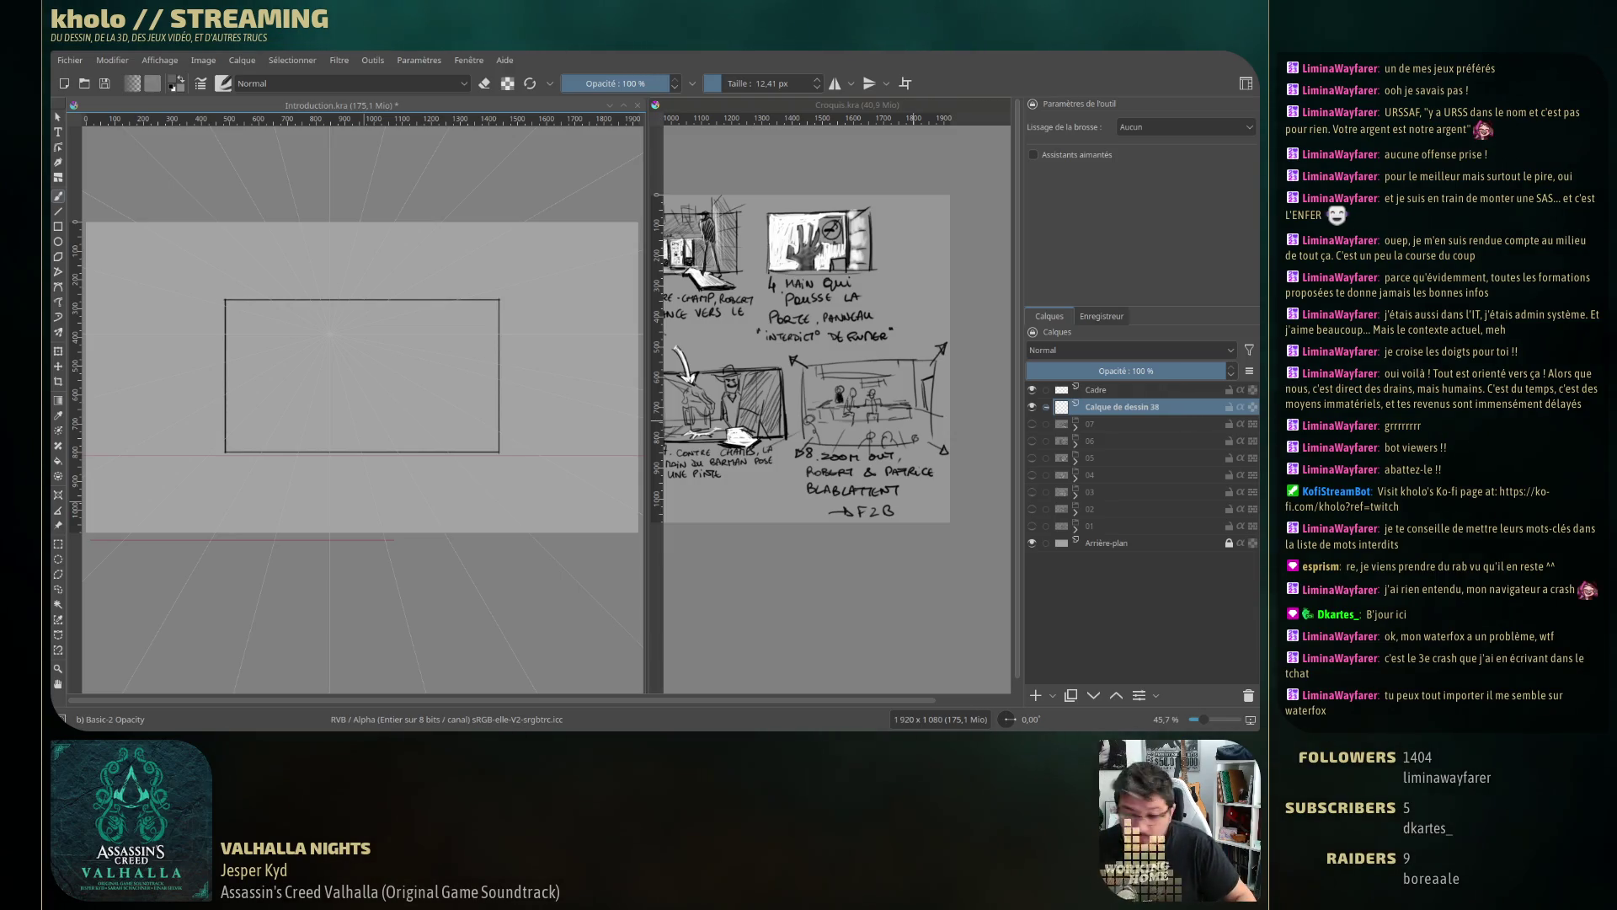
{"action": "left_click", "coordinate": [223, 83]}
{"action": "left_click", "coordinate": [425, 176]}
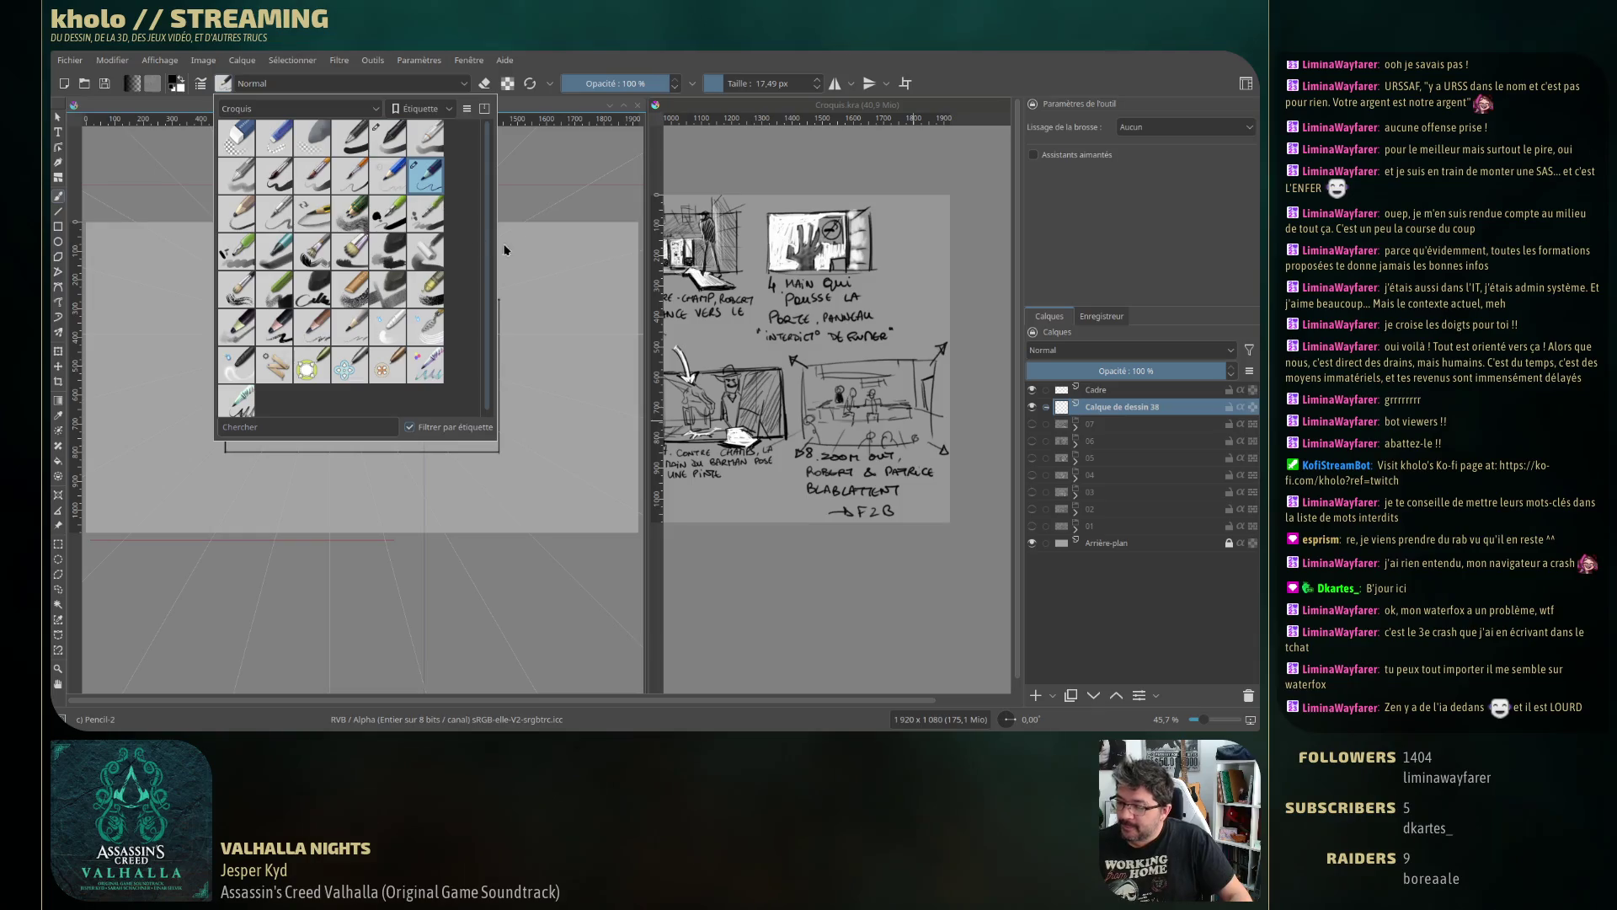
{"action": "left_click", "coordinate": [564, 63]}
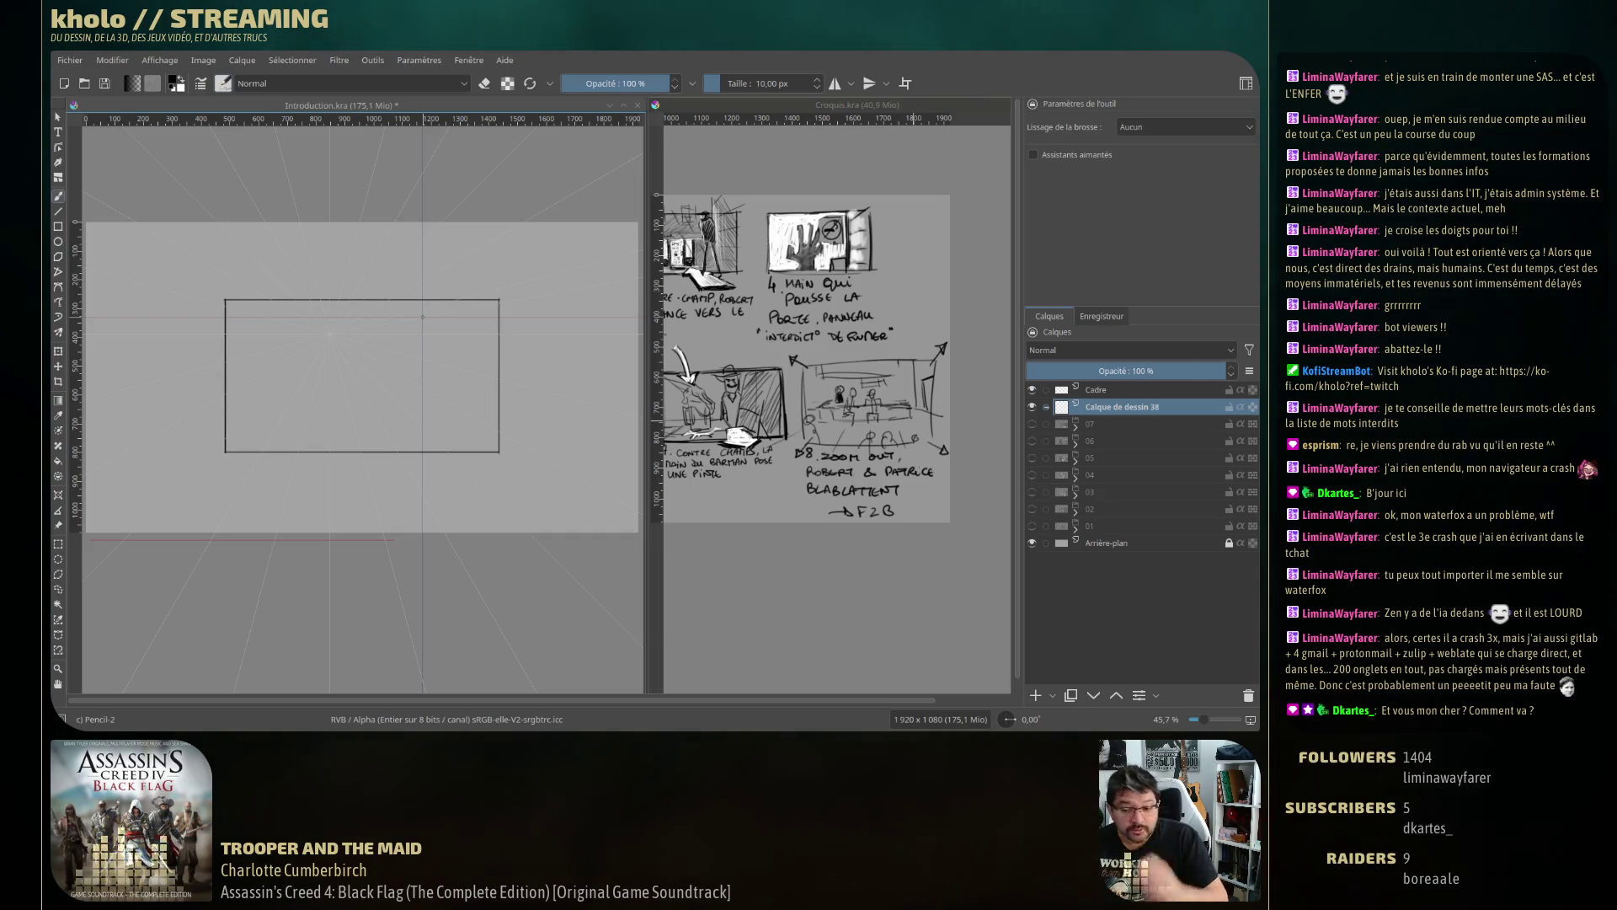
Switch from Krita to the Twitch Stream Manager dashboard in the browser.
{"action": "key", "text": "alt+Tab"}
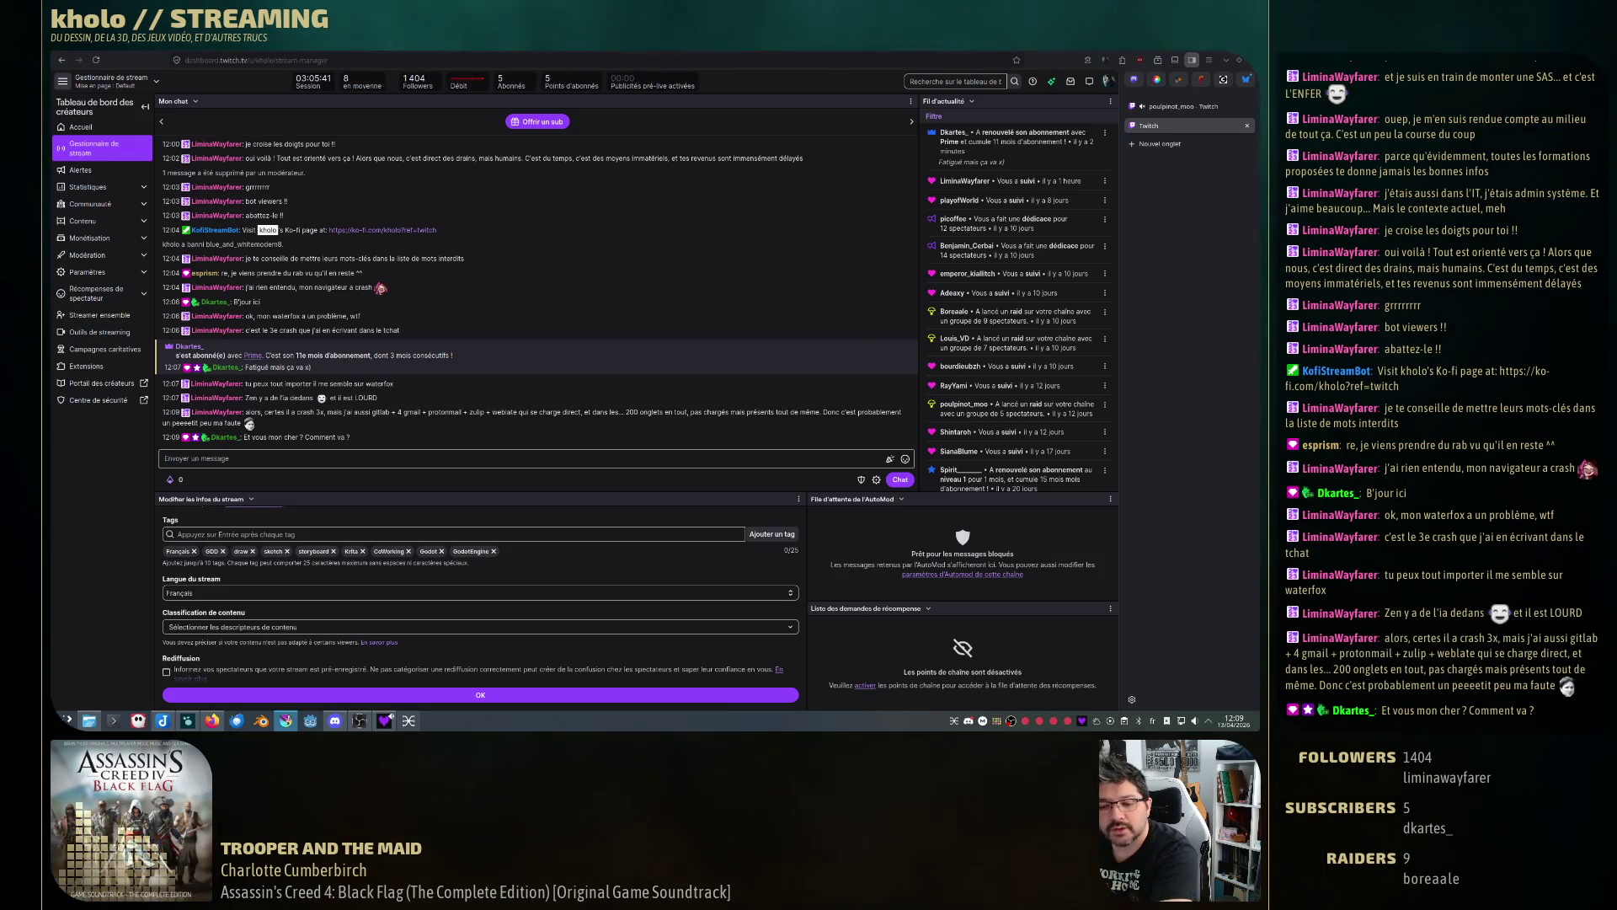
Return from the Twitch dashboard to the Krita window.
{"action": "key", "text": "alt+Tab"}
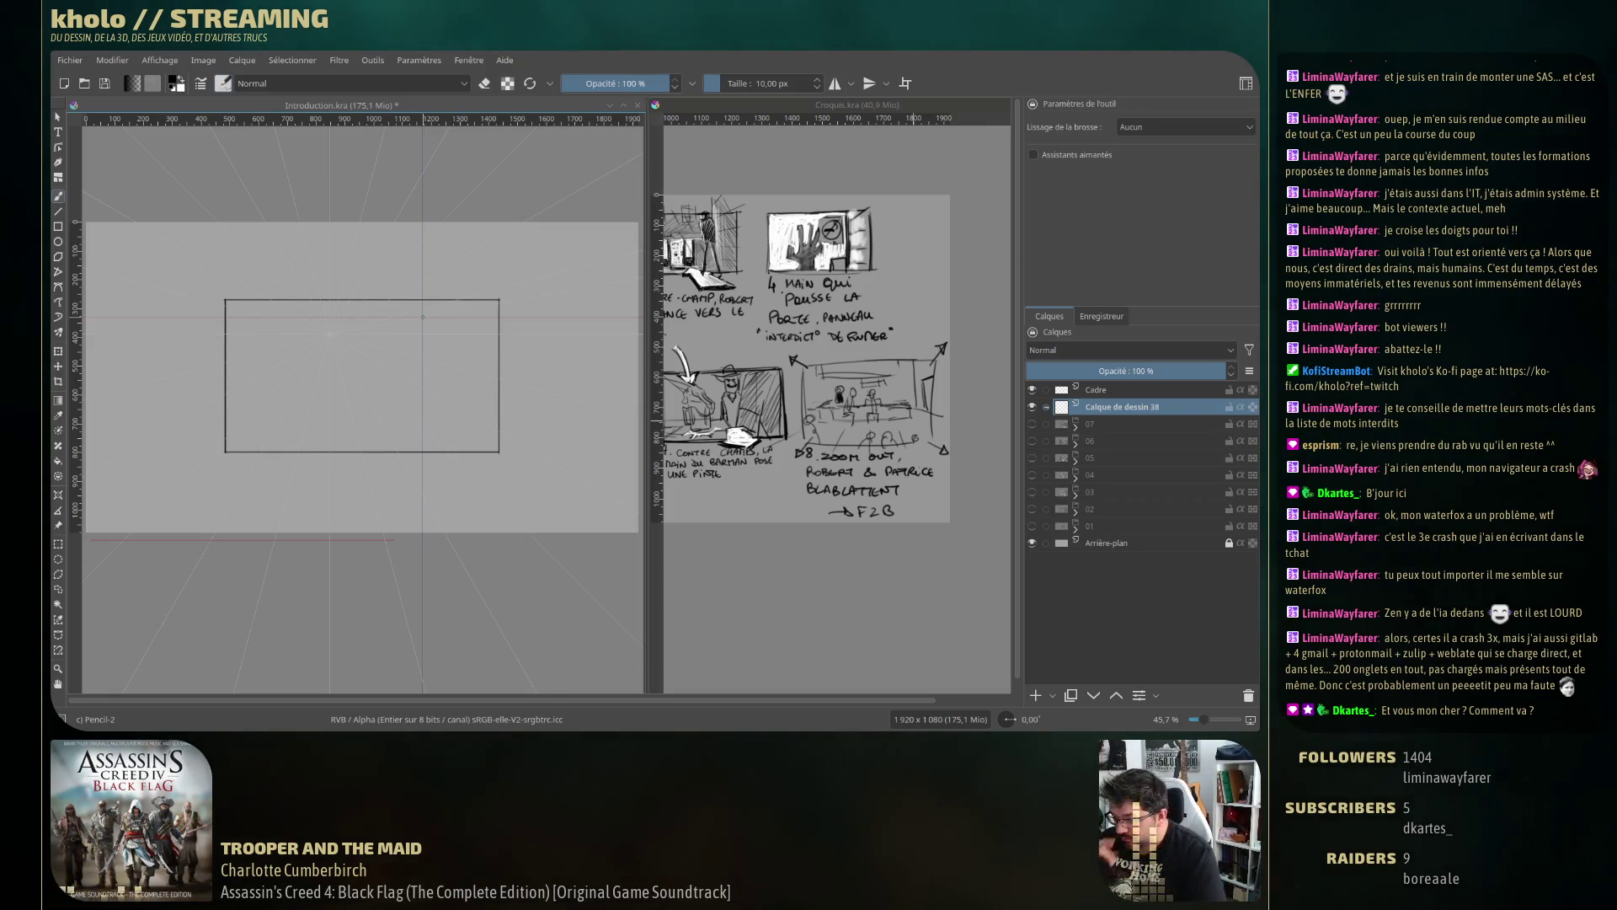
Zoom in on panel 8's zoom-out sketch in Croquis.kra, then reactivate Introduction.kra.
{"action": "left_click", "coordinate": [799, 484]}
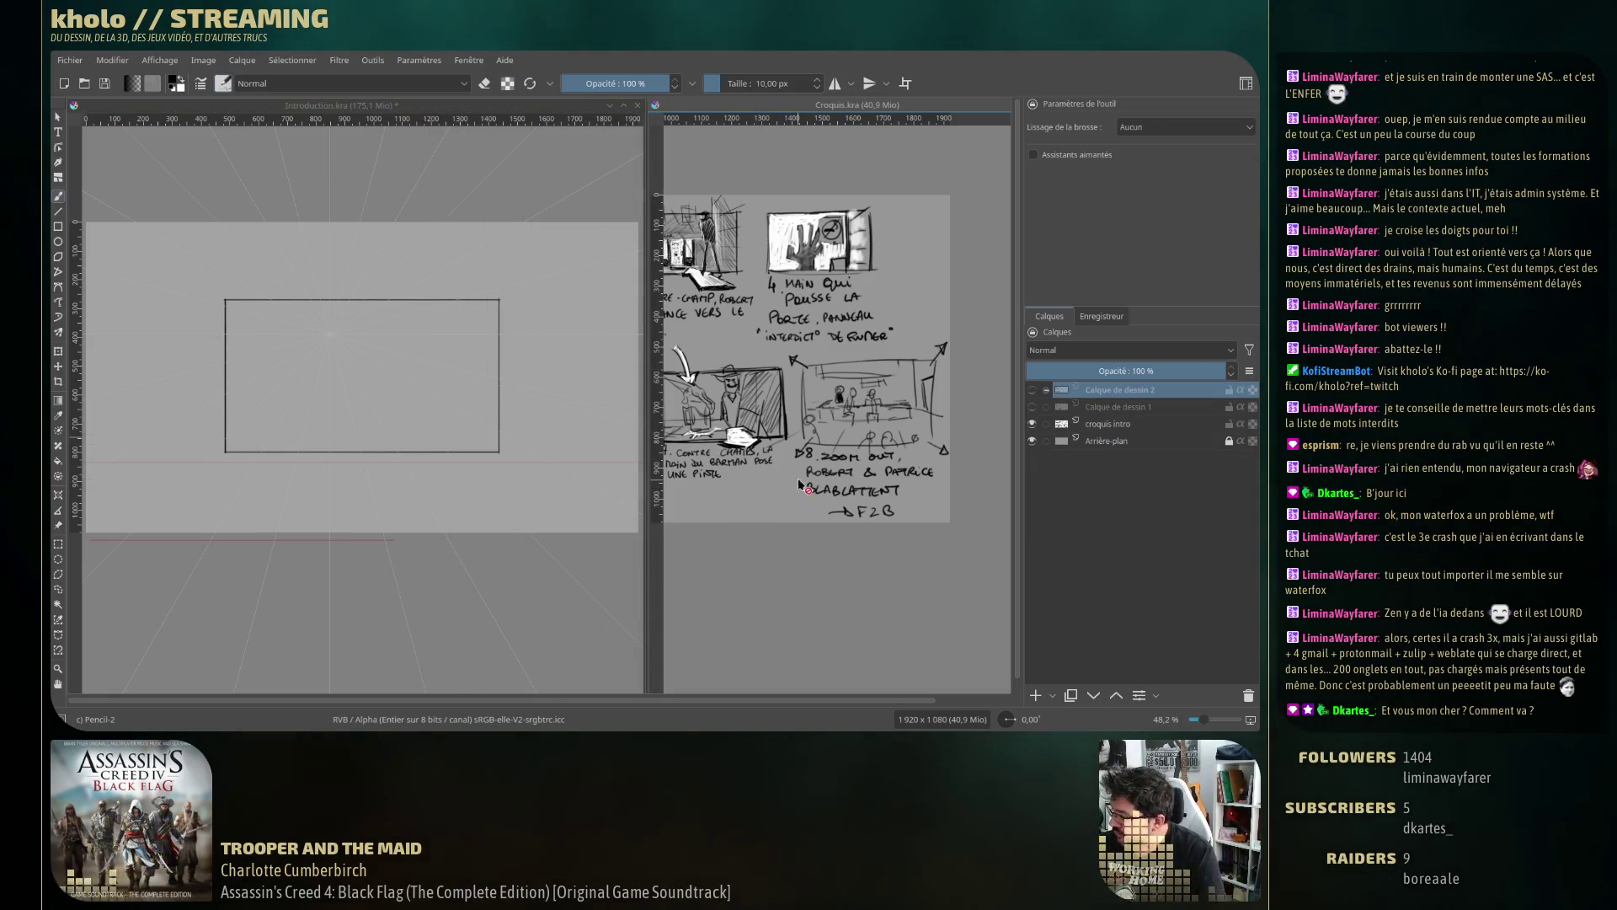
{"action": "scroll", "coordinate": [800, 485], "scroll_direction": "up", "scroll_amount": 5}
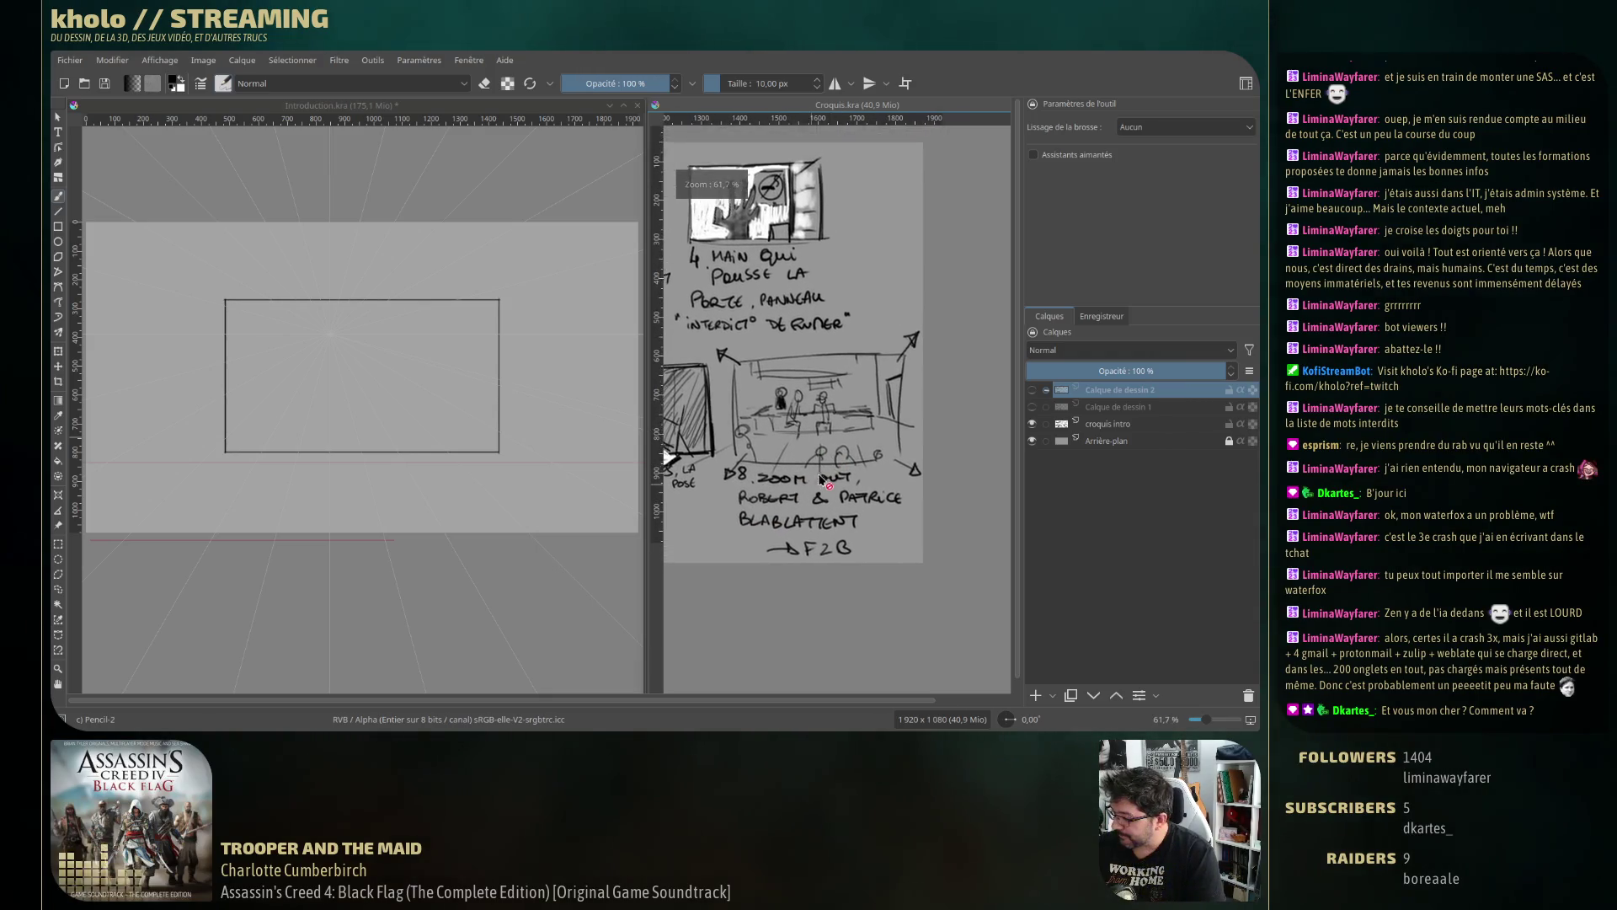
{"action": "scroll", "coordinate": [818, 481], "scroll_direction": "up", "scroll_amount": 2}
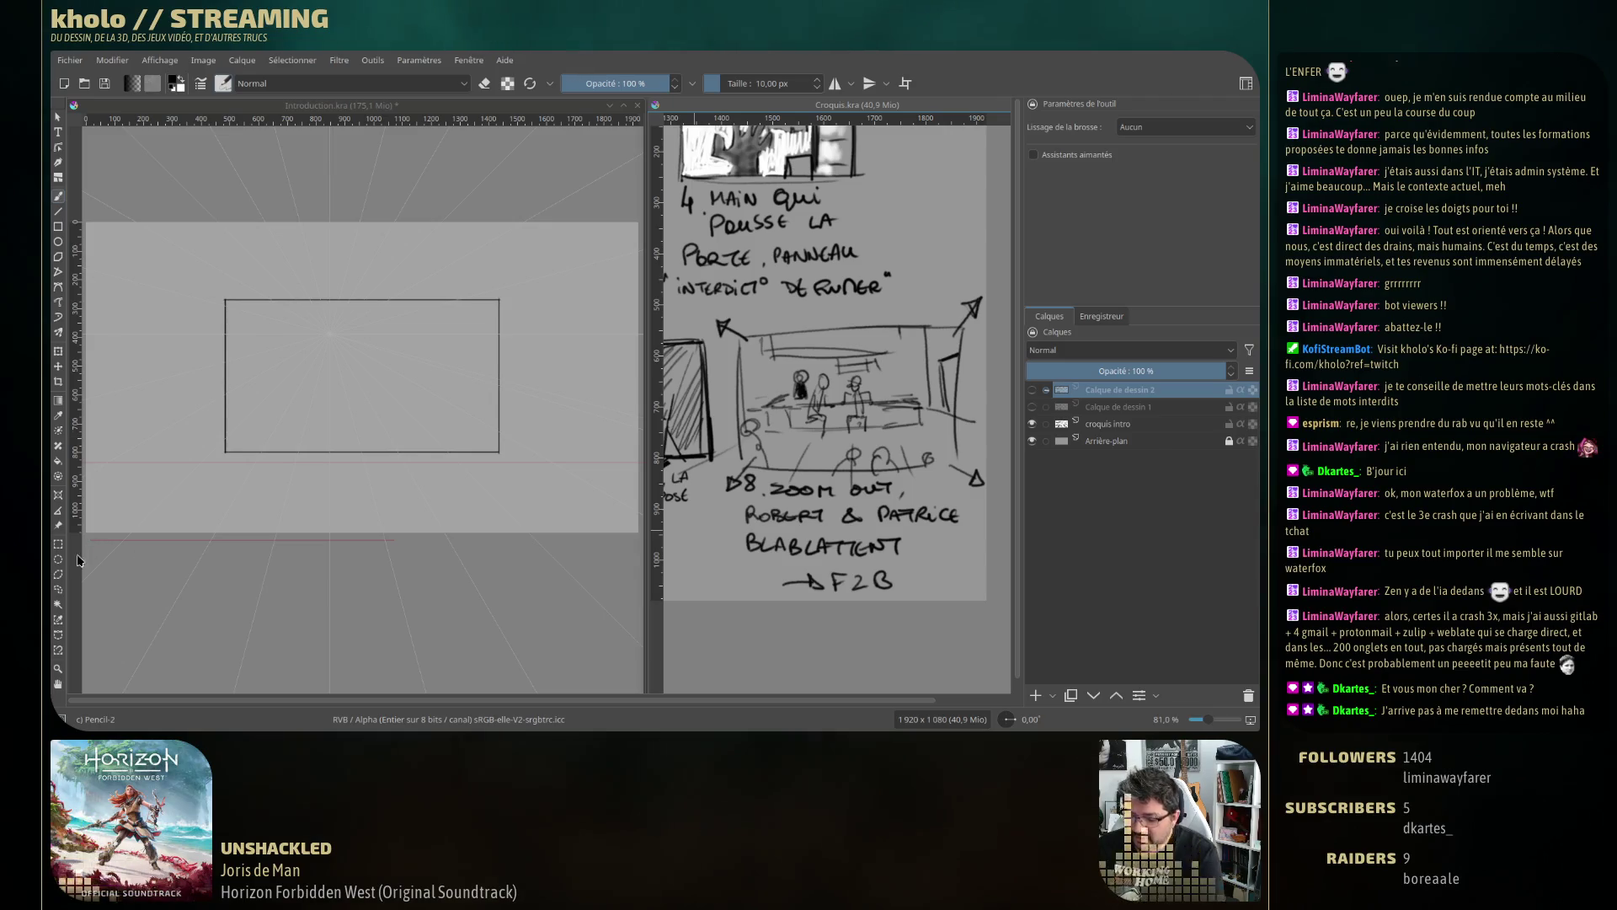
{"action": "left_click", "coordinate": [429, 549]}
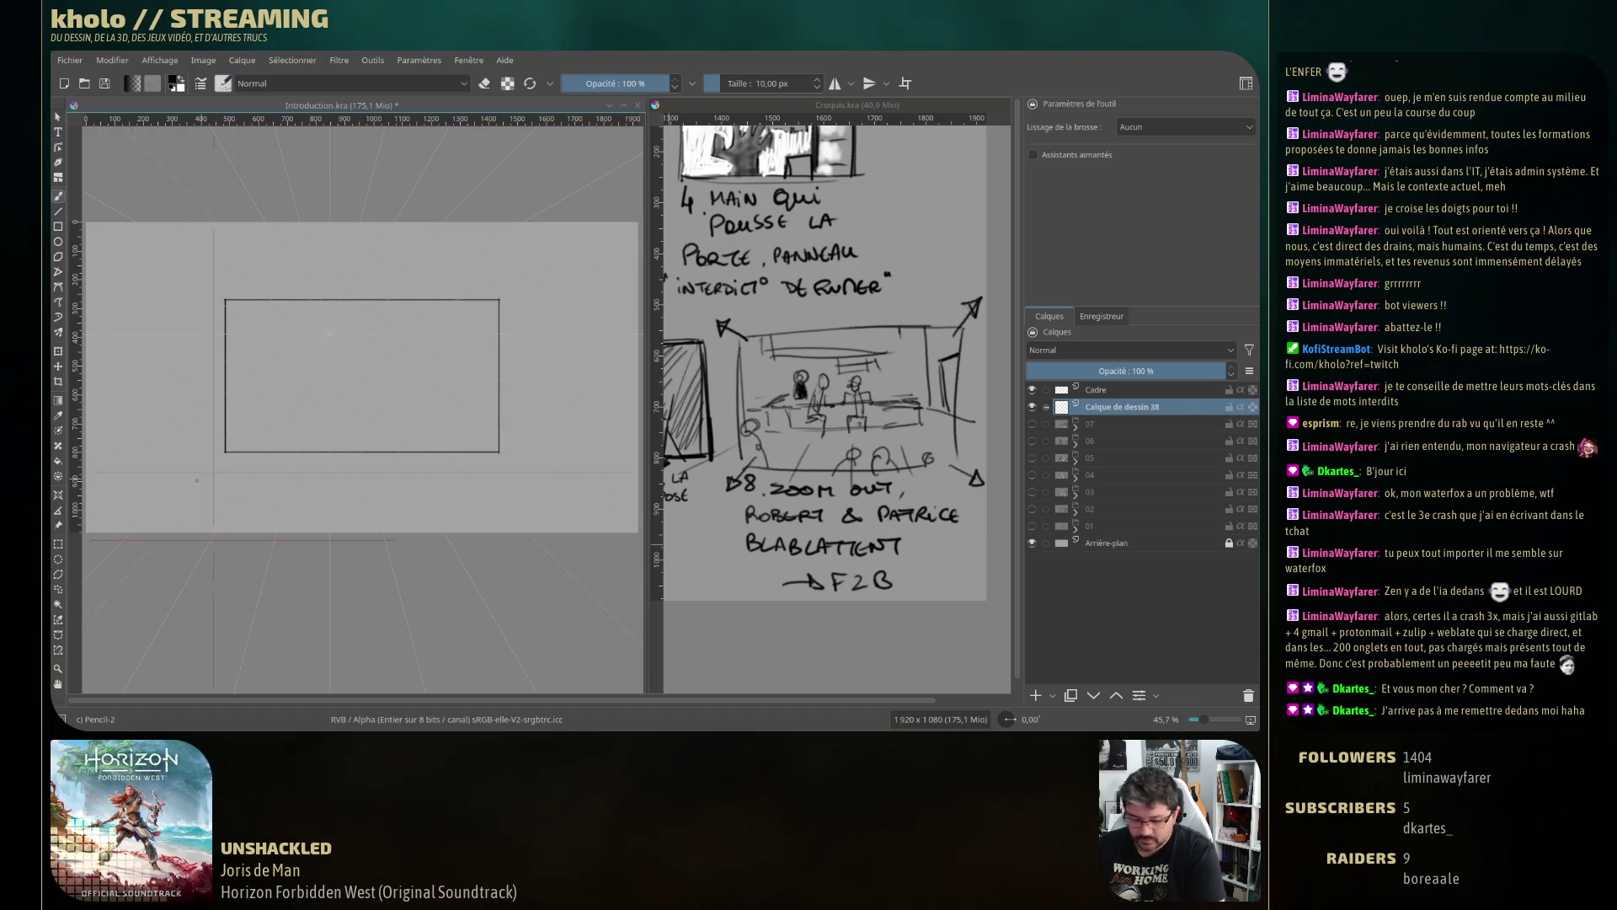
Draw straight-line diagonals crossing the frame from its four corners.
{"action": "key", "text": "v"}
{"action": "left_click_drag", "start_coordinate": [224, 451], "coordinate": [549, 272]}
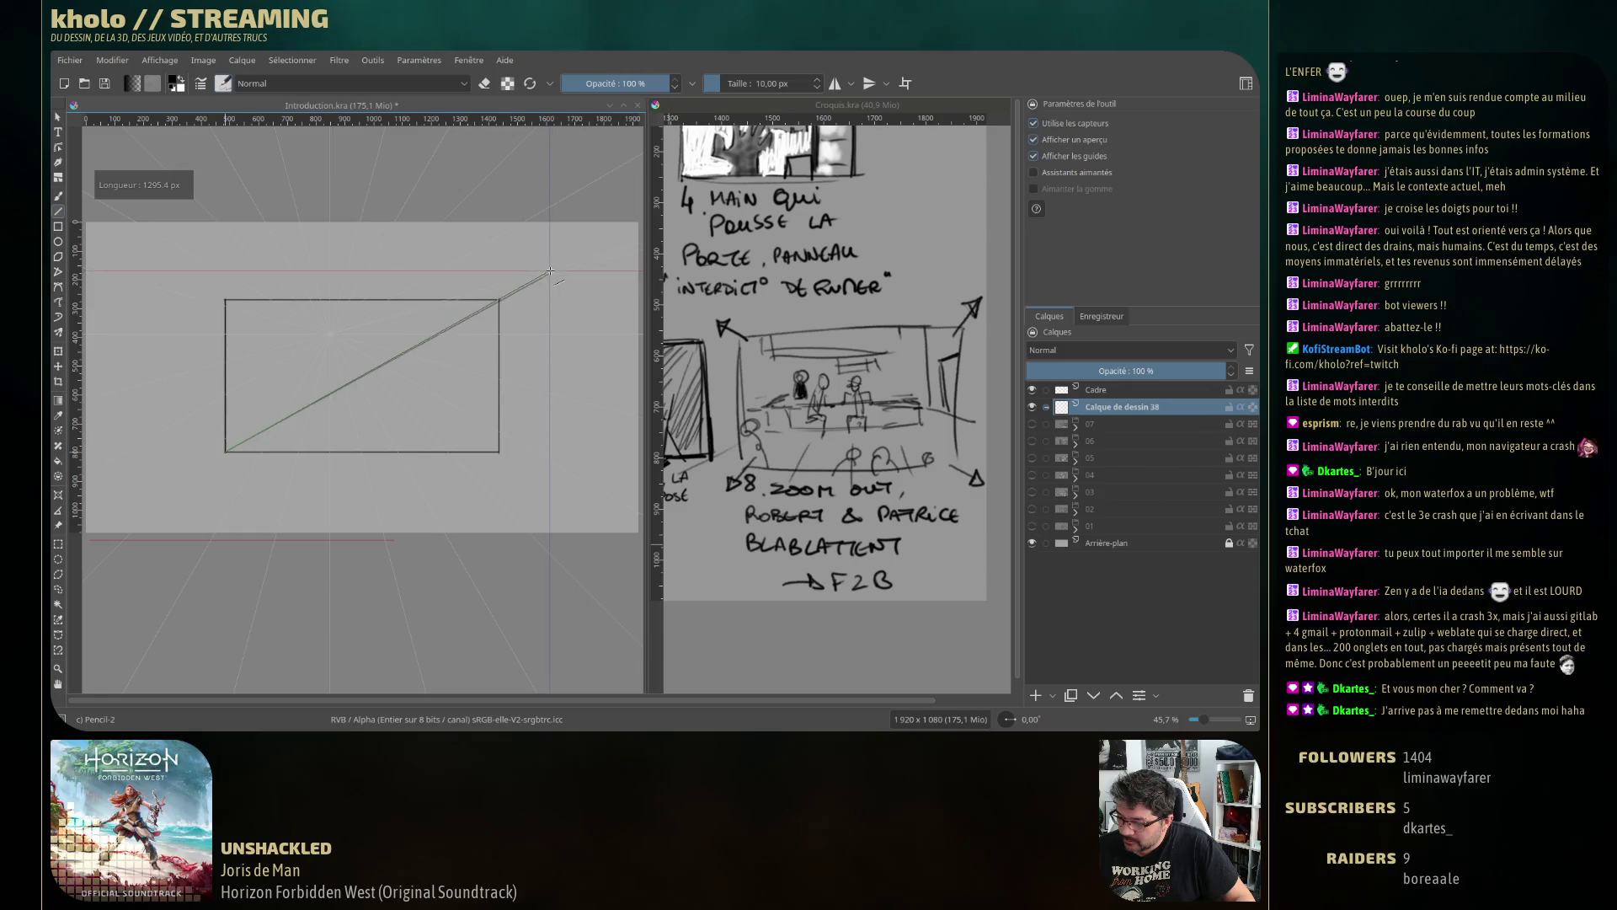
{"action": "left_click_drag", "start_coordinate": [499, 299], "coordinate": [190, 472]}
{"action": "left_click_drag", "start_coordinate": [499, 451], "coordinate": [220, 283]}
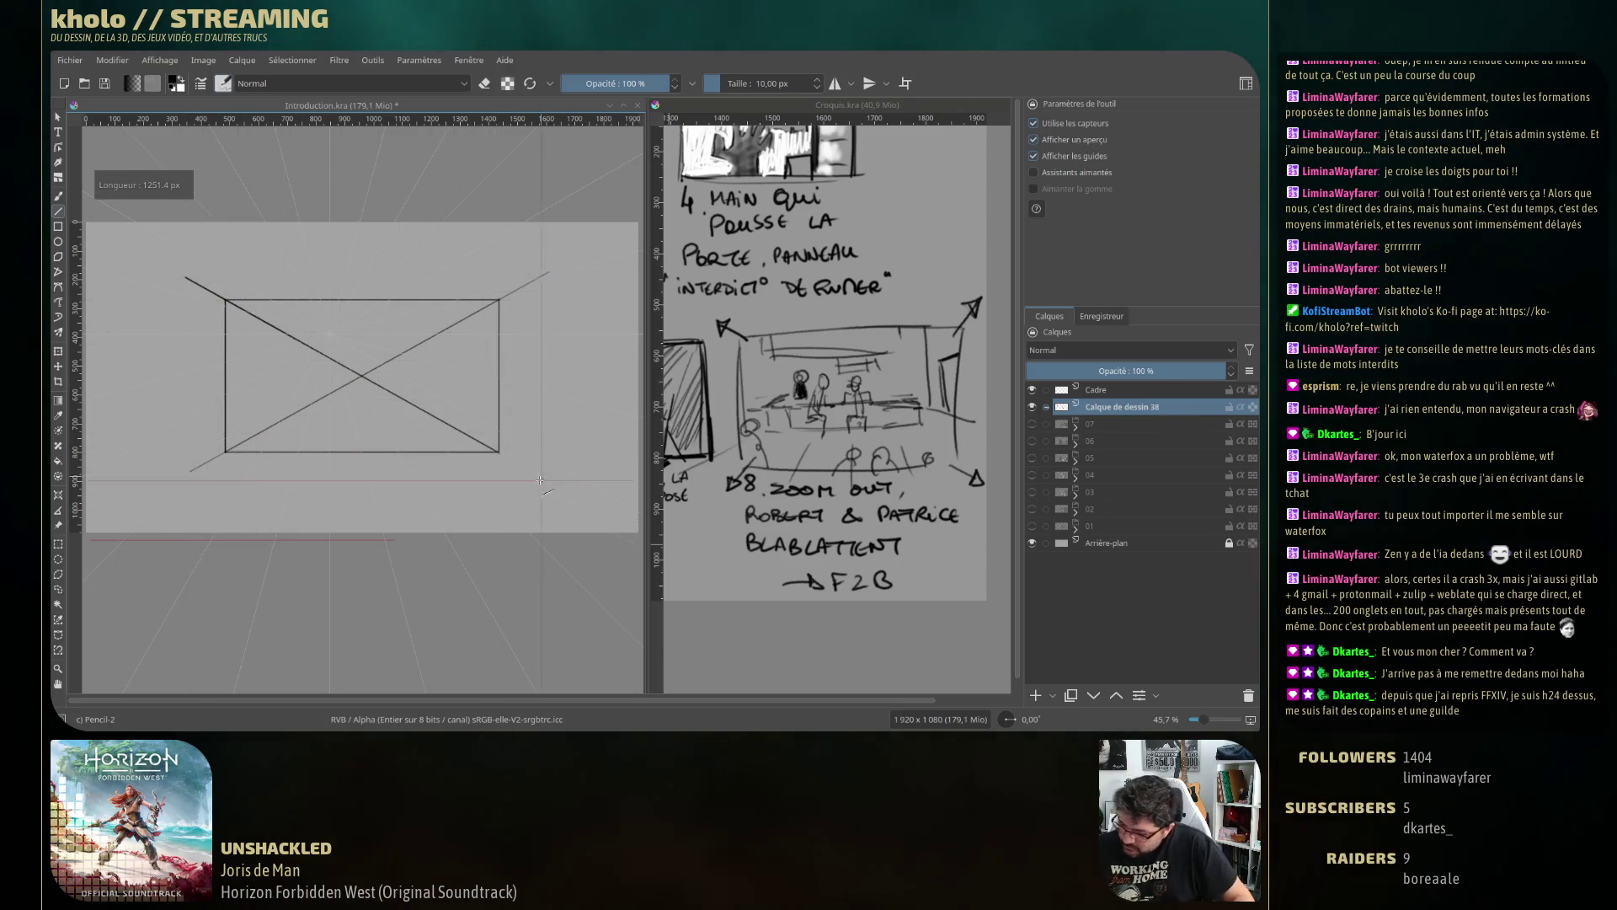
{"action": "left_click_drag", "start_coordinate": [225, 299], "coordinate": [556, 485]}
{"action": "key", "text": "b"}
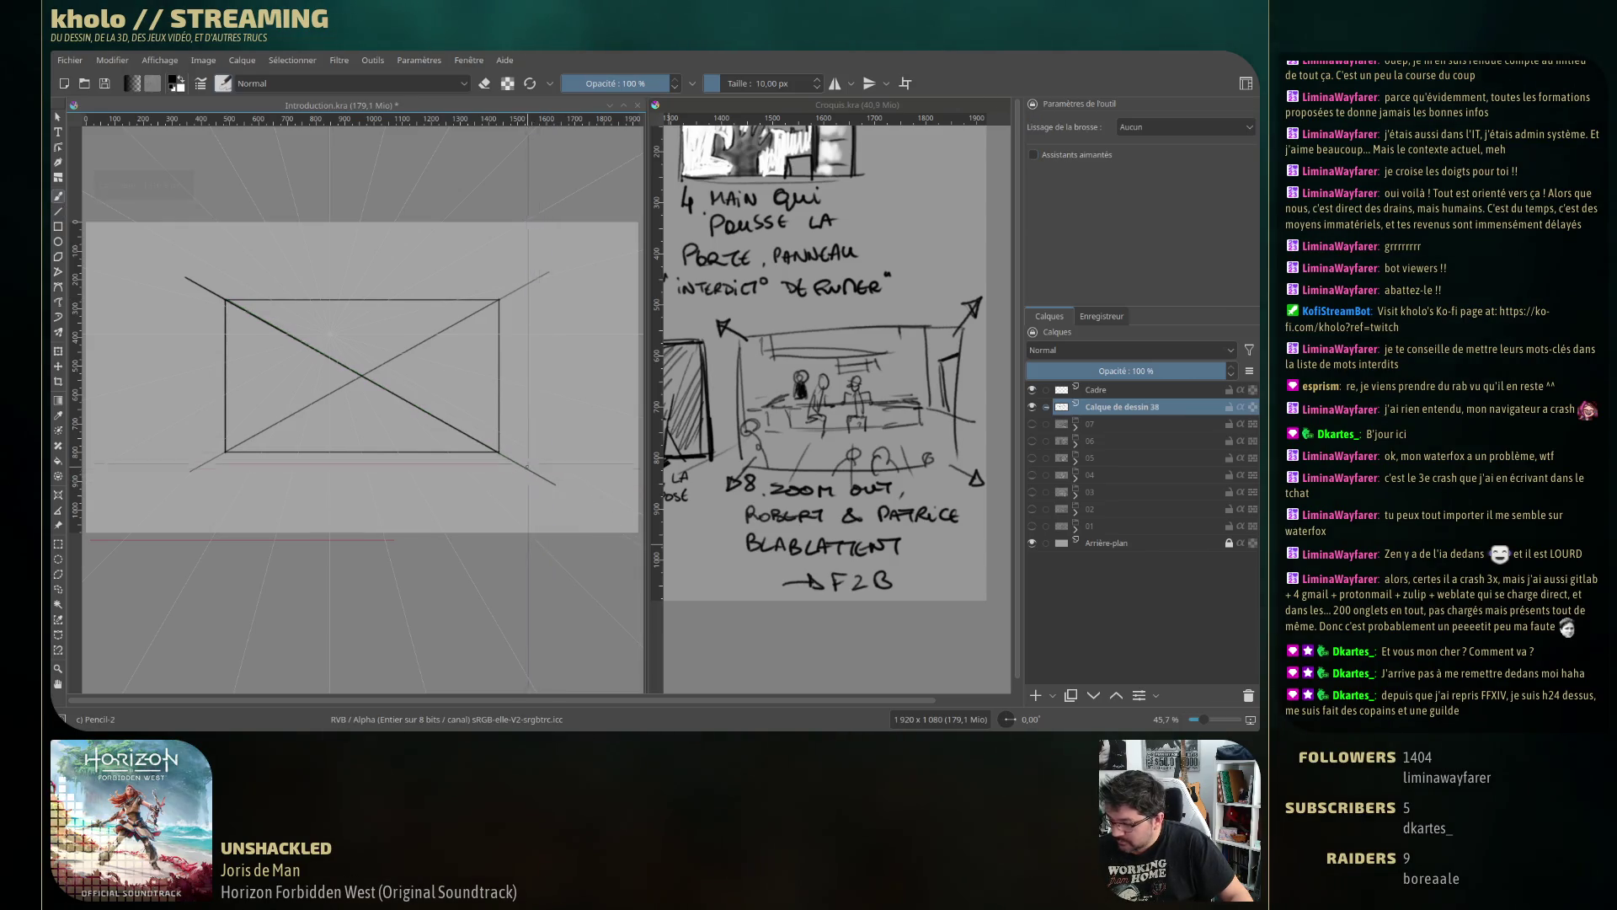
Enable Assistants aimantés snapping, try and undo two construction strokes, then switch to eraser mode.
{"action": "left_click", "coordinate": [1033, 155]}
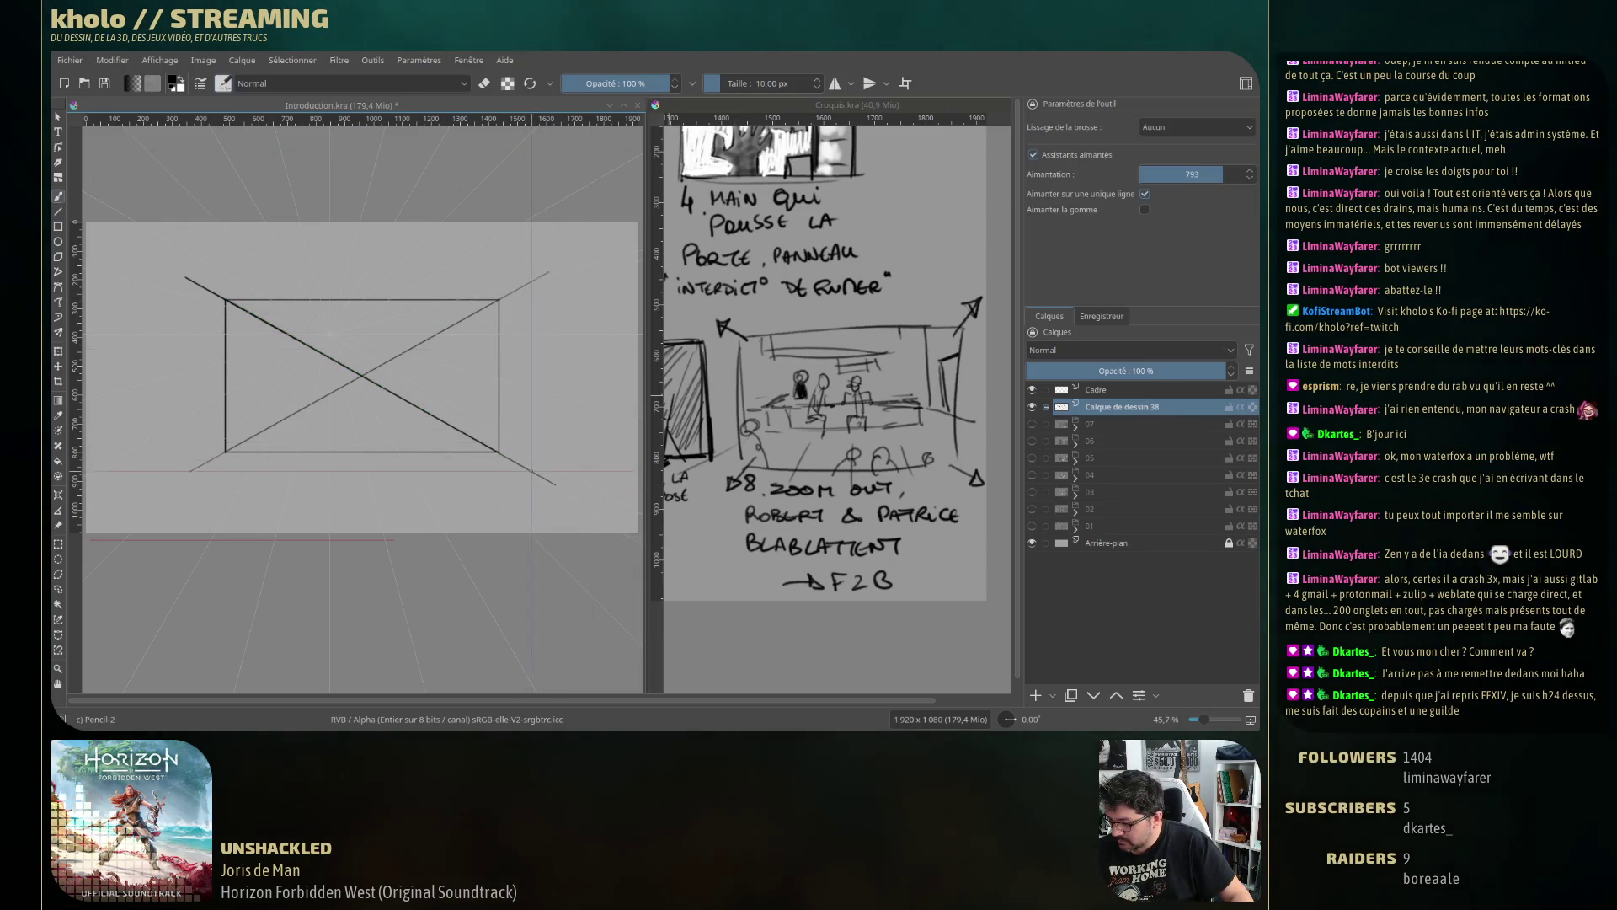
{"action": "mouse_move", "coordinate": [539, 465]}
{"action": "left_mouse_down"}
{"action": "mouse_move", "coordinate": [539, 291]}
{"action": "mouse_move", "coordinate": [217, 345]}
{"action": "left_mouse_up"}
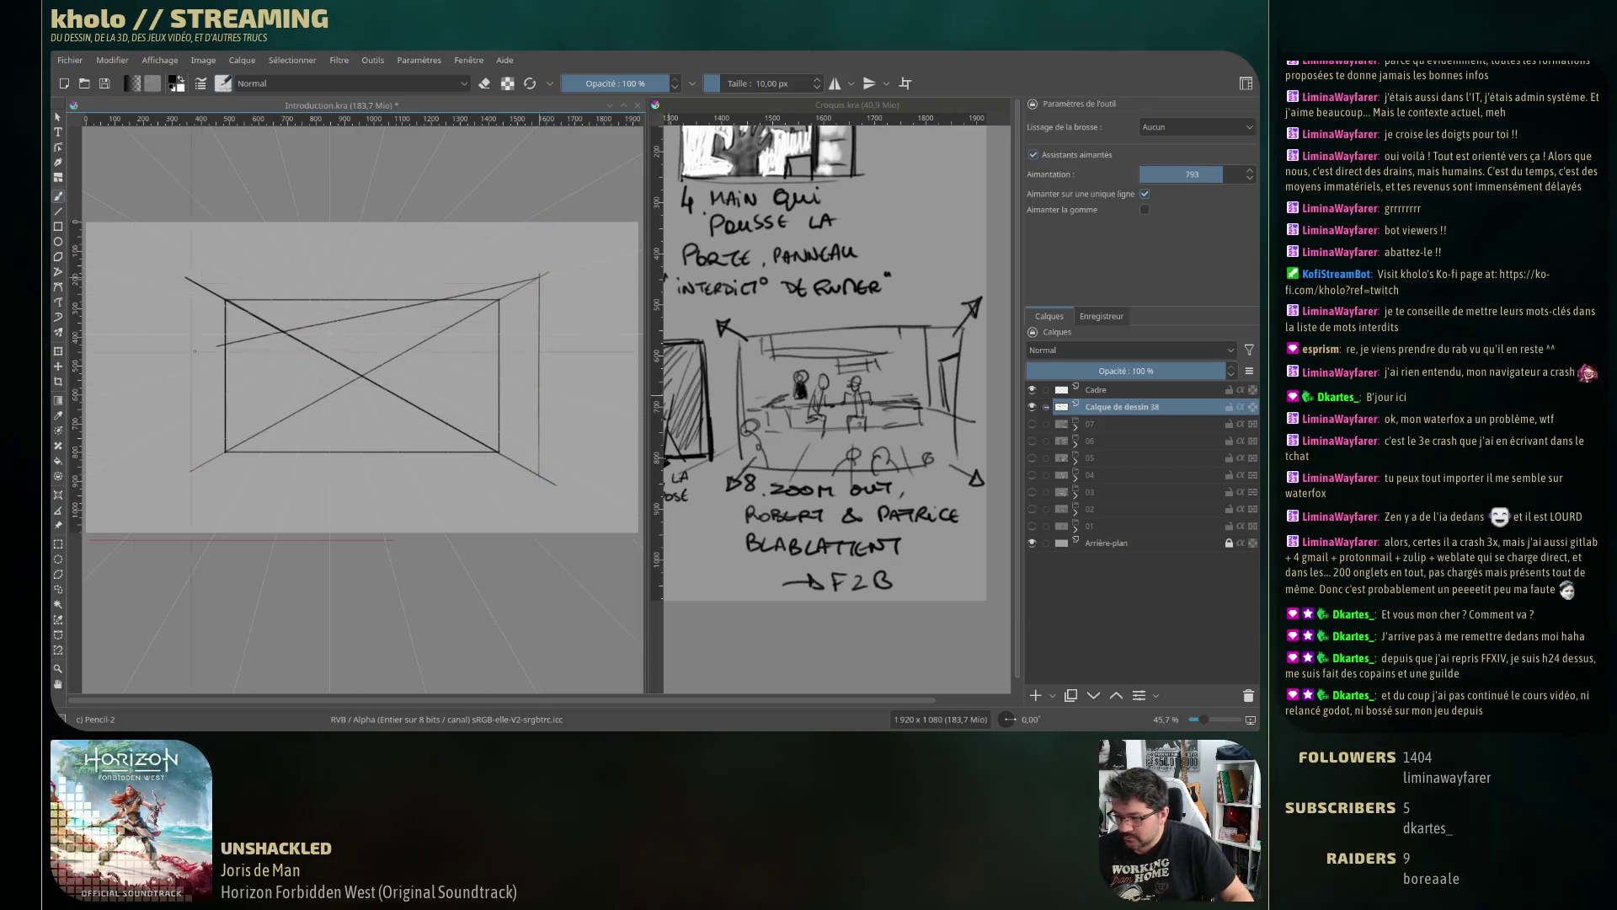
{"action": "key", "text": "ctrl+z"}
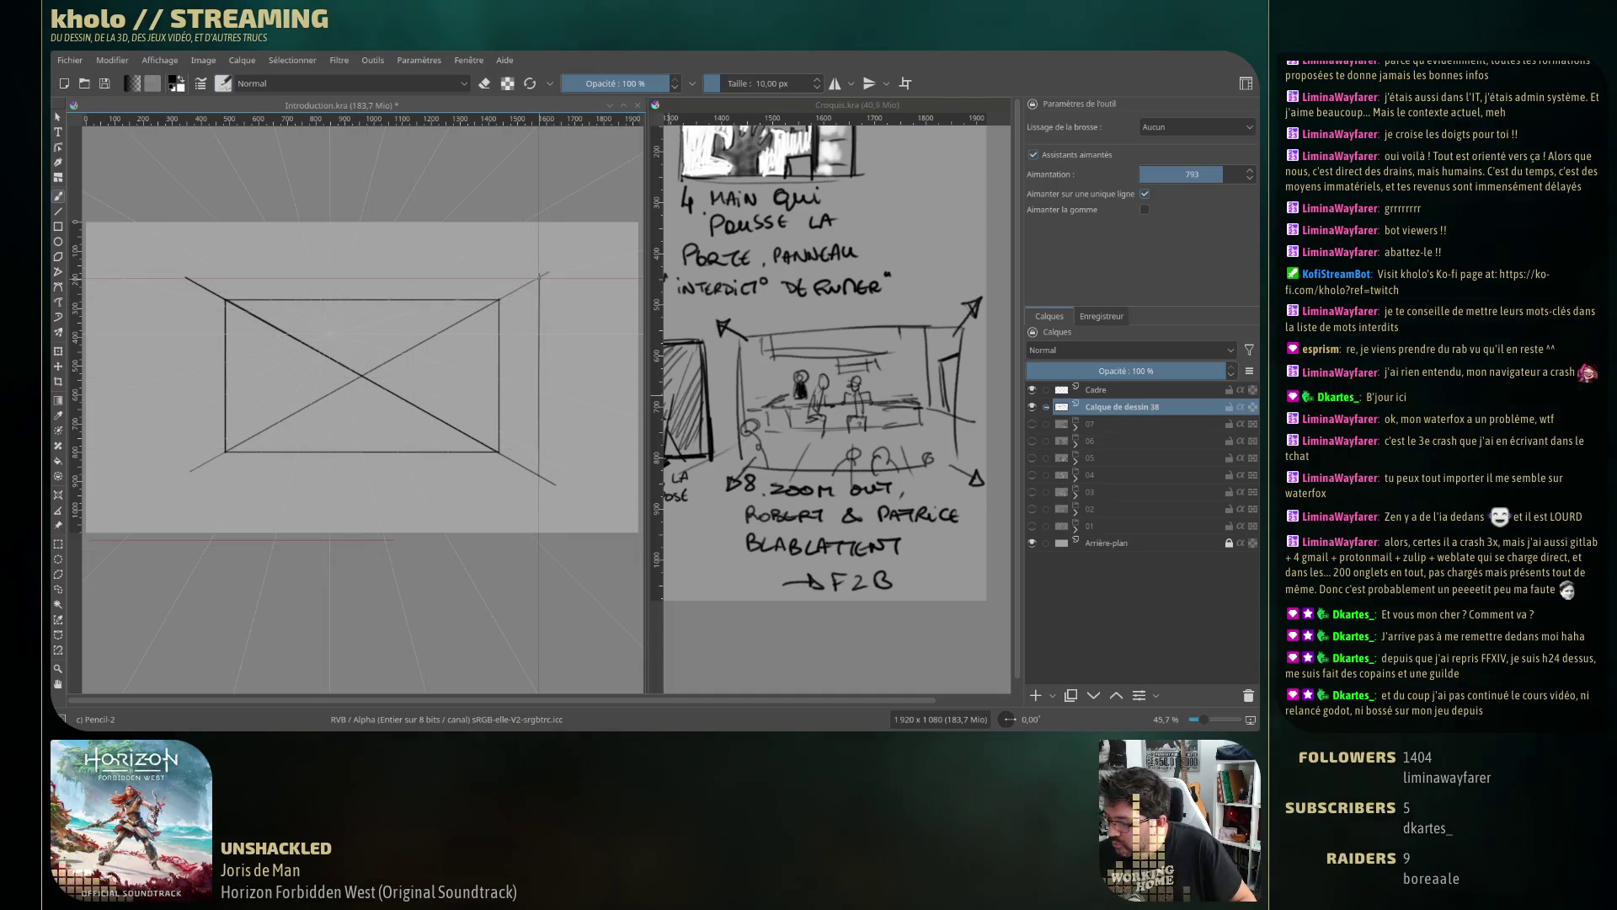
{"action": "mouse_move", "coordinate": [541, 277]}
{"action": "left_mouse_down"}
{"action": "mouse_move", "coordinate": [187, 276]}
{"action": "mouse_move", "coordinate": [187, 505]}
{"action": "mouse_move", "coordinate": [548, 477]}
{"action": "left_mouse_up"}
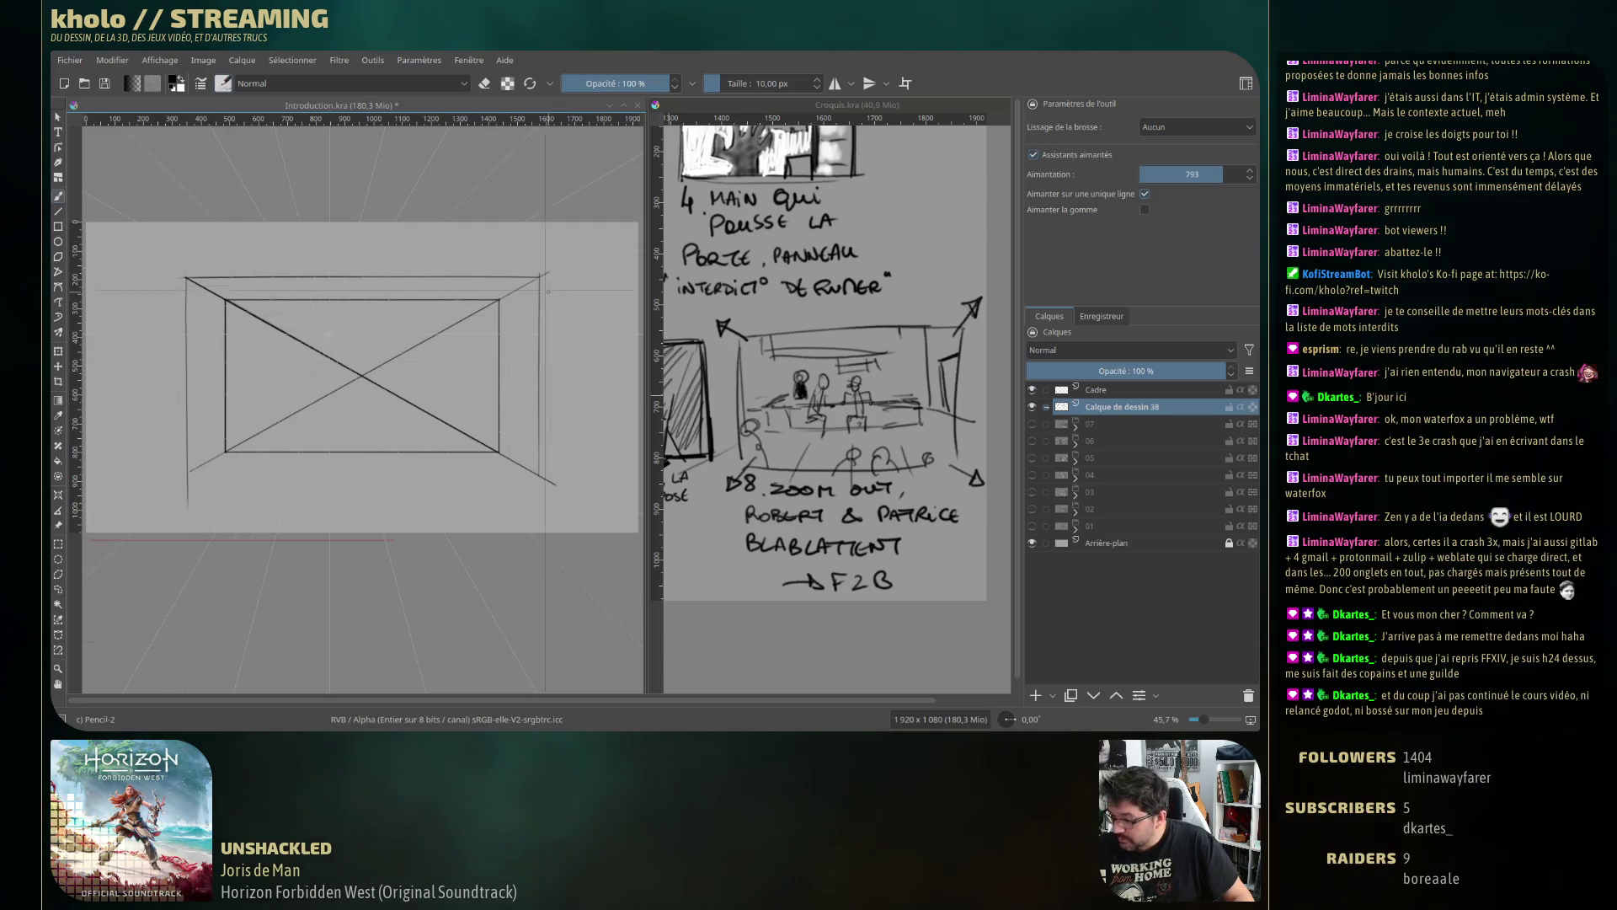
{"action": "key", "text": "ctrl+z"}
{"action": "key", "text": "ctrl+z"}
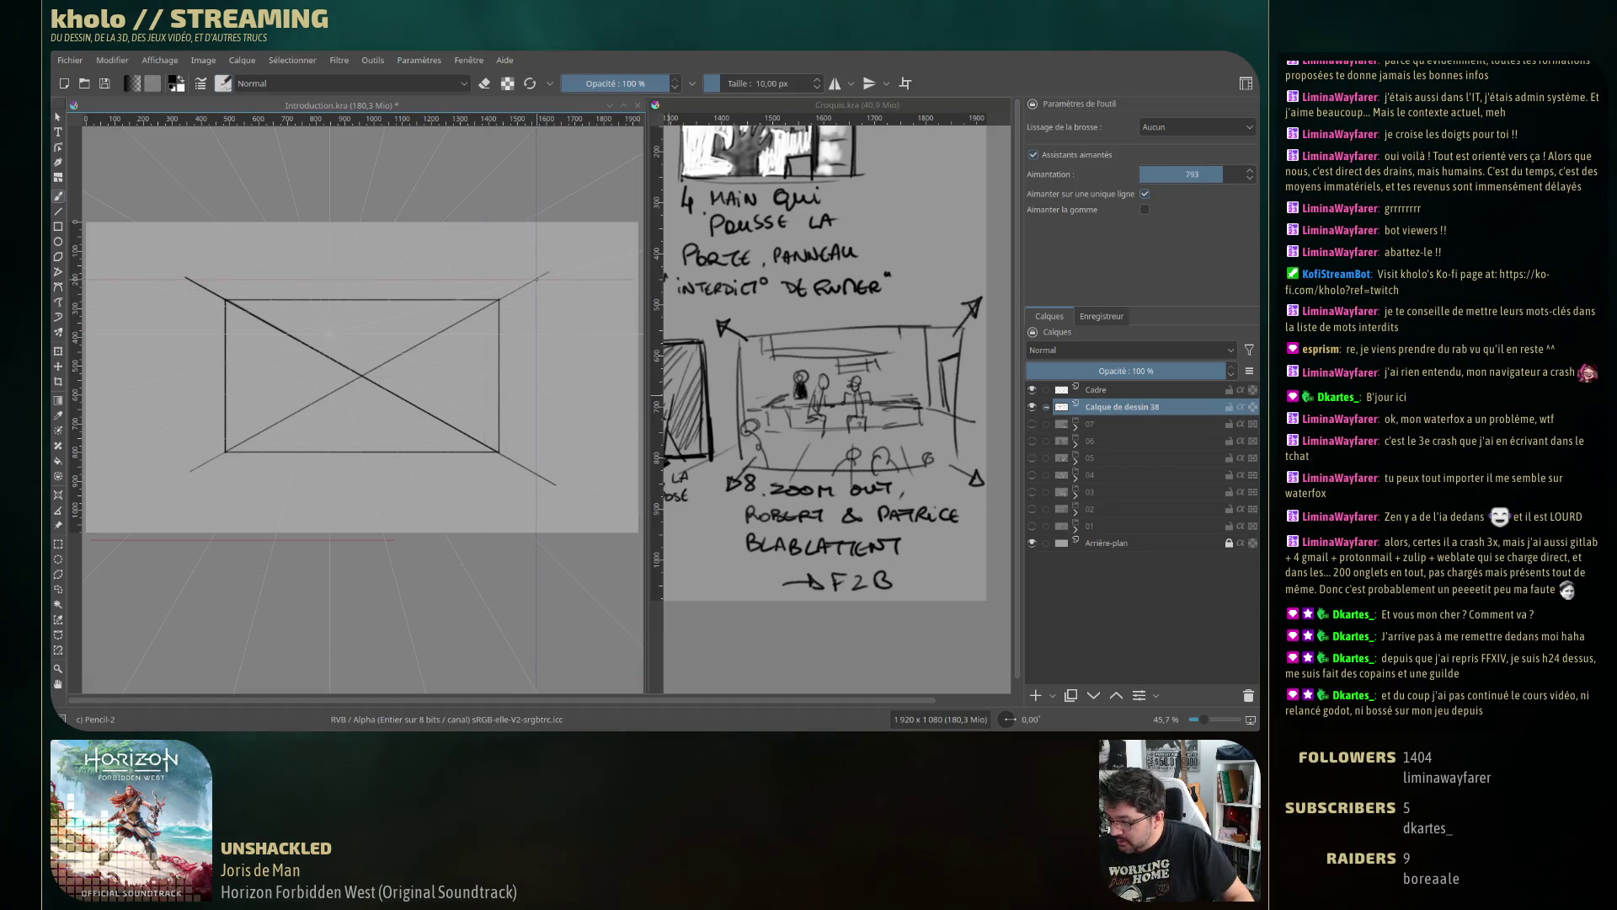
{"action": "key", "text": "e"}
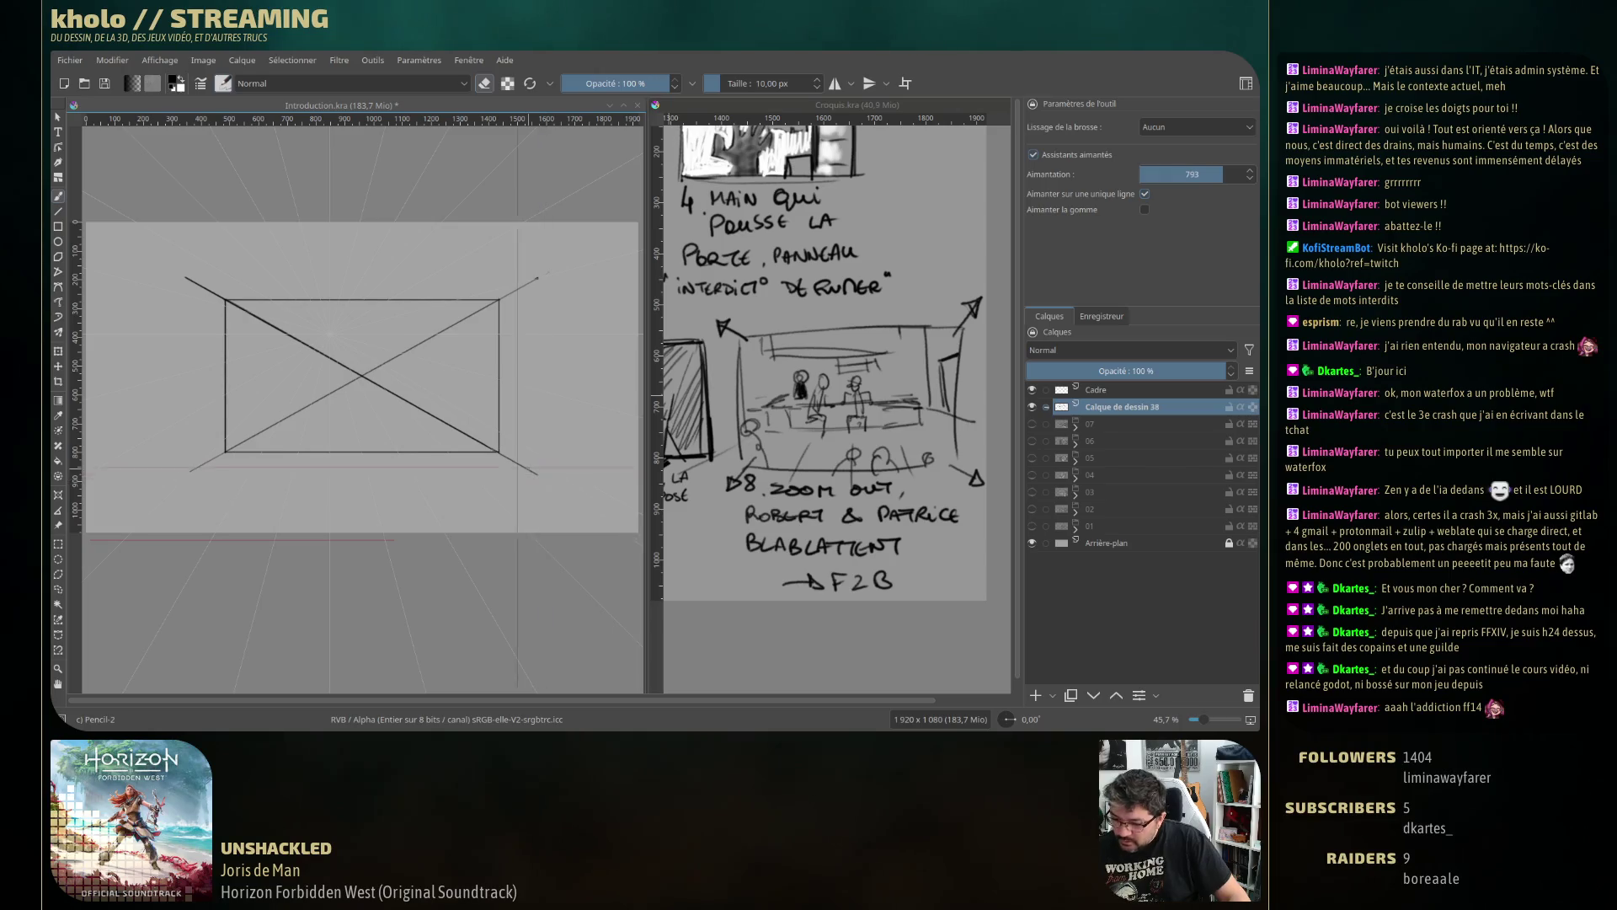
Select the frame's interior rectangle and delete the diagonal cross inside it.
{"action": "left_click", "coordinate": [58, 543]}
{"action": "left_click_drag", "start_coordinate": [225, 299], "coordinate": [499, 452]}
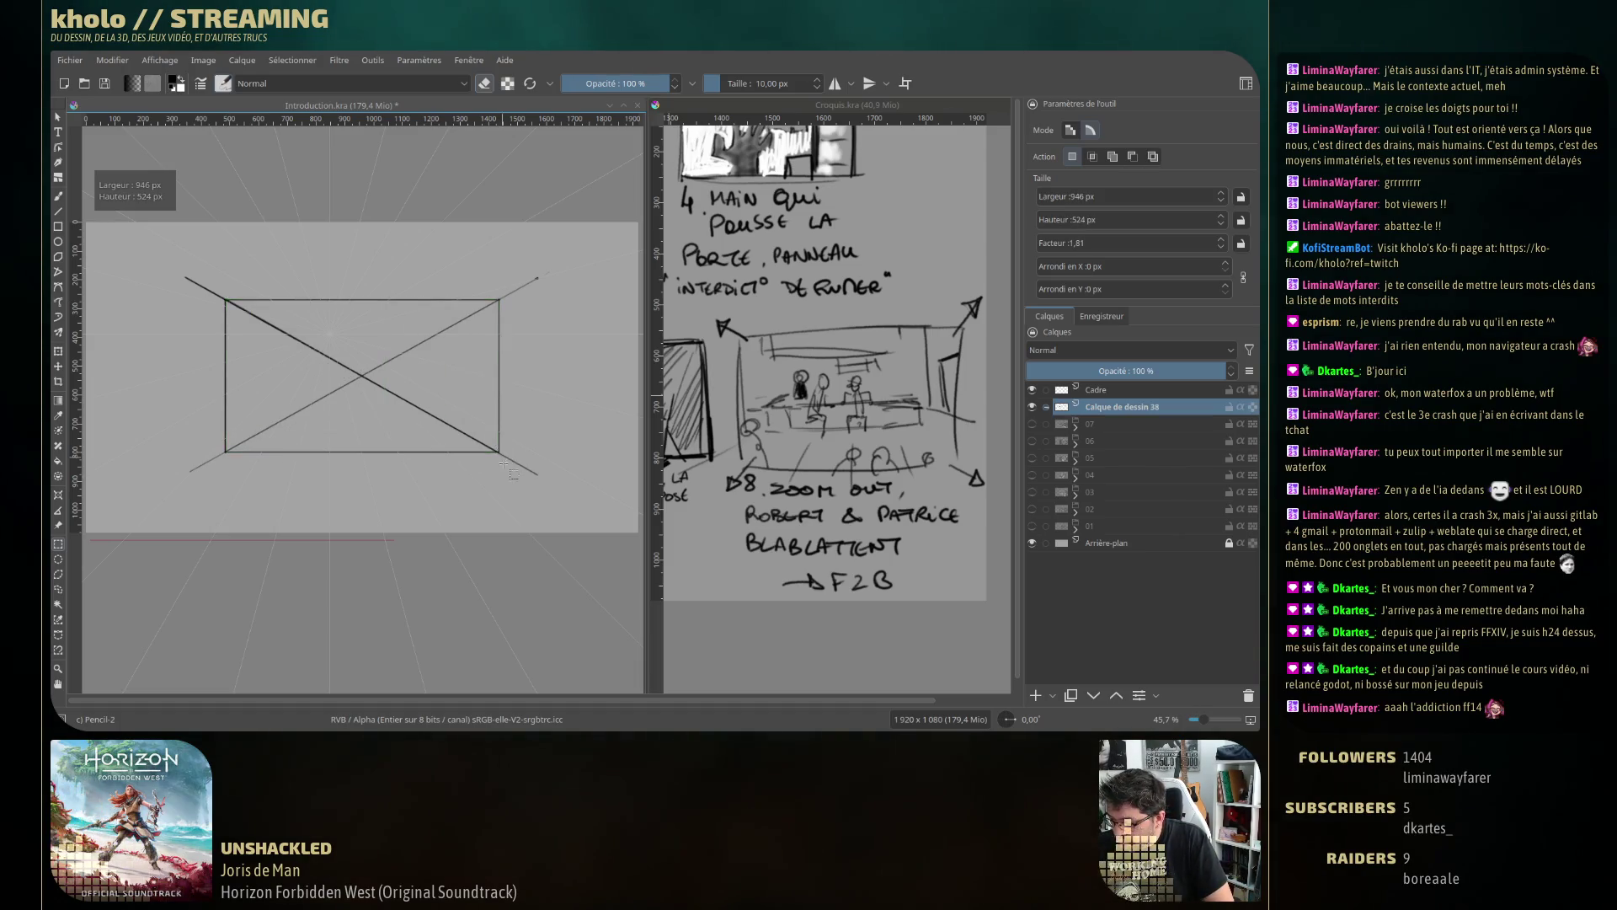
{"action": "key", "text": "Delete"}
{"action": "key", "text": "ctrl+shift+a"}
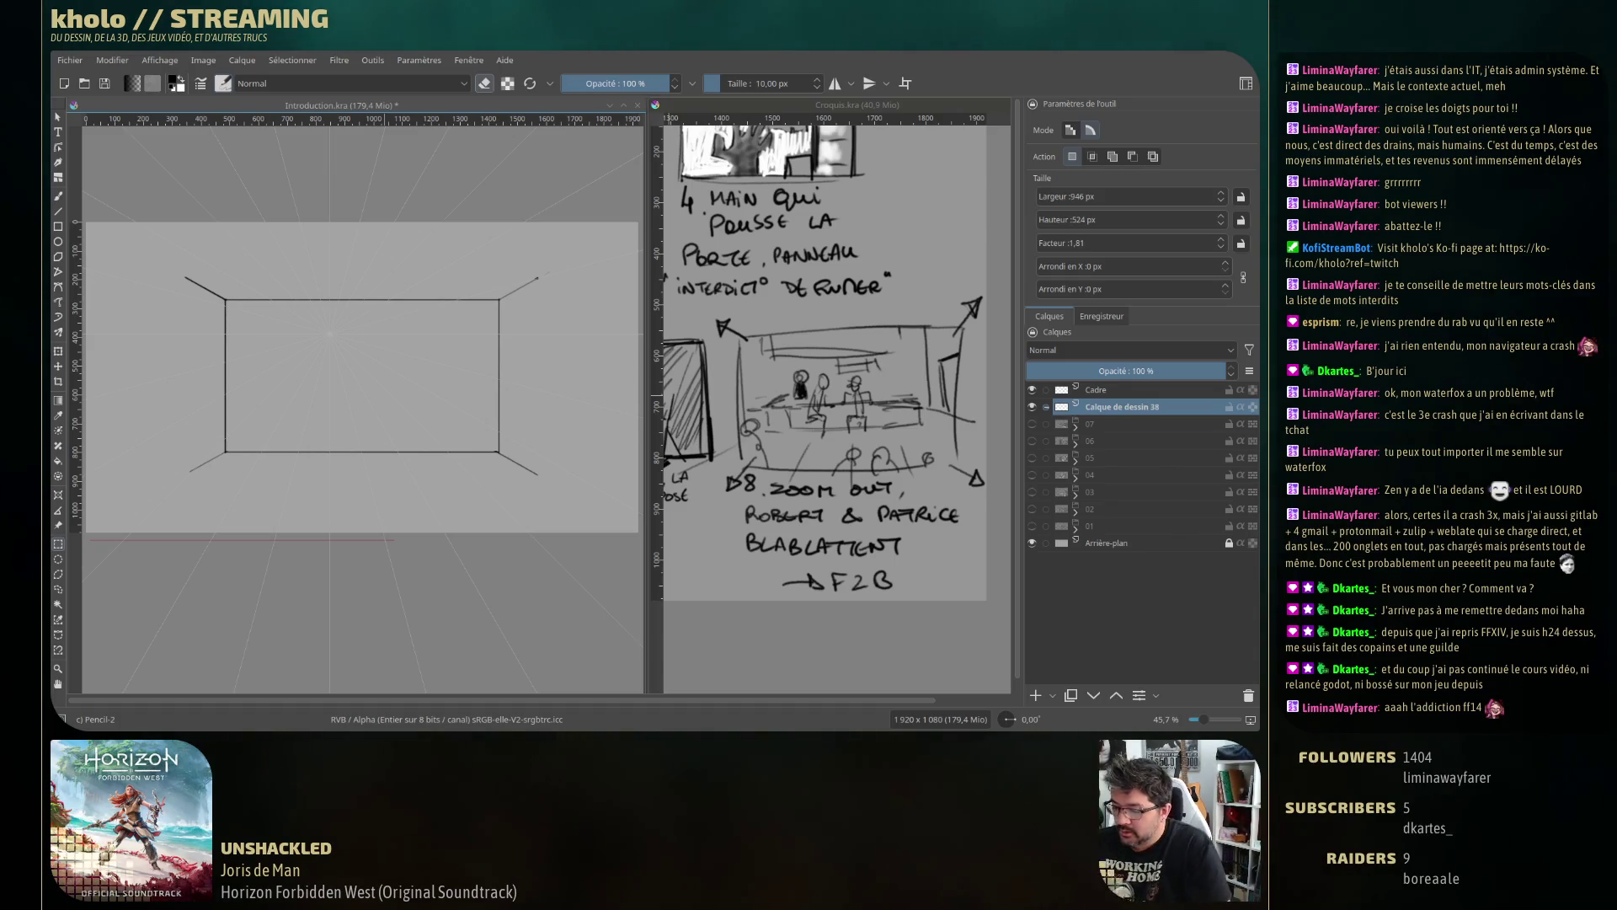
Turn off Assistants aimantés, return the brush to drawing, and start an arrowhead on the top-left corner line.
{"action": "left_click", "coordinate": [59, 196]}
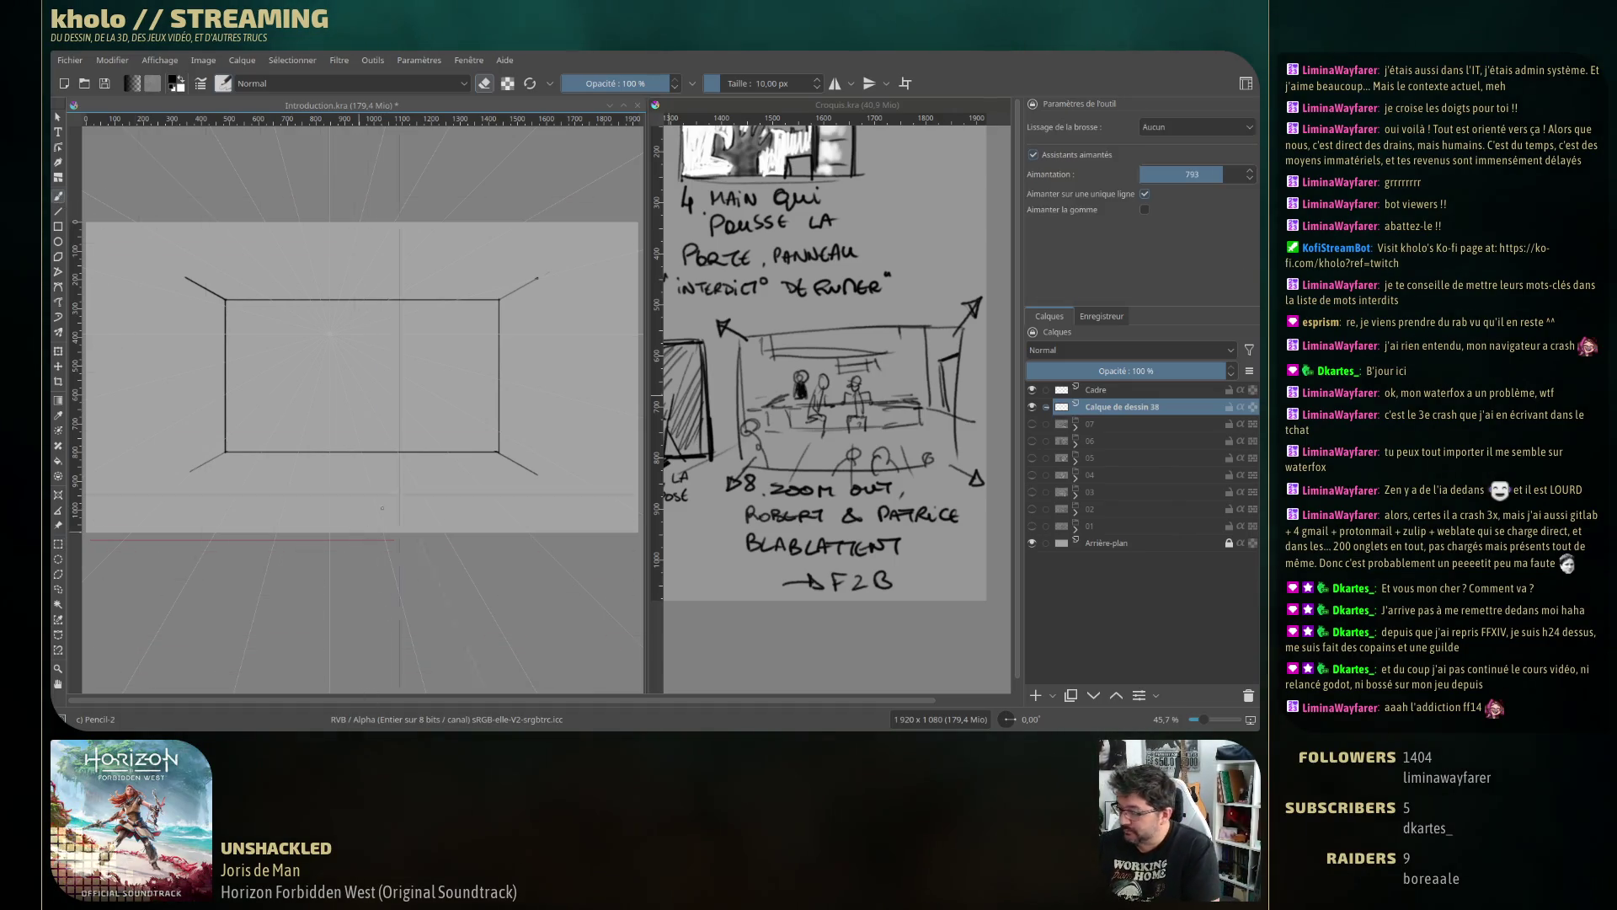
{"action": "left_click", "coordinate": [1099, 158]}
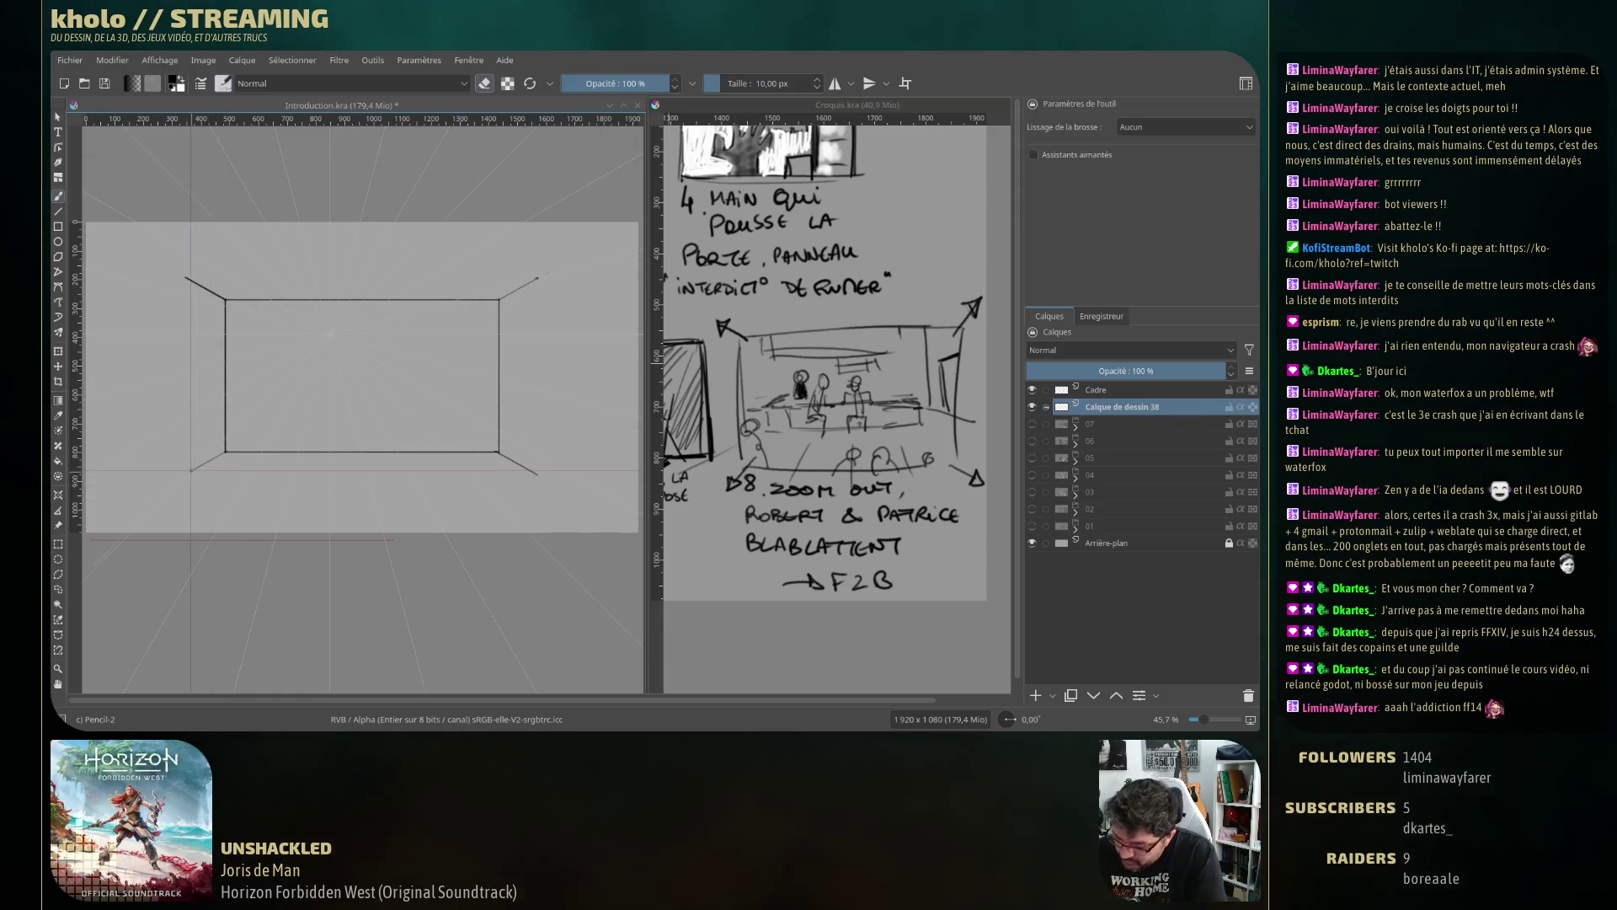
{"action": "key", "text": "e"}
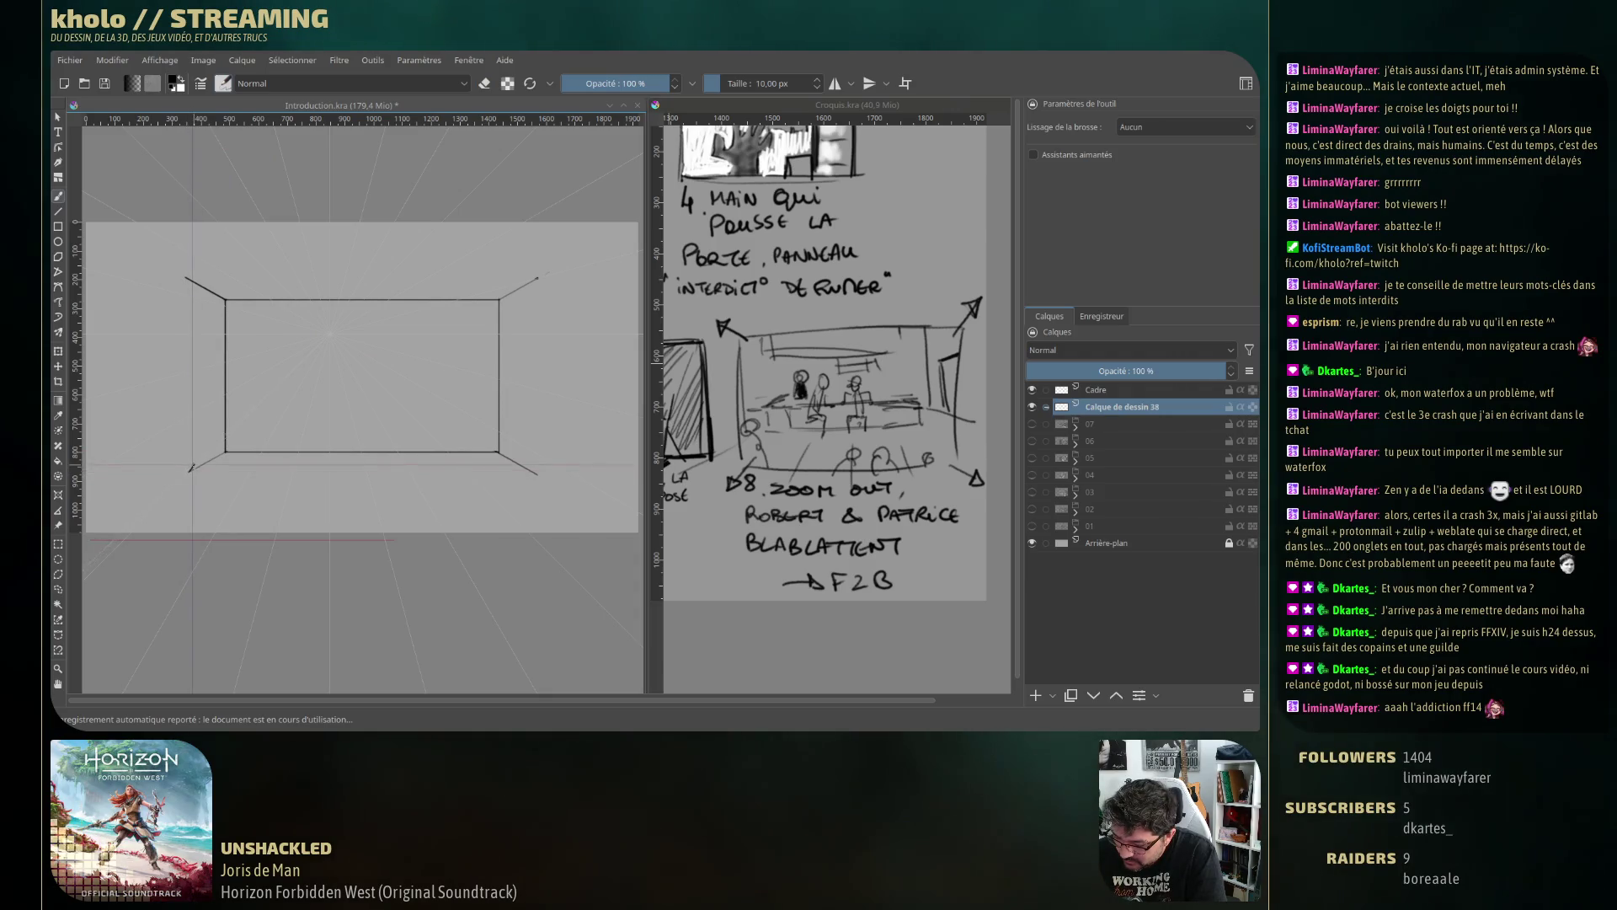
{"action": "left_click_drag", "start_coordinate": [188, 276], "coordinate": [190, 283]}
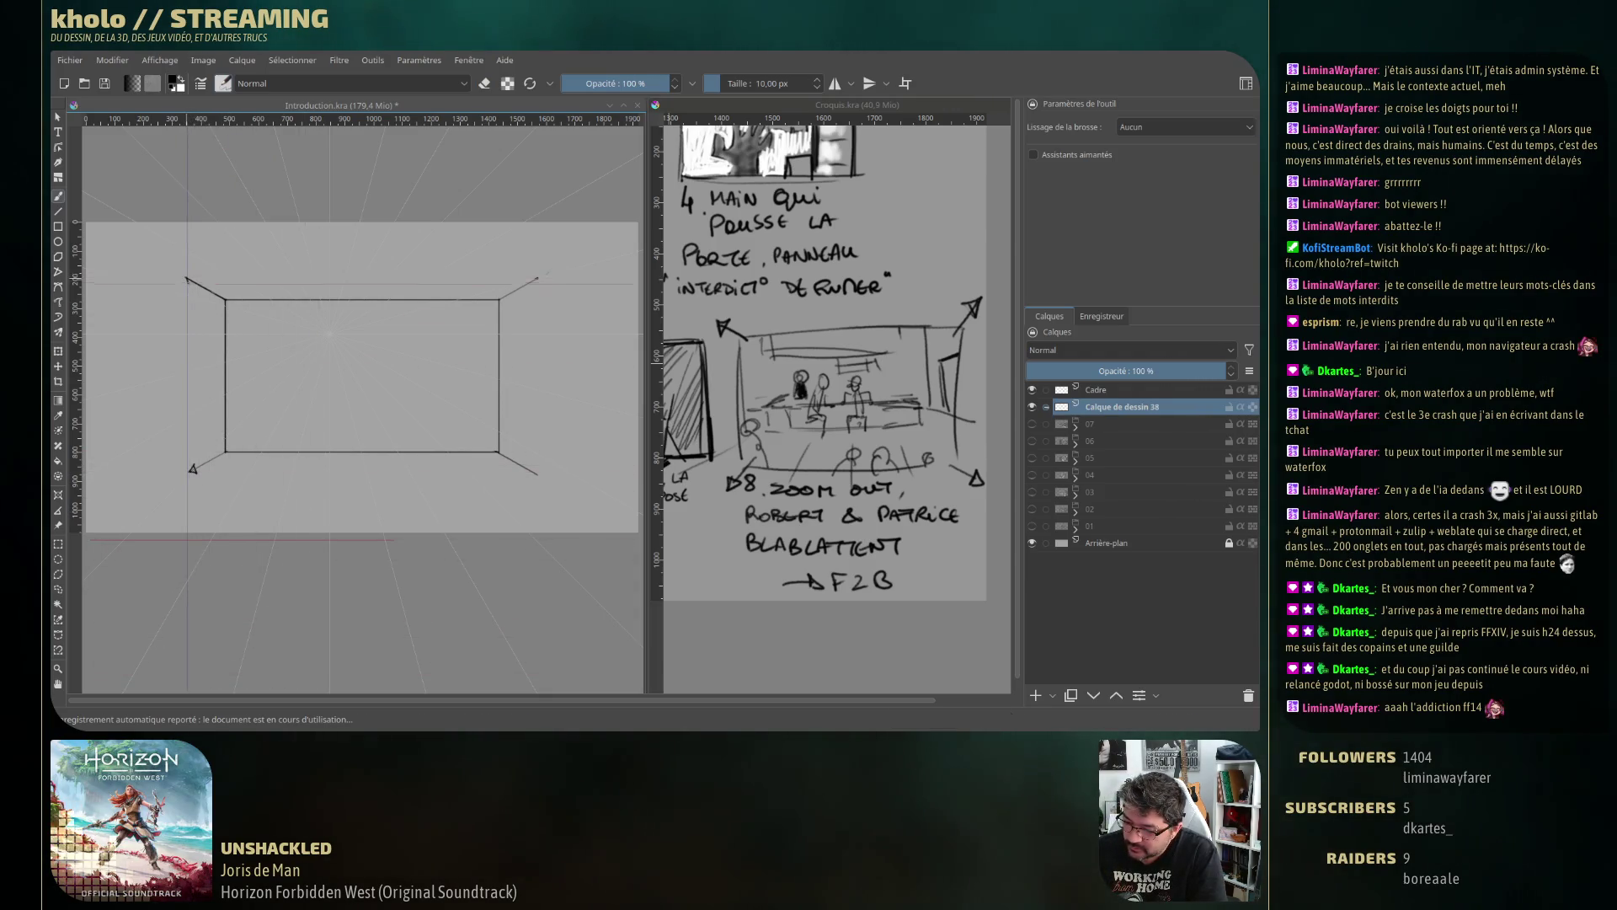
Draw outward arrowheads at the ends of the top-right and bottom-right corner lines.
{"action": "left_click_drag", "start_coordinate": [529, 277], "coordinate": [534, 284]}
{"action": "left_click_drag", "start_coordinate": [529, 469], "coordinate": [535, 475]}
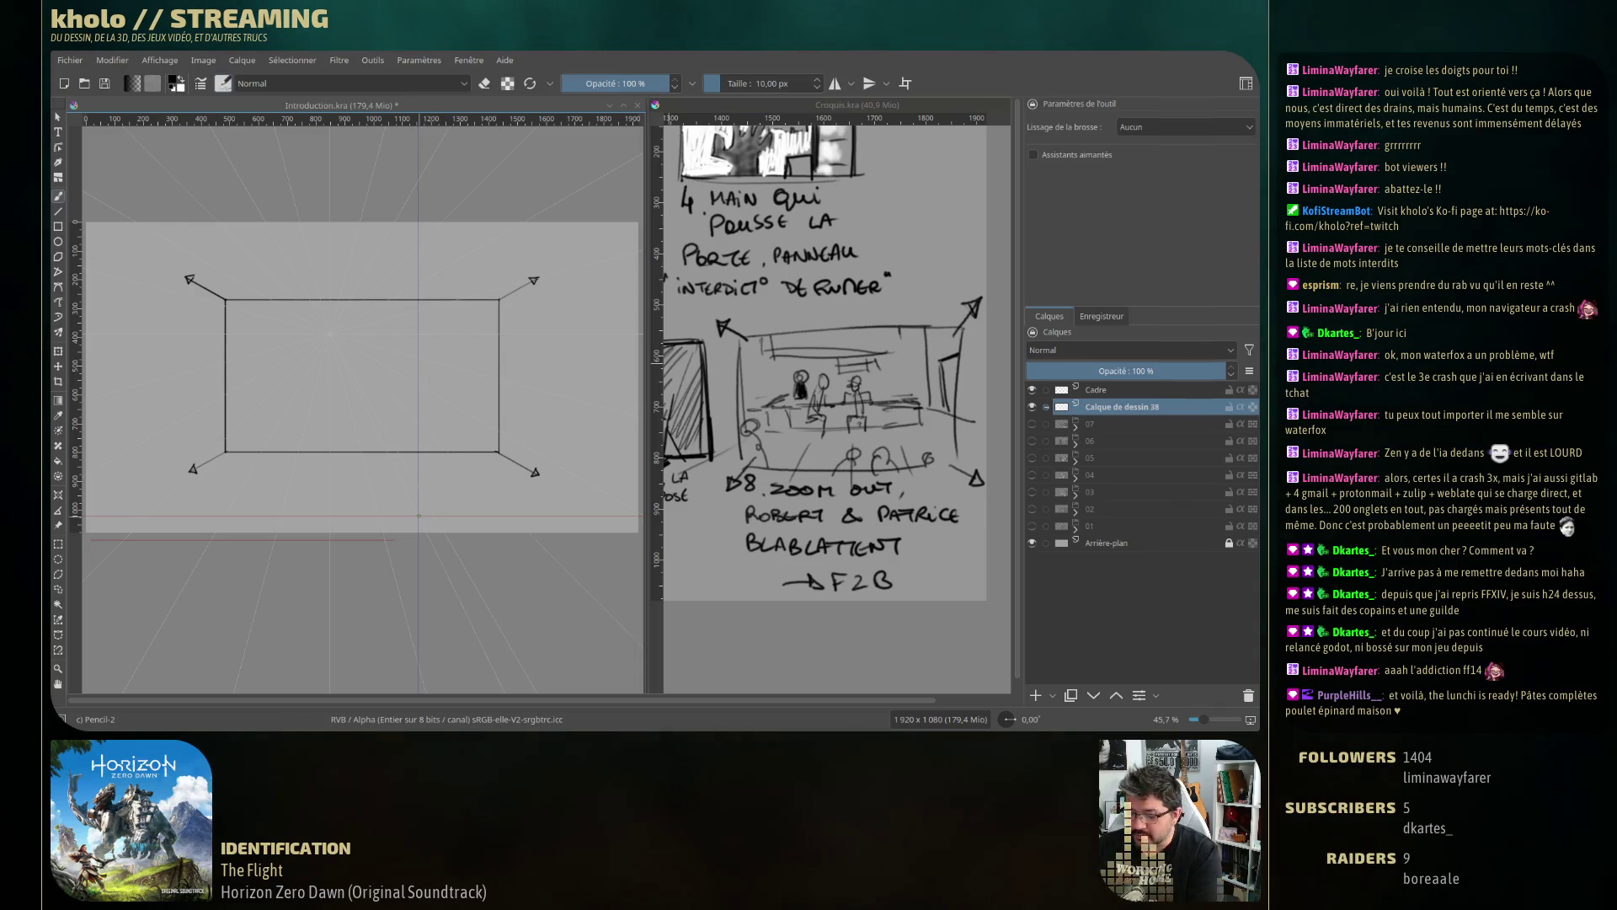
Redraw all four corner-to-arrowhead connections as straight Line-tool strokes, then go to the Assistant tool.
{"action": "left_click", "coordinate": [58, 213]}
{"action": "left_click_drag", "start_coordinate": [222, 456], "coordinate": [194, 469]}
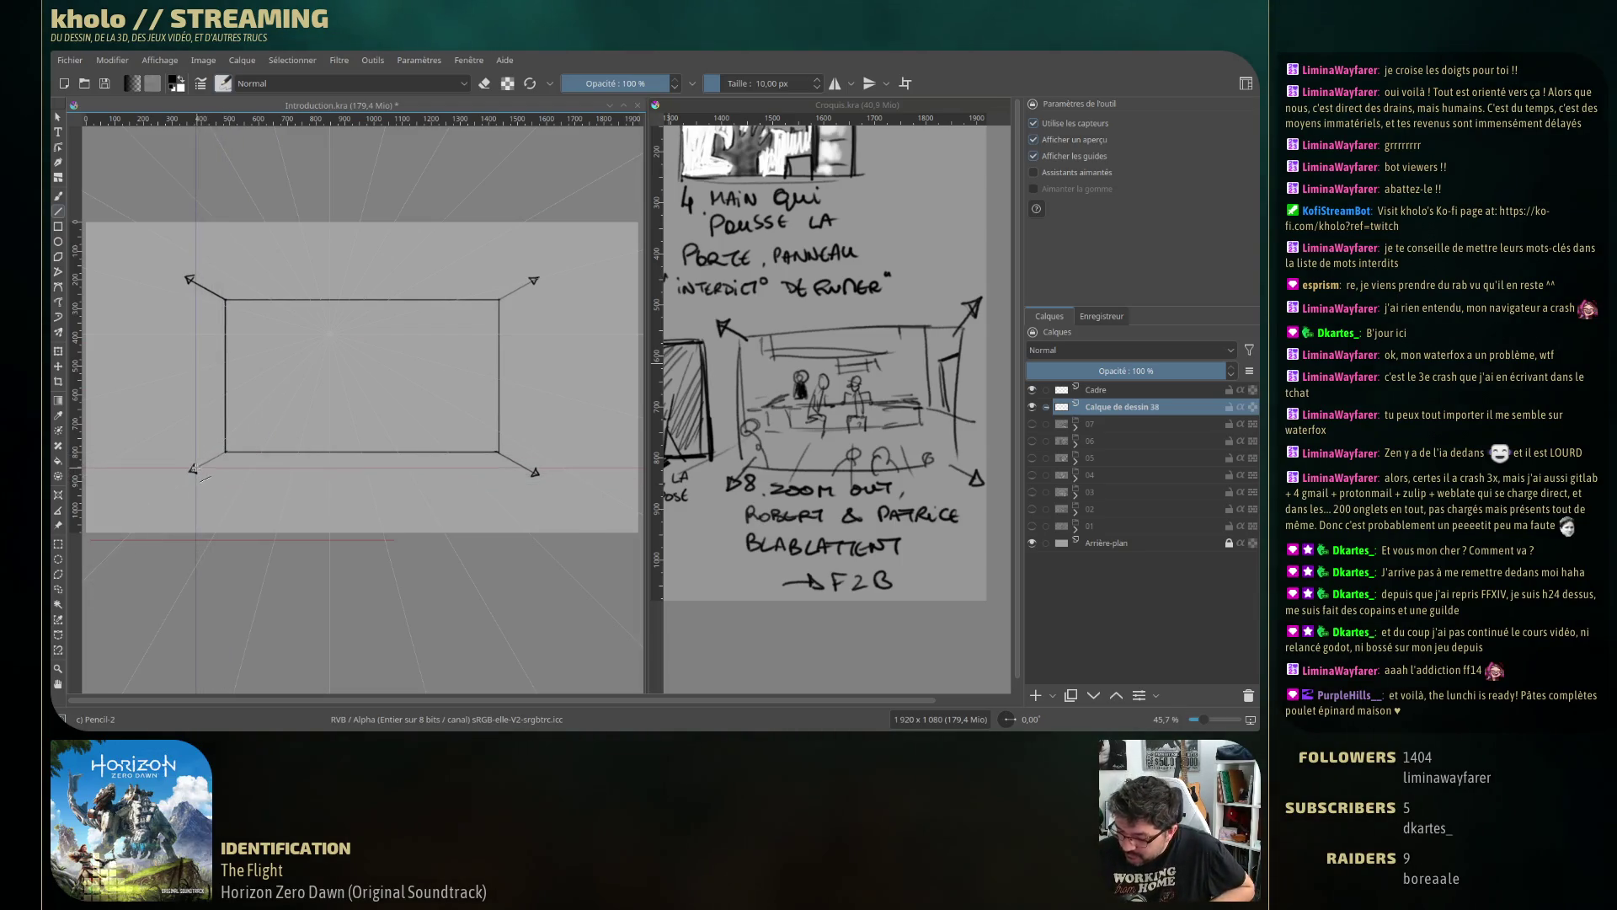
{"action": "left_click", "coordinate": [194, 468]}
{"action": "mouse_move", "coordinate": [236, 388]}
{"action": "left_mouse_down"}
{"action": "mouse_move", "coordinate": [235, 319]}
{"action": "mouse_move", "coordinate": [203, 287]}
{"action": "mouse_move", "coordinate": [238, 309]}
{"action": "left_mouse_up"}
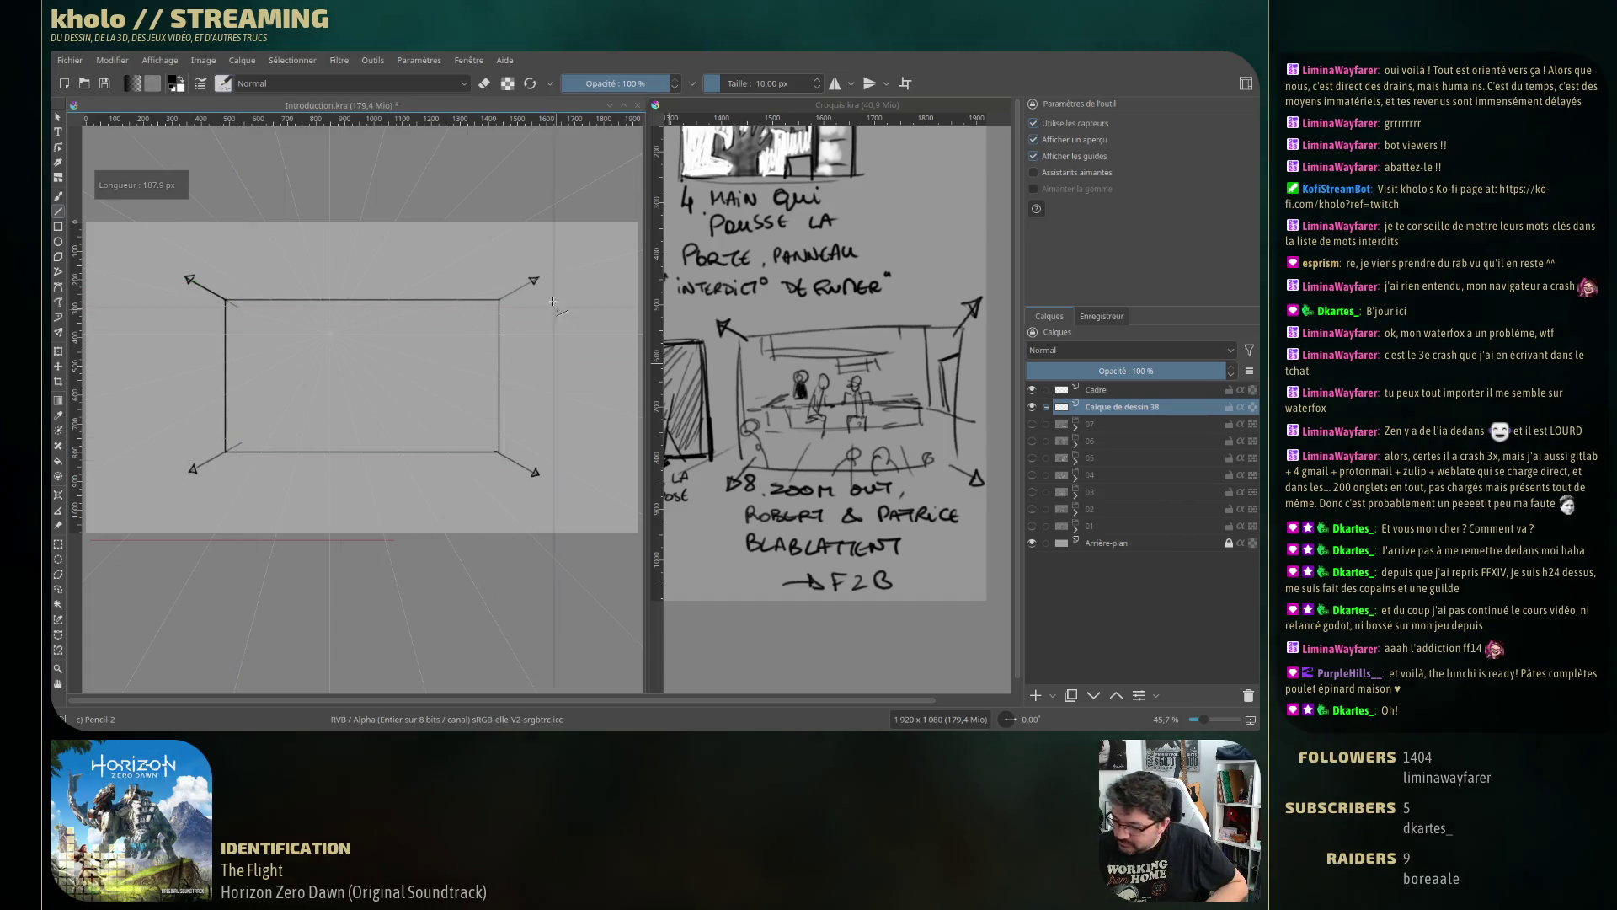
{"action": "left_click_drag", "start_coordinate": [533, 280], "coordinate": [499, 299]}
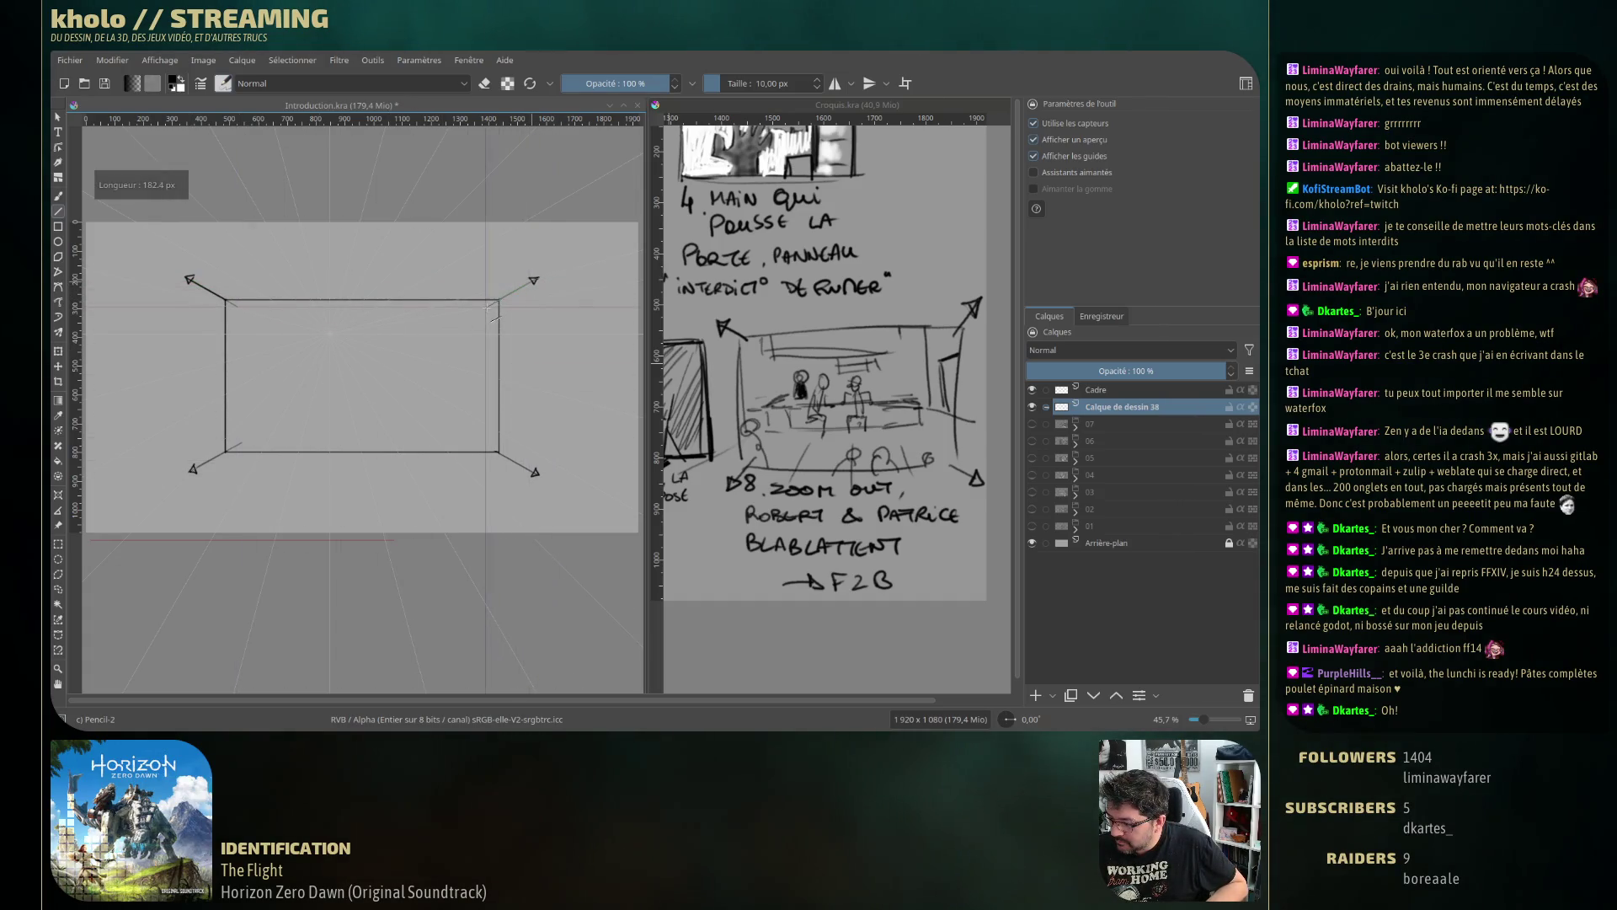
{"action": "mouse_move", "coordinate": [534, 472]}
{"action": "left_mouse_down"}
{"action": "mouse_move", "coordinate": [499, 452]}
{"action": "mouse_move", "coordinate": [543, 549]}
{"action": "left_mouse_up"}
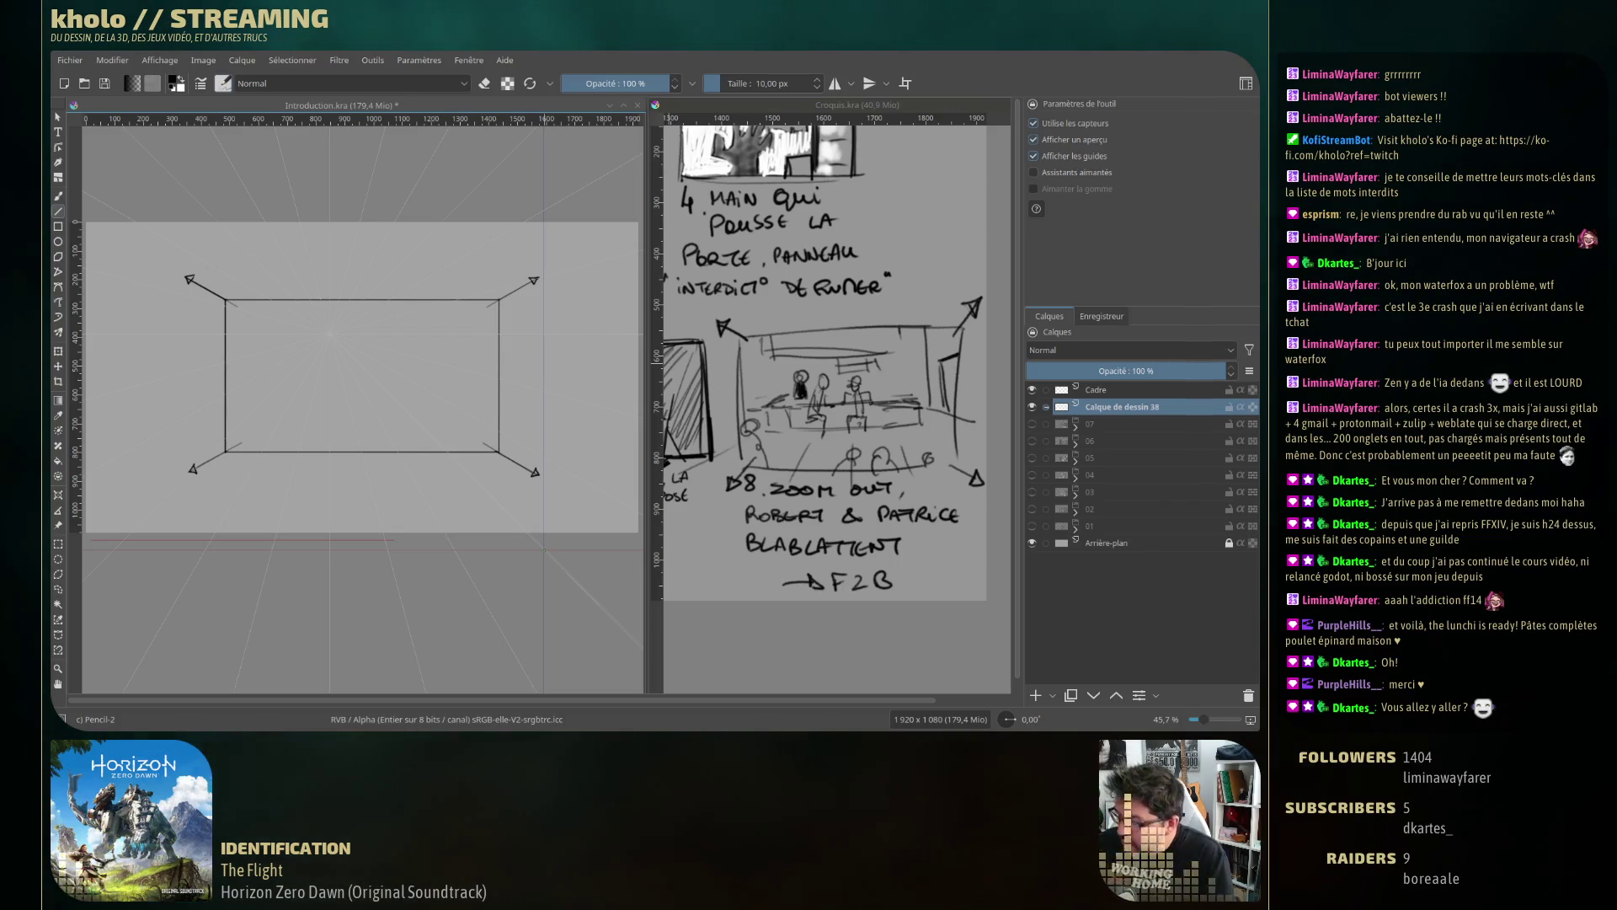
{"action": "left_click", "coordinate": [57, 197]}
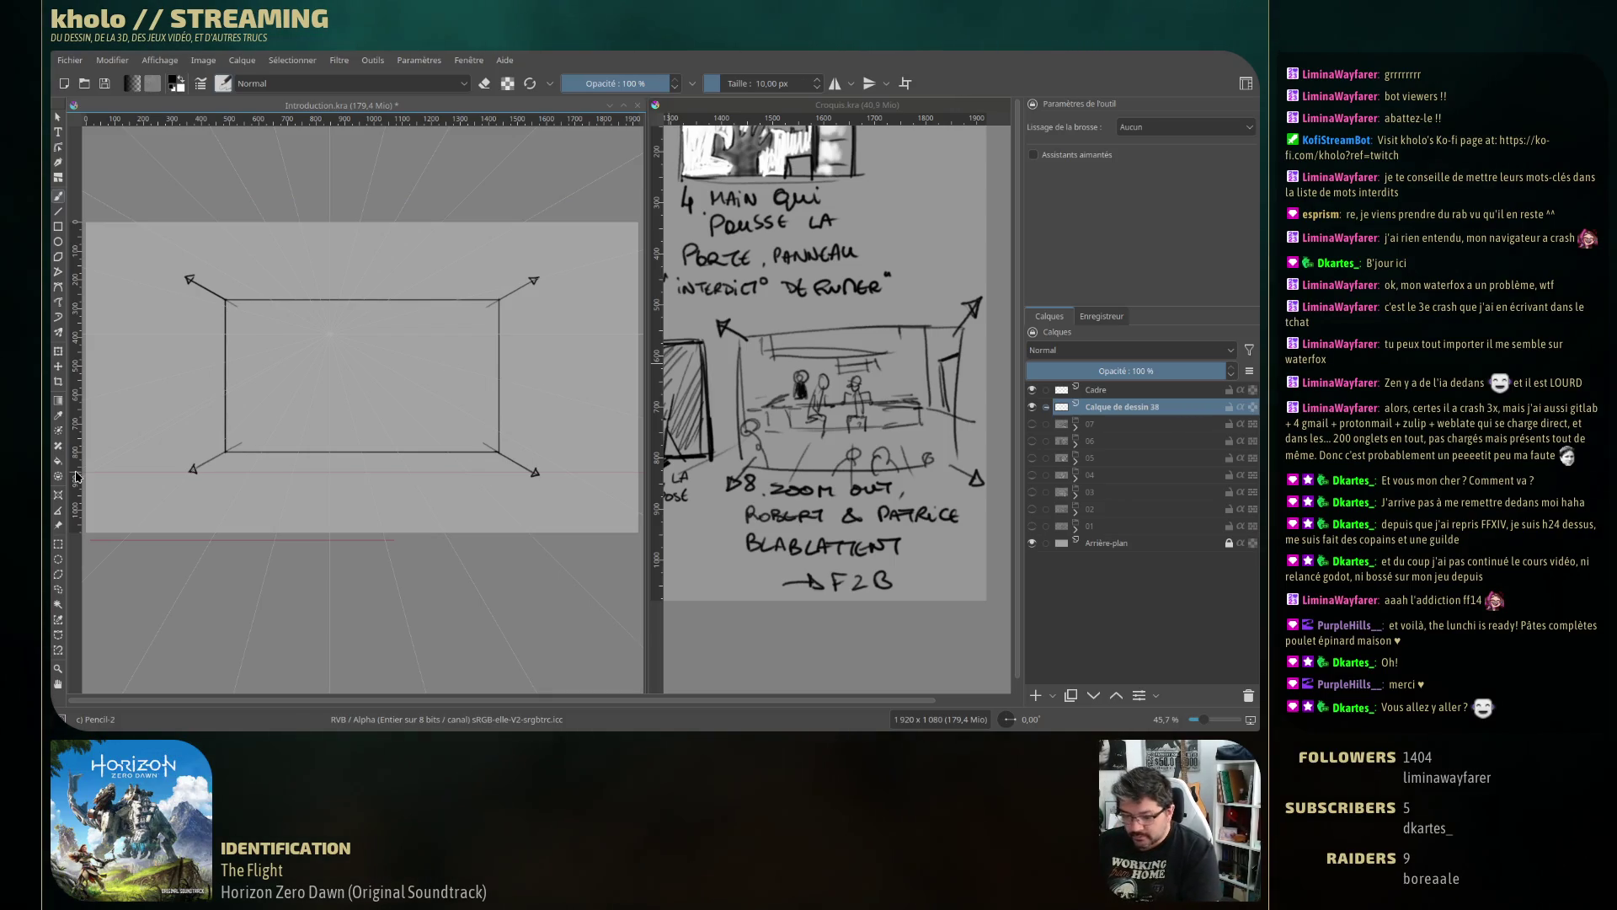
{"action": "left_click", "coordinate": [58, 497]}
Drag the perspective assistant's handle down and right, then return to the freehand brush.
{"action": "left_click_drag", "start_coordinate": [375, 388], "coordinate": [411, 426]}
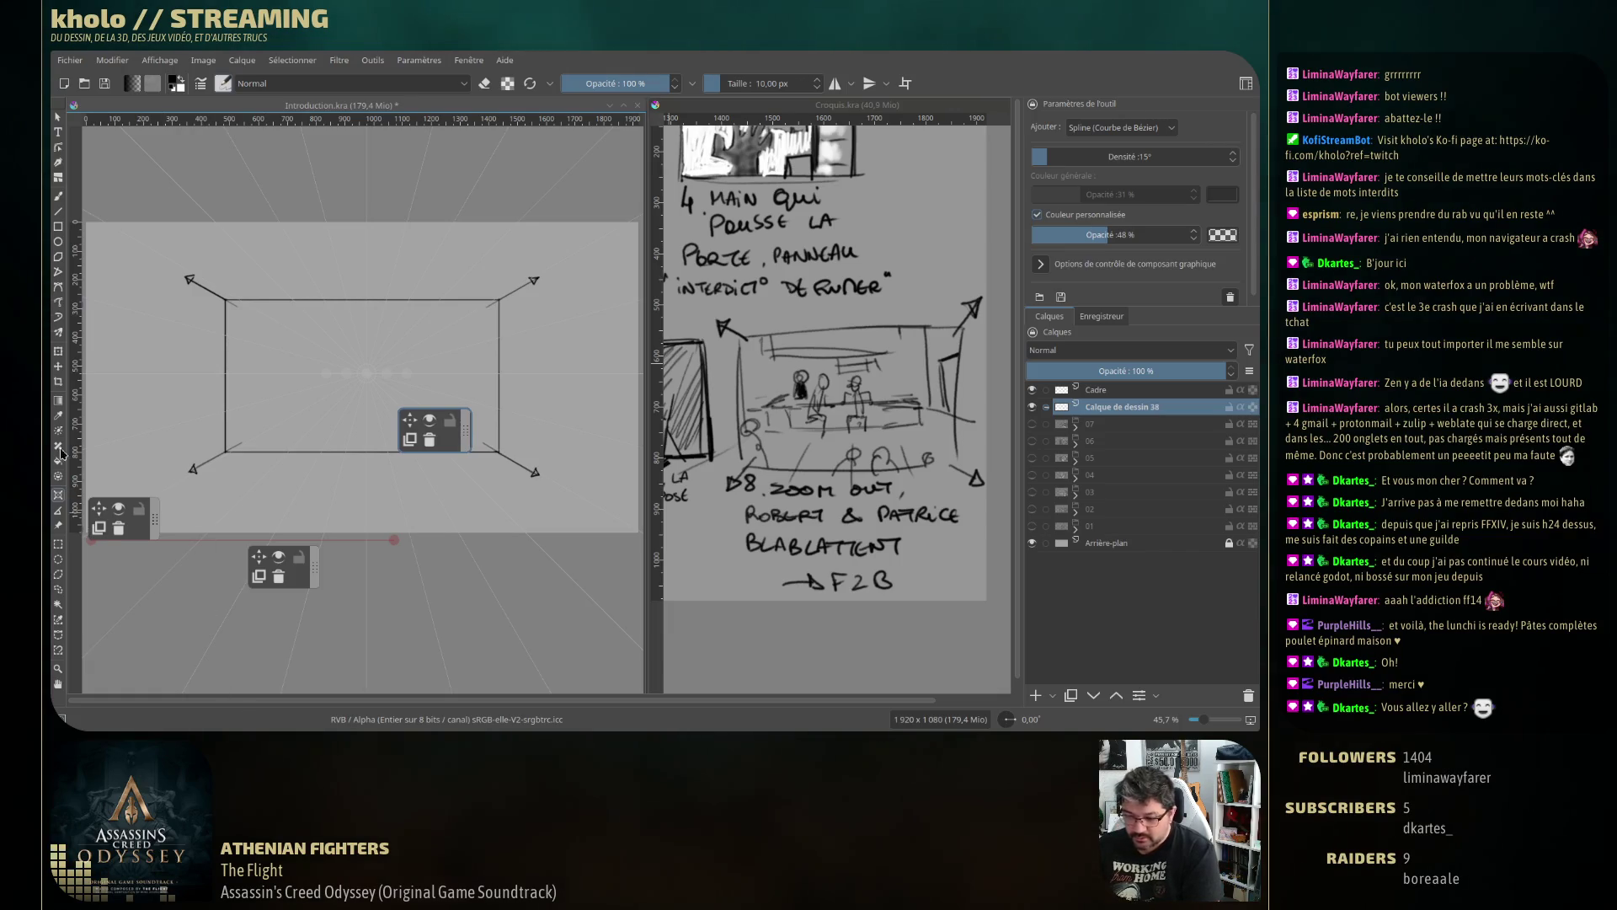
{"action": "left_click", "coordinate": [58, 195]}
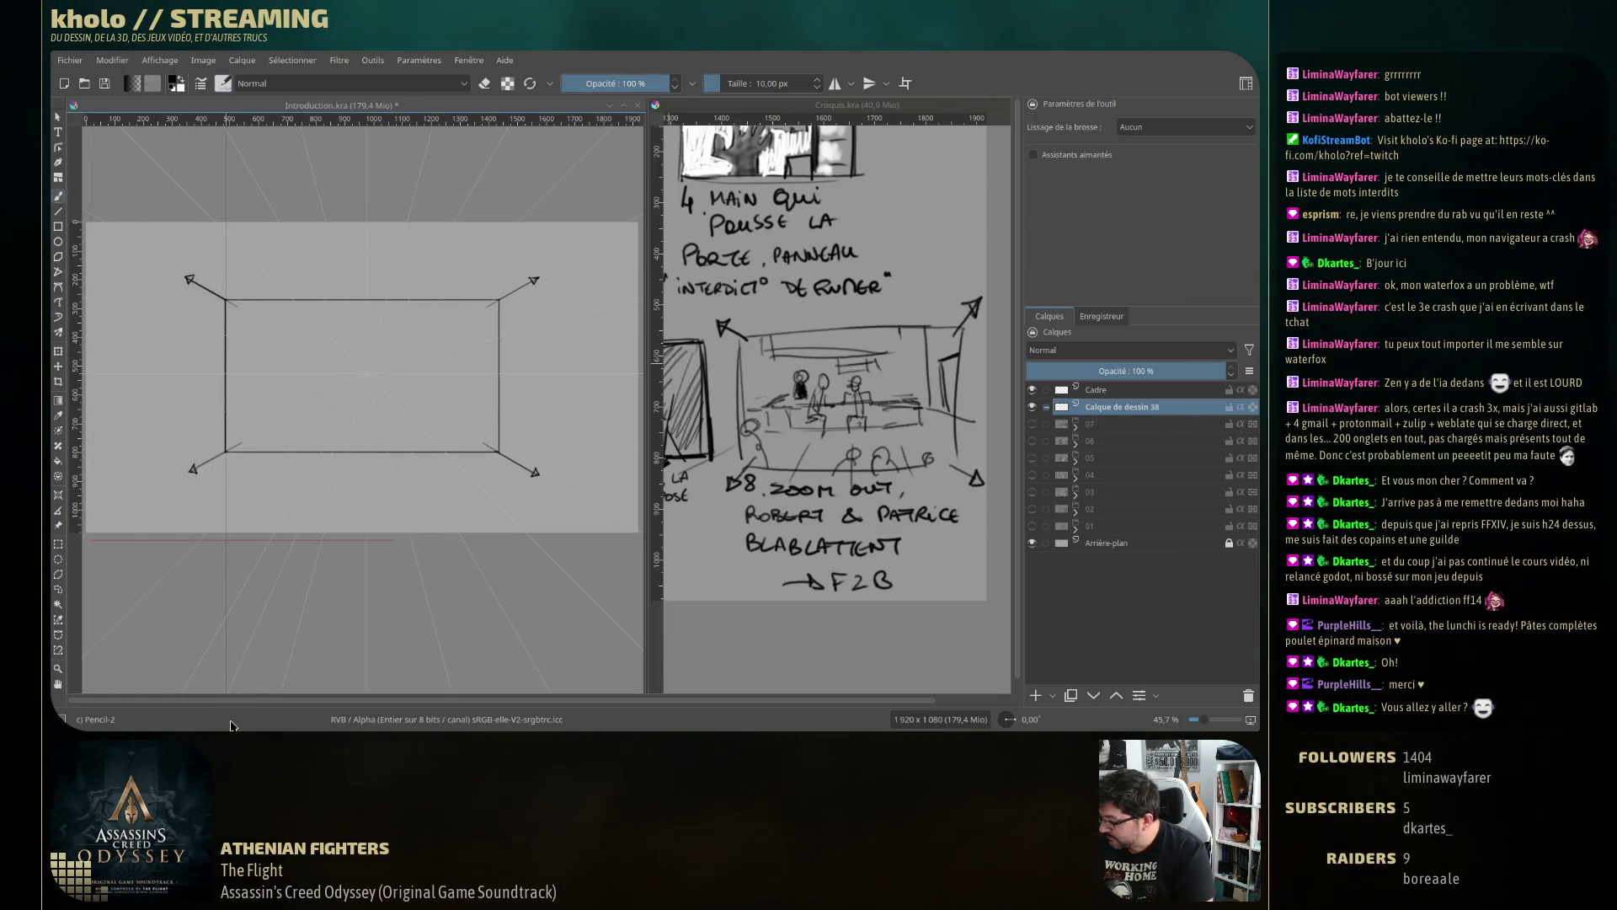
With Assistants aimantés on, draw the receding floor edge, back-wall top edges and a shelf line.
{"action": "left_click", "coordinate": [1074, 159]}
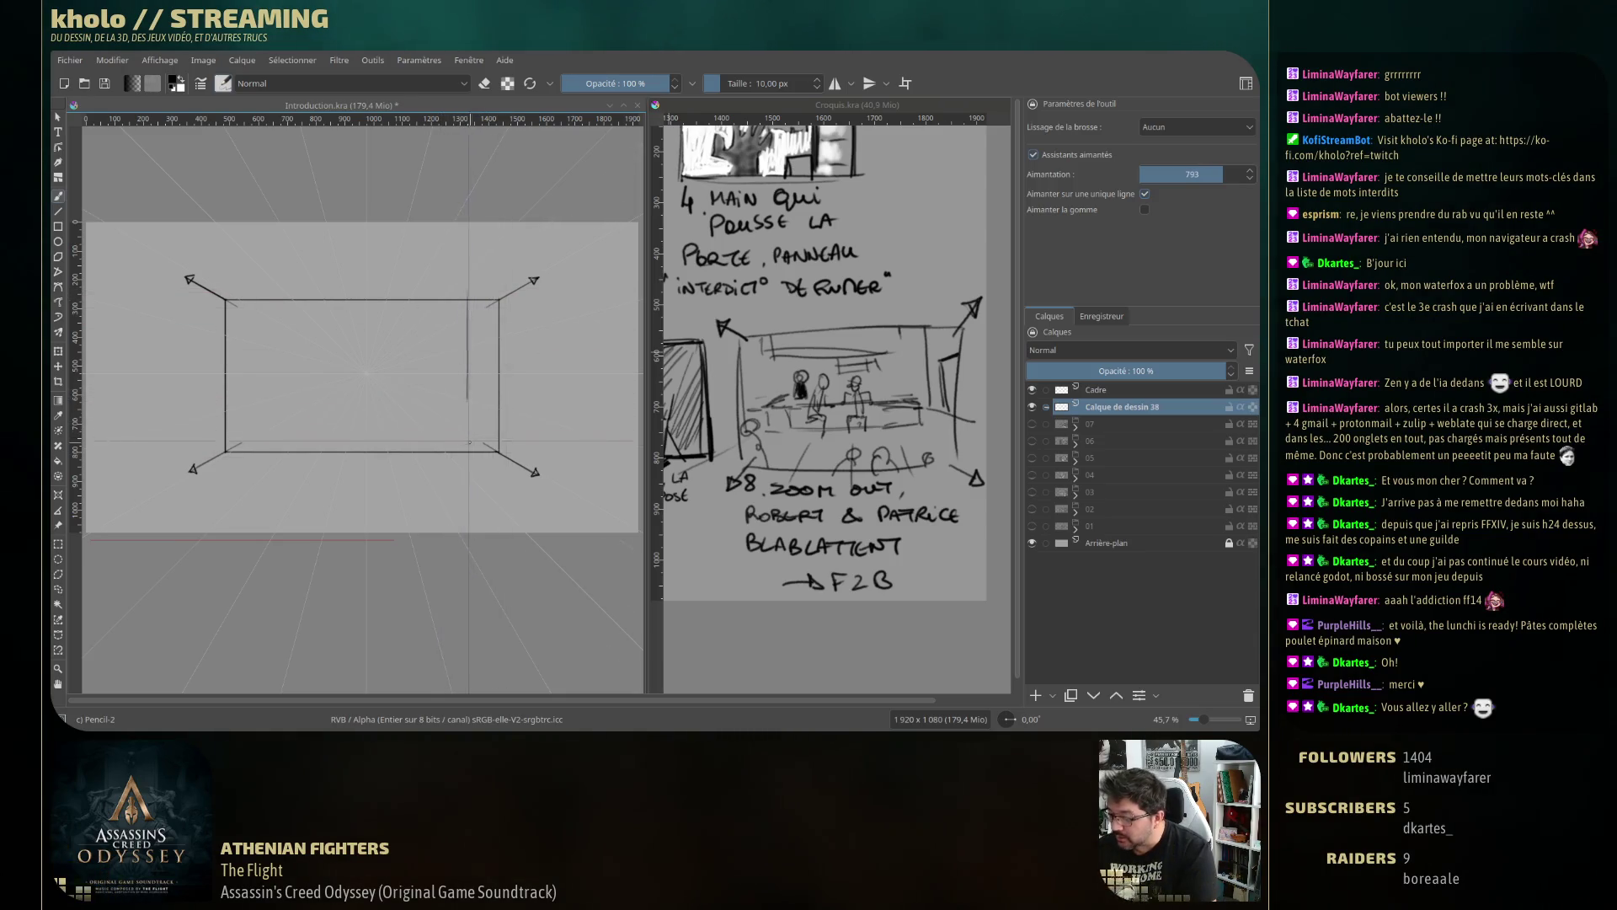
{"action": "left_click_drag", "start_coordinate": [467, 408], "coordinate": [560, 440]}
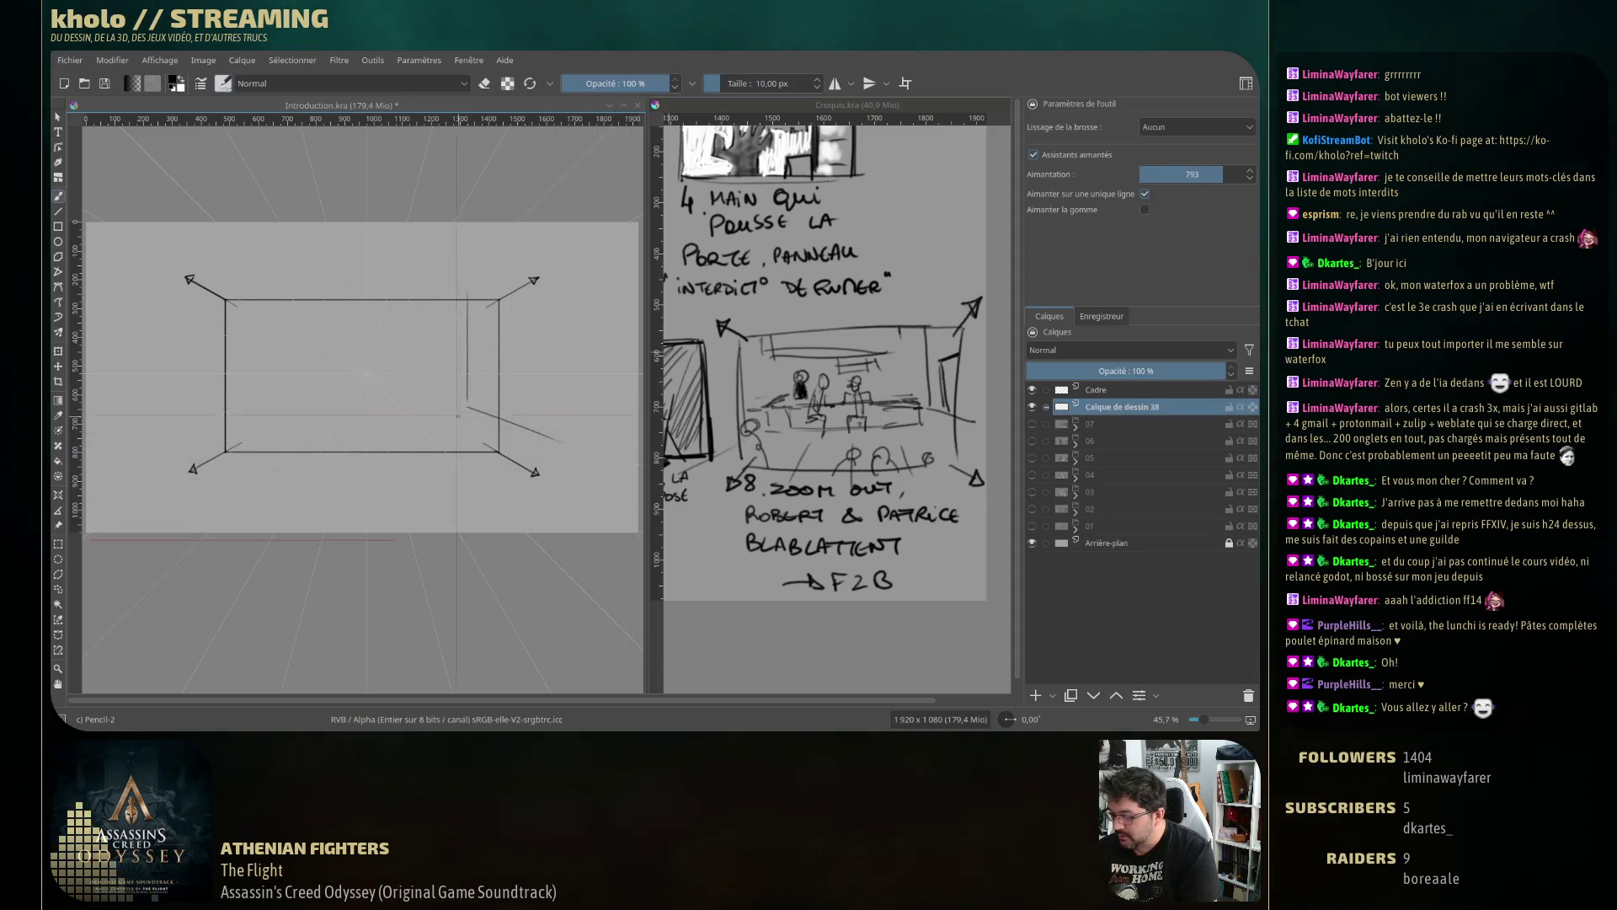
{"action": "mouse_move", "coordinate": [463, 408]}
{"action": "left_mouse_down"}
{"action": "mouse_move", "coordinate": [286, 408]}
{"action": "mouse_move", "coordinate": [279, 299]}
{"action": "left_mouse_up"}
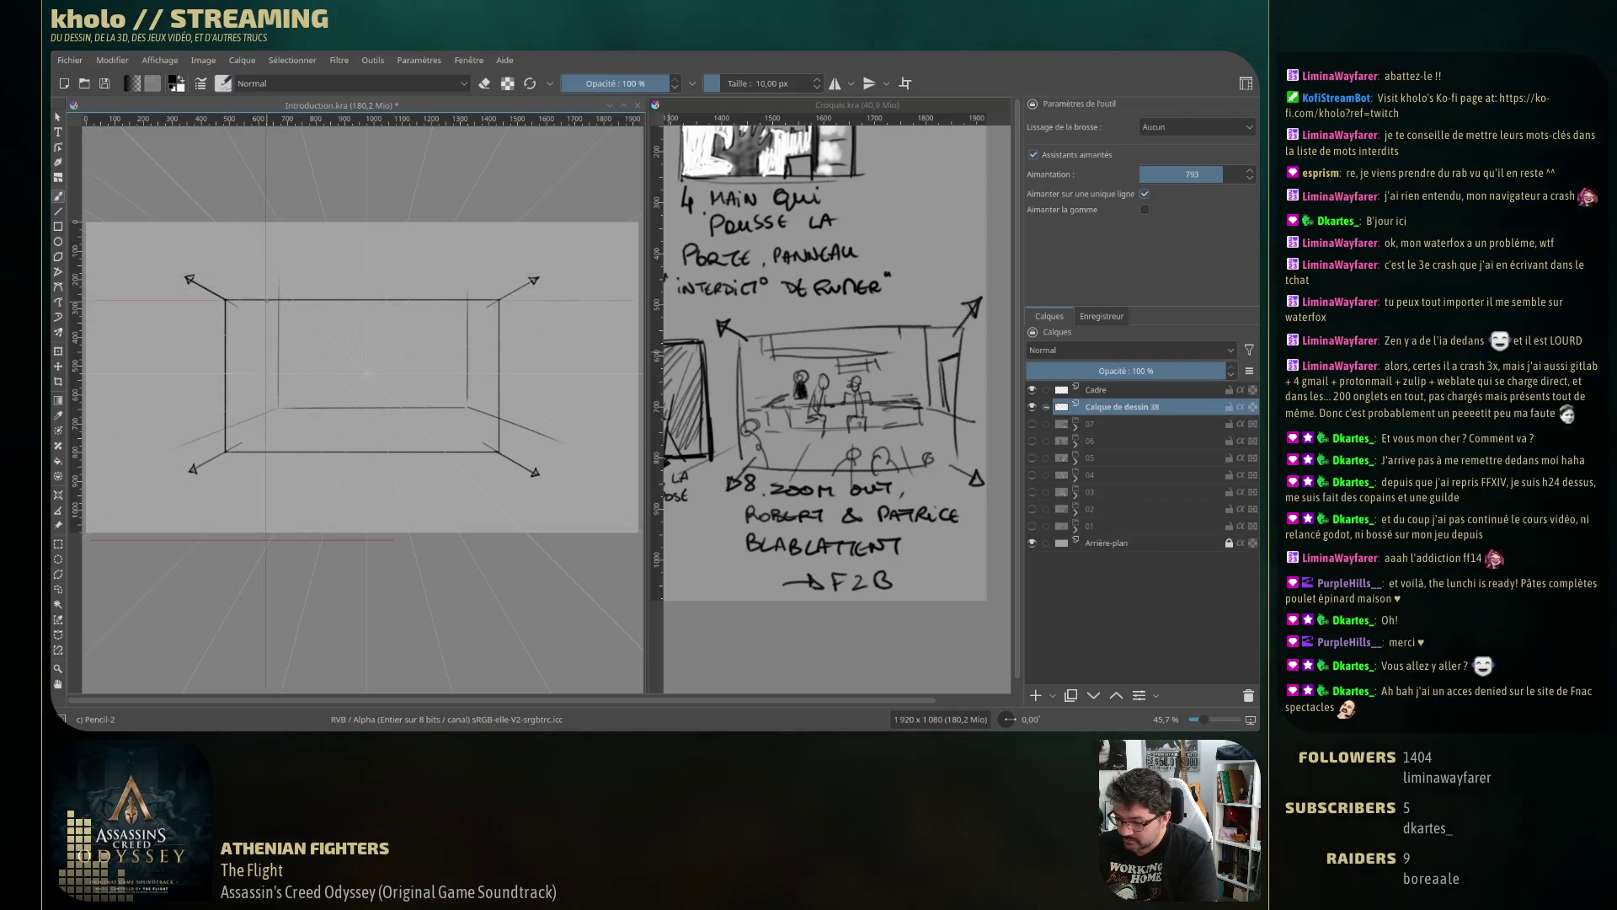
{"action": "mouse_move", "coordinate": [268, 296]}
{"action": "left_mouse_down"}
{"action": "mouse_move", "coordinate": [267, 320]}
{"action": "mouse_move", "coordinate": [440, 316]}
{"action": "left_mouse_up"}
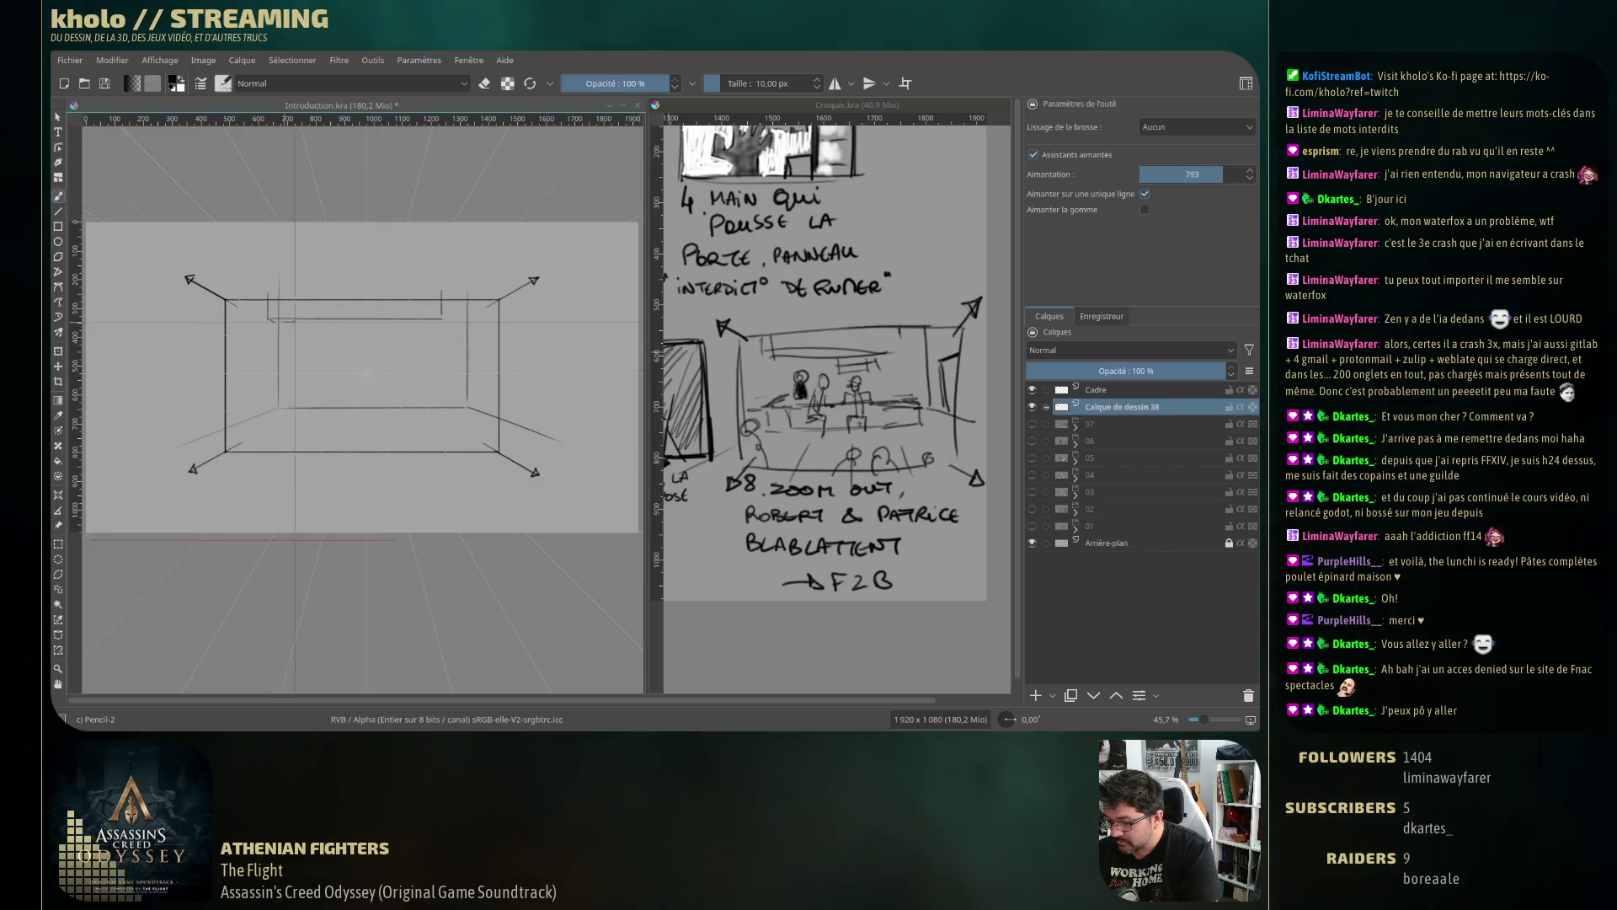
{"action": "left_click_drag", "start_coordinate": [270, 321], "coordinate": [440, 320]}
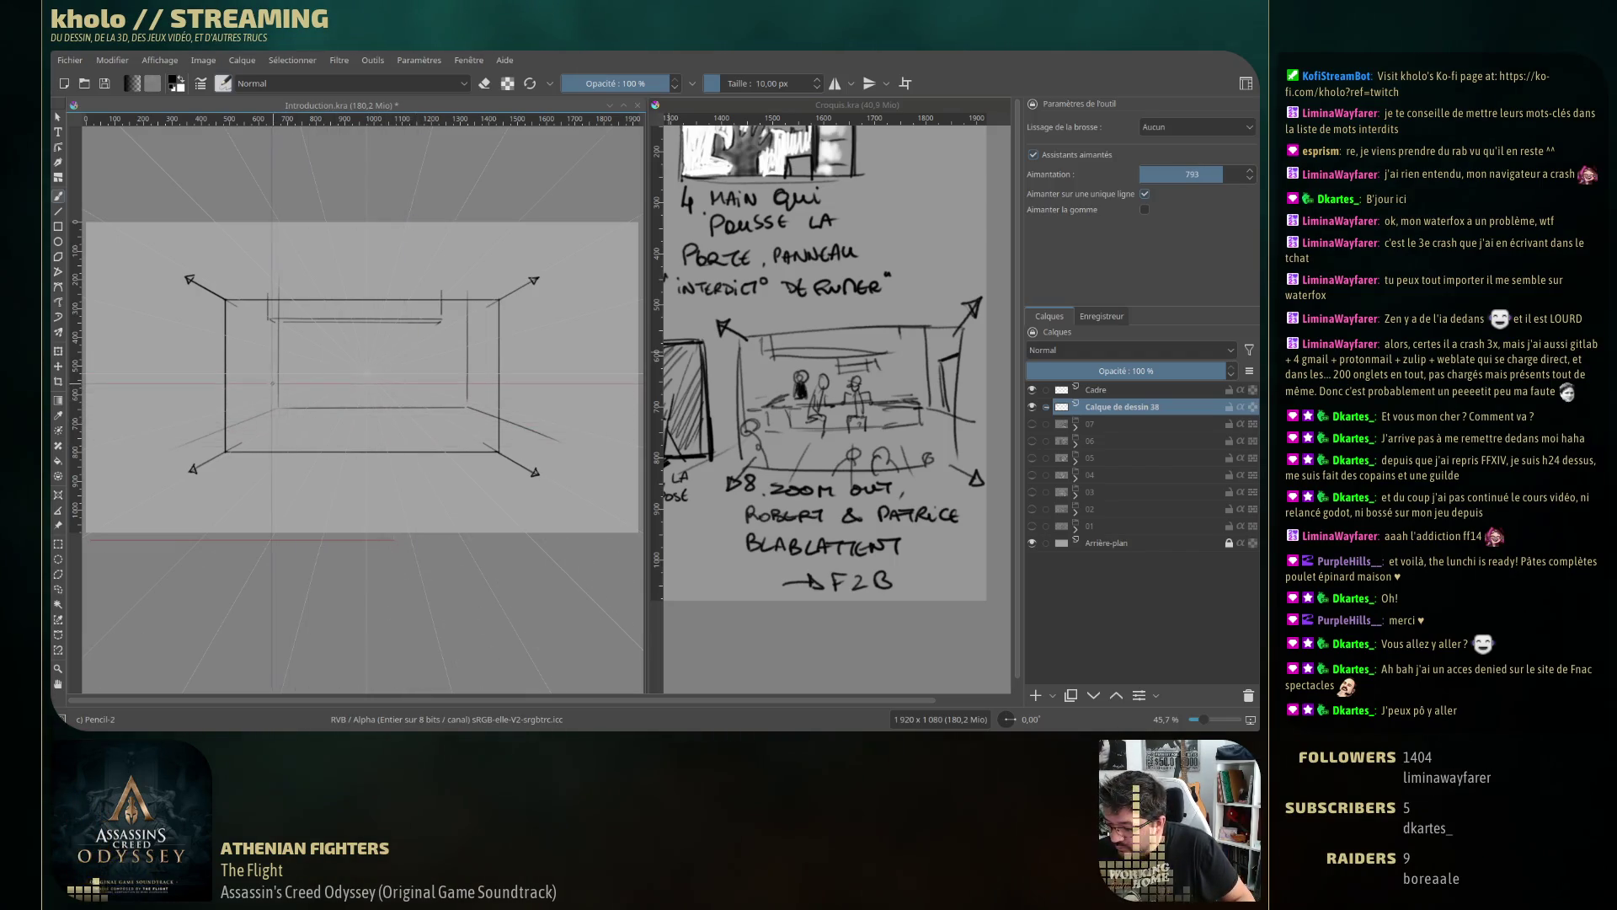
Draw the back wall's bottom edge plus the counter's left vertical and lower horizontal edges.
{"action": "left_click_drag", "start_coordinate": [275, 385], "coordinate": [439, 384]}
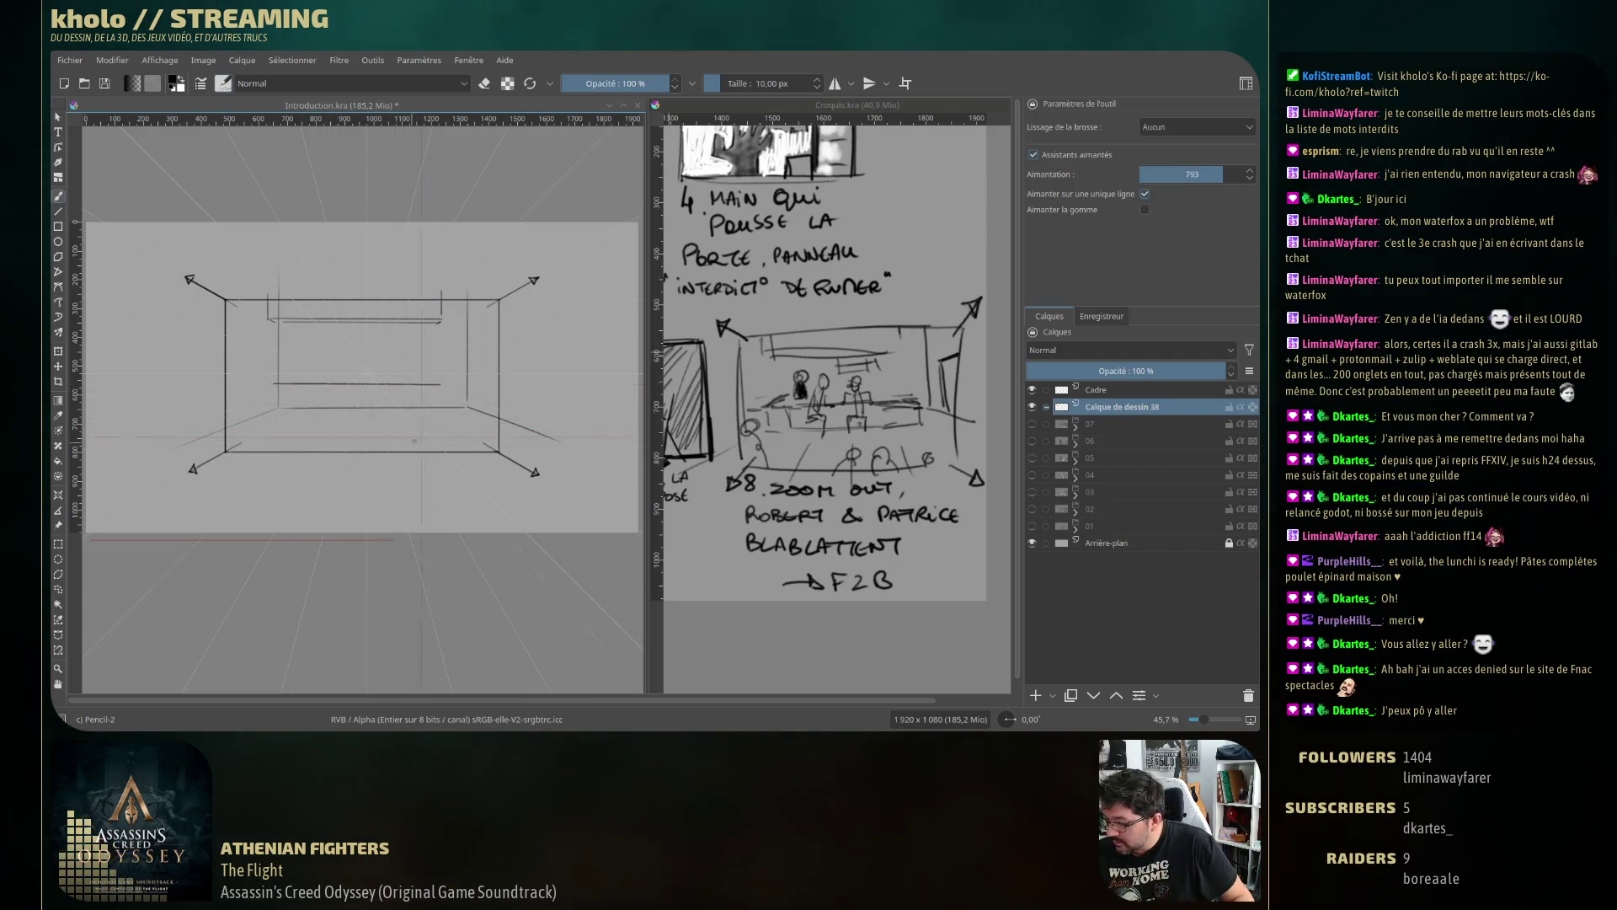
{"action": "left_click_drag", "start_coordinate": [271, 383], "coordinate": [271, 415]}
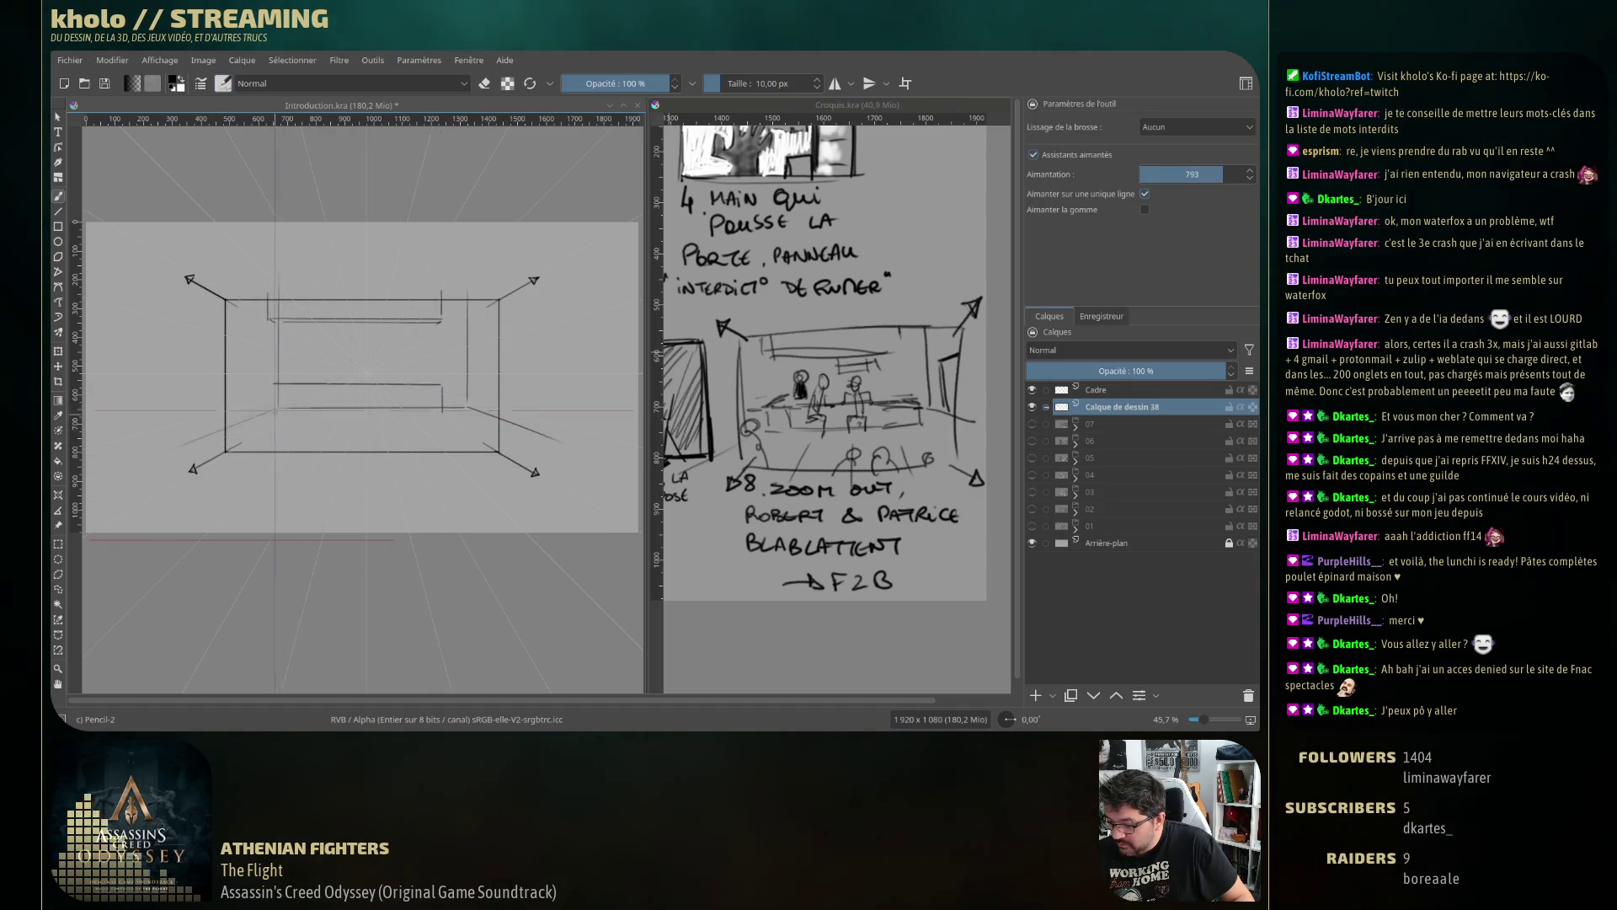
{"action": "left_click_drag", "start_coordinate": [288, 424], "coordinate": [442, 425]}
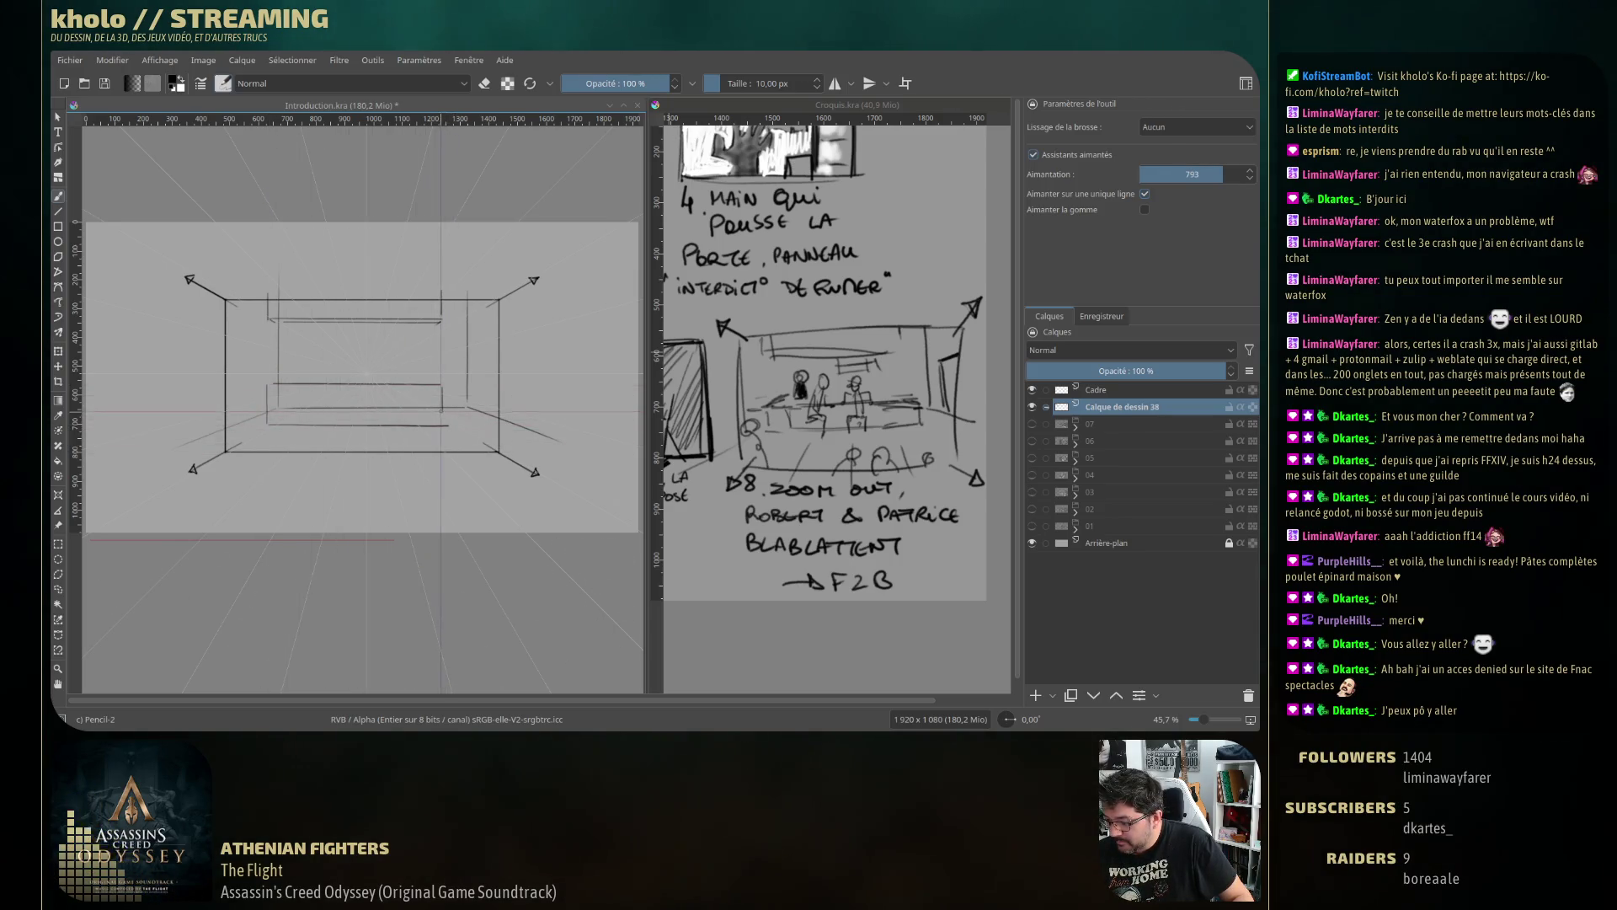
{"action": "key", "text": "e"}
{"action": "key", "text": "ctrl+shift+l"}
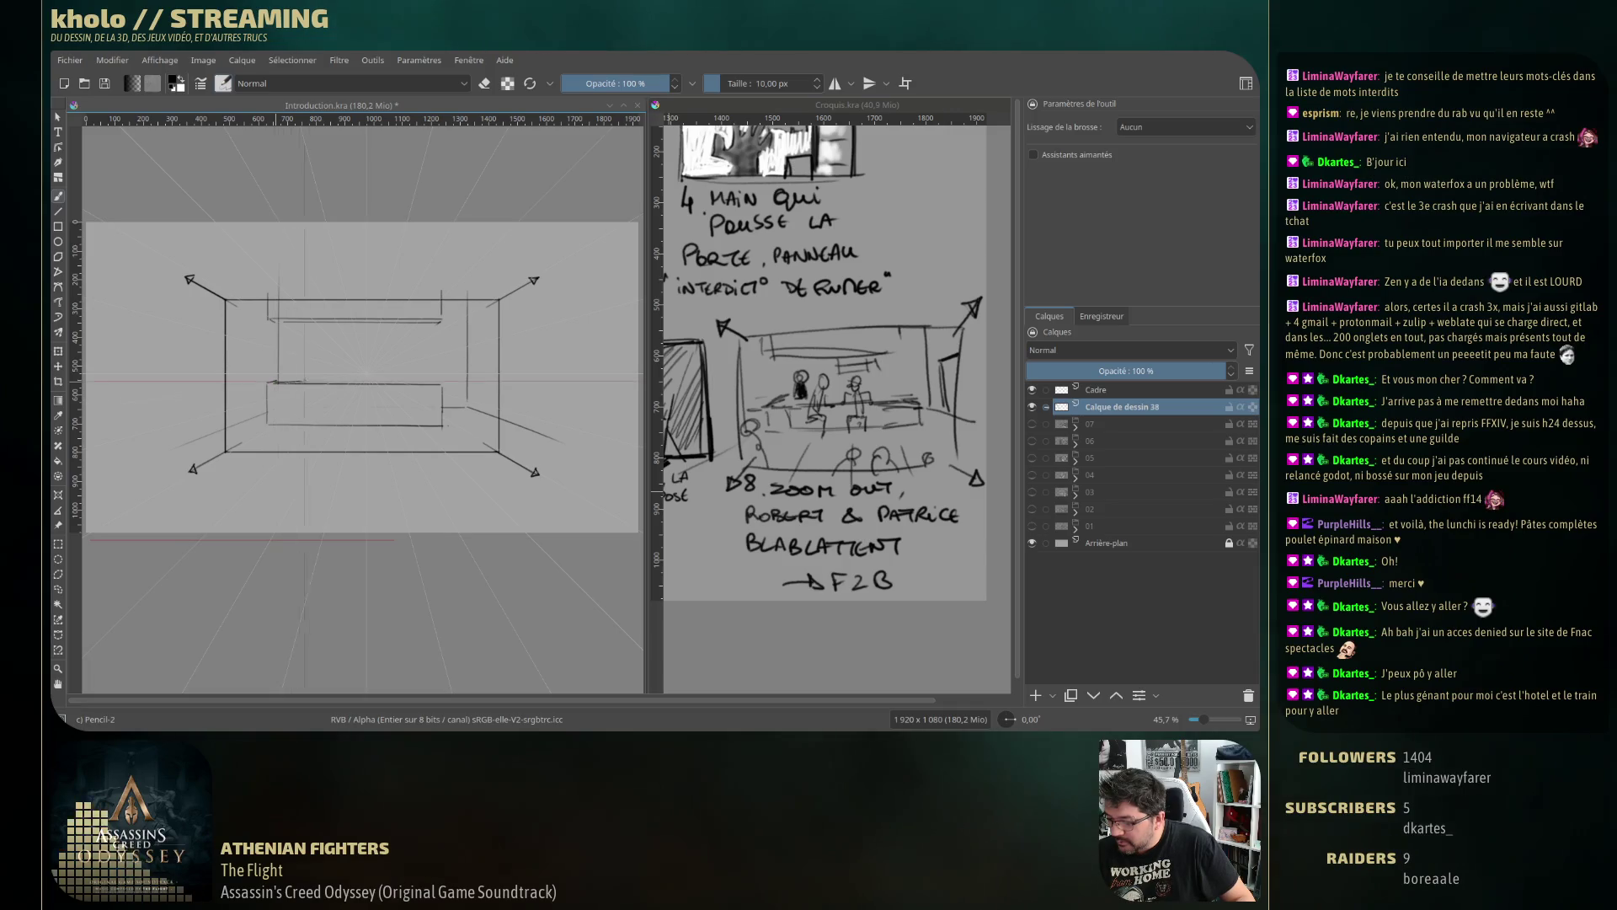
Enable Assistants aimantés, draw a vertical line on the left wall, and undo the stray stroke.
{"action": "left_click", "coordinate": [1065, 156]}
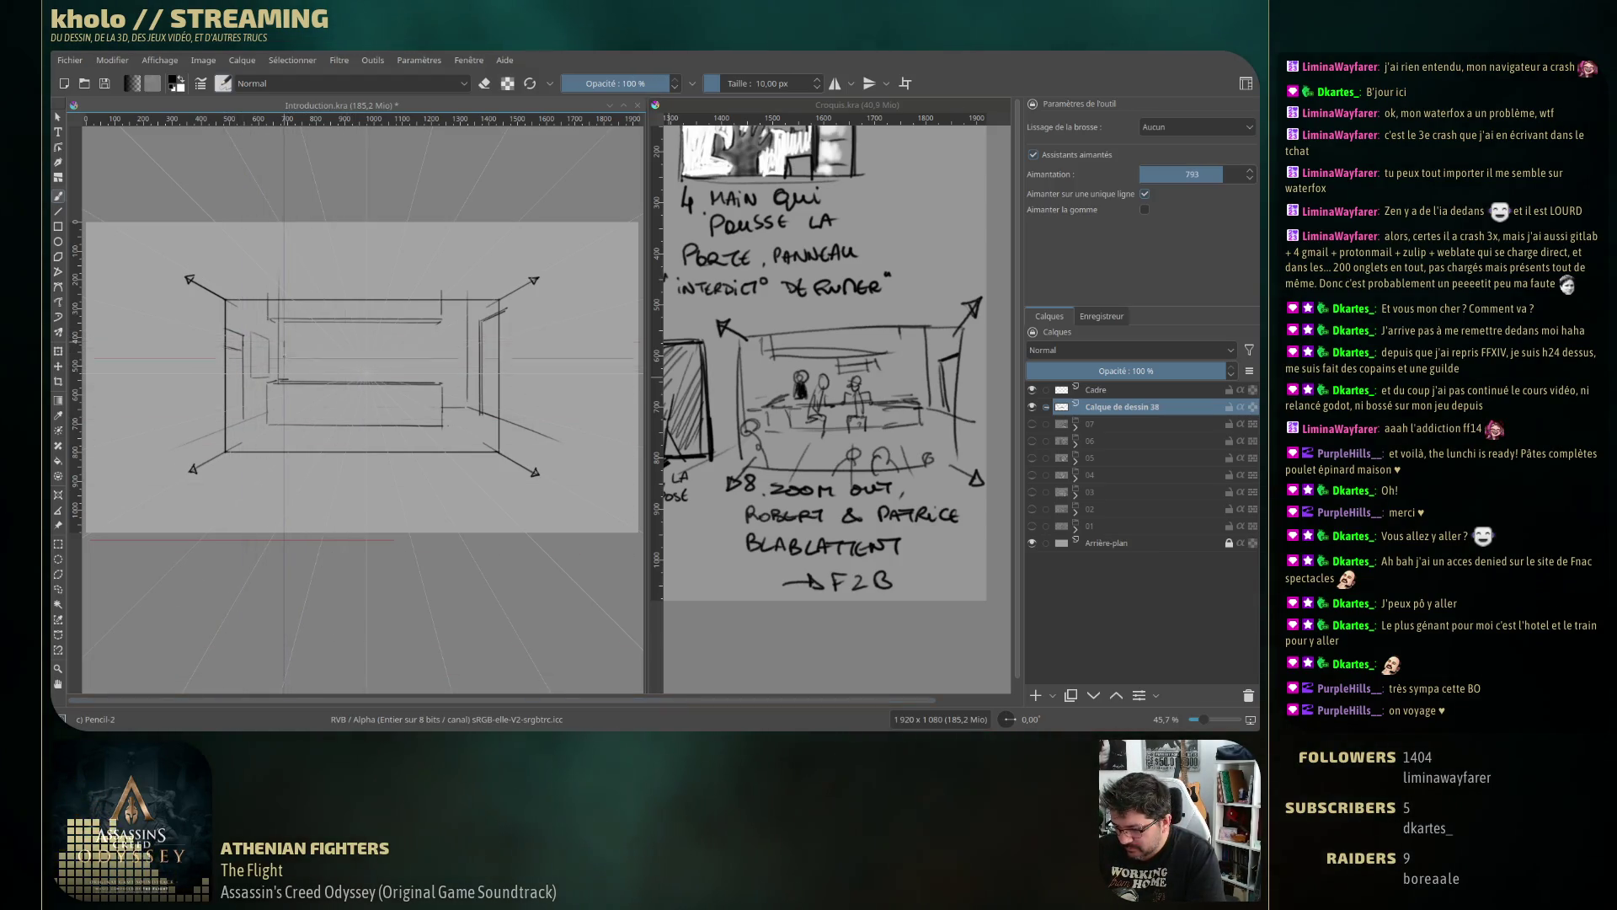
{"action": "left_click_drag", "start_coordinate": [296, 341], "coordinate": [285, 372]}
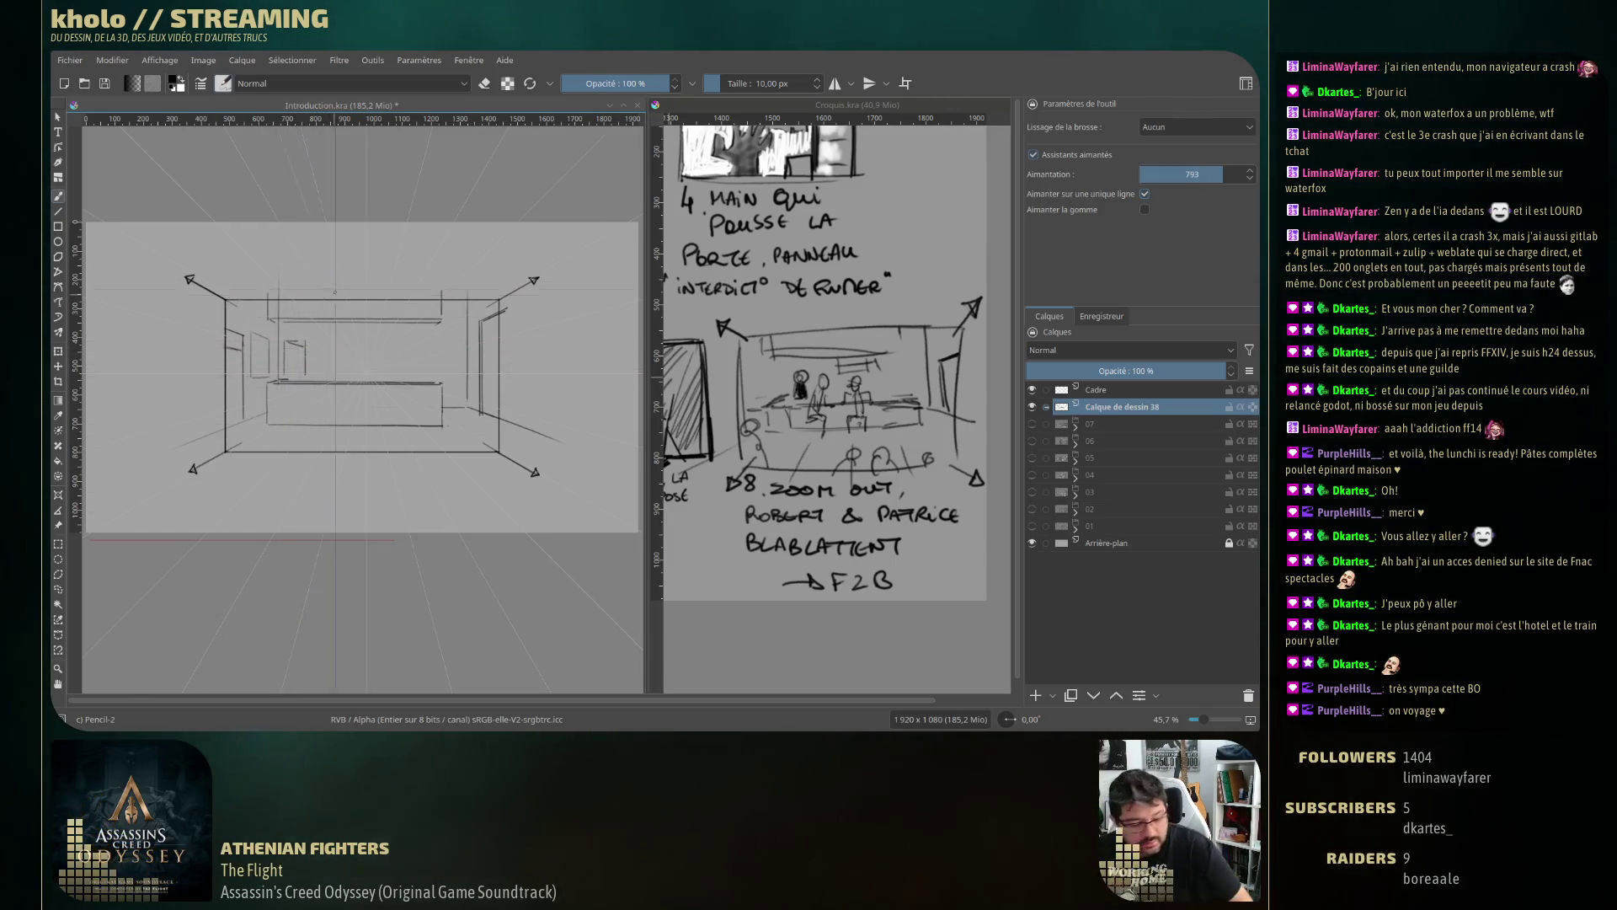
{"action": "key", "text": "ctrl+z"}
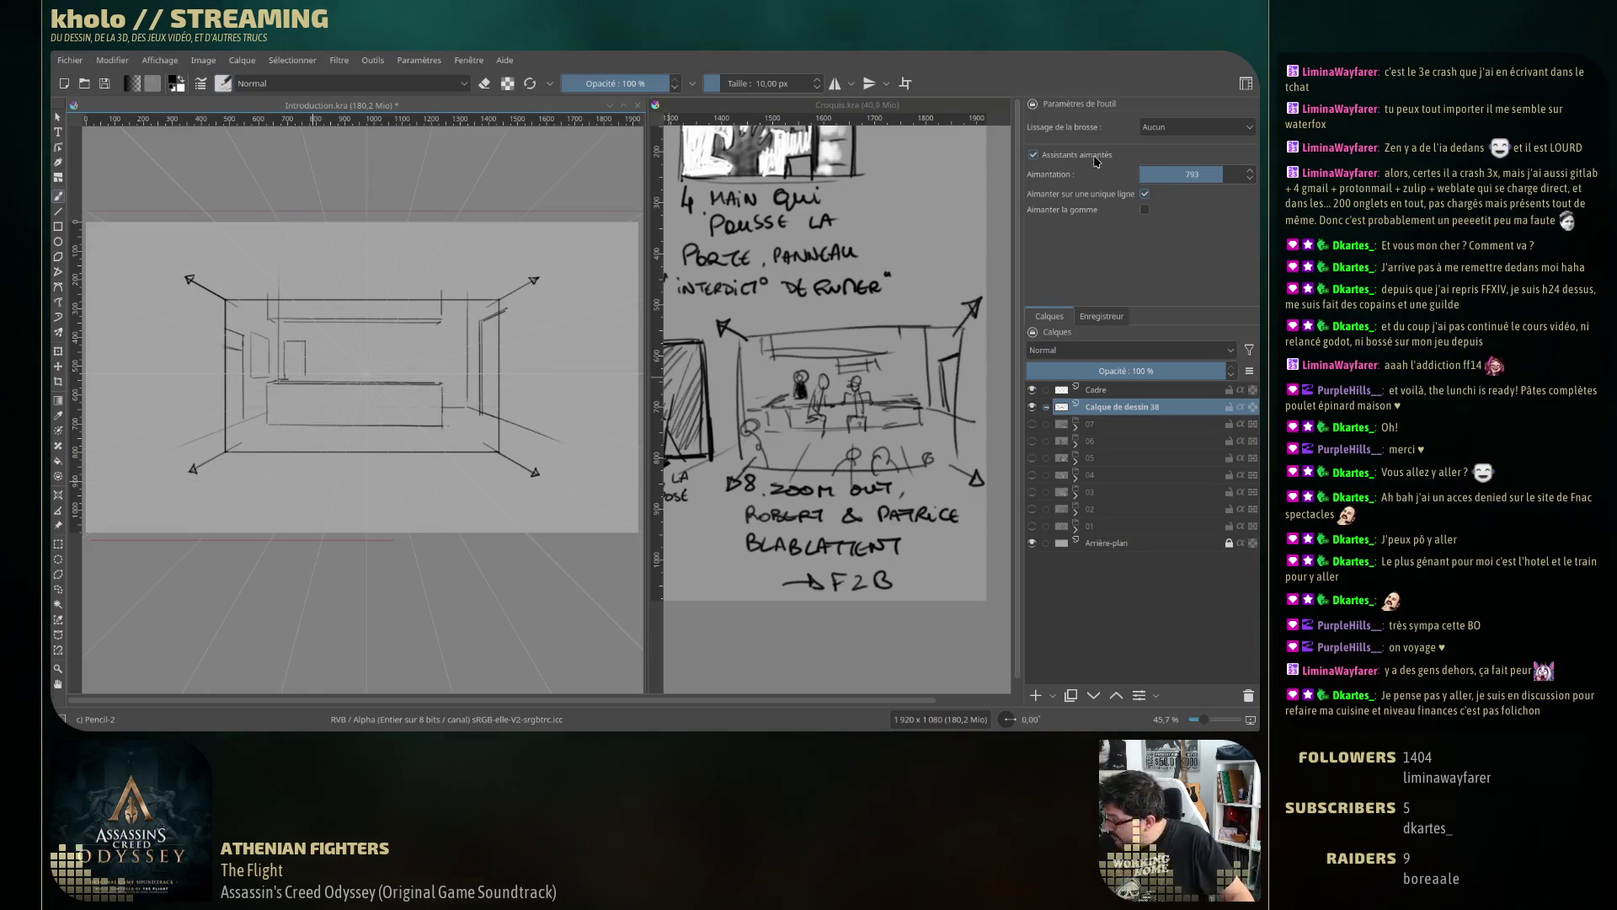
Re-enable perspective snapping and draw two horizontal shelf lines and a vertical edge on the back wall.
{"action": "left_click", "coordinate": [741, 335]}
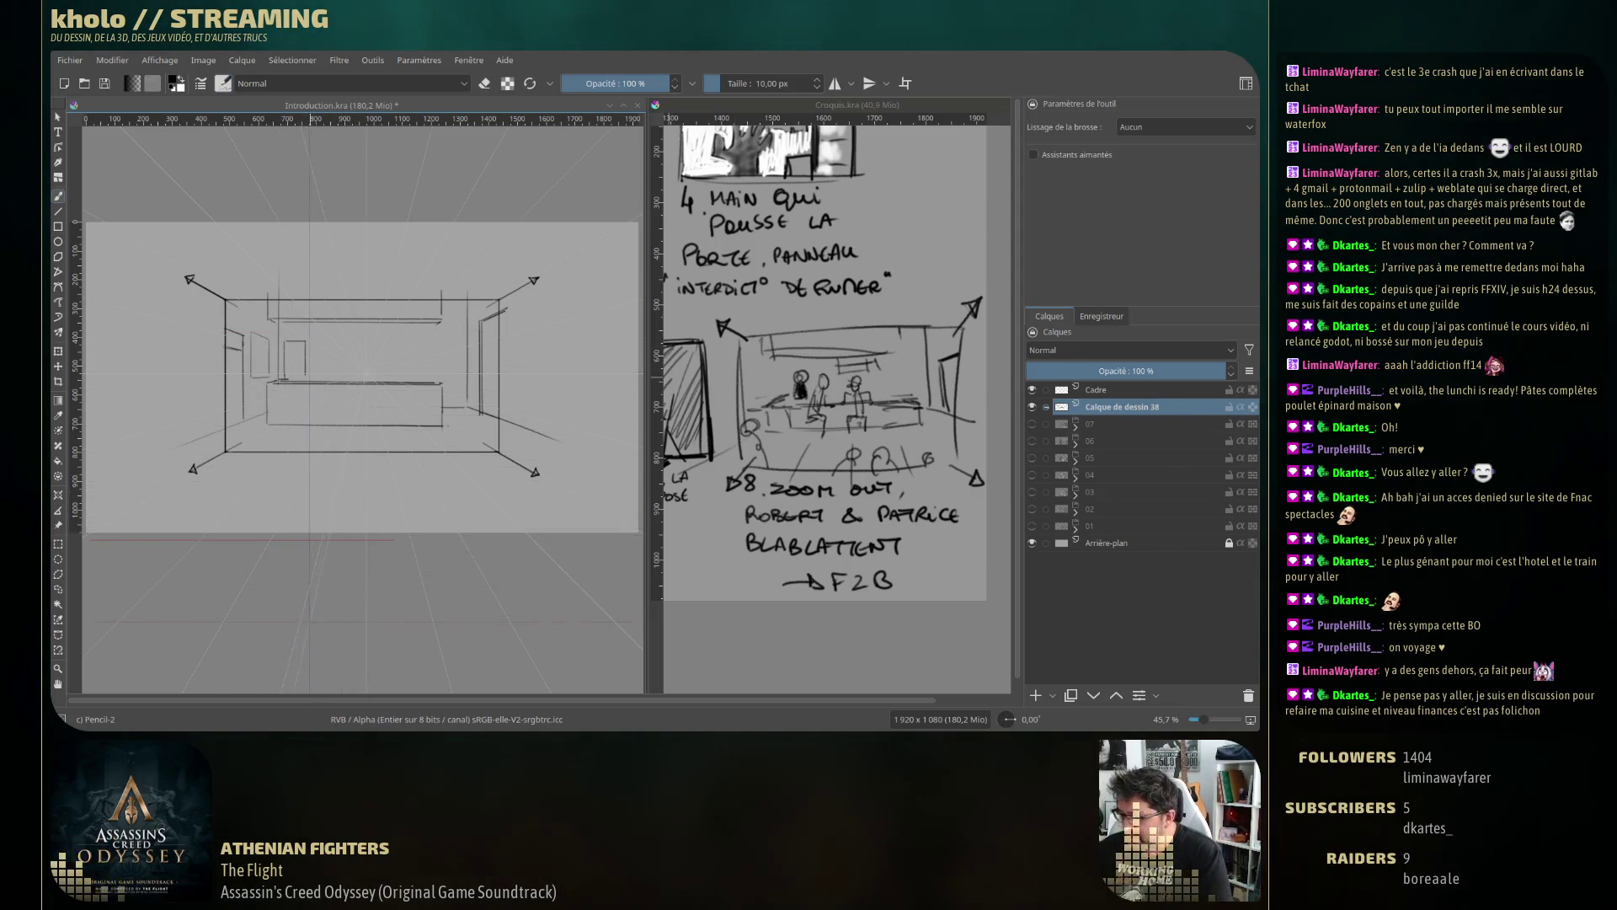
{"action": "key", "text": "e"}
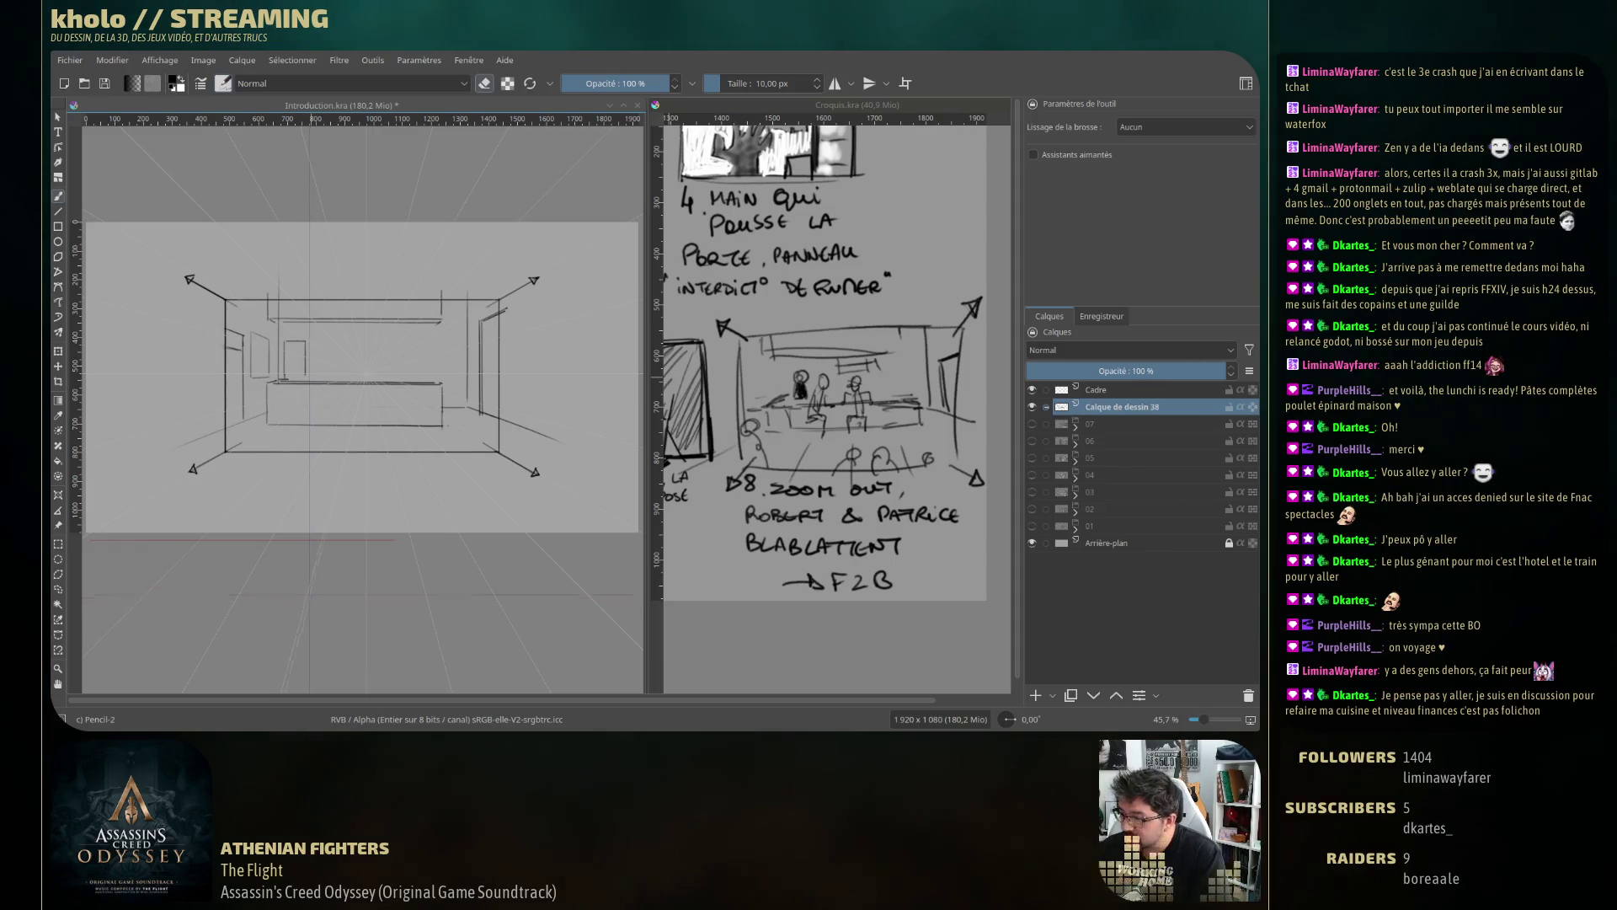
{"action": "key", "text": "e"}
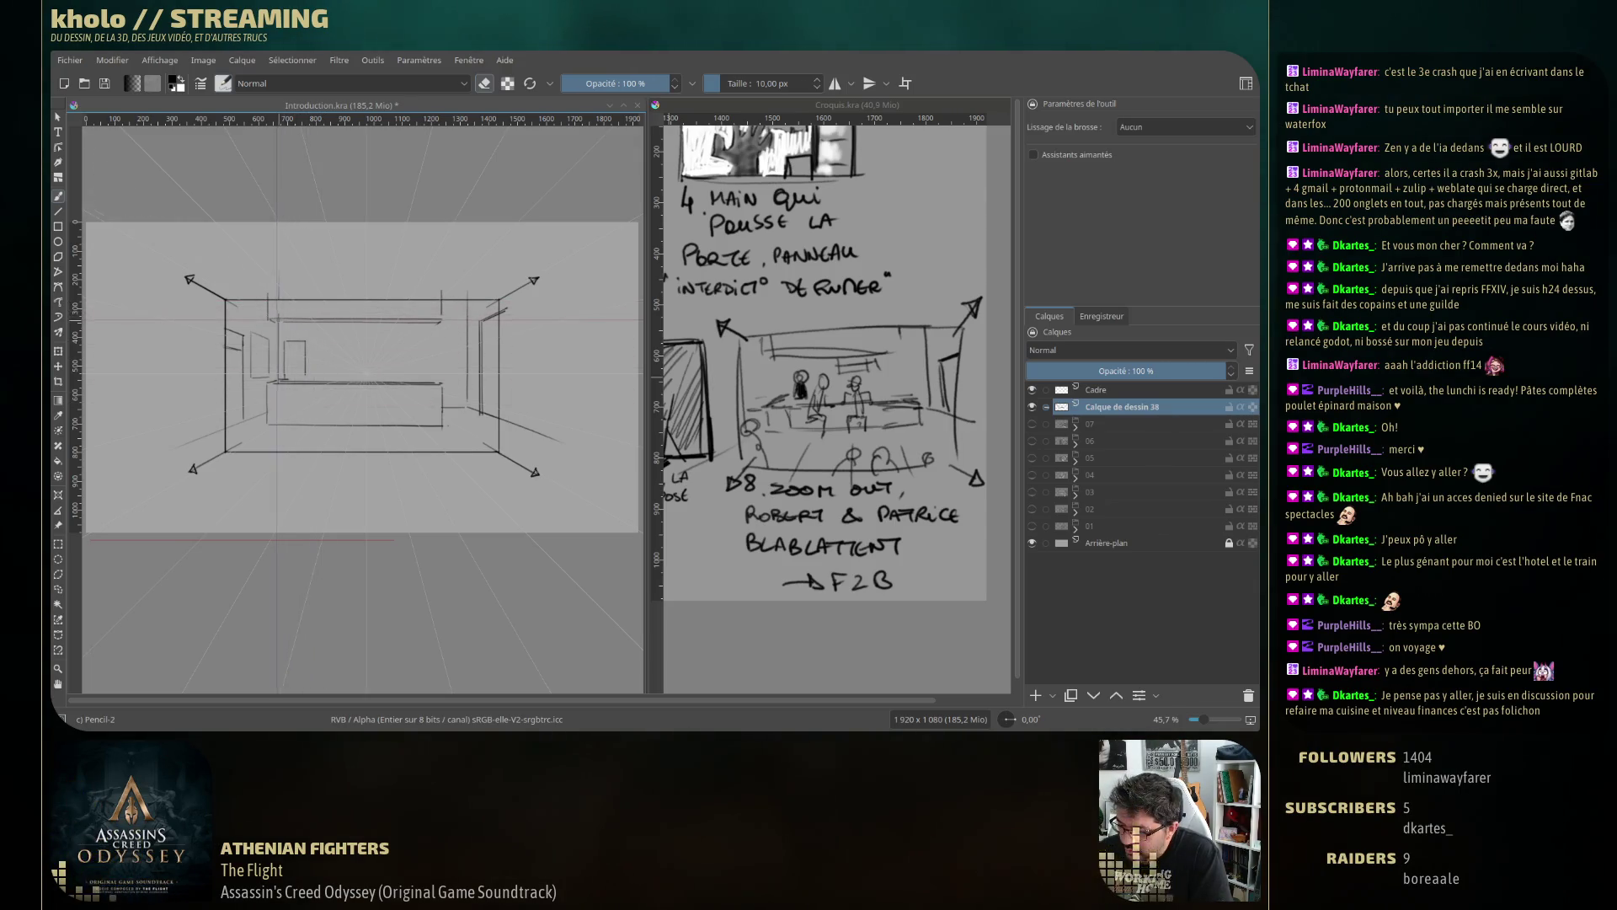
{"action": "key", "text": "ctrl+shift+l"}
{"action": "left_click_drag", "start_coordinate": [320, 338], "coordinate": [423, 338]}
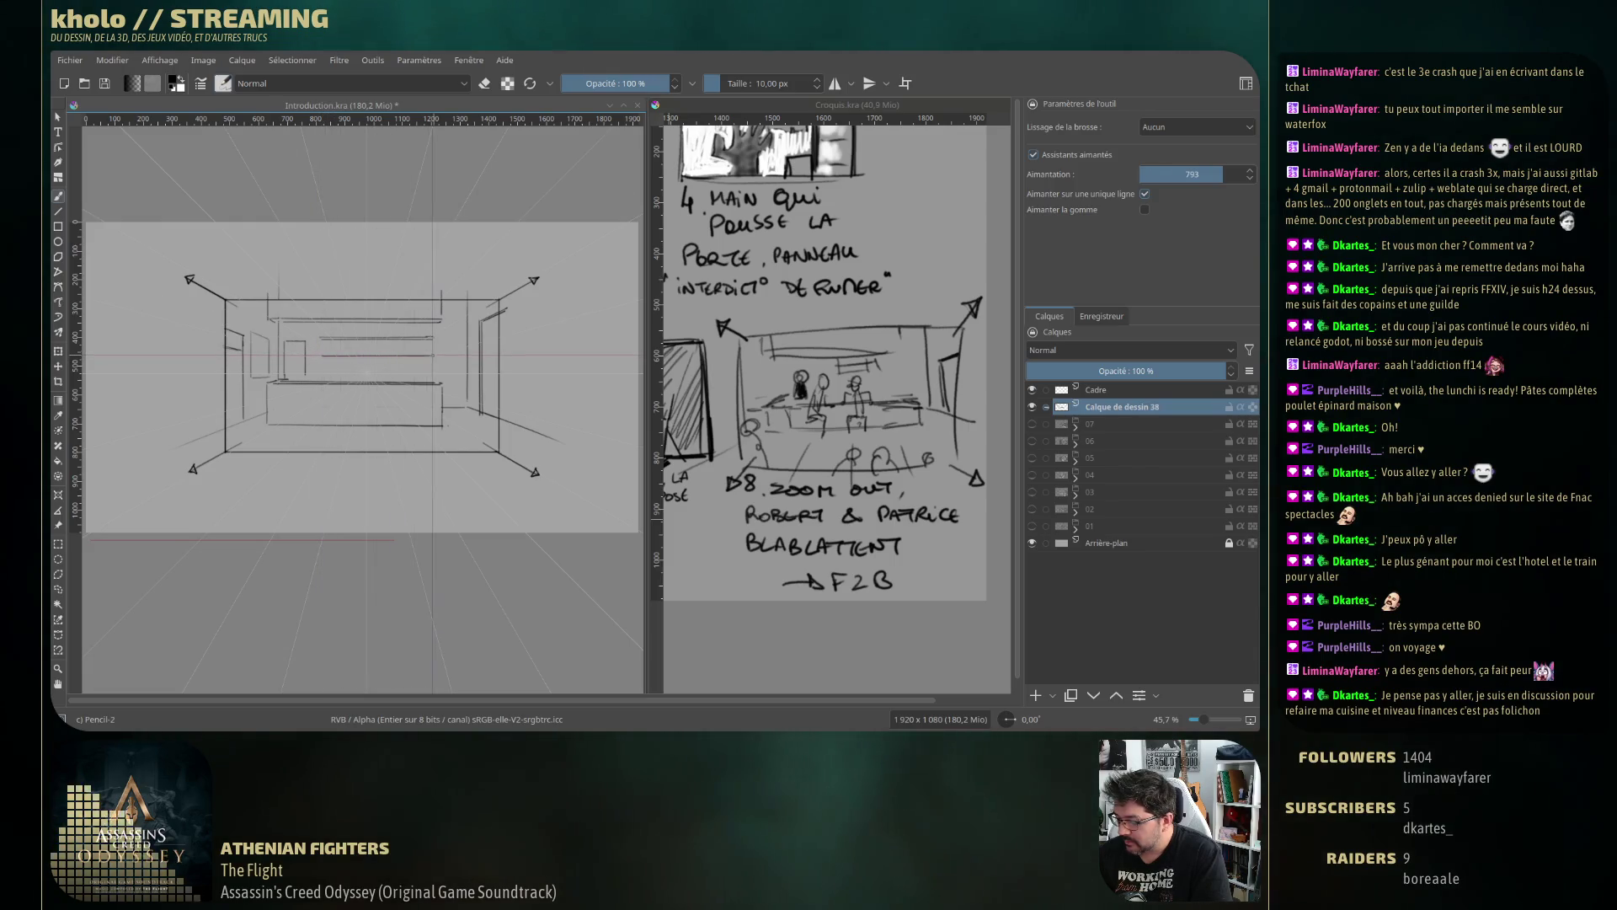
{"action": "left_click_drag", "start_coordinate": [322, 345], "coordinate": [438, 345]}
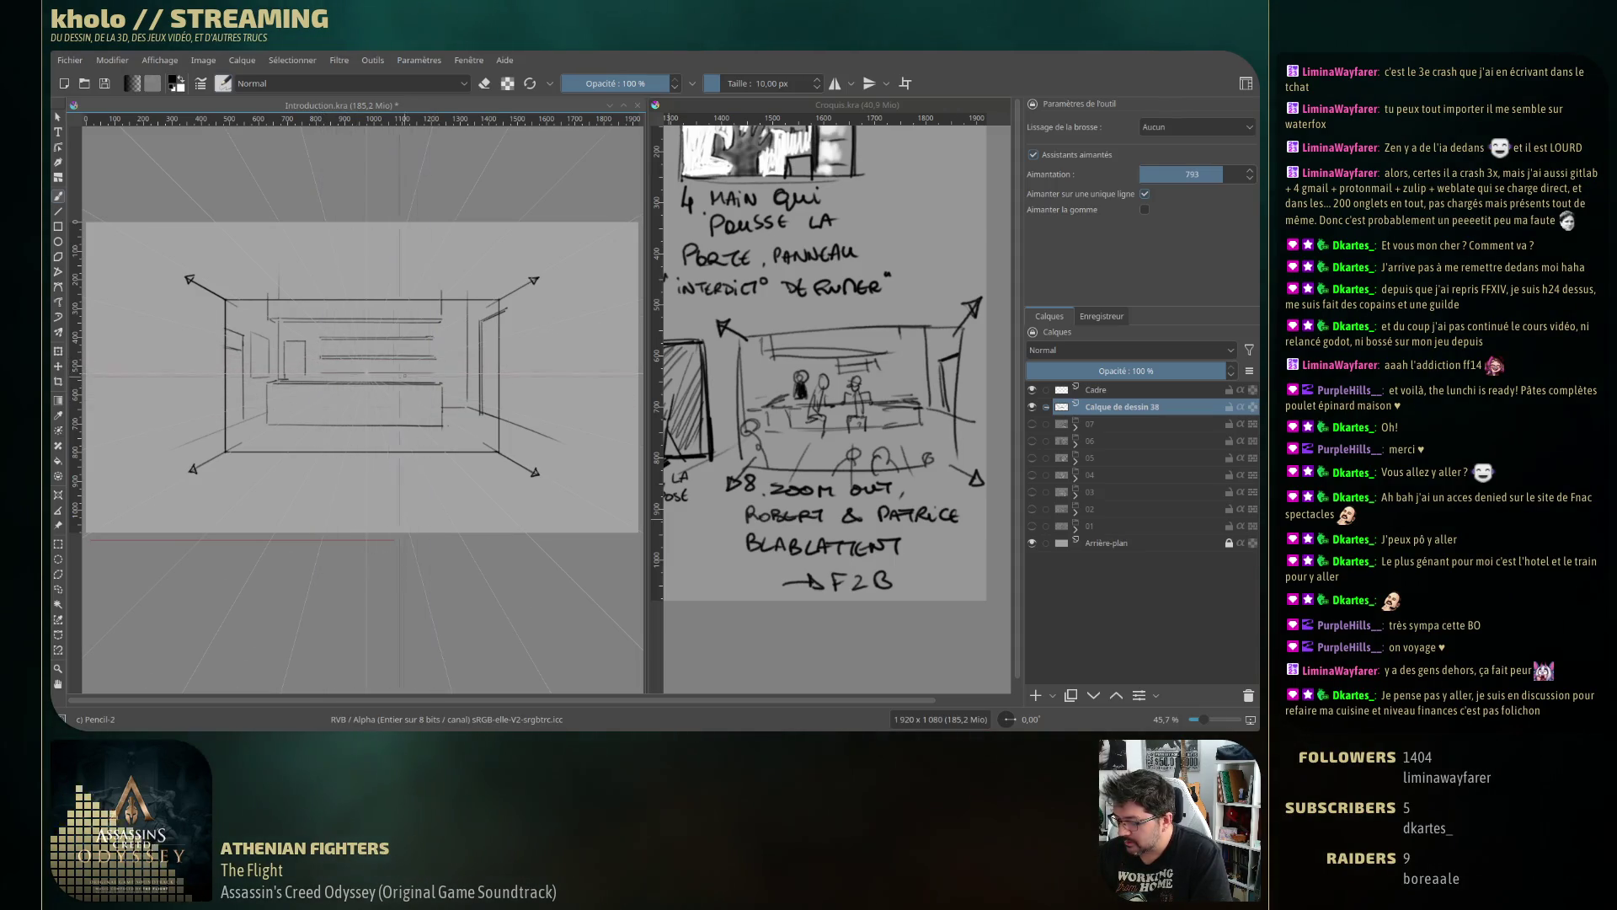
{"action": "left_click_drag", "start_coordinate": [321, 452], "coordinate": [321, 534]}
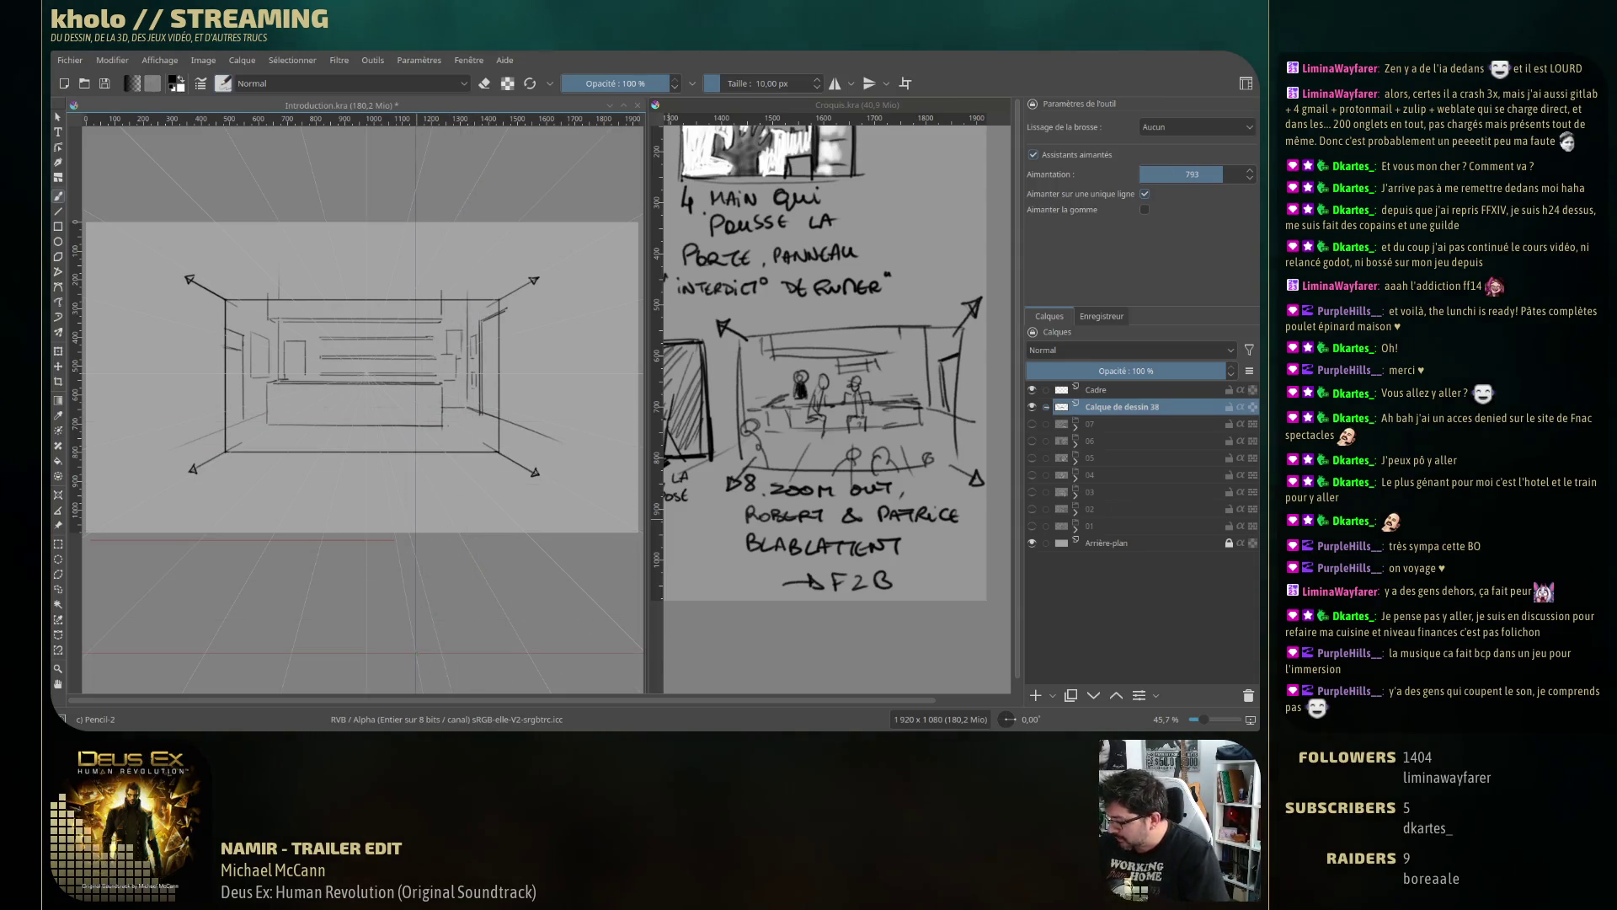
Extend the shelves into left and right sections, toggling Assistants aimantés and eraser mode as needed.
{"action": "left_click", "coordinate": [1033, 154]}
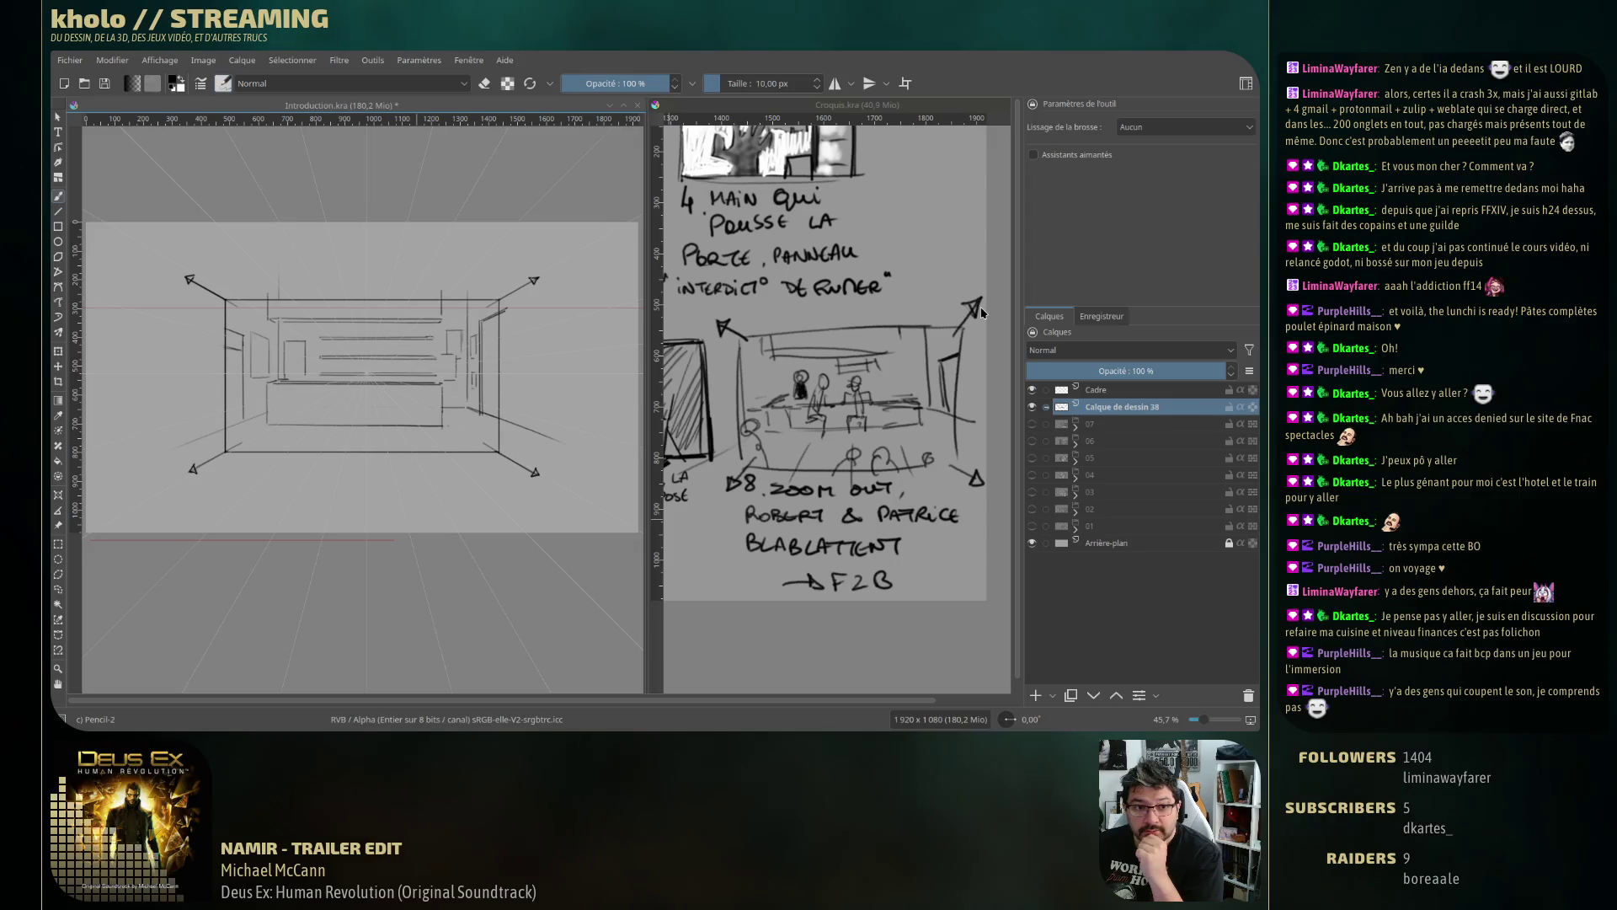
{"action": "left_click", "coordinate": [1033, 155]}
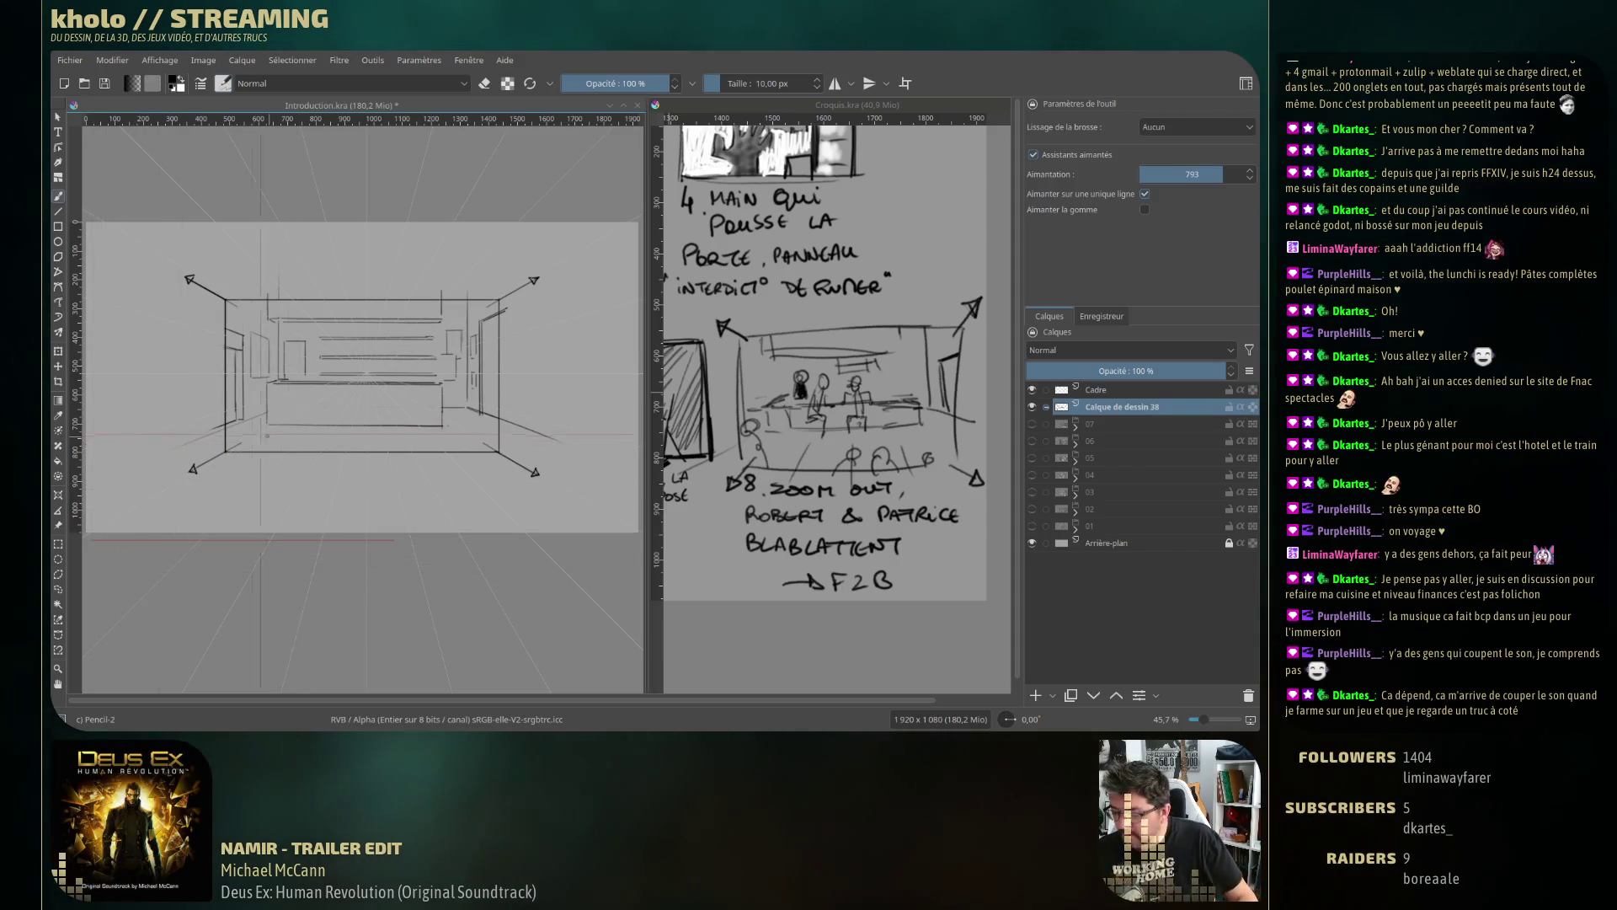
{"action": "key", "text": "e"}
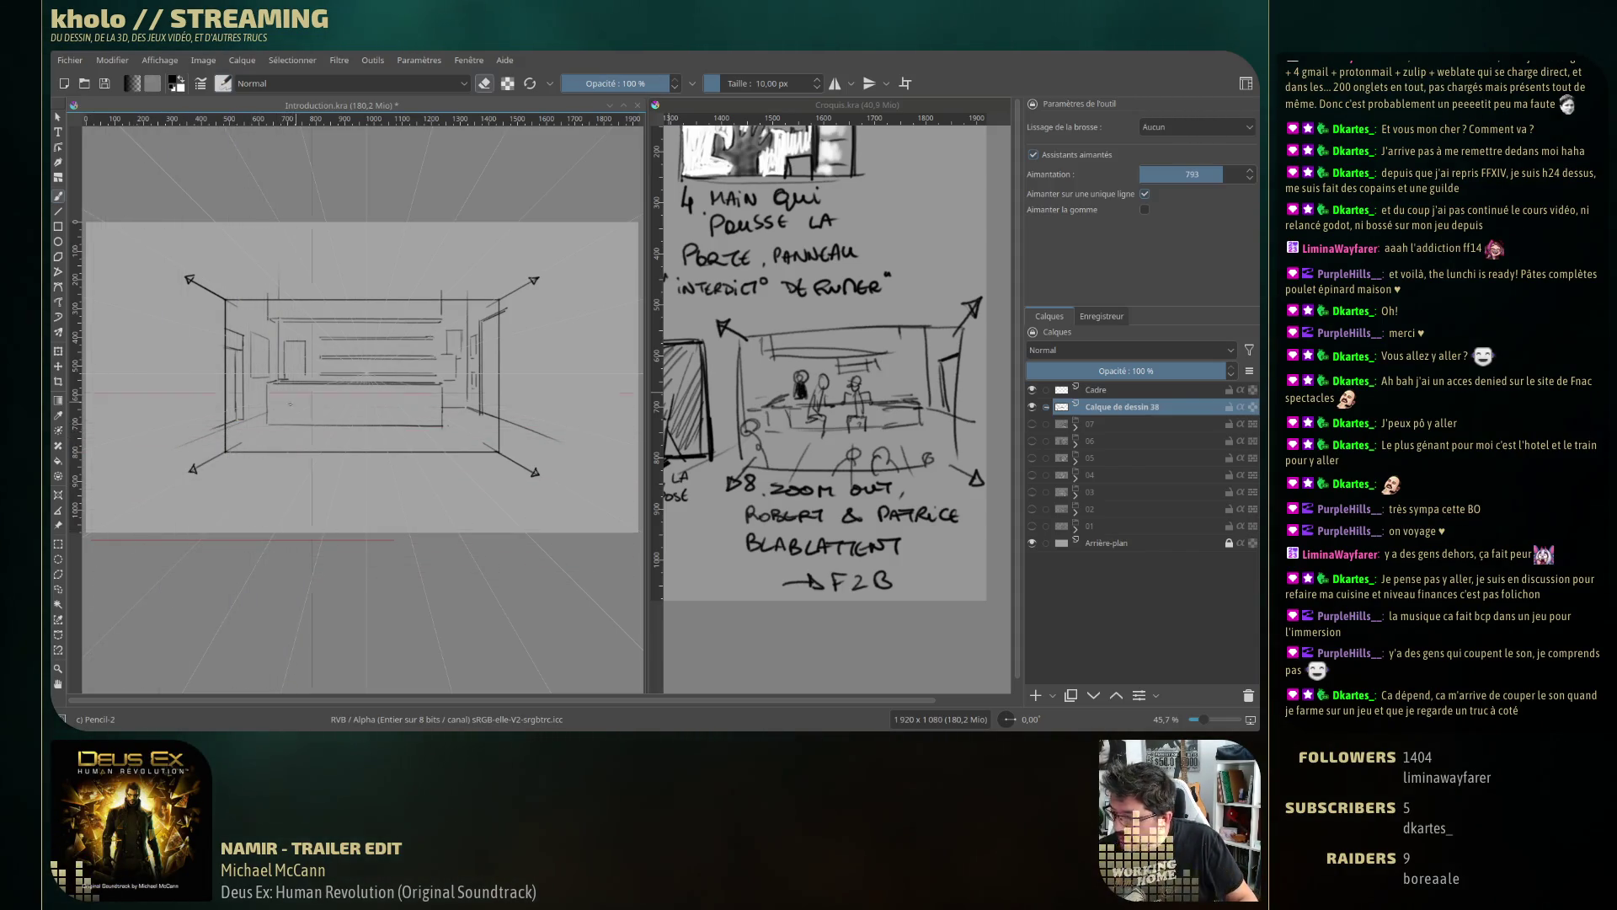
{"action": "left_click", "coordinate": [1034, 155]}
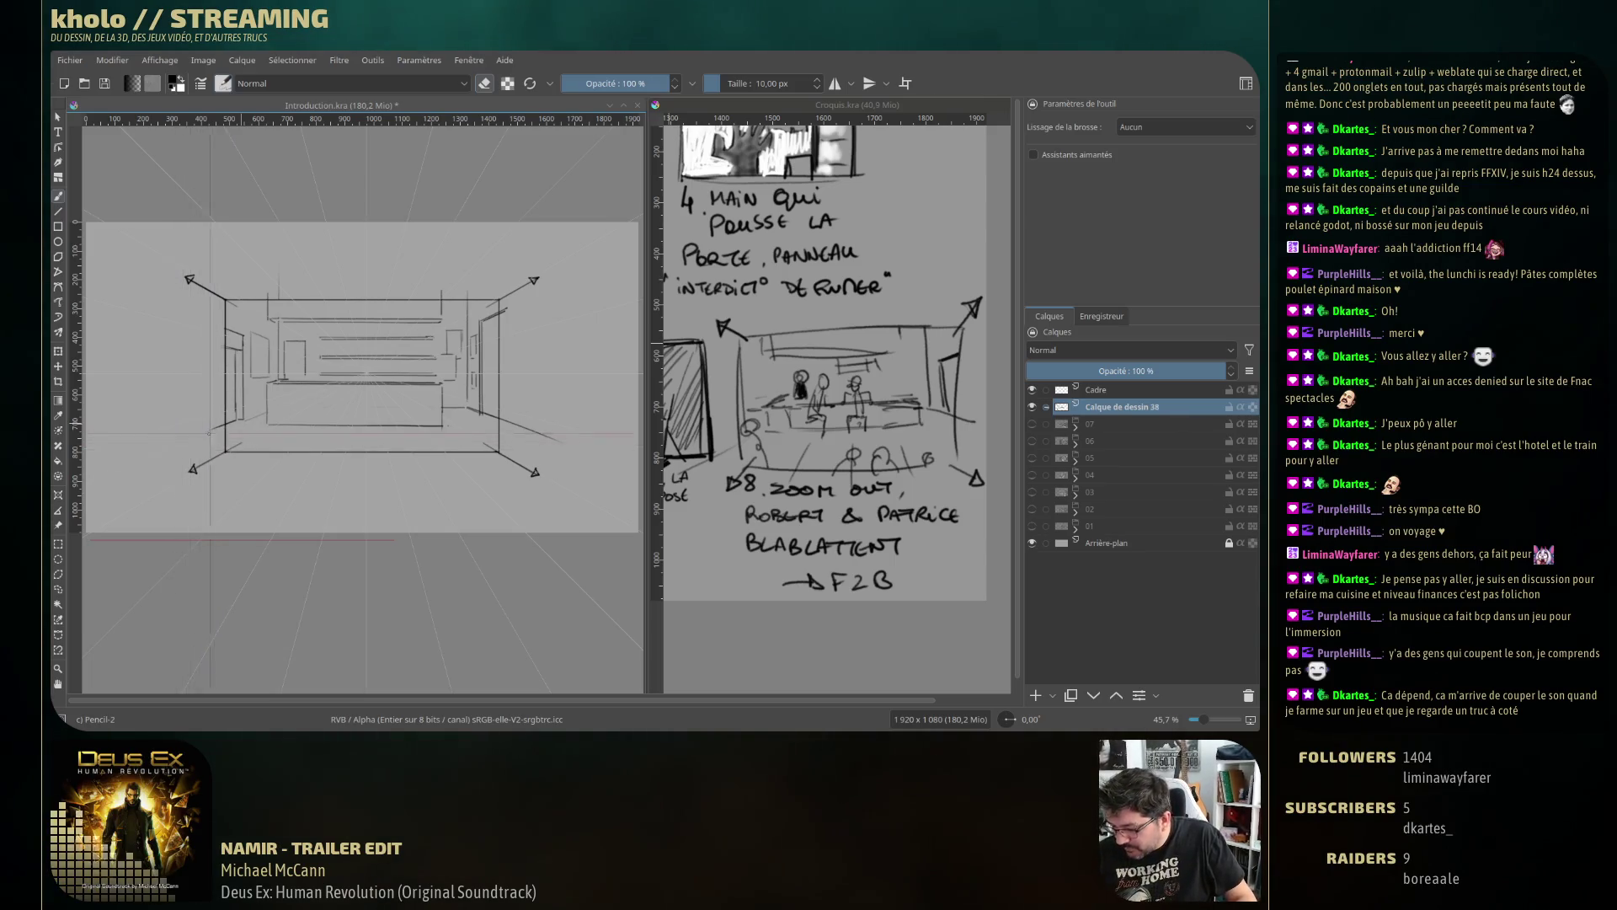
{"action": "key", "text": "e"}
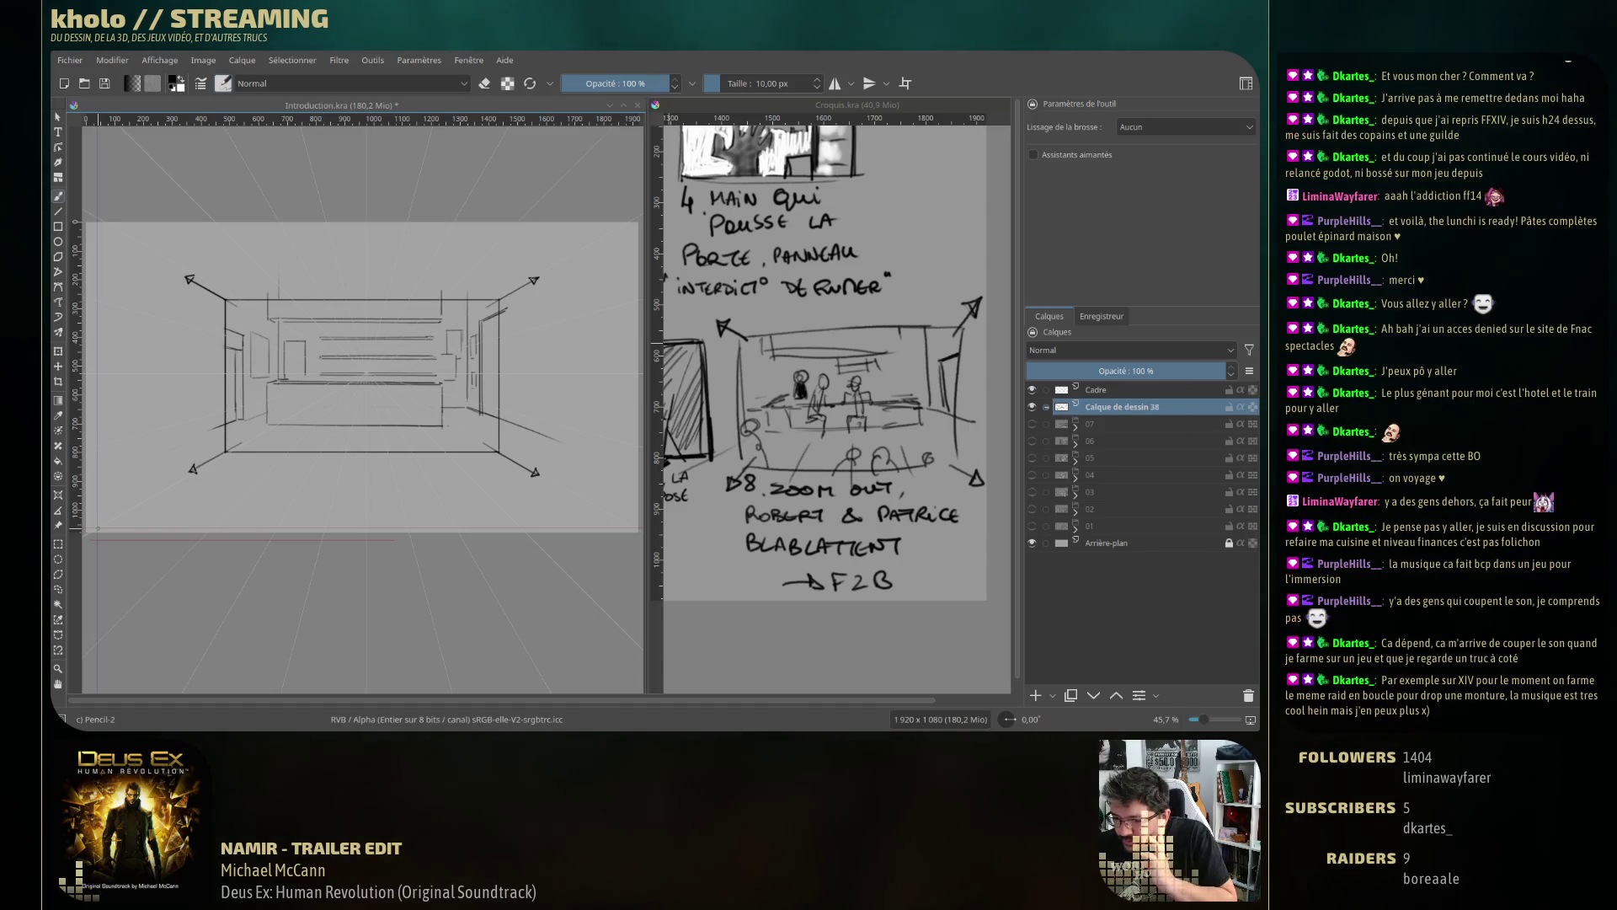
{"action": "left_click", "coordinate": [1034, 155]}
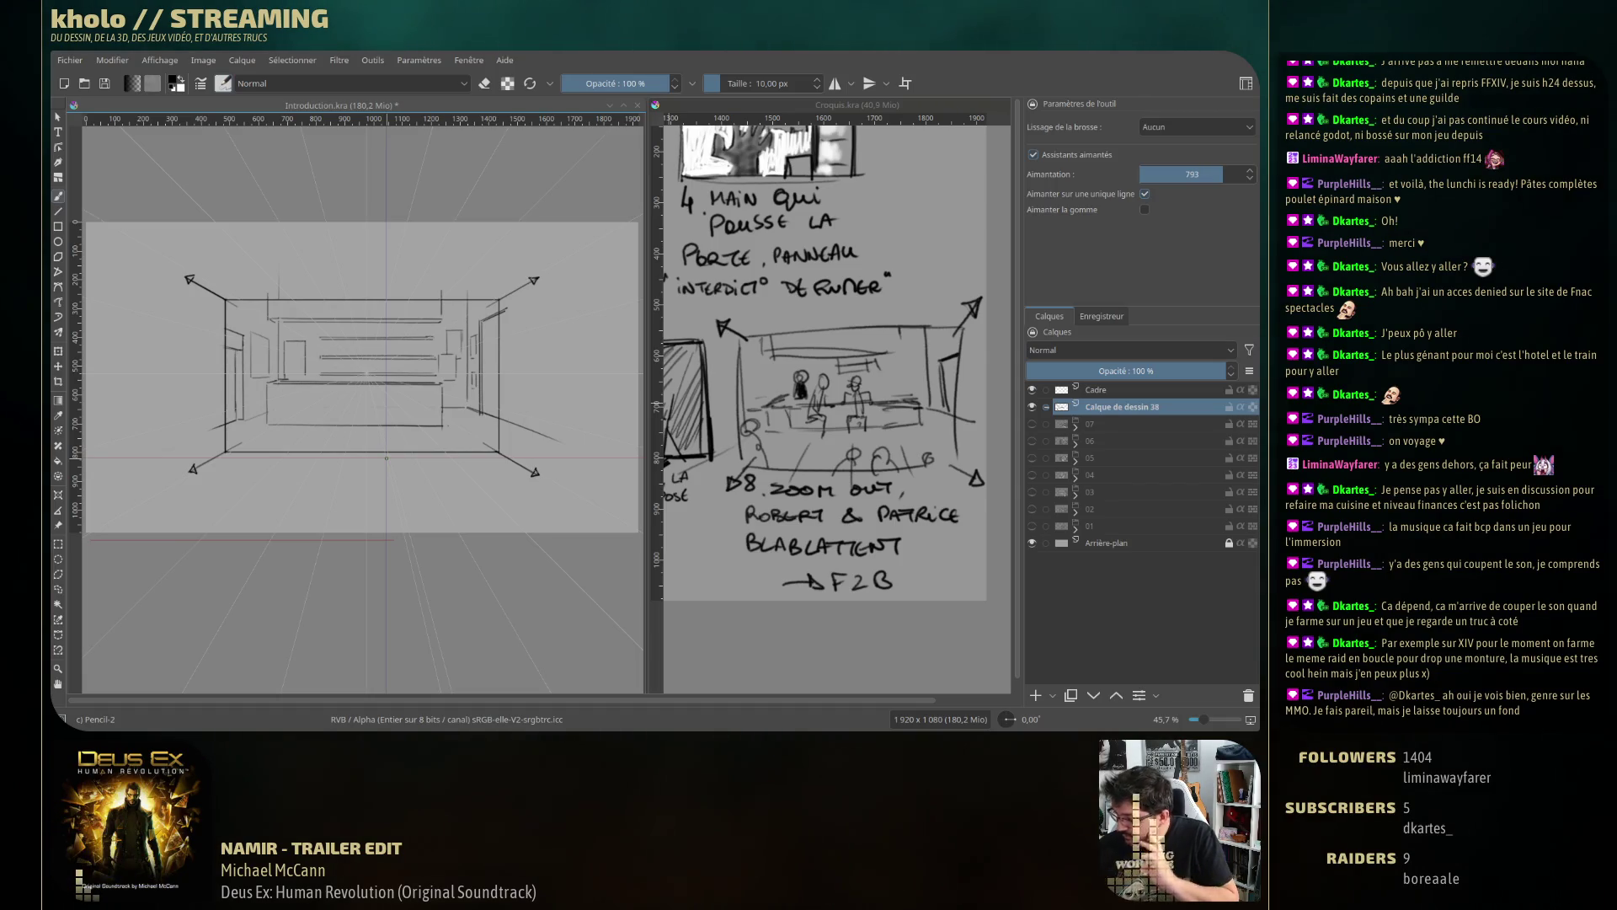
{"action": "left_click", "coordinate": [1034, 155]}
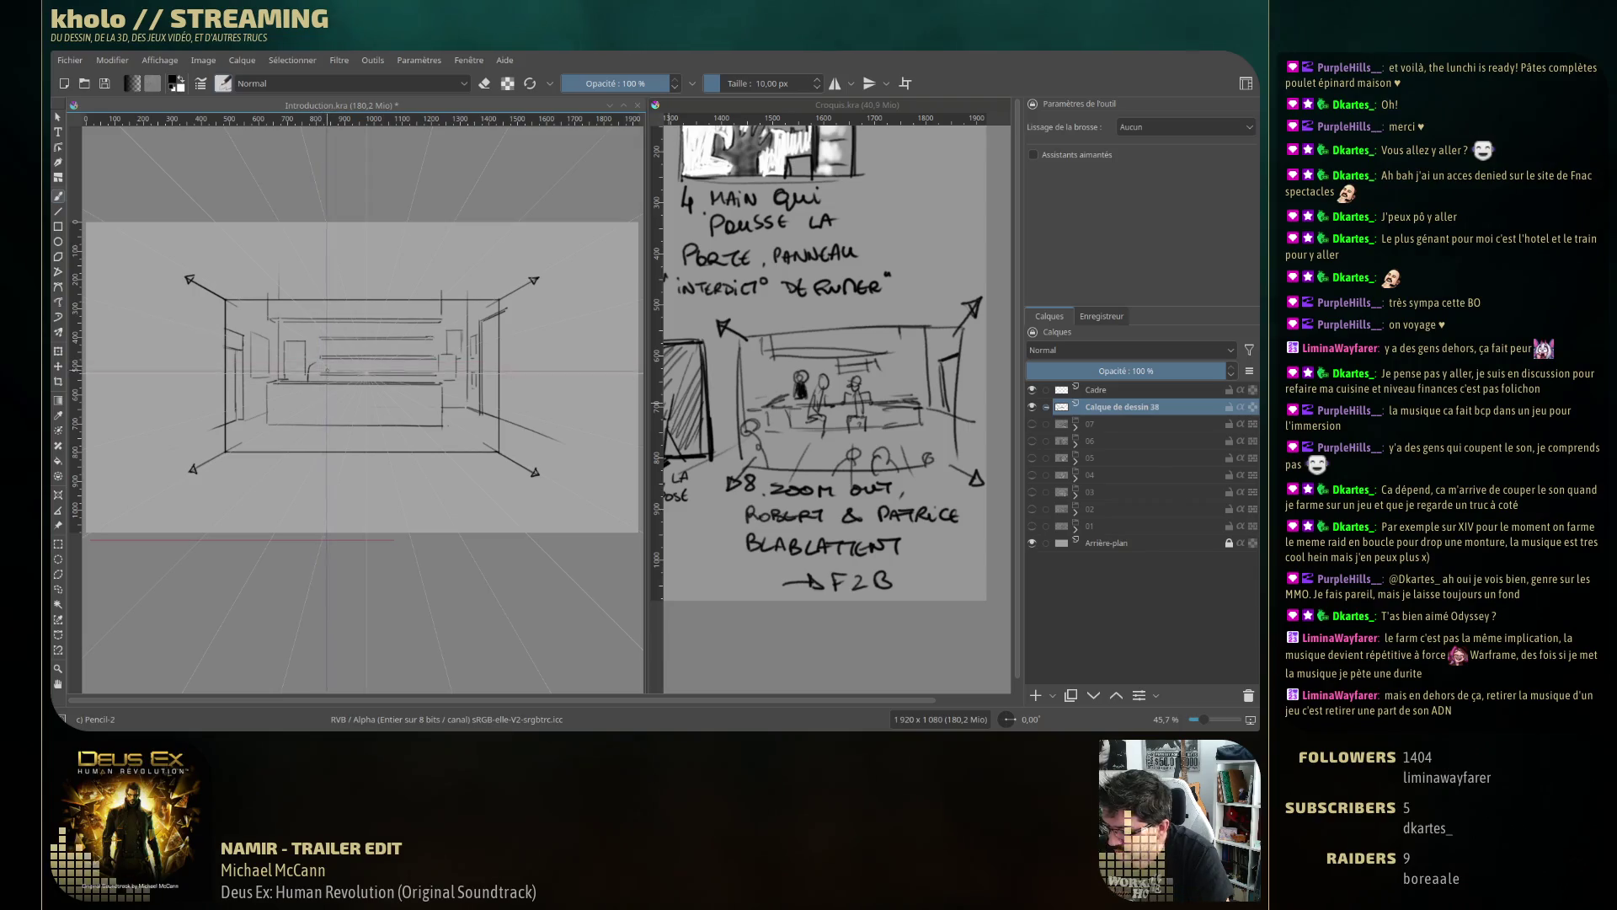
Sketch a small figure behind the counter, then turn perspective snapping on and back off.
{"action": "left_click_drag", "start_coordinate": [313, 358], "coordinate": [323, 379]}
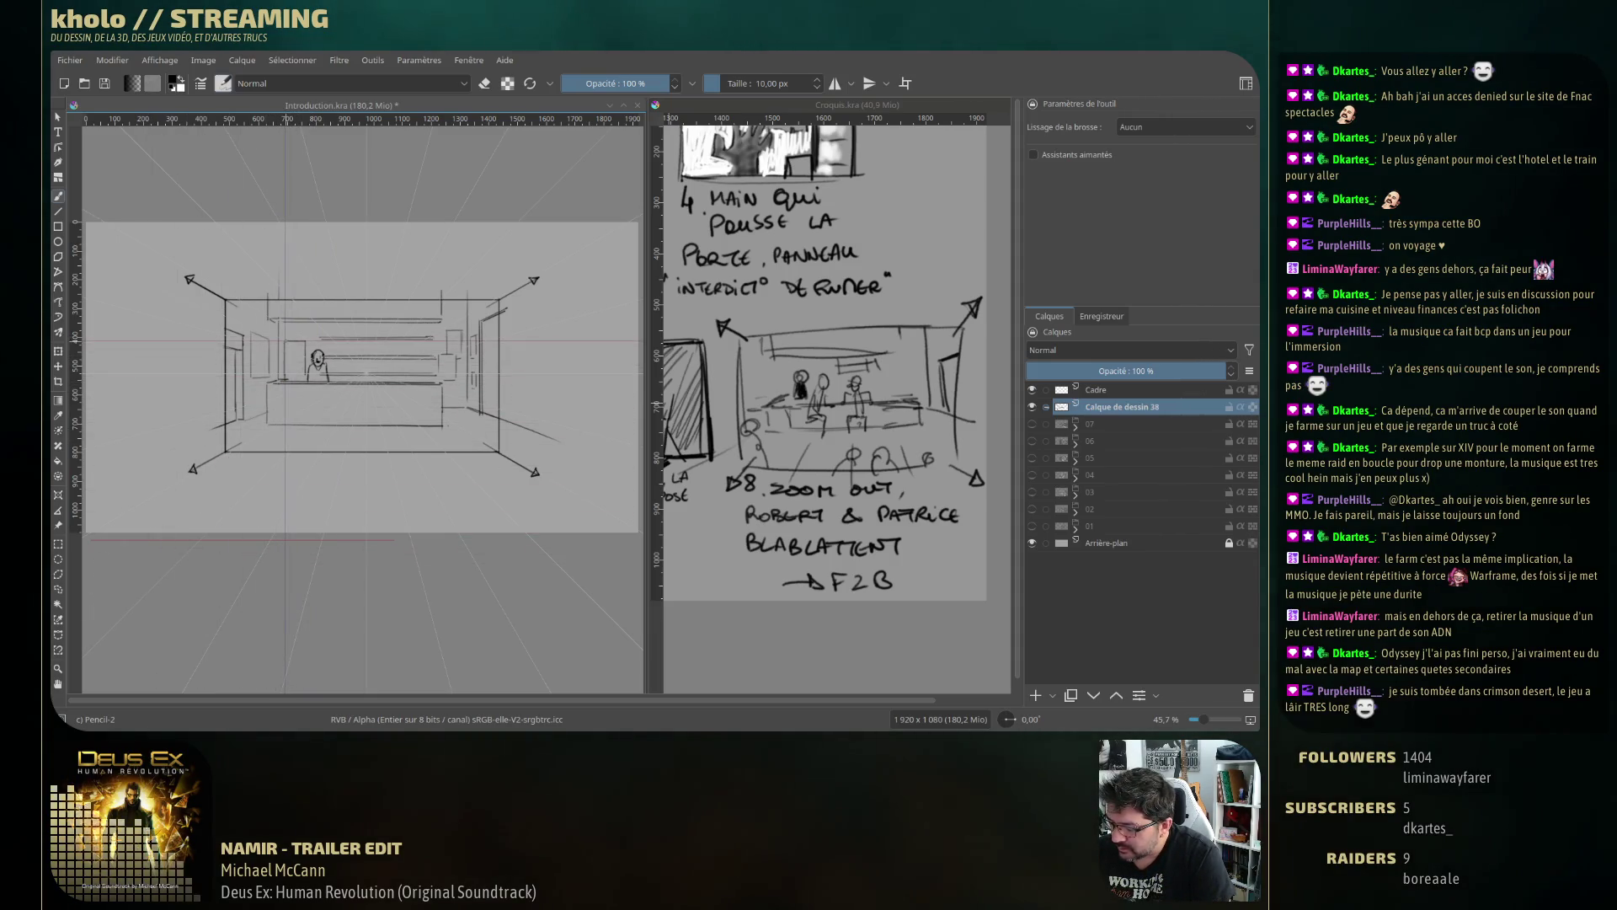
{"action": "left_click", "coordinate": [1063, 157]}
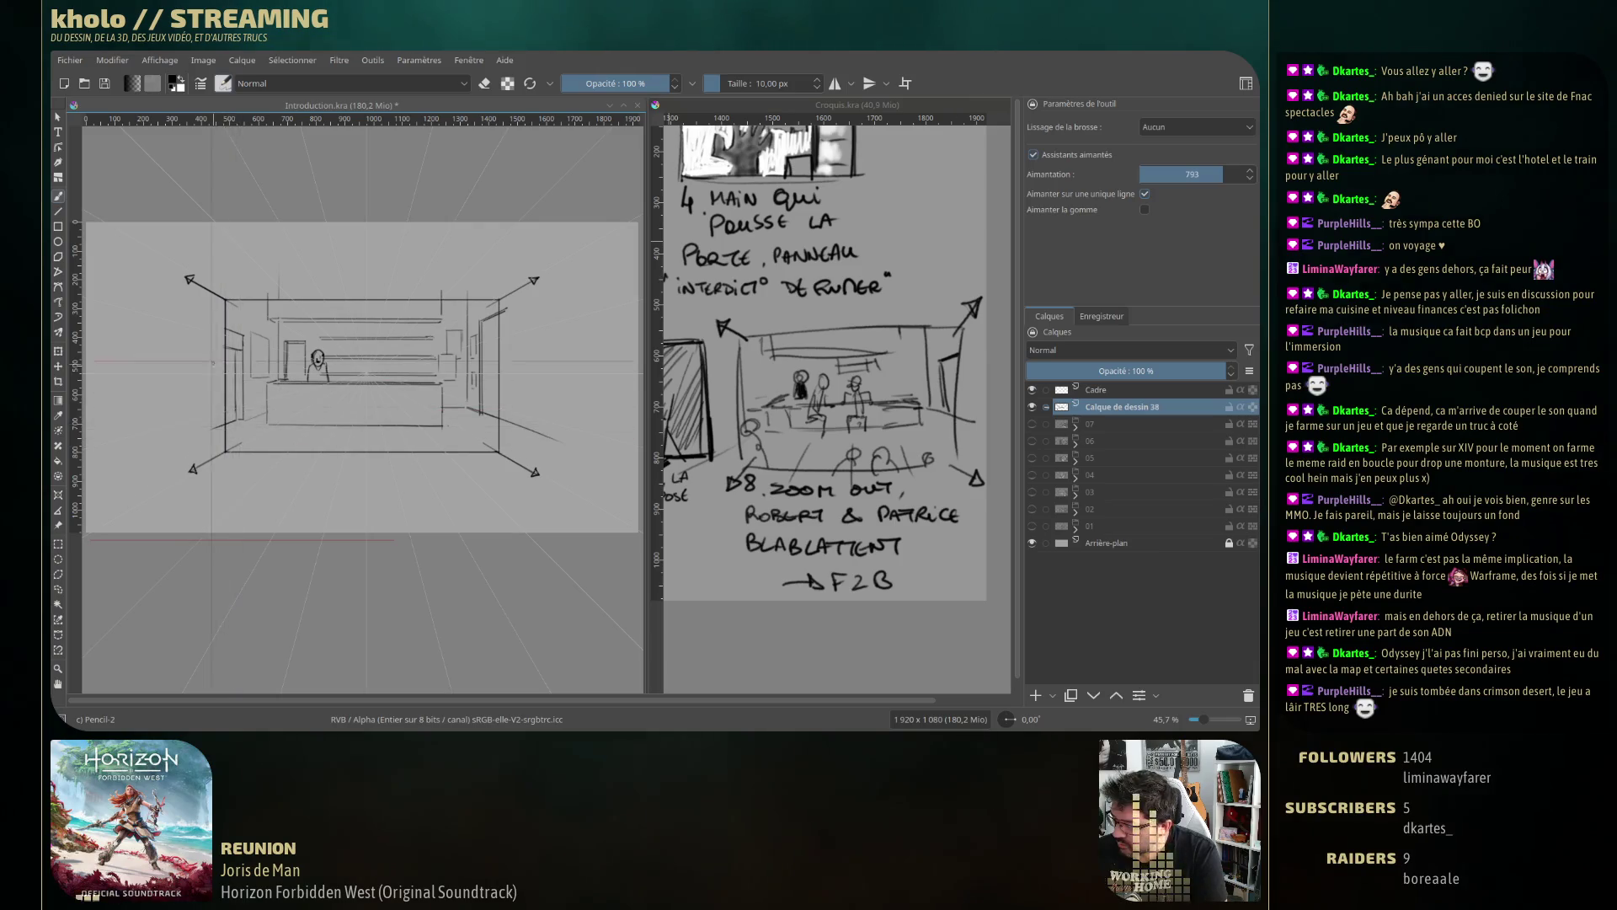
{"action": "key", "text": "ctrl+shift+l"}
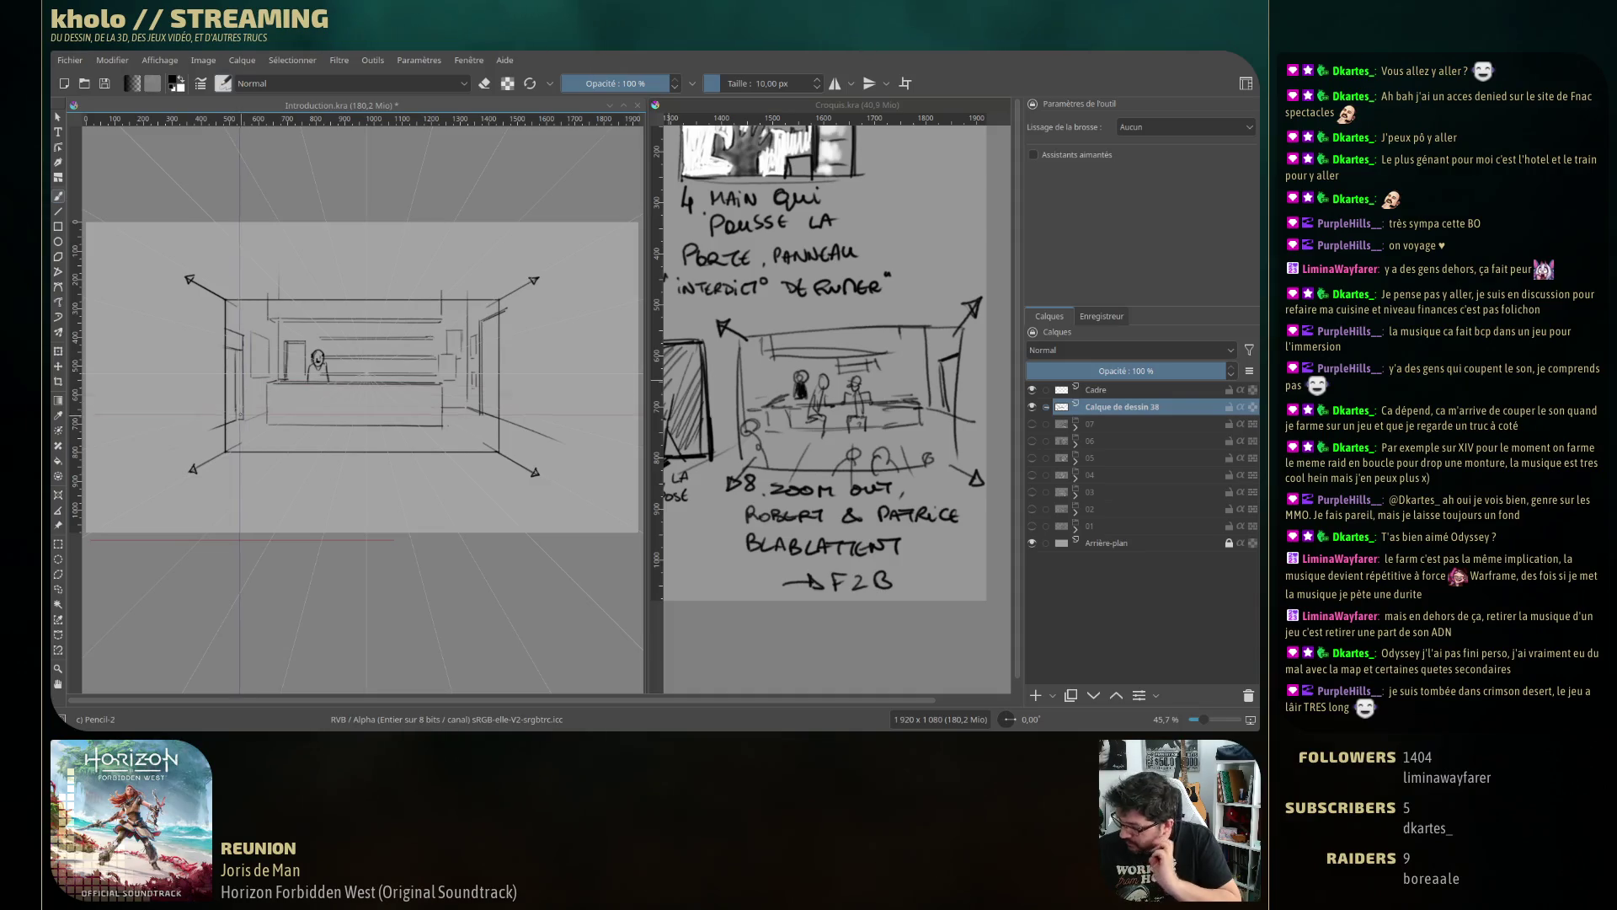
Draw a foreground head at lower left and two side-by-side heads near the bottom centre.
{"action": "left_click_drag", "start_coordinate": [233, 404], "coordinate": [234, 425]}
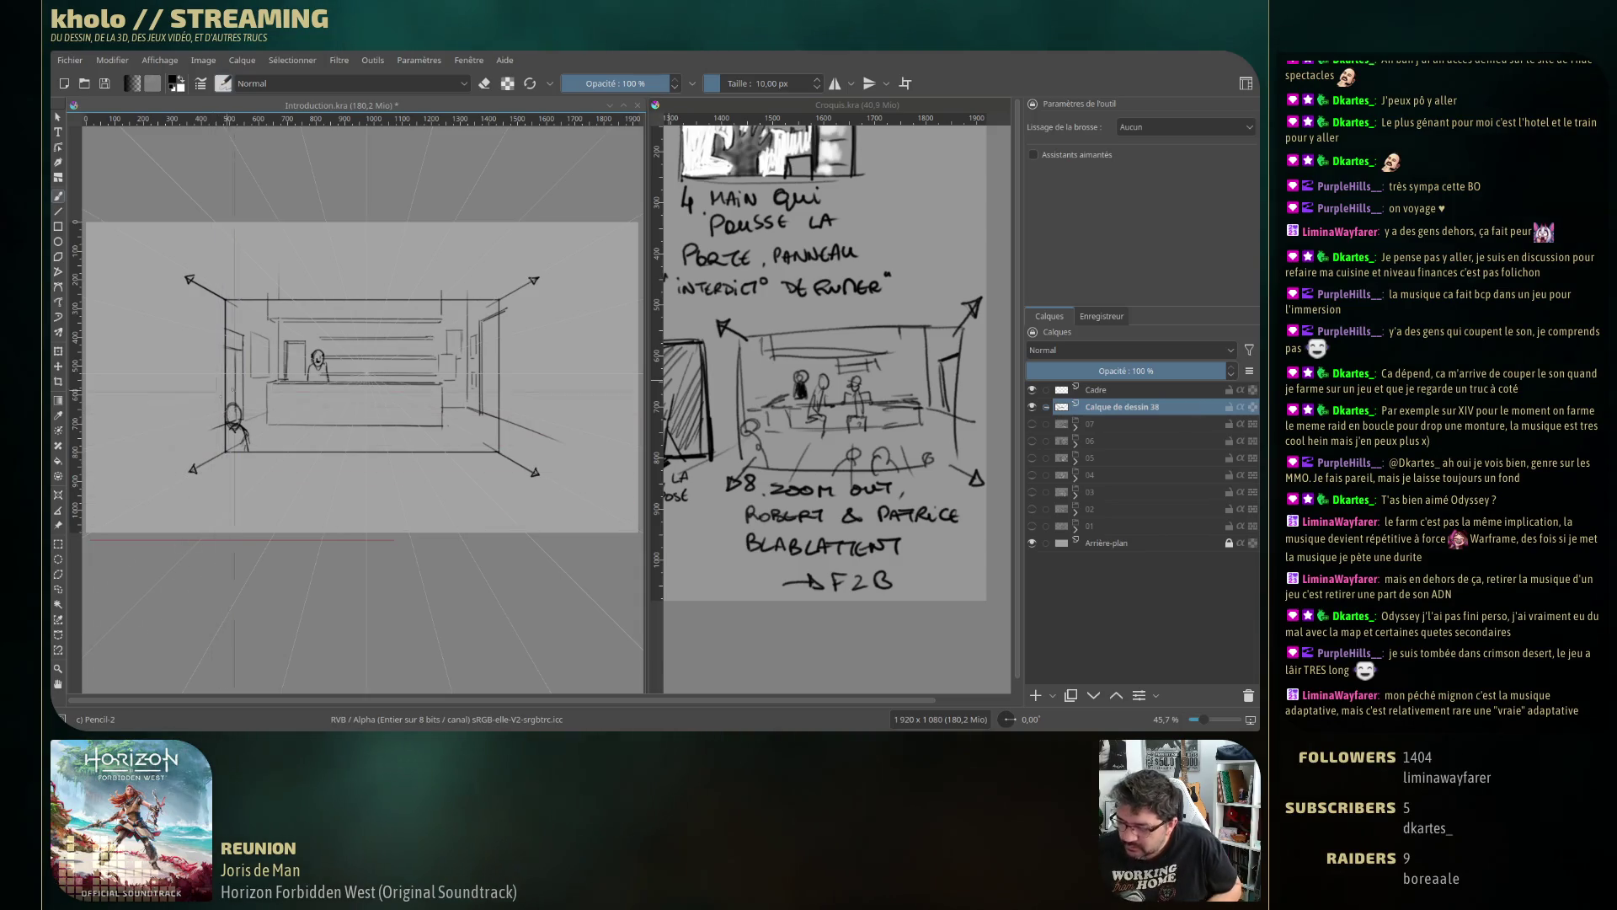
{"action": "key", "text": "e"}
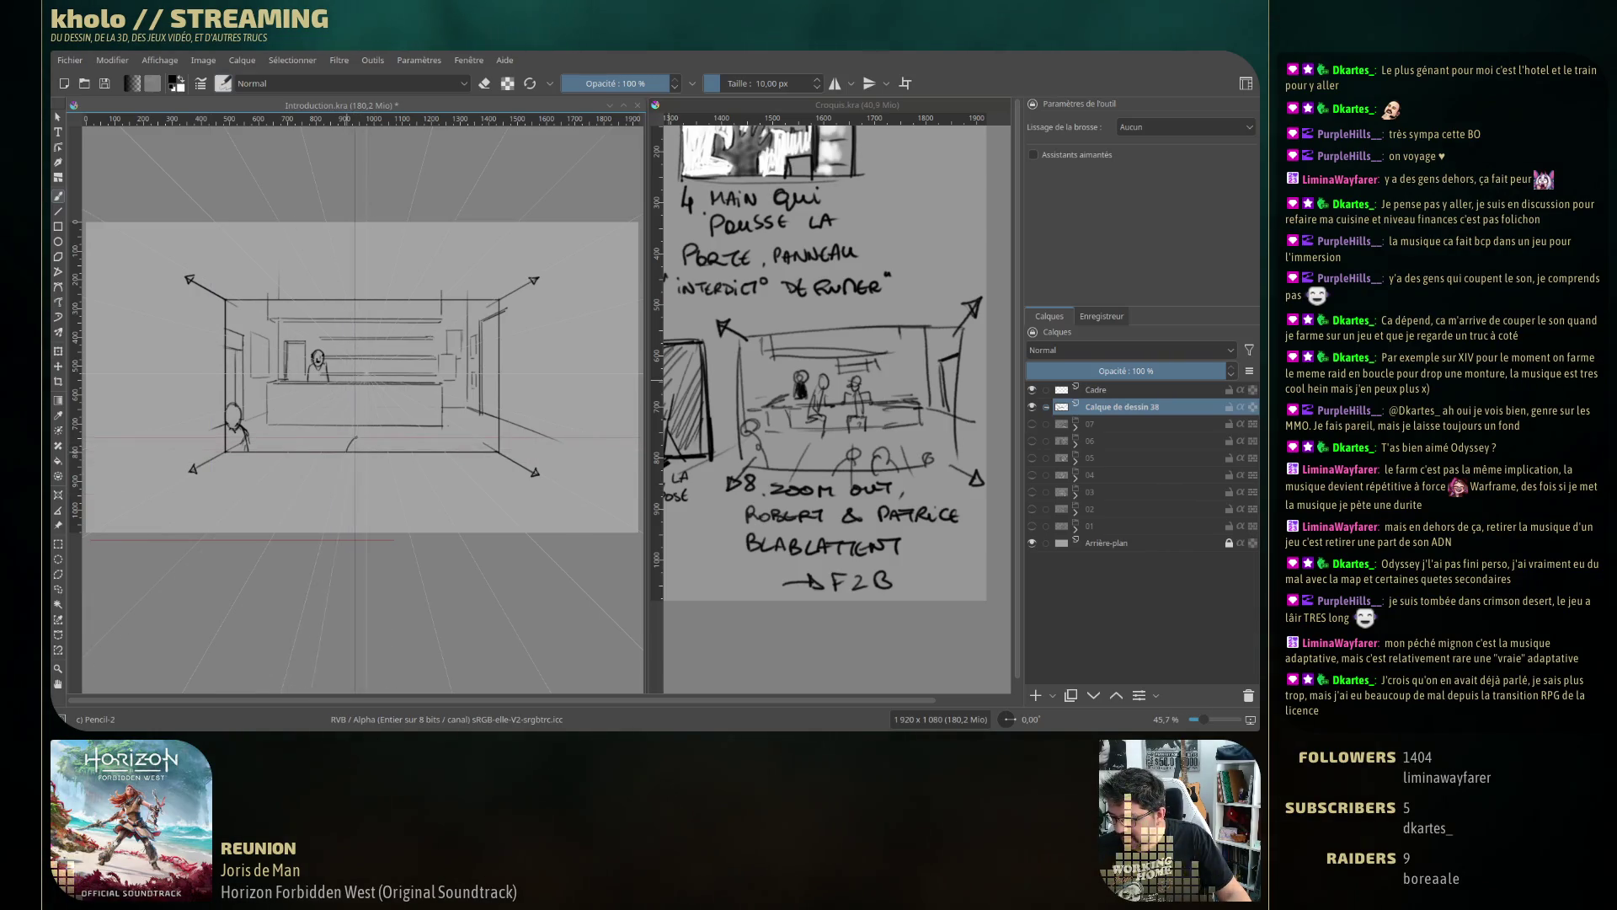
{"action": "mouse_move", "coordinate": [375, 425]}
{"action": "left_mouse_down"}
{"action": "mouse_move", "coordinate": [368, 447]}
{"action": "mouse_move", "coordinate": [395, 432]}
{"action": "left_mouse_up"}
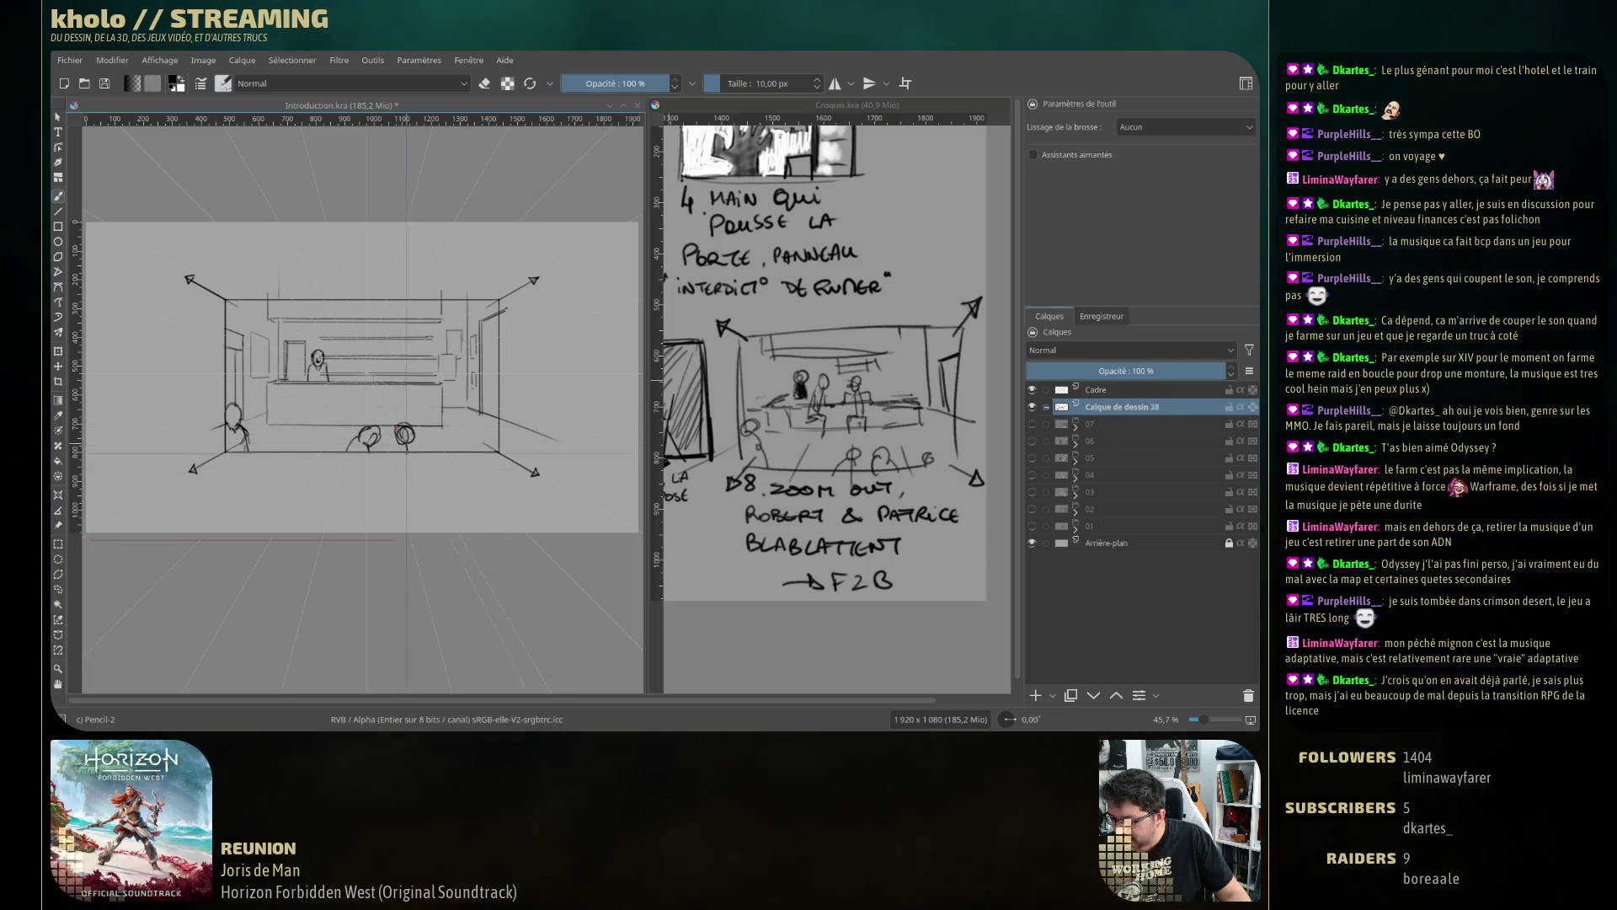
{"action": "key", "text": "e"}
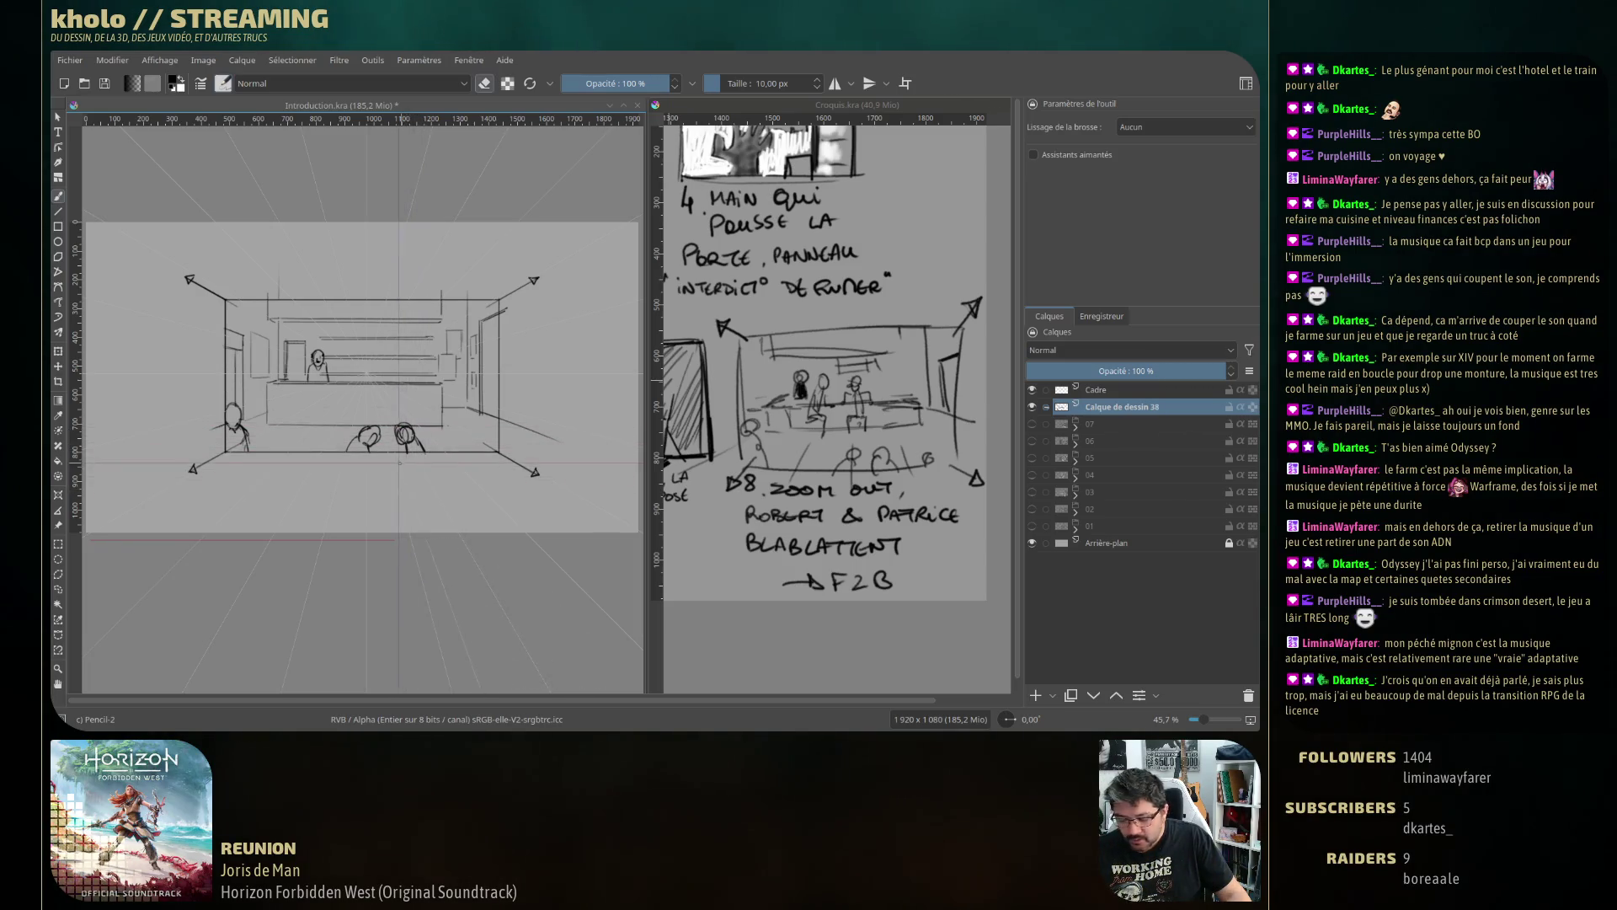
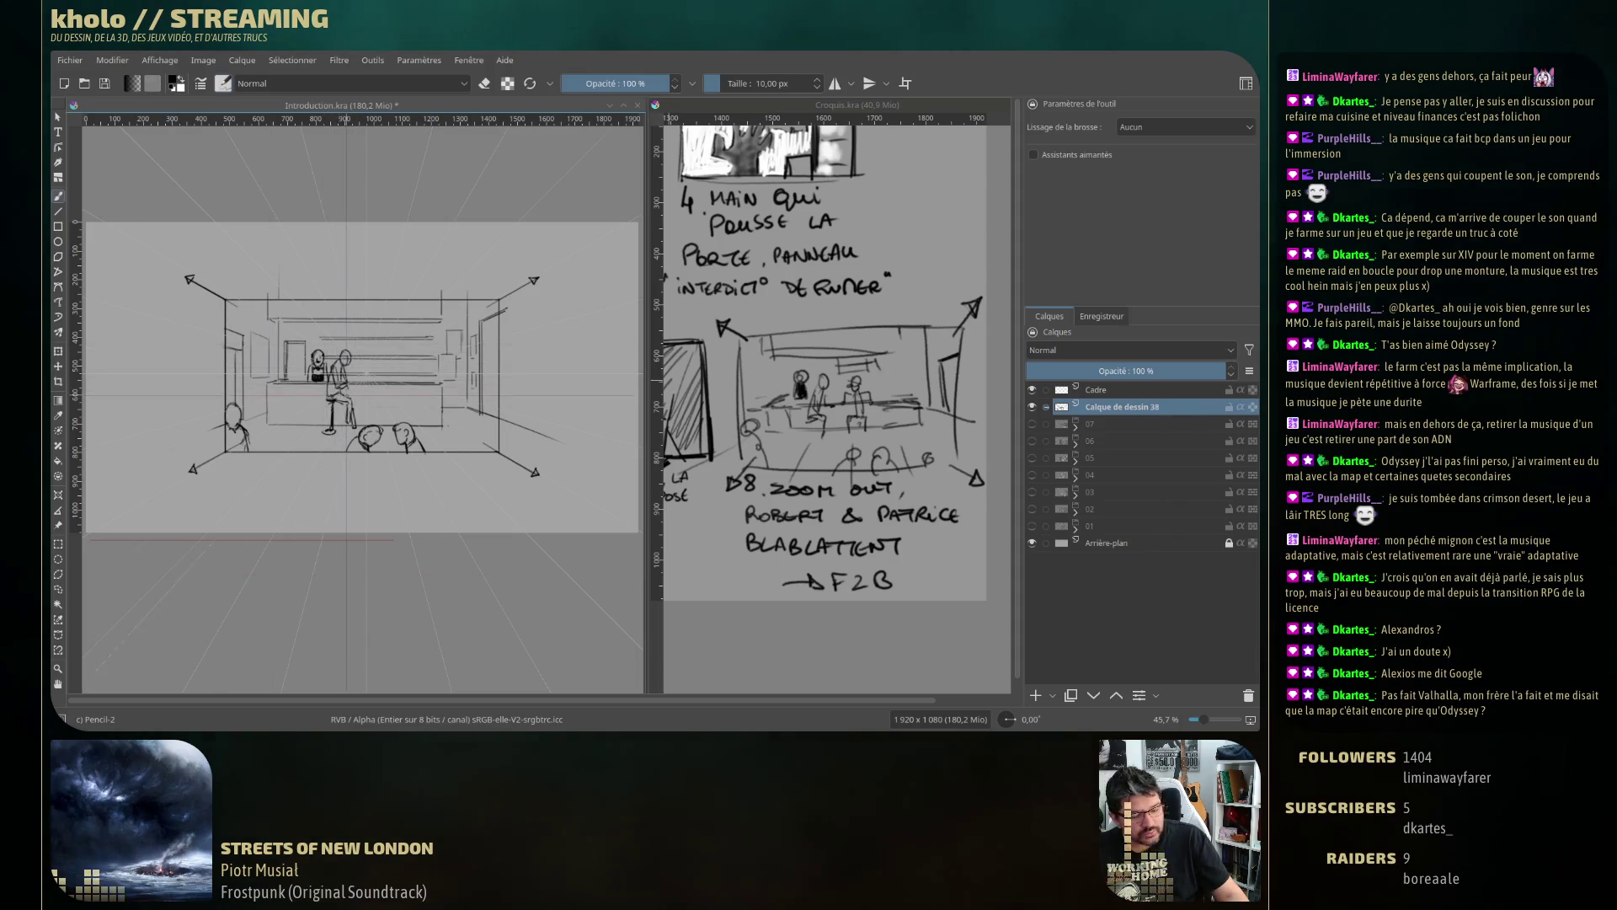
Sketch a second figure on a stool beside the first, toggling the eraser with E for corrections.
{"action": "key", "text": "e"}
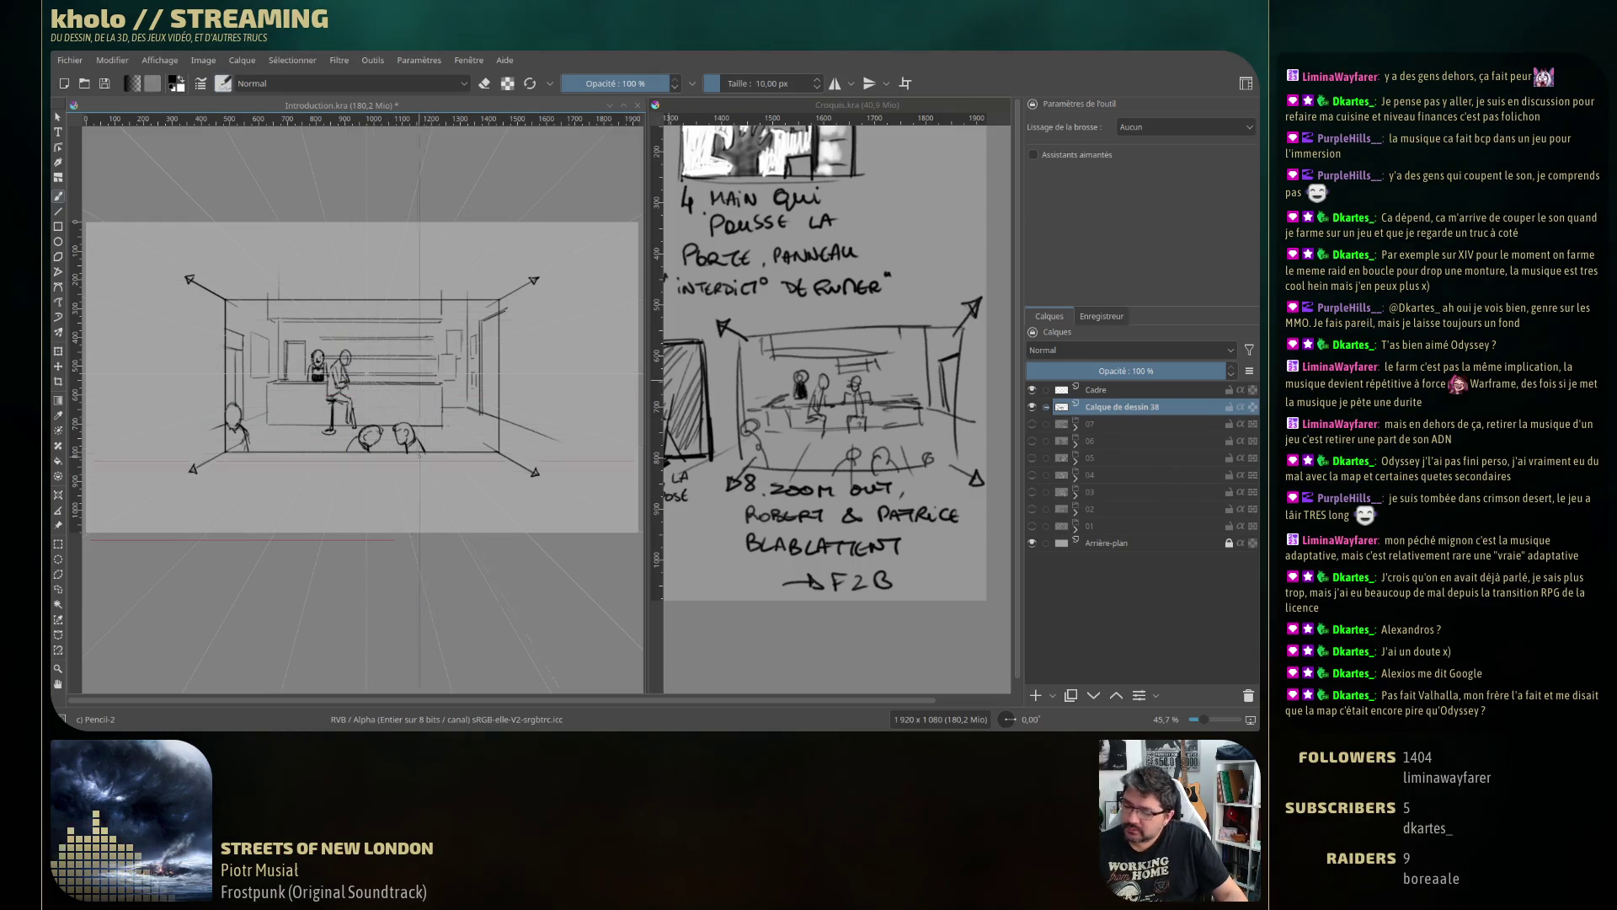
{"action": "key", "text": "e"}
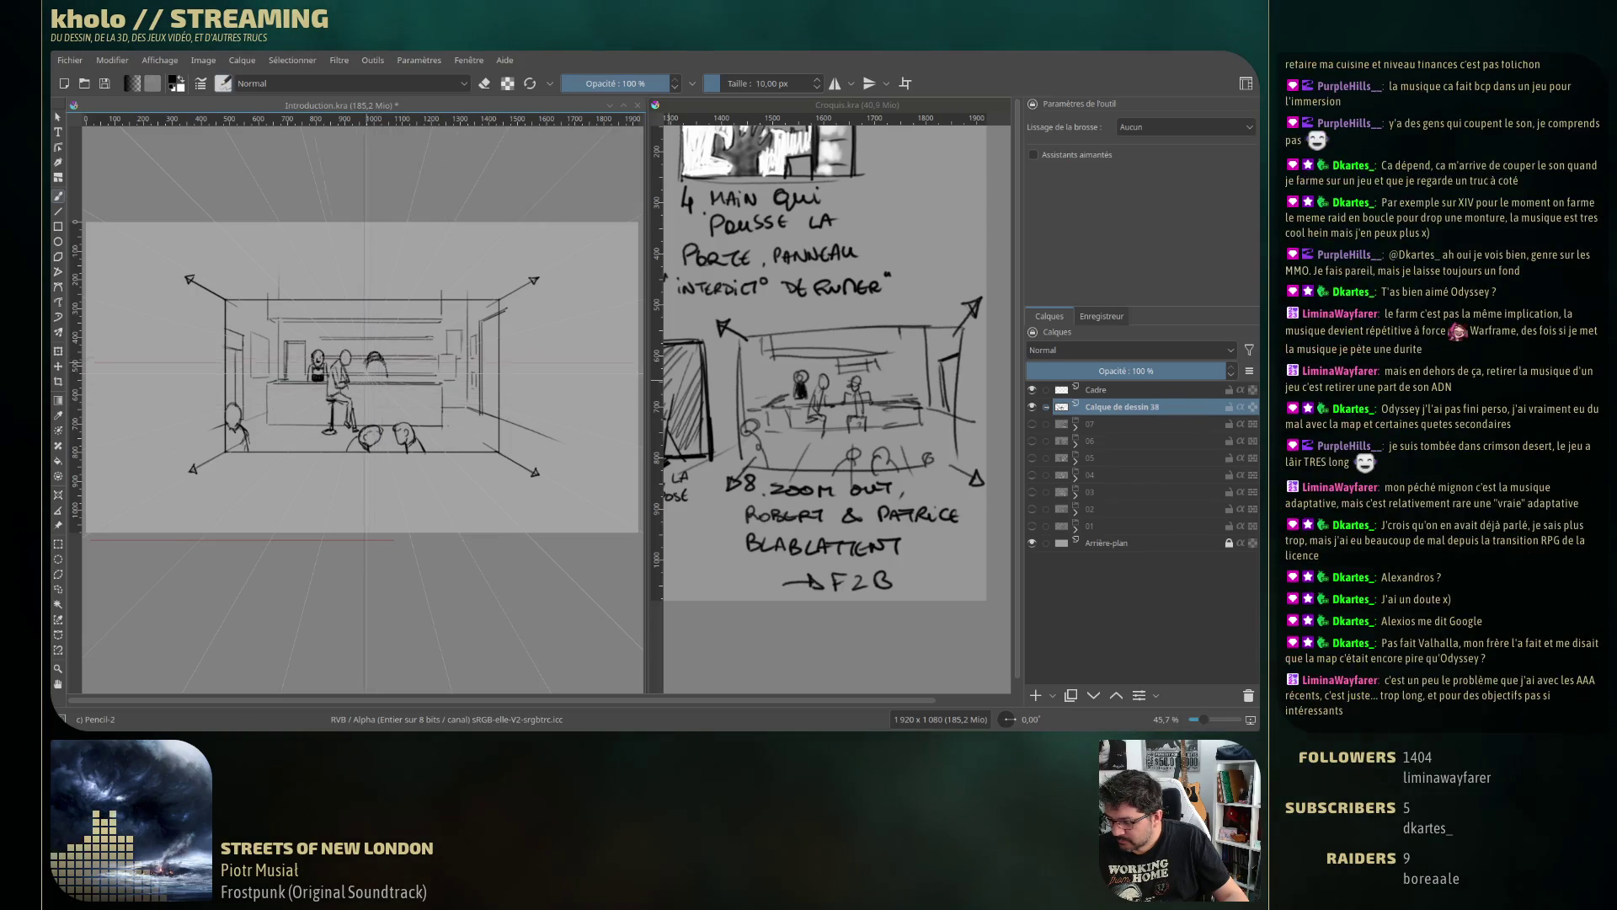
{"action": "key", "text": "e"}
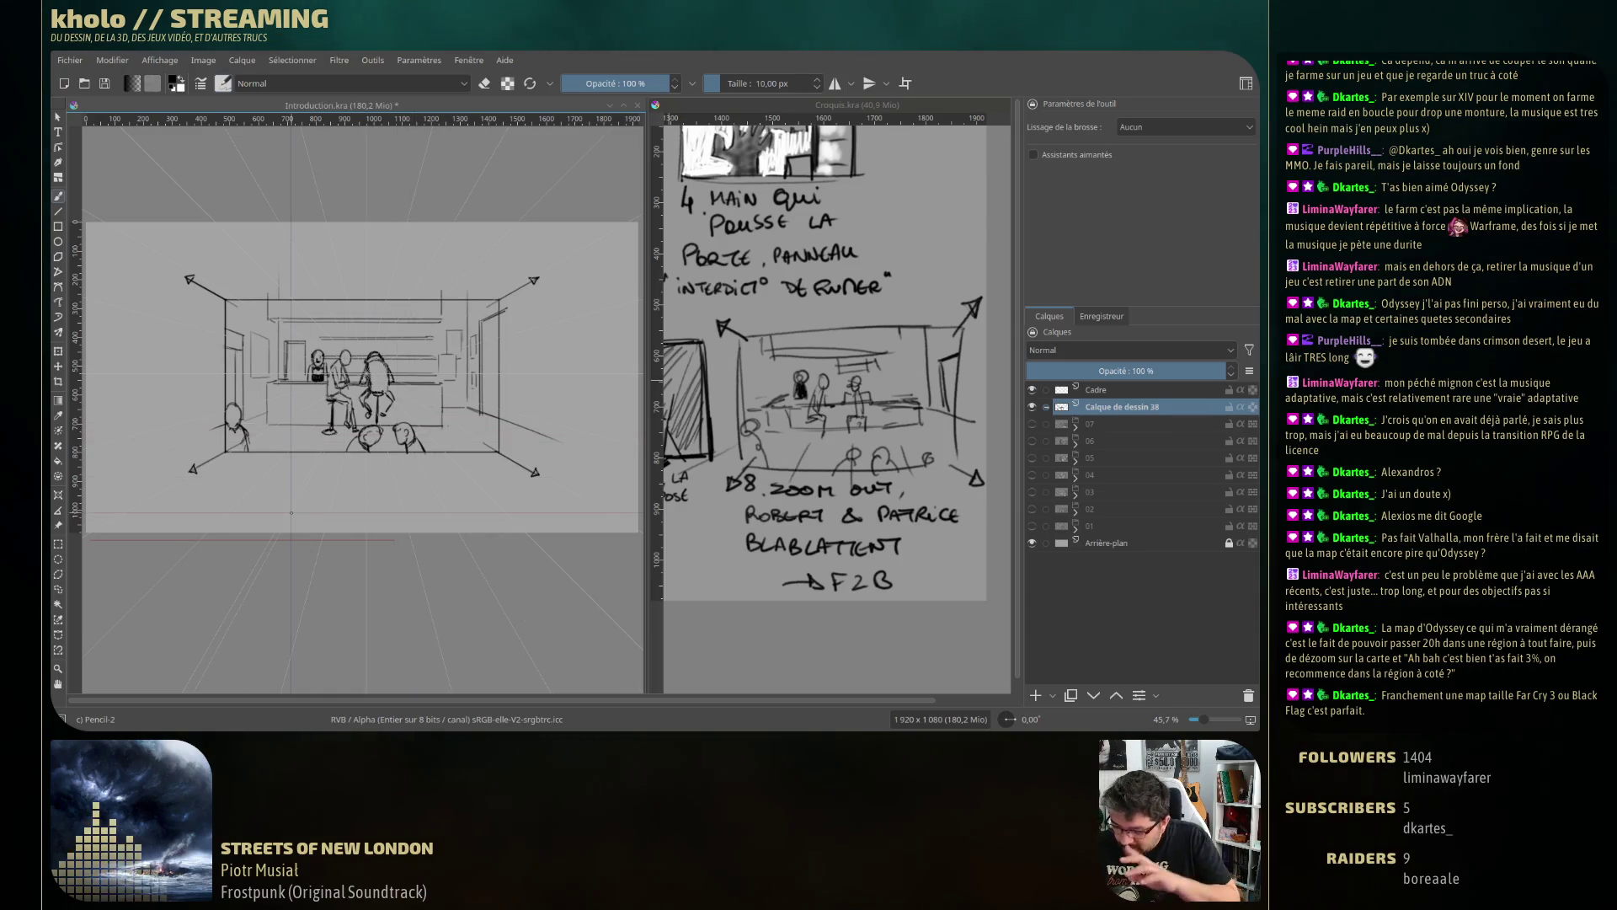
{"action": "key", "text": "e"}
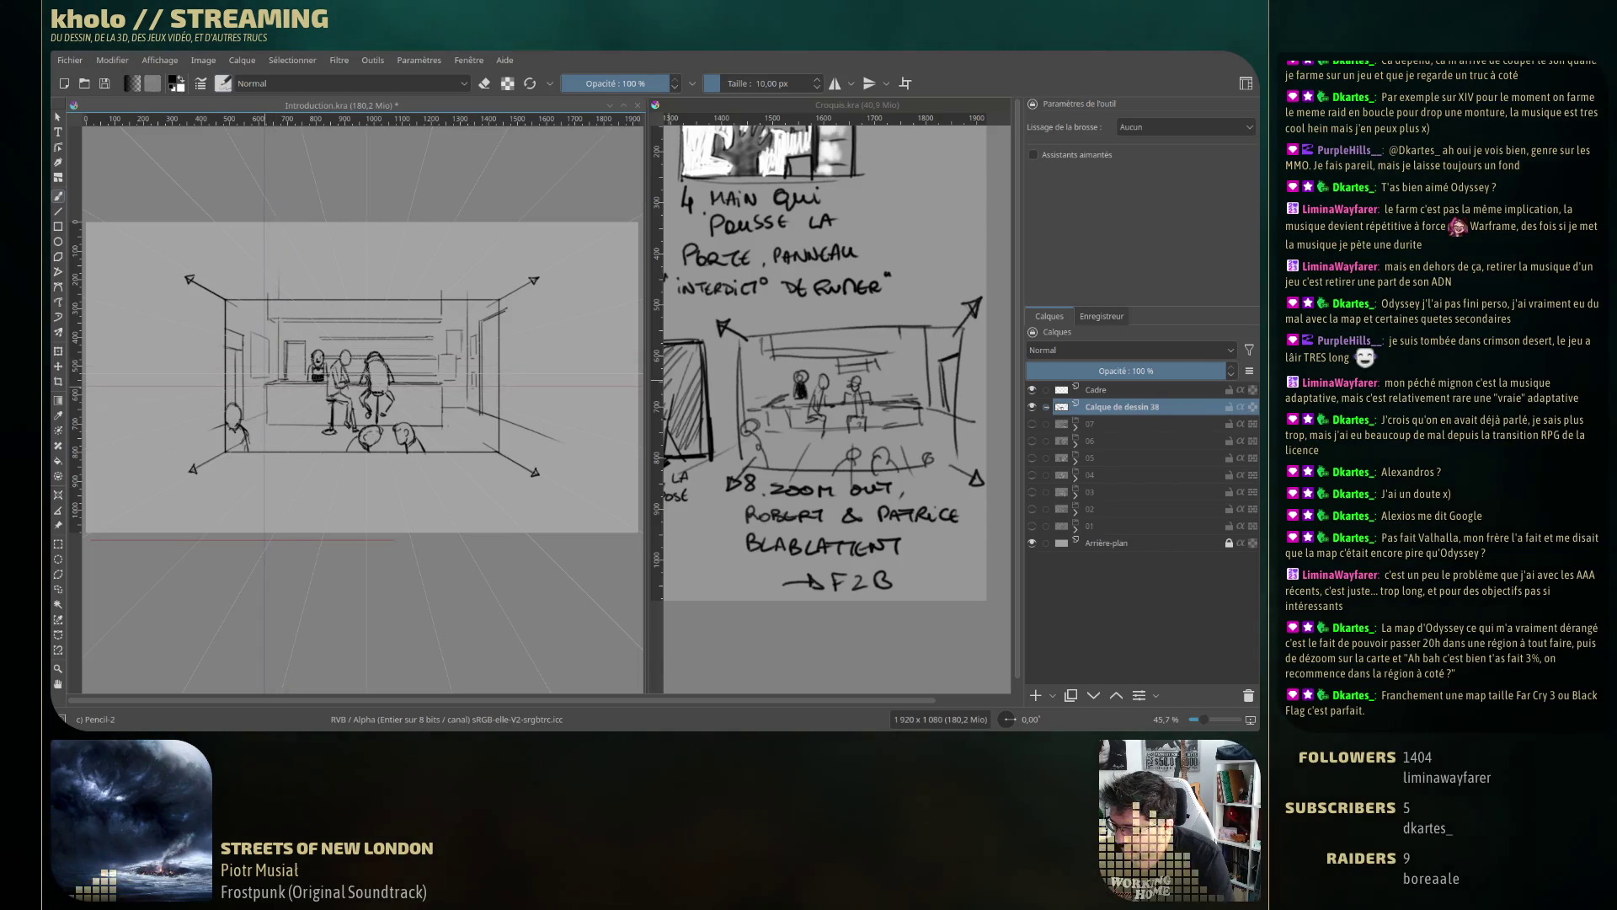
Enable 'Assistants aimantés' with Ctrl+Shift+L so strokes snap to the perspective assistants.
{"action": "key", "text": "ctrl+shift+l"}
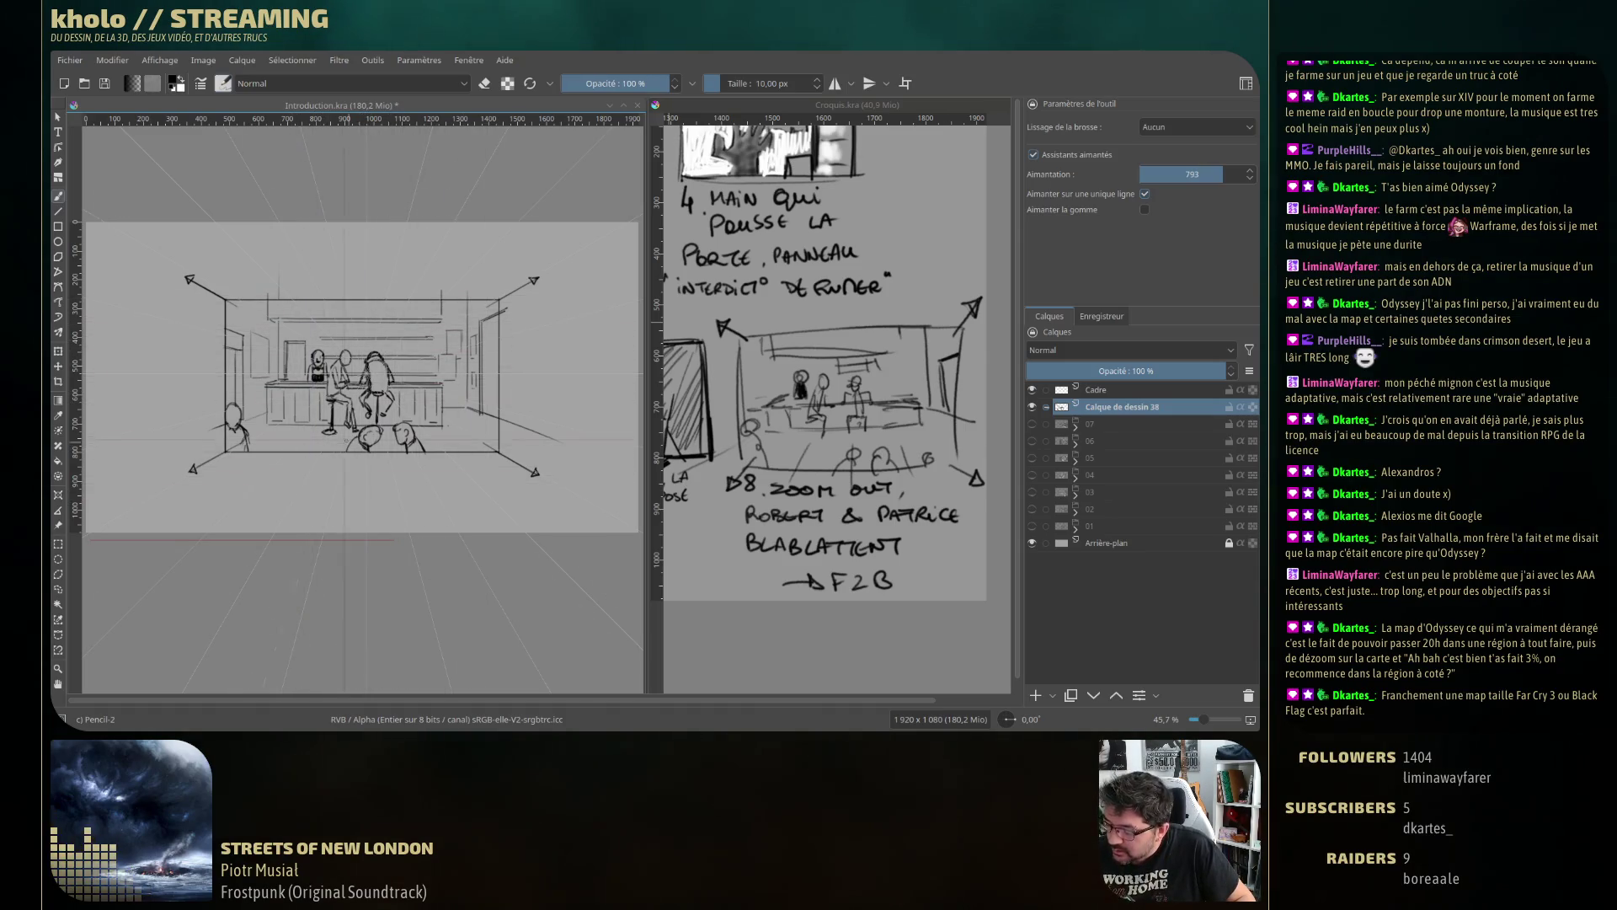
Turn off assistant snapping and draw a tall bottle with neck and cap right of the panel.
{"action": "left_click", "coordinate": [1082, 156]}
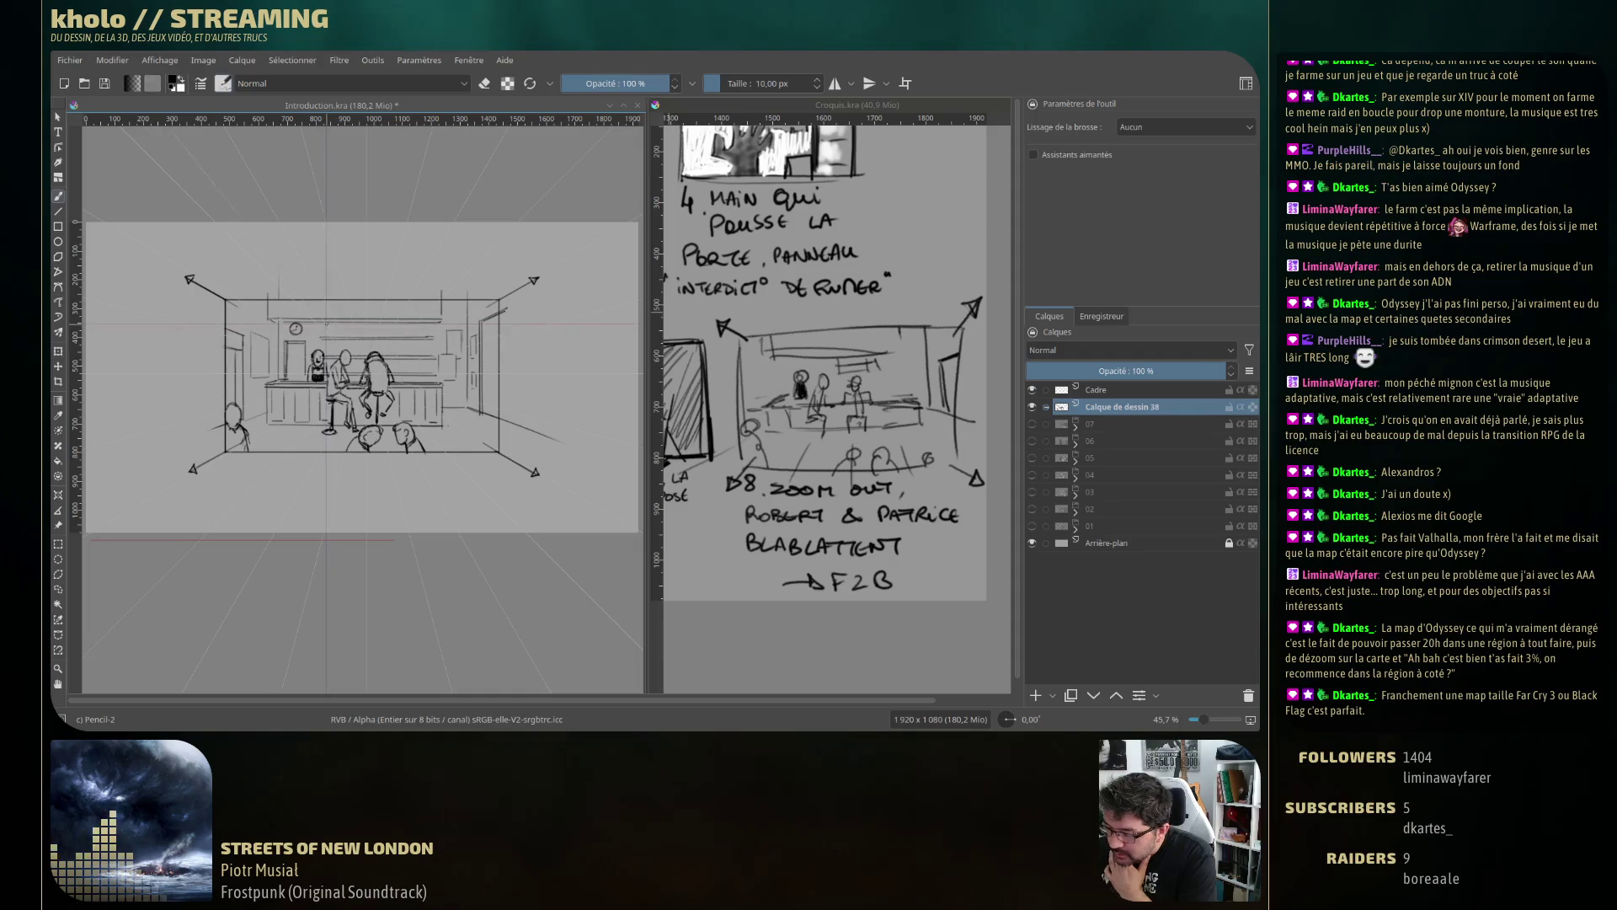
{"action": "left_click_drag", "start_coordinate": [562, 310], "coordinate": [562, 373]}
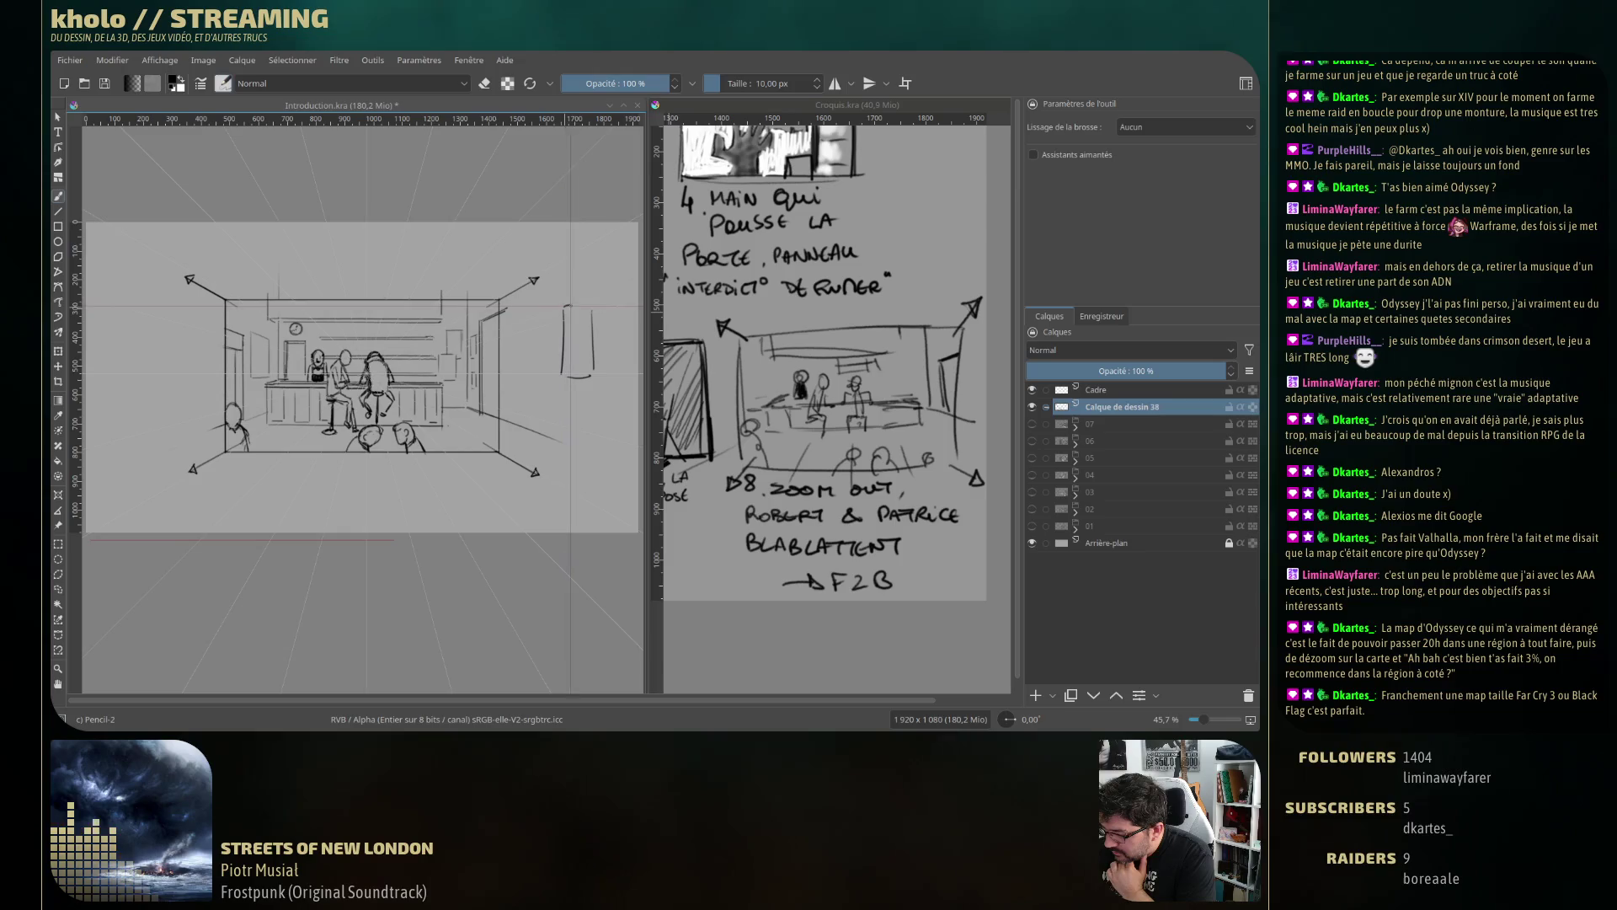
{"action": "left_click_drag", "start_coordinate": [573, 305], "coordinate": [570, 321]}
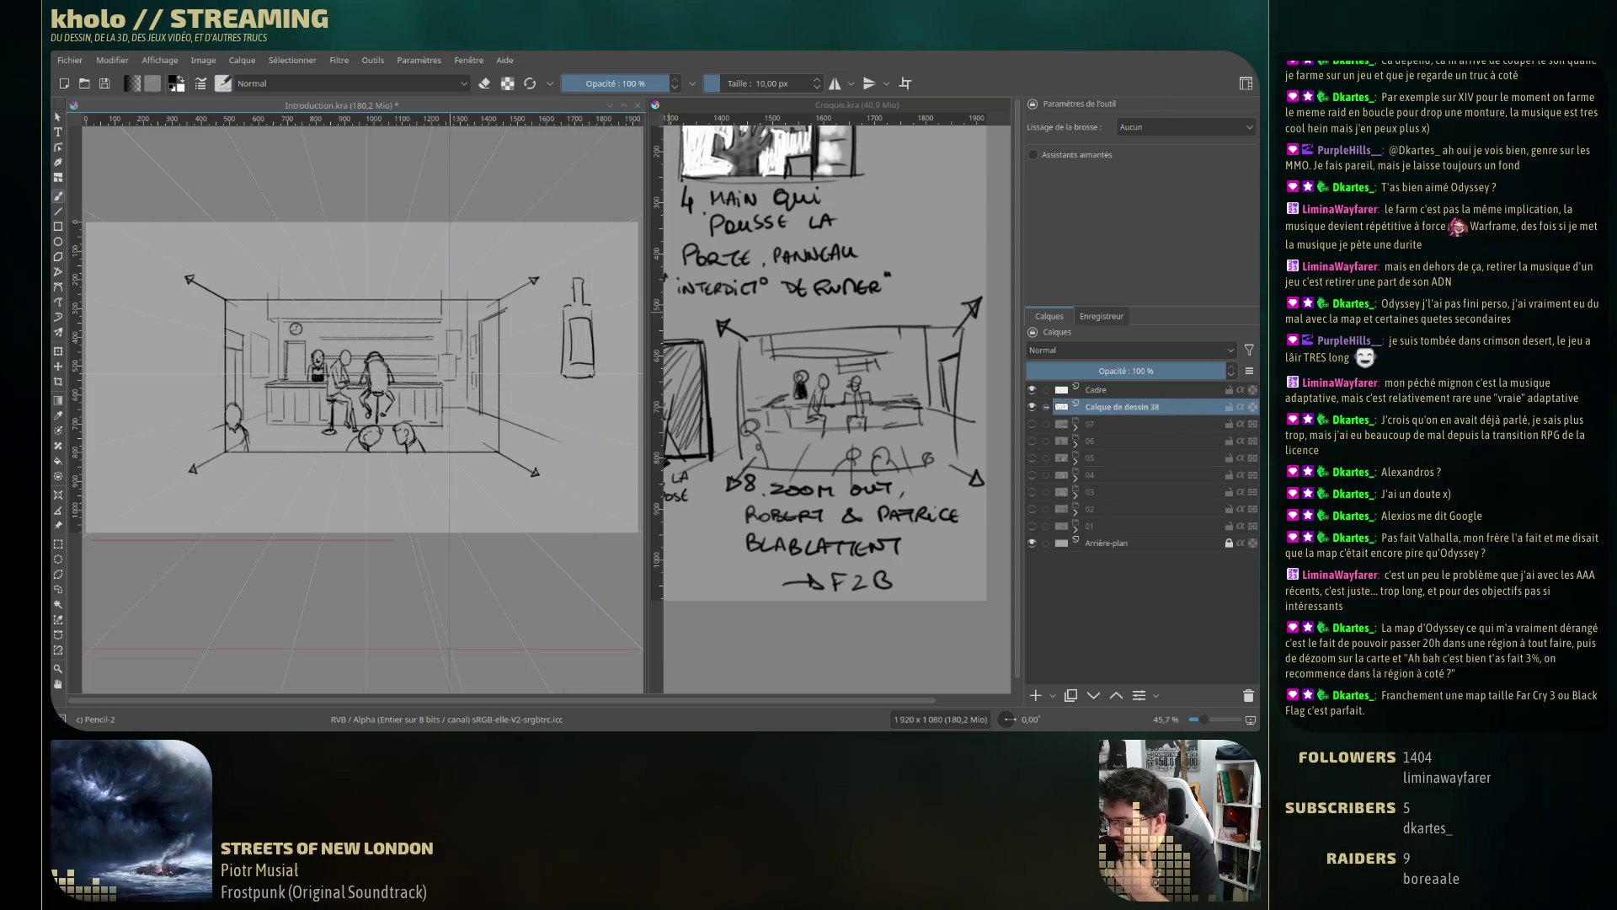
{"action": "left_click_drag", "start_coordinate": [585, 367], "coordinate": [590, 371]}
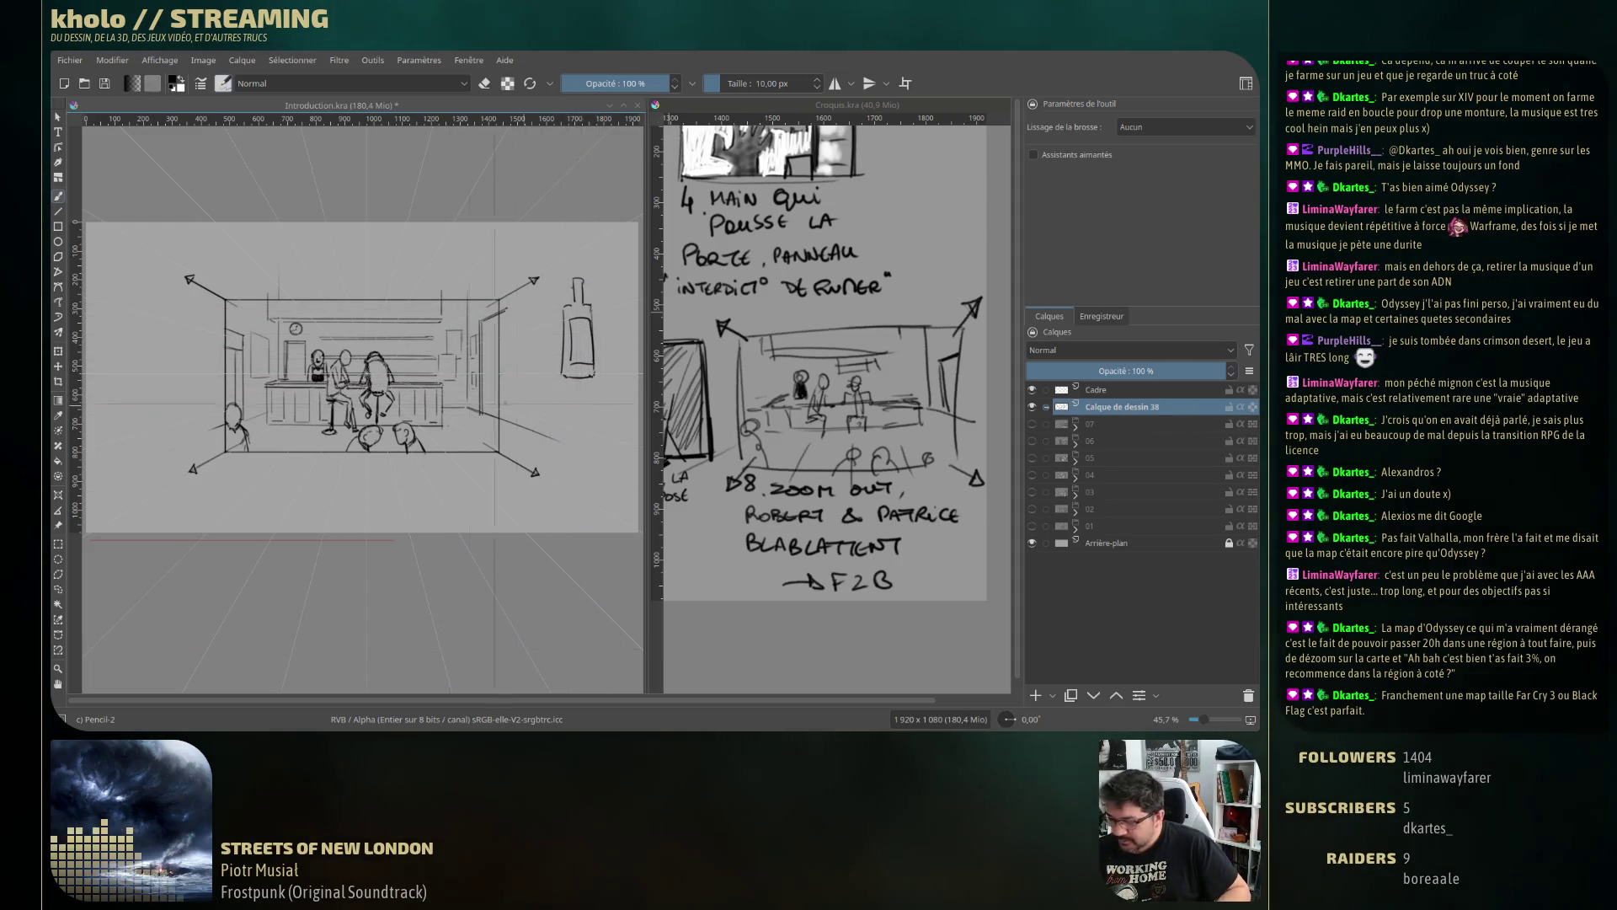
{"action": "left_click", "coordinate": [60, 587]}
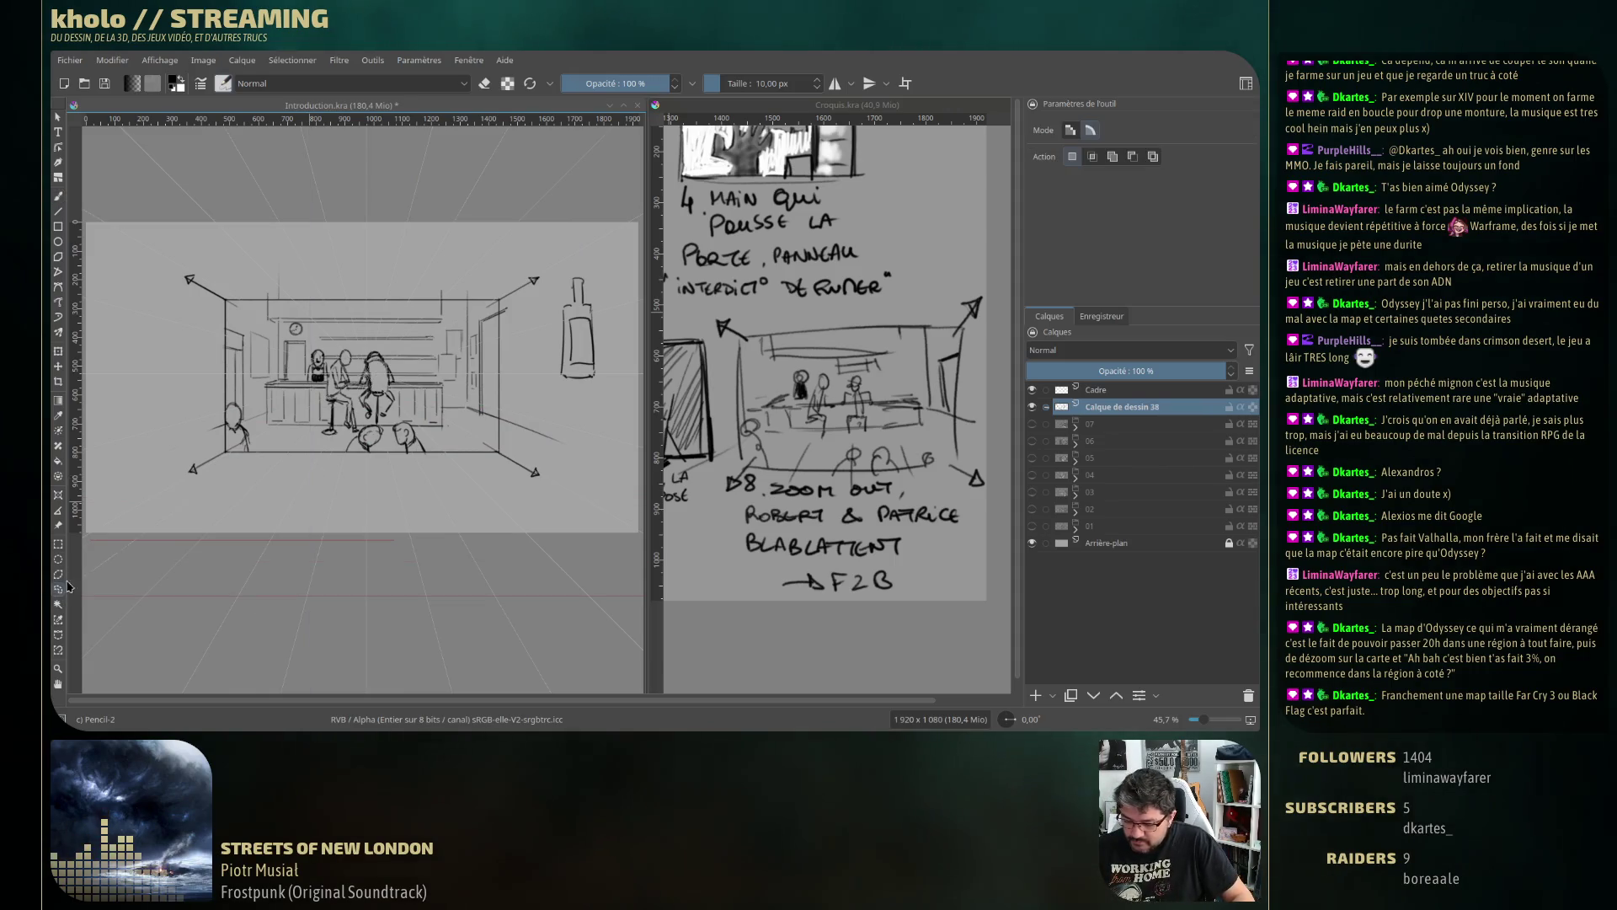
Move the bottle onto its own layer, then shrink it onto the back shelf beside the clock.
{"action": "left_click_drag", "start_coordinate": [607, 326], "coordinate": [590, 278]}
{"action": "key", "text": "ctrl+alt+j"}
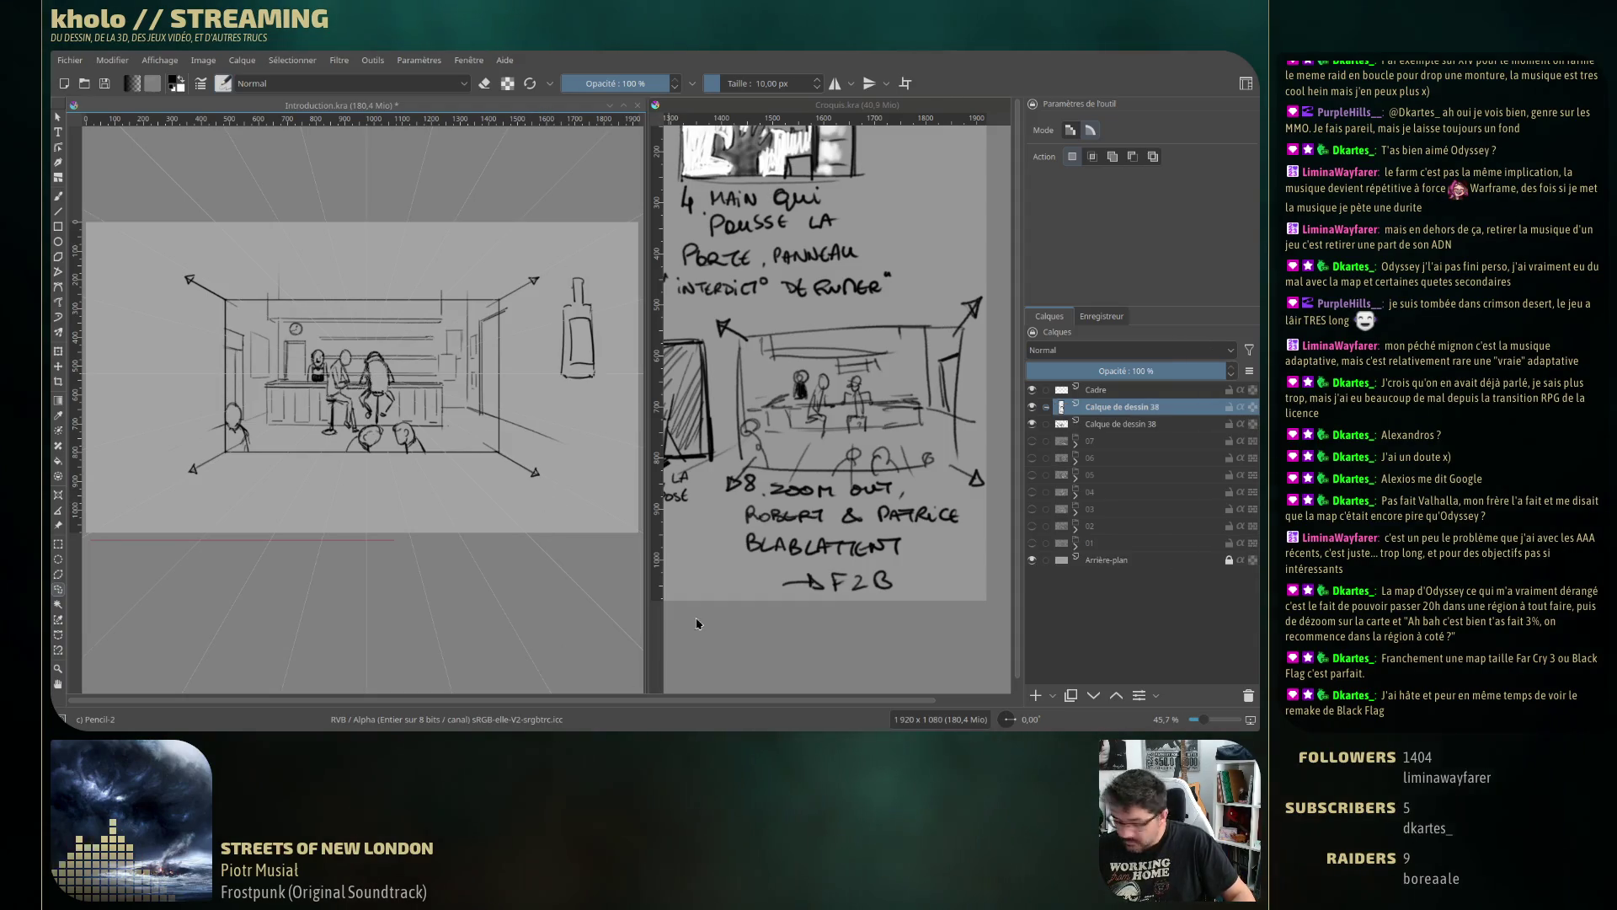
{"action": "key", "text": "ctrl+t"}
{"action": "left_click_drag", "start_coordinate": [580, 351], "coordinate": [340, 312]}
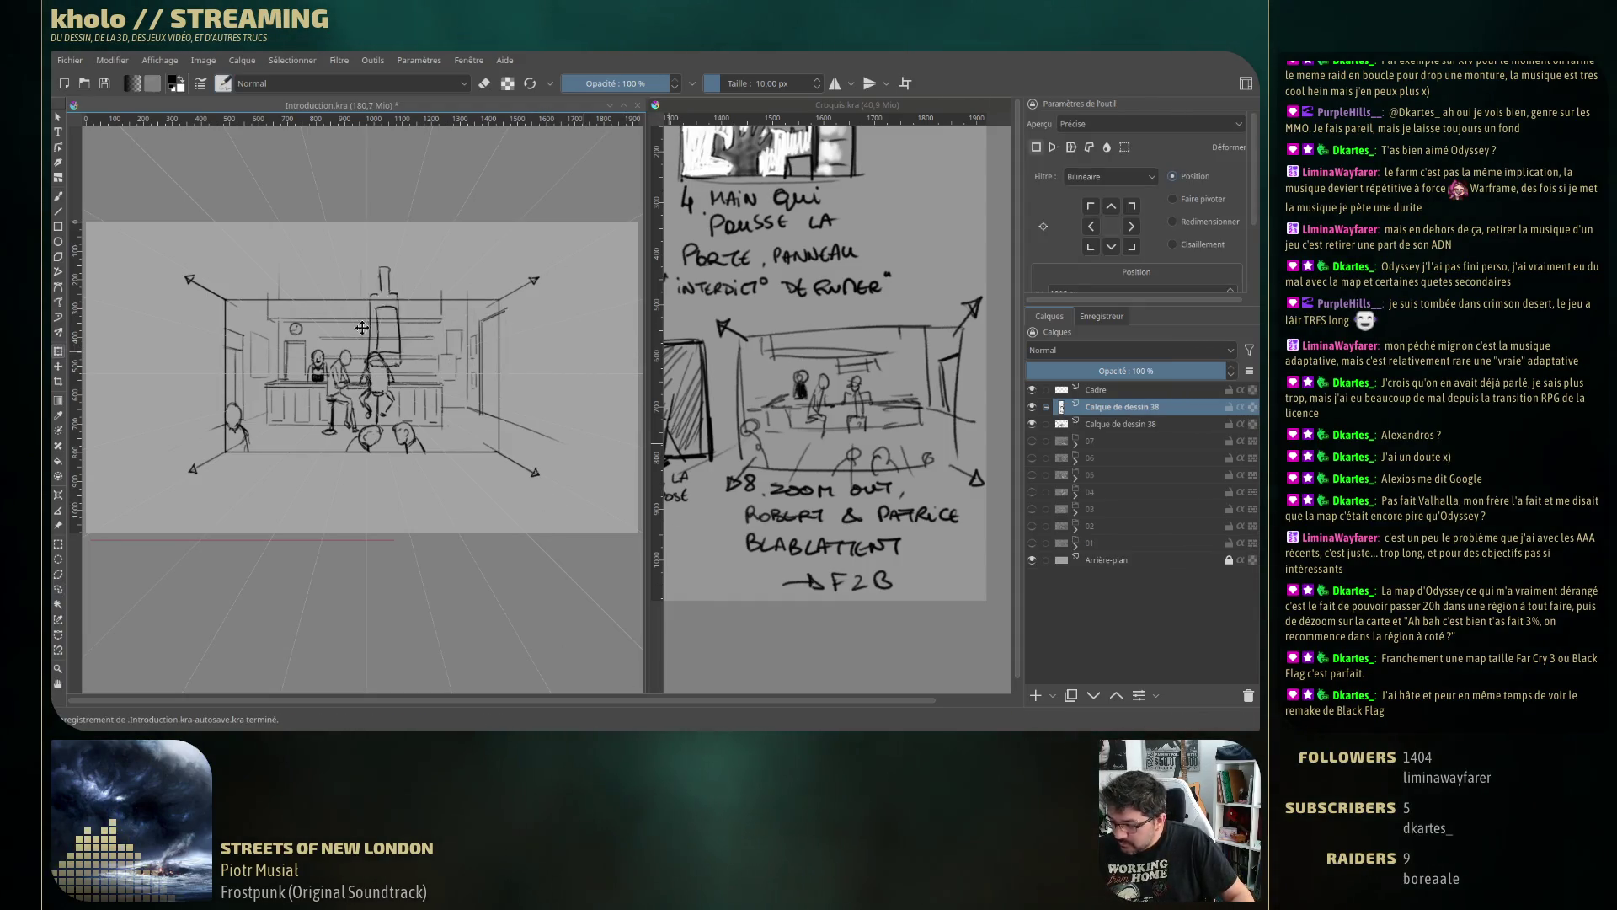
{"action": "left_click_drag", "start_coordinate": [357, 238], "coordinate": [328, 325]}
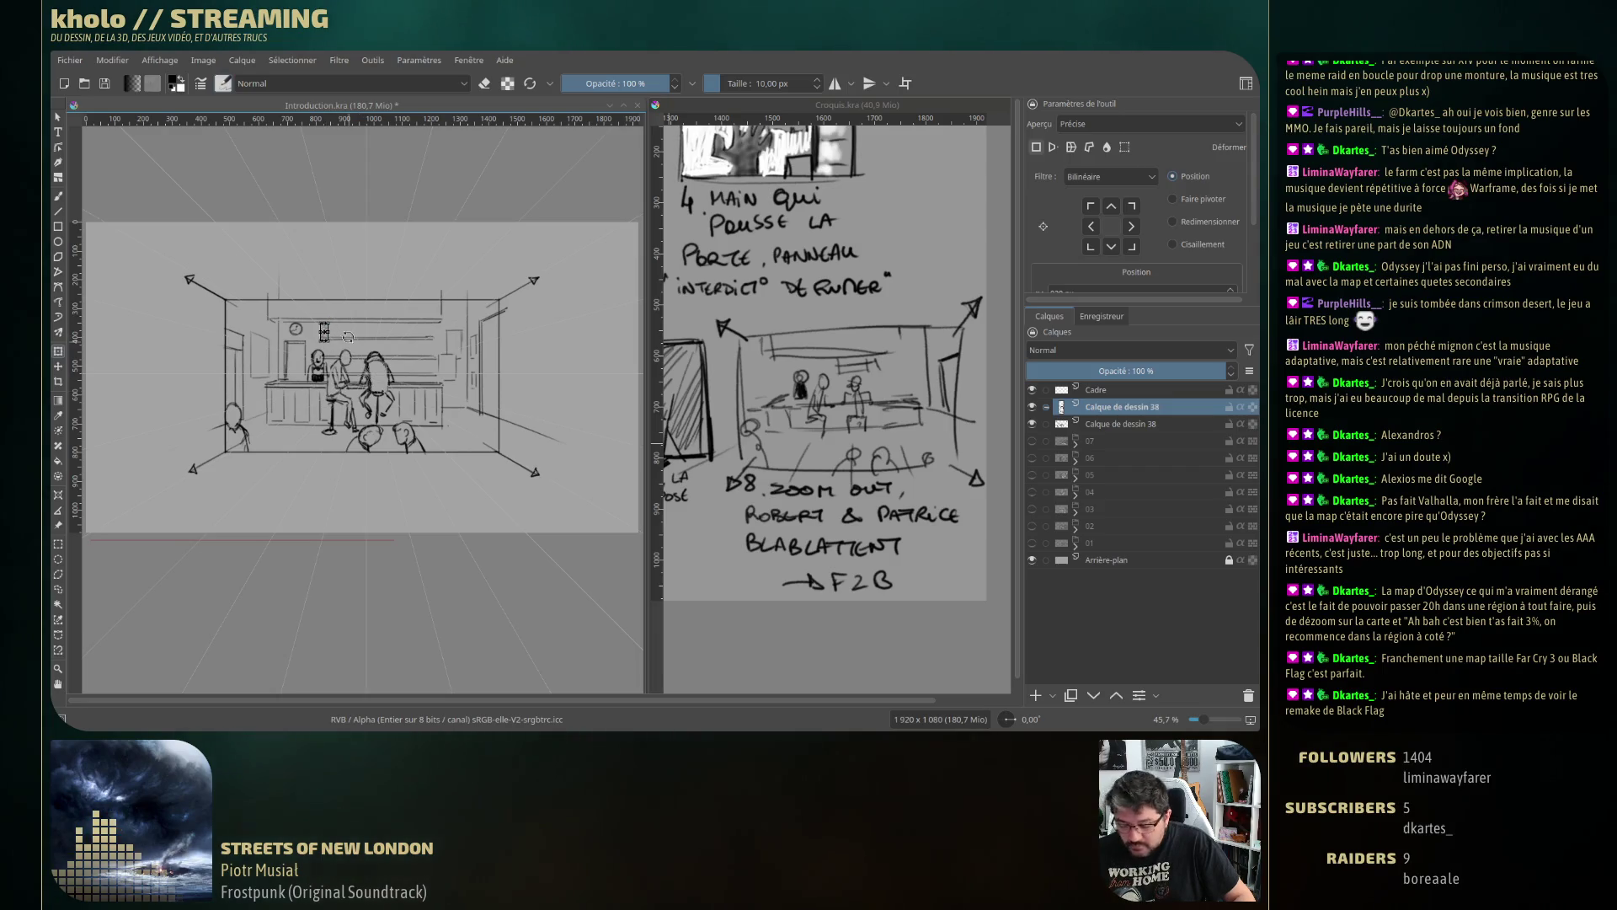
{"action": "scroll", "coordinate": [347, 337], "scroll_direction": "up", "scroll_amount": 3}
{"action": "scroll", "coordinate": [344, 342], "scroll_direction": "up", "scroll_amount": 1}
{"action": "scroll", "coordinate": [341, 346], "scroll_direction": "up", "scroll_amount": 2}
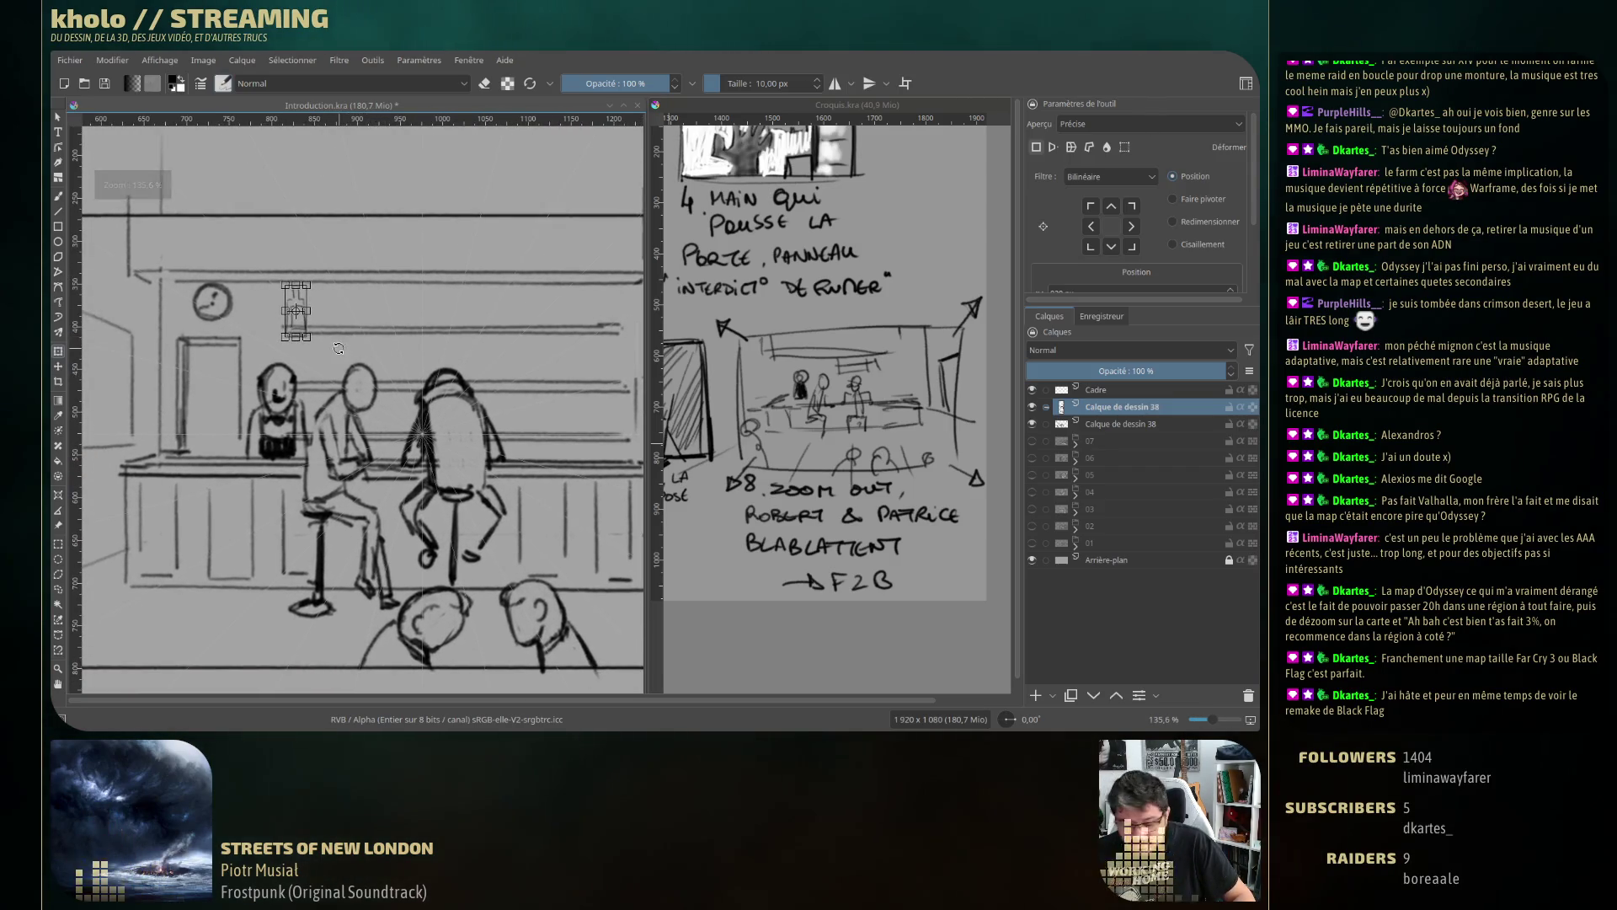
{"action": "key", "text": "t"}
{"action": "left_click_drag", "start_coordinate": [308, 326], "coordinate": [307, 316]}
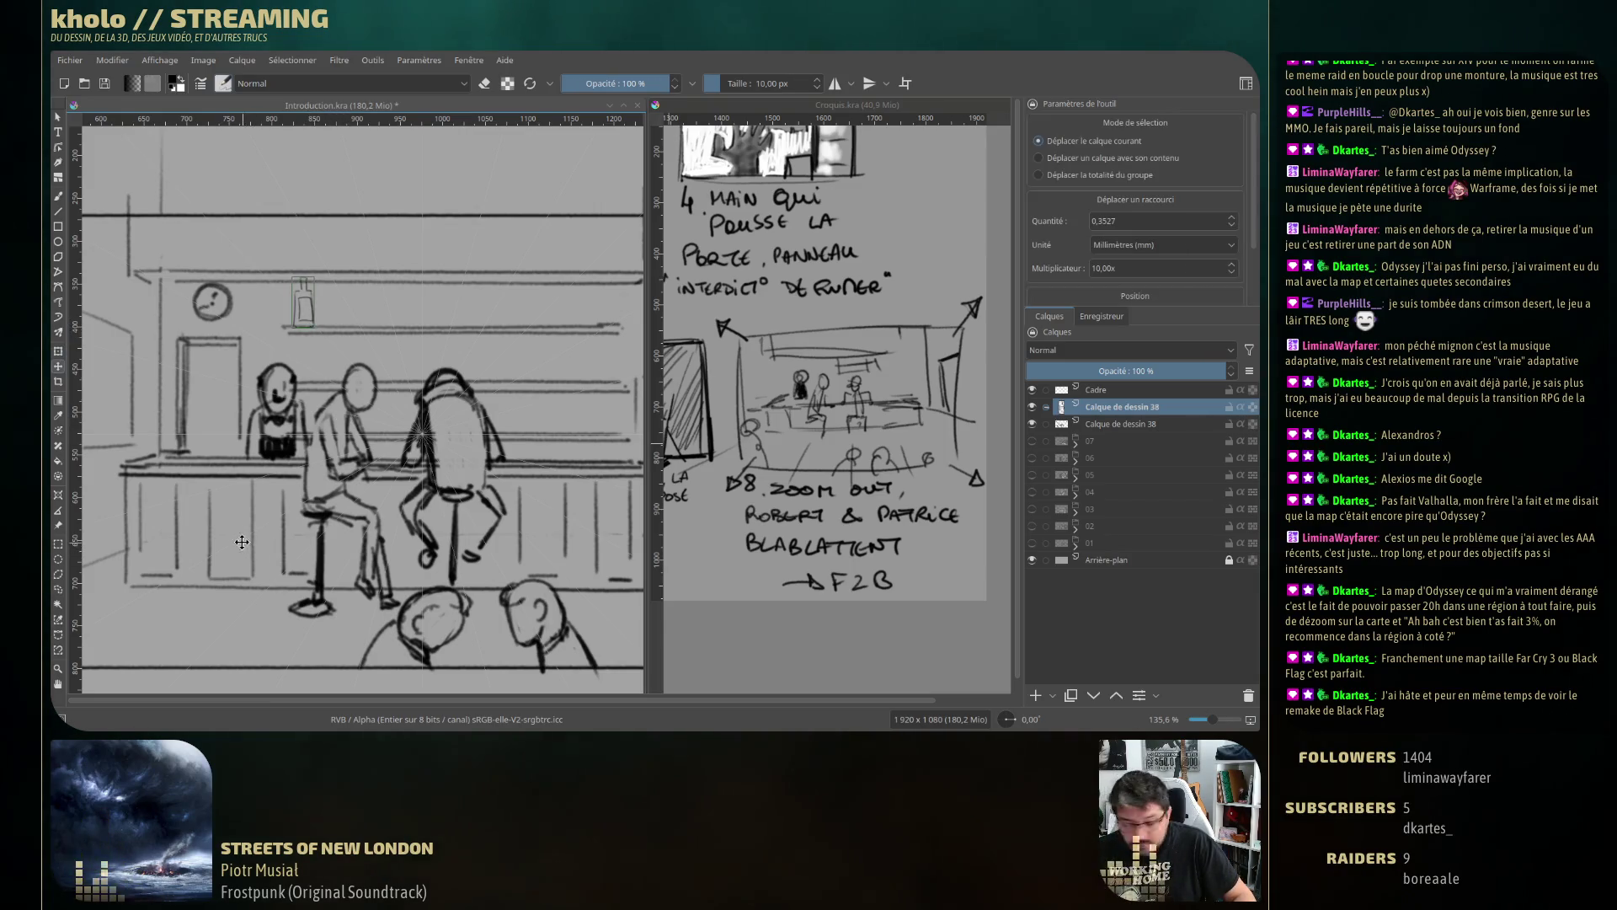
Duplicate the bottle layer and place the copy beside the original on the shelf.
{"action": "left_click", "coordinate": [57, 196]}
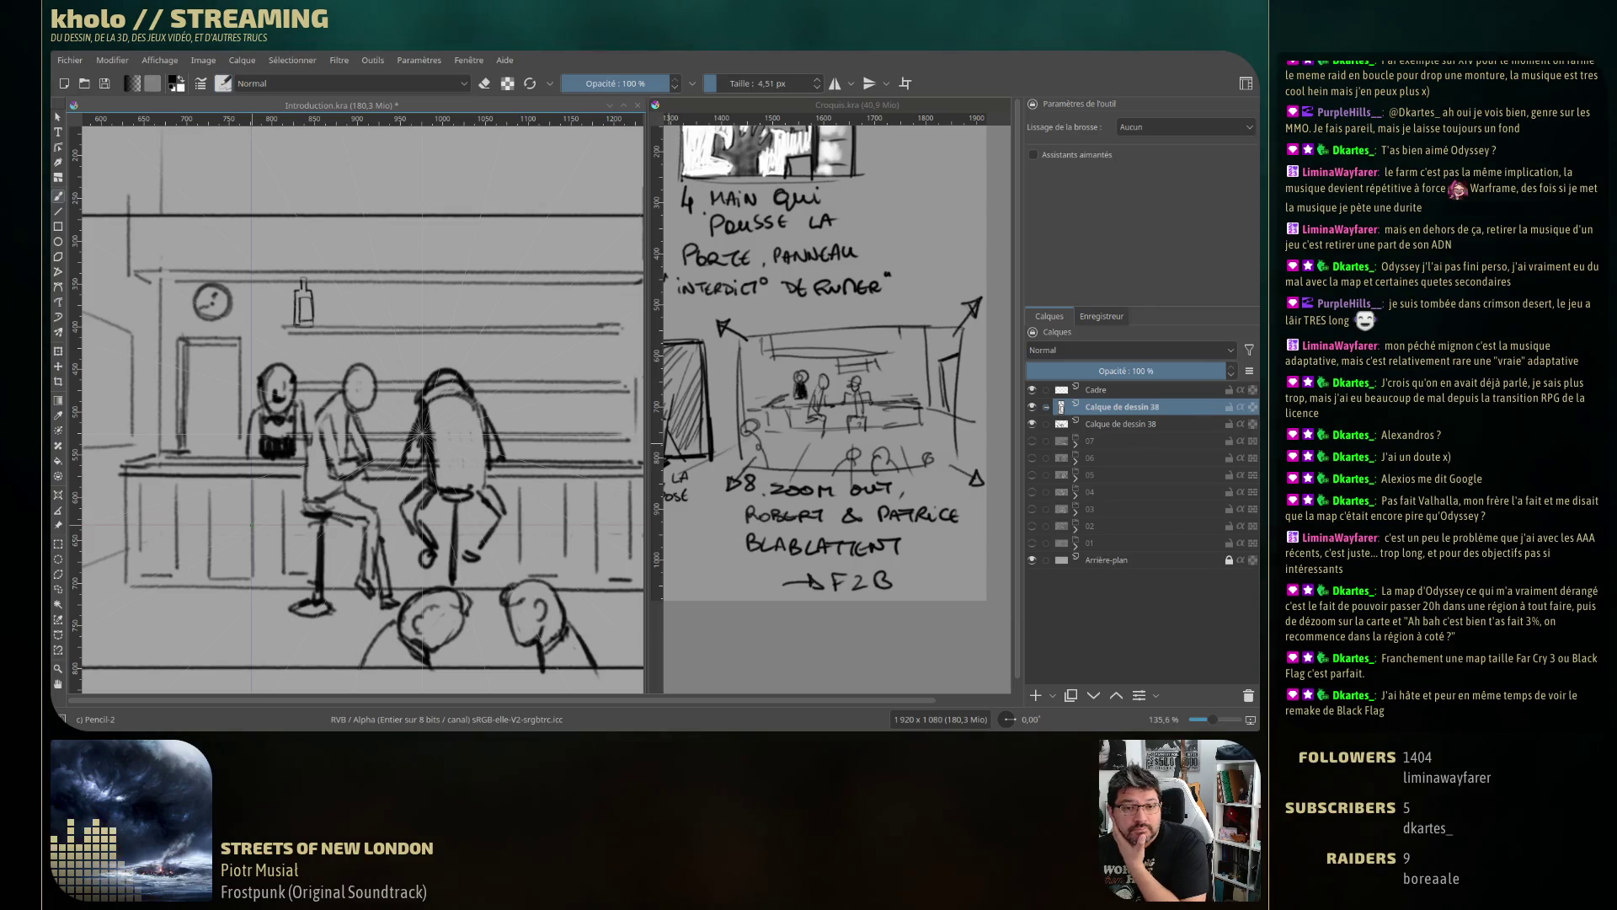
{"action": "key", "text": "t"}
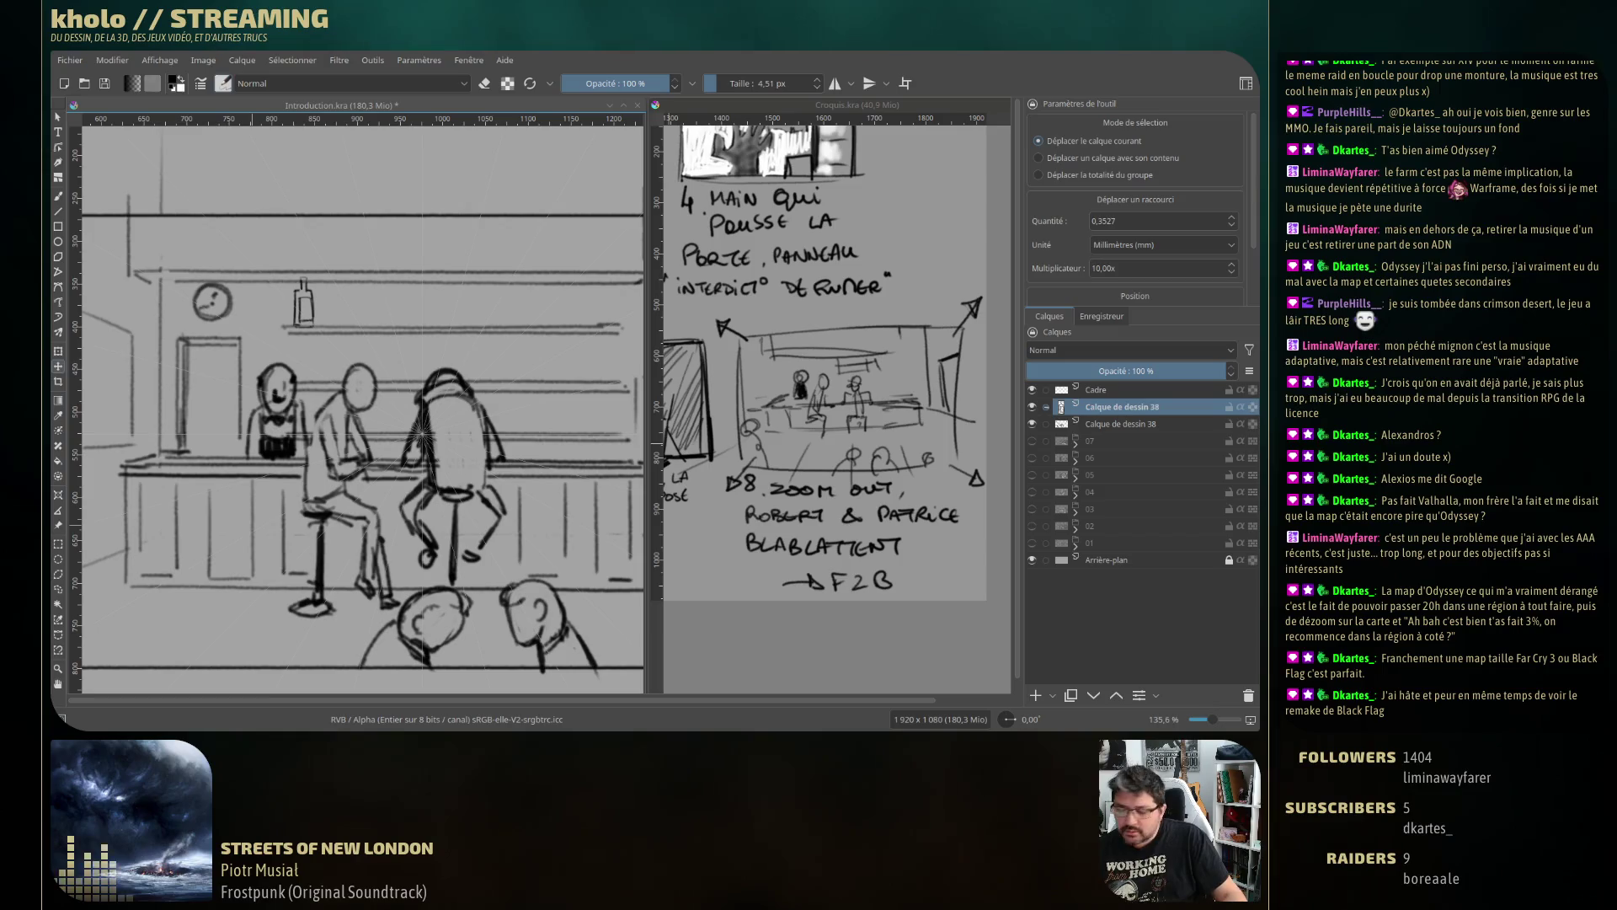
{"action": "key", "text": "ctrl+t"}
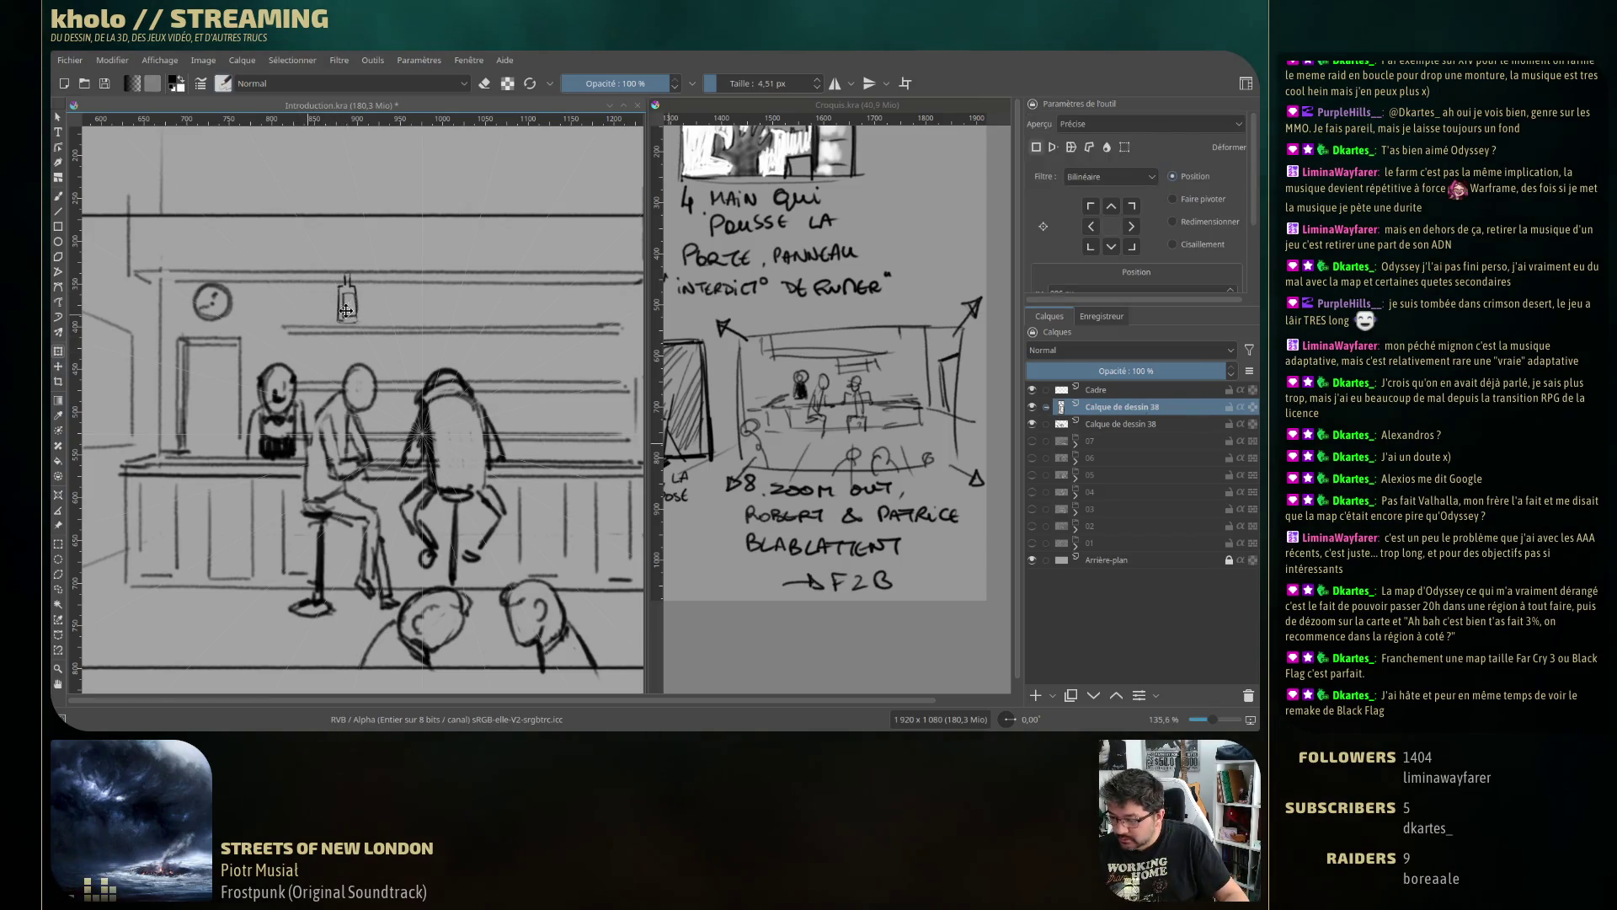
{"action": "key", "text": "ctrl+j"}
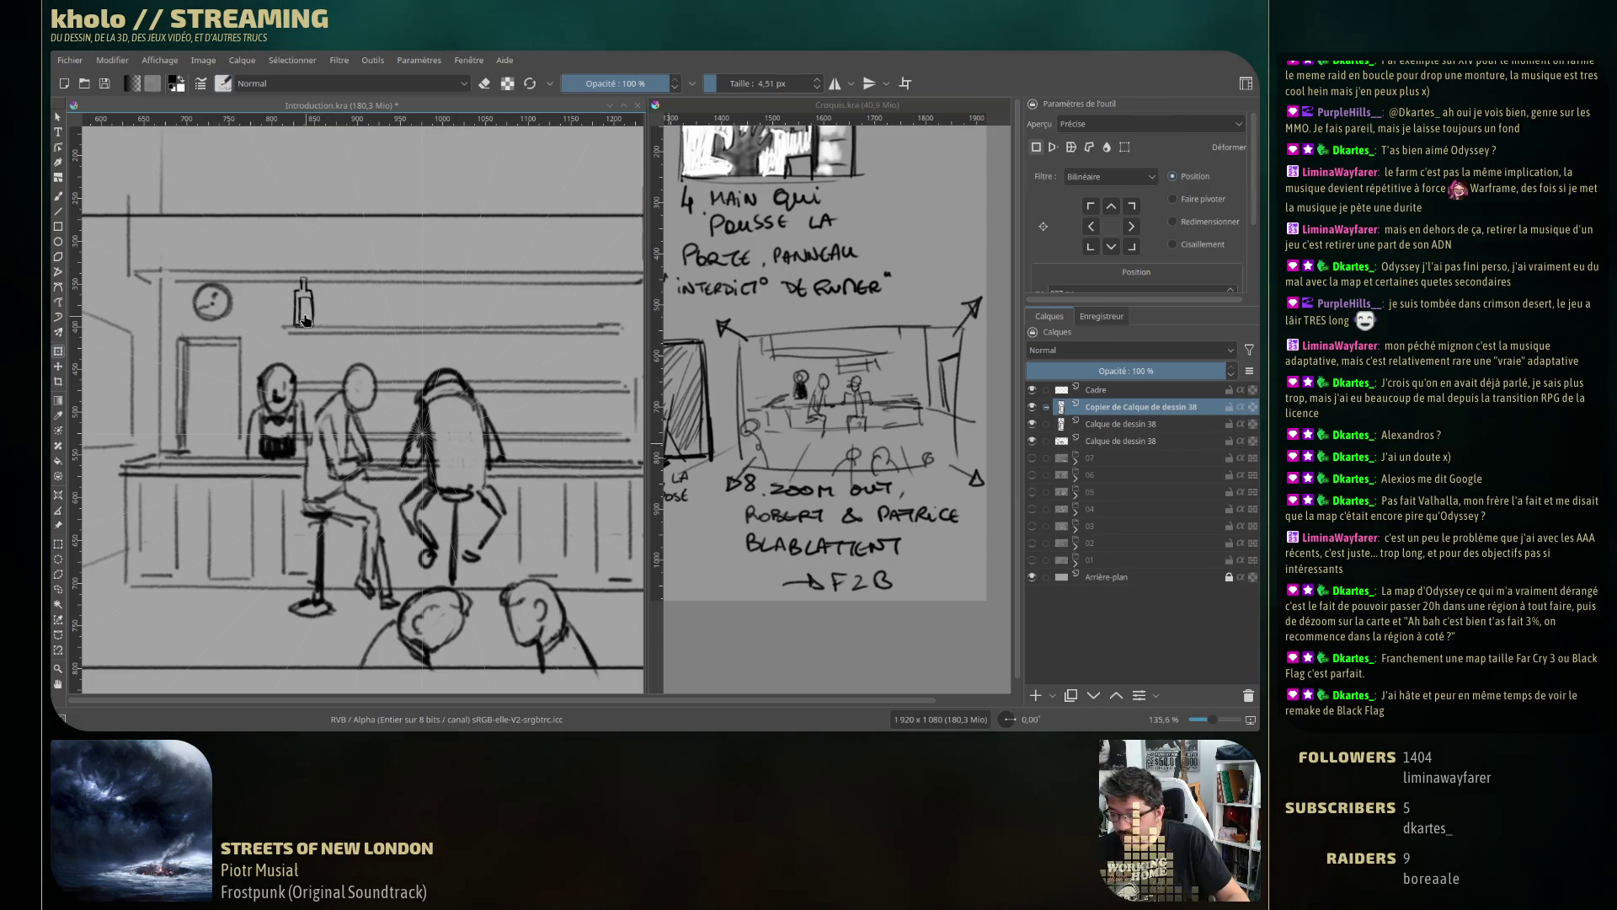
{"action": "key", "text": "t"}
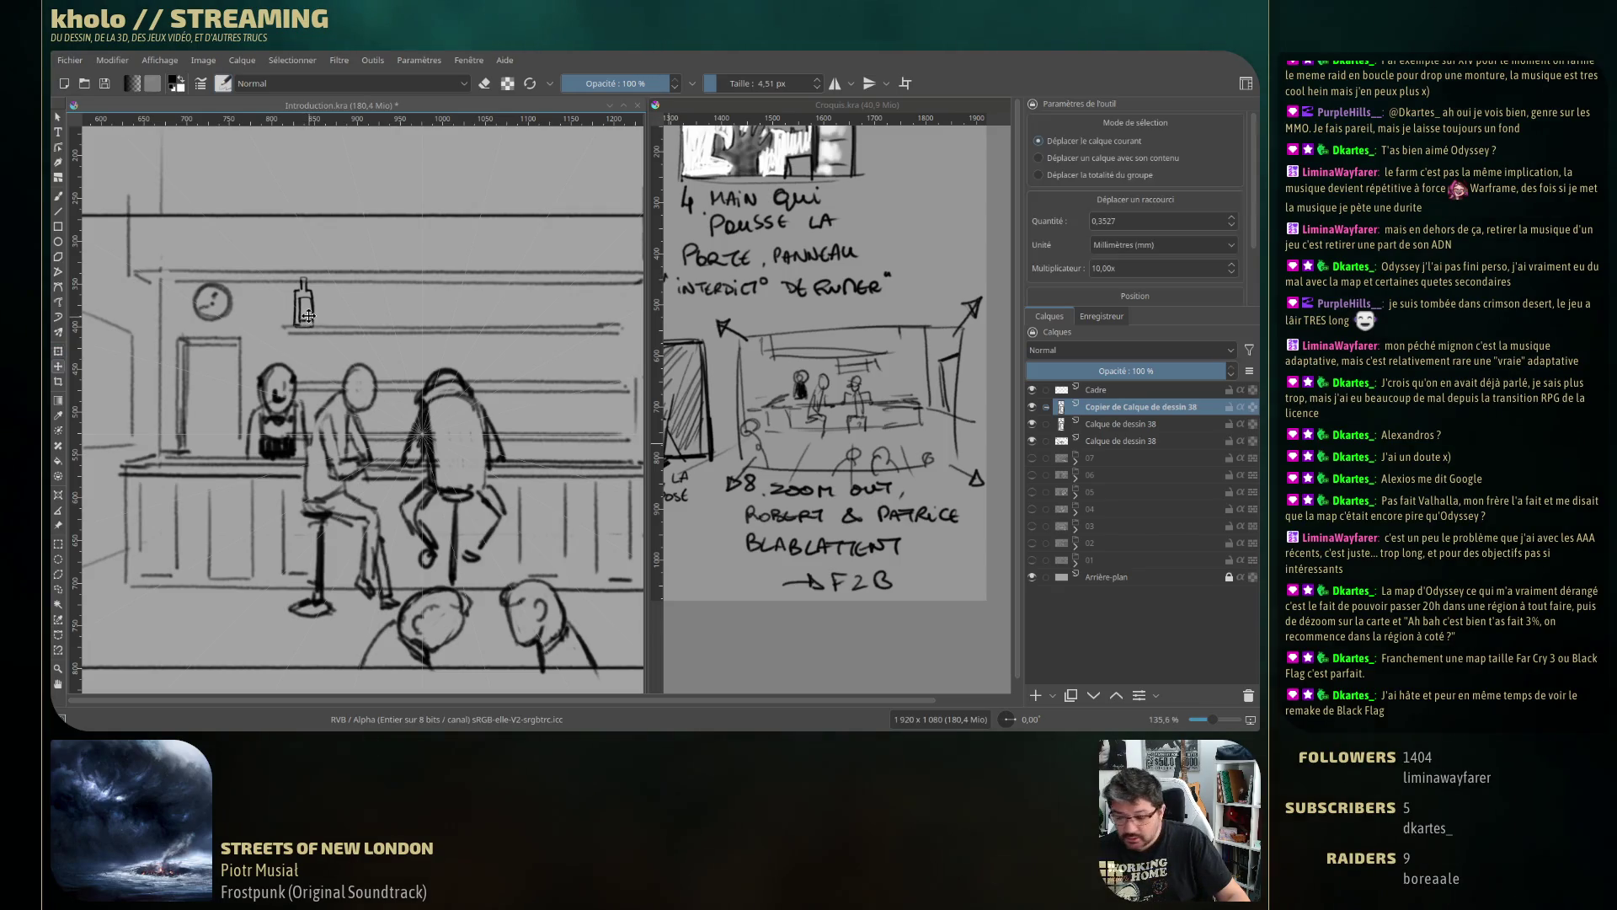
{"action": "left_click_drag", "start_coordinate": [304, 311], "coordinate": [329, 312]}
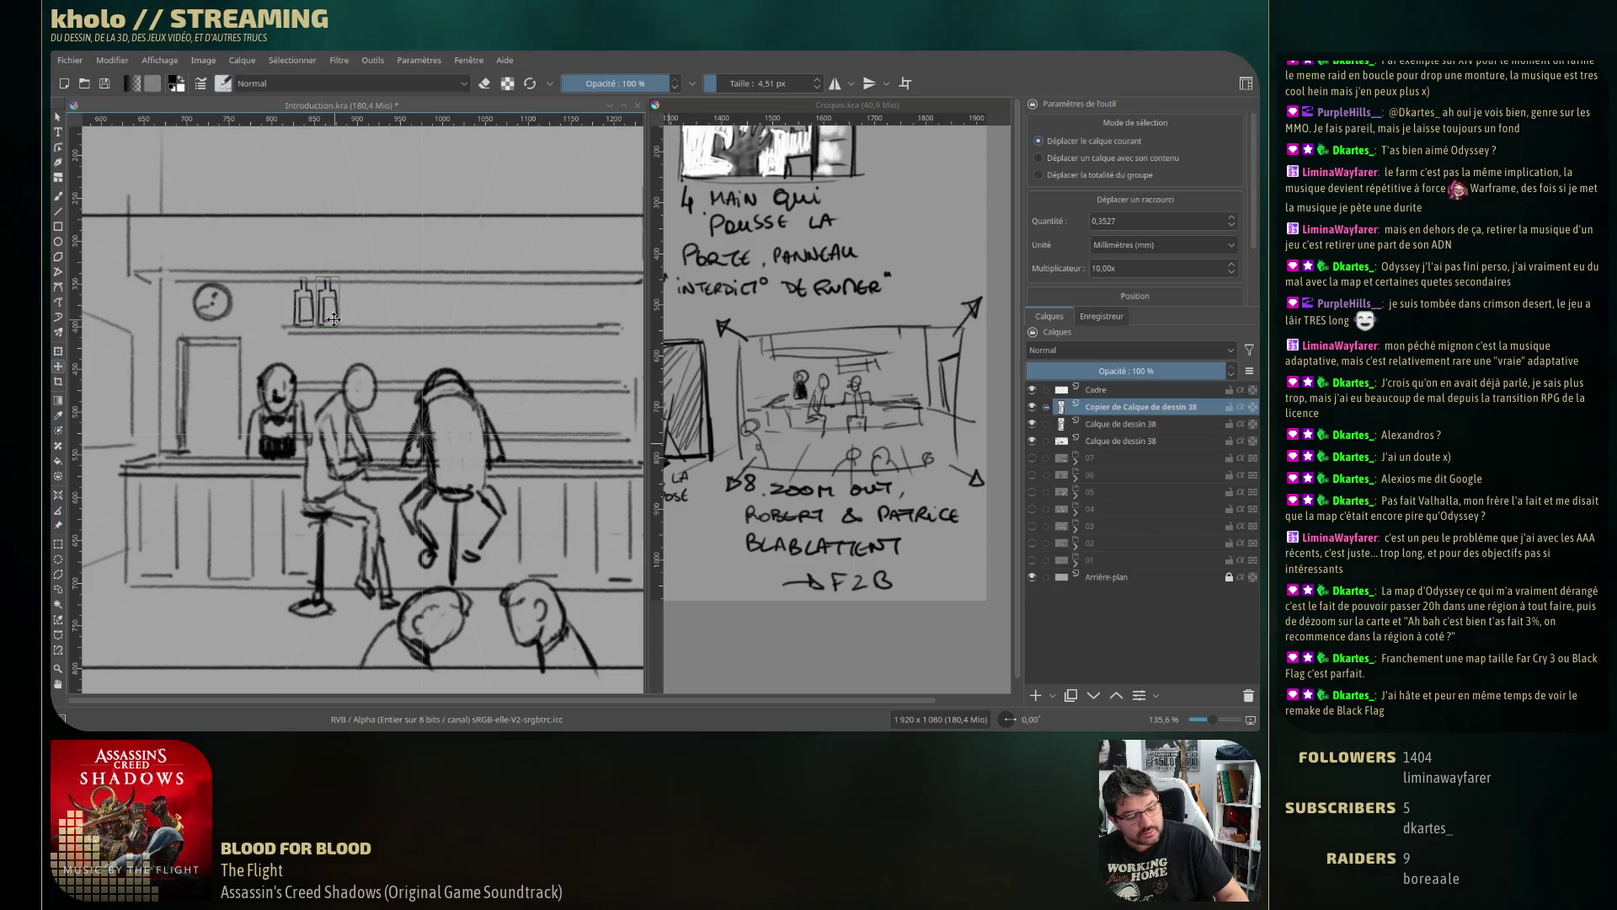
Add four more bottle copies, spacing them rightward along the upper shelf.
{"action": "key", "text": "ctrl+j"}
{"action": "left_click_drag", "start_coordinate": [334, 307], "coordinate": [369, 314]}
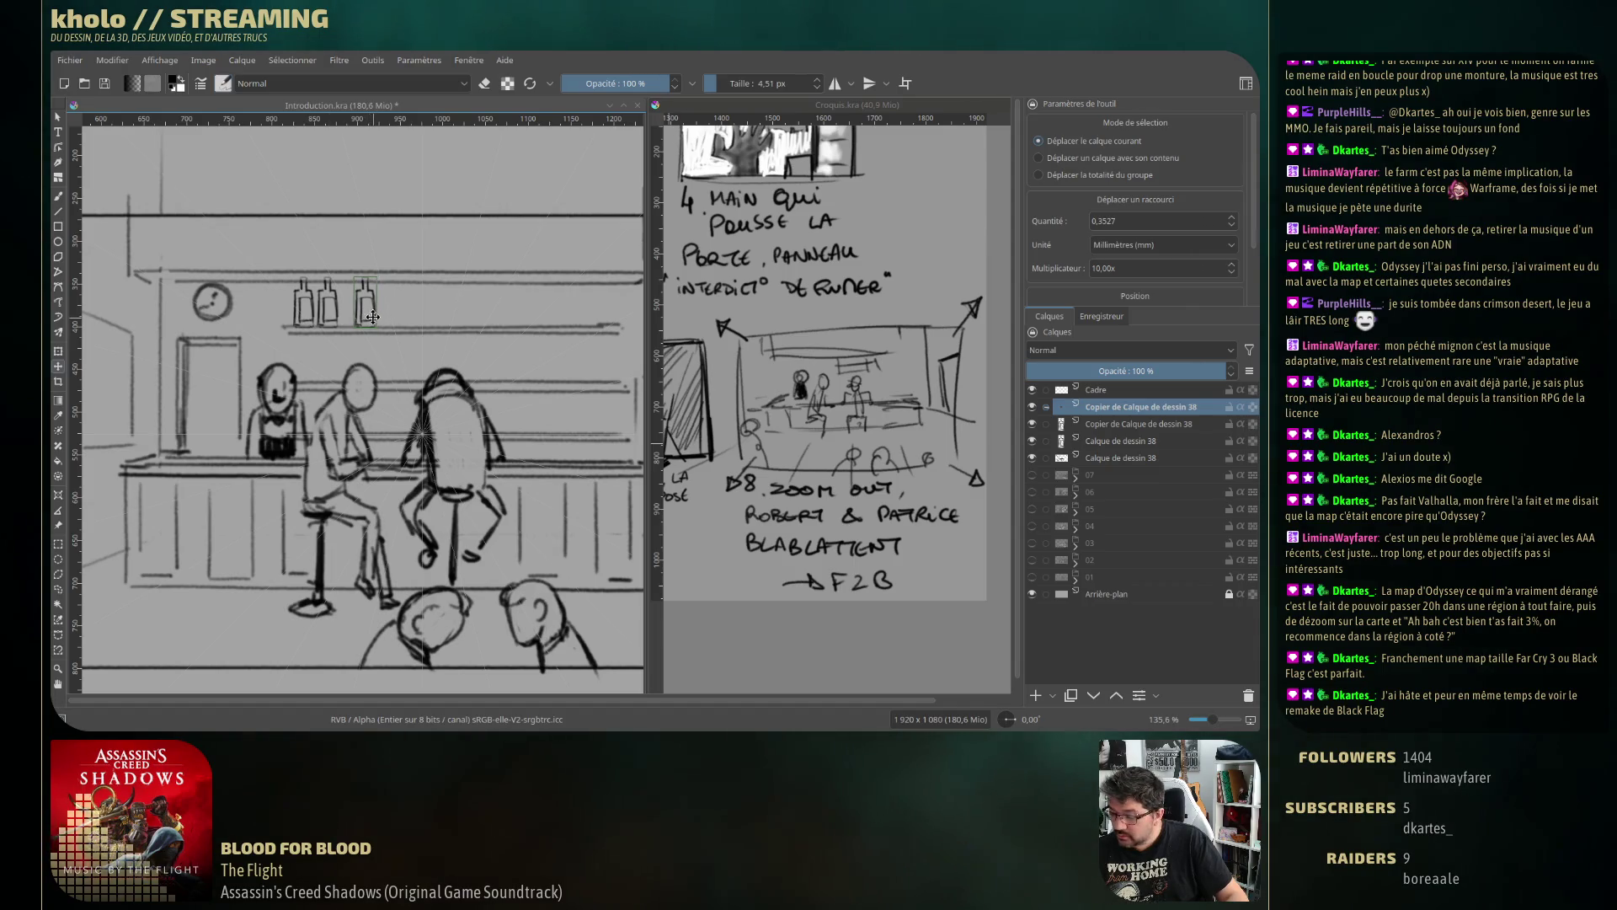
{"action": "key", "text": "ctrl+j"}
{"action": "left_click_drag", "start_coordinate": [368, 314], "coordinate": [386, 315]}
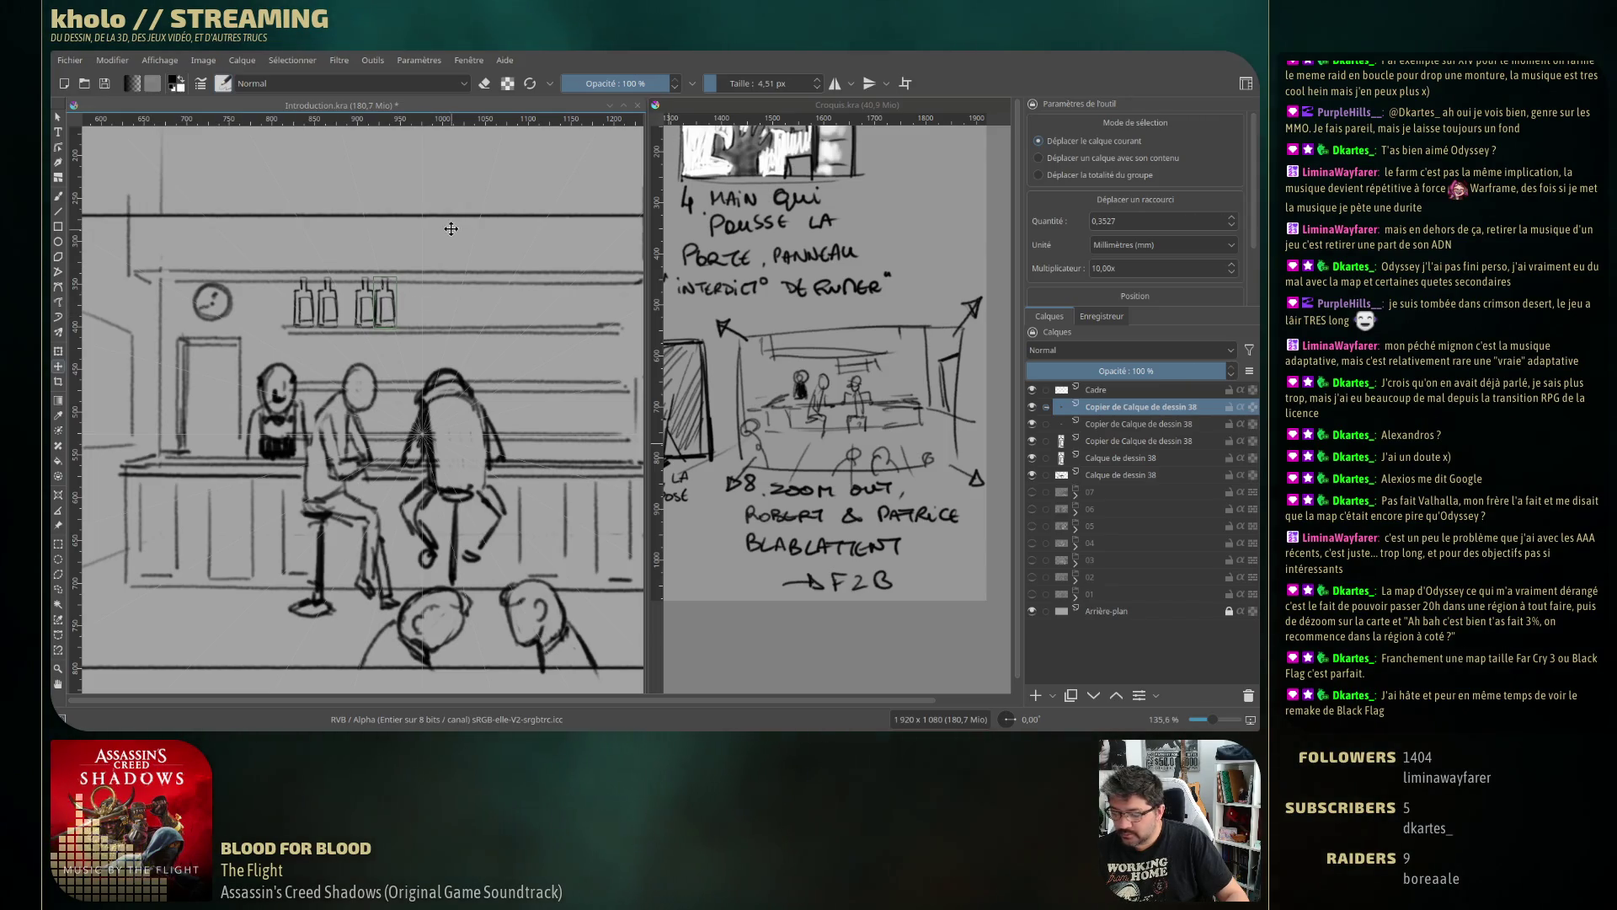
{"action": "key", "text": "ctrl+j"}
{"action": "mouse_move", "coordinate": [395, 319]}
{"action": "left_mouse_down"}
{"action": "mouse_move", "coordinate": [410, 322]}
{"action": "mouse_move", "coordinate": [435, 273]}
{"action": "left_mouse_up"}
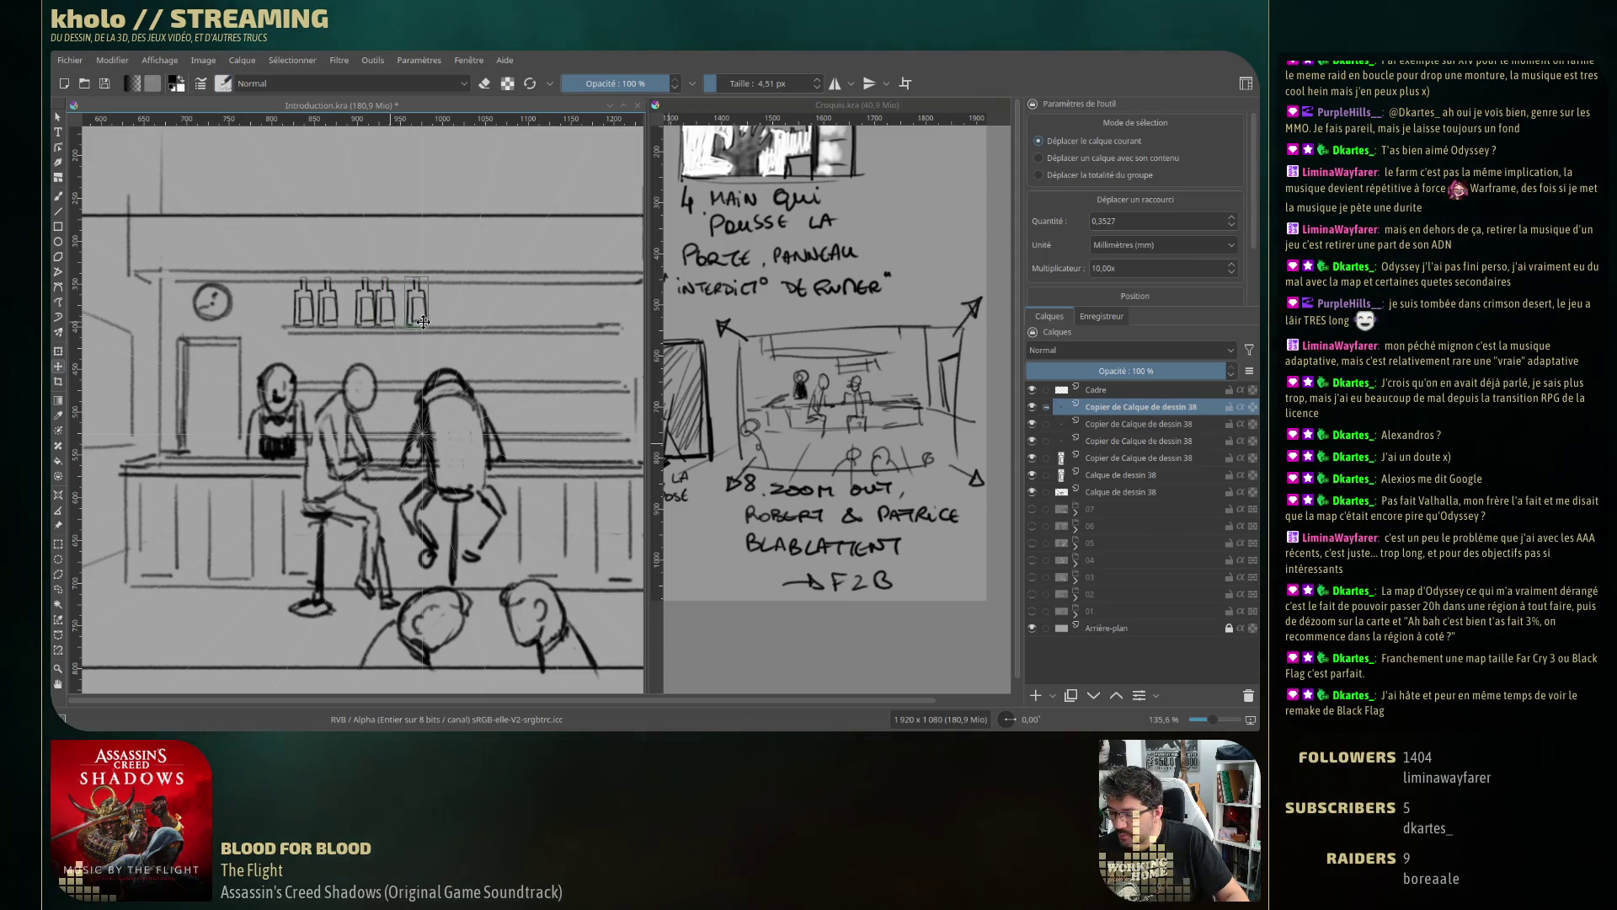
{"action": "key", "text": "ctrl+j"}
{"action": "left_click_drag", "start_coordinate": [427, 317], "coordinate": [483, 314]}
Fill the shelf to its right end with more bottle copies and merge the copy down.
{"action": "key", "text": "ctrl+j"}
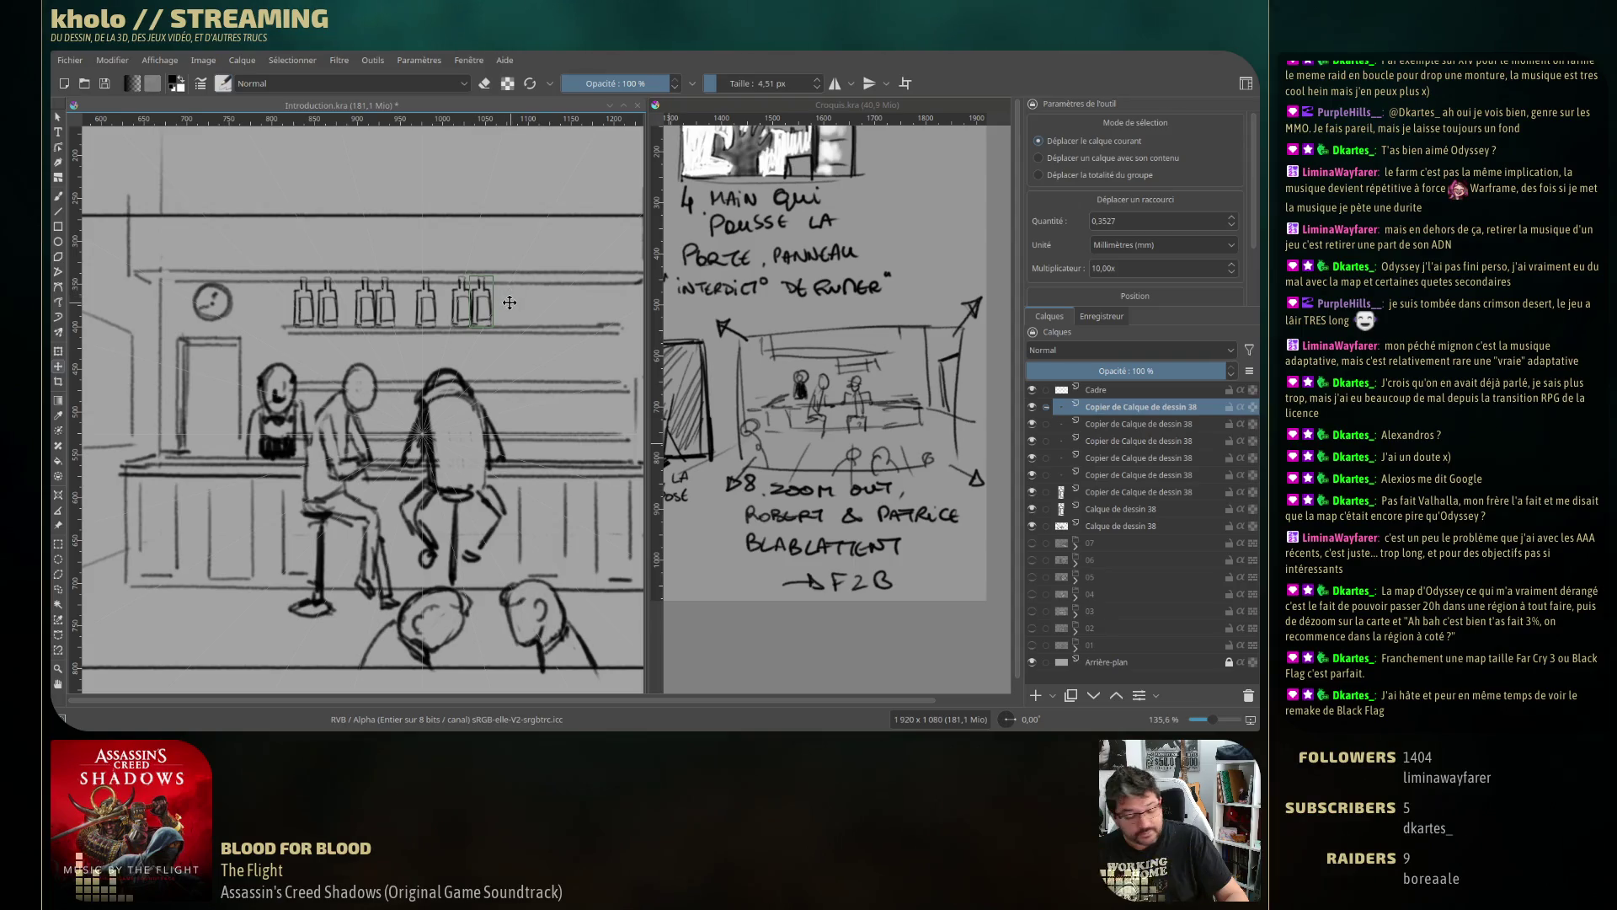
{"action": "key", "text": "ctrl+j"}
{"action": "left_click_drag", "start_coordinate": [481, 308], "coordinate": [505, 310]}
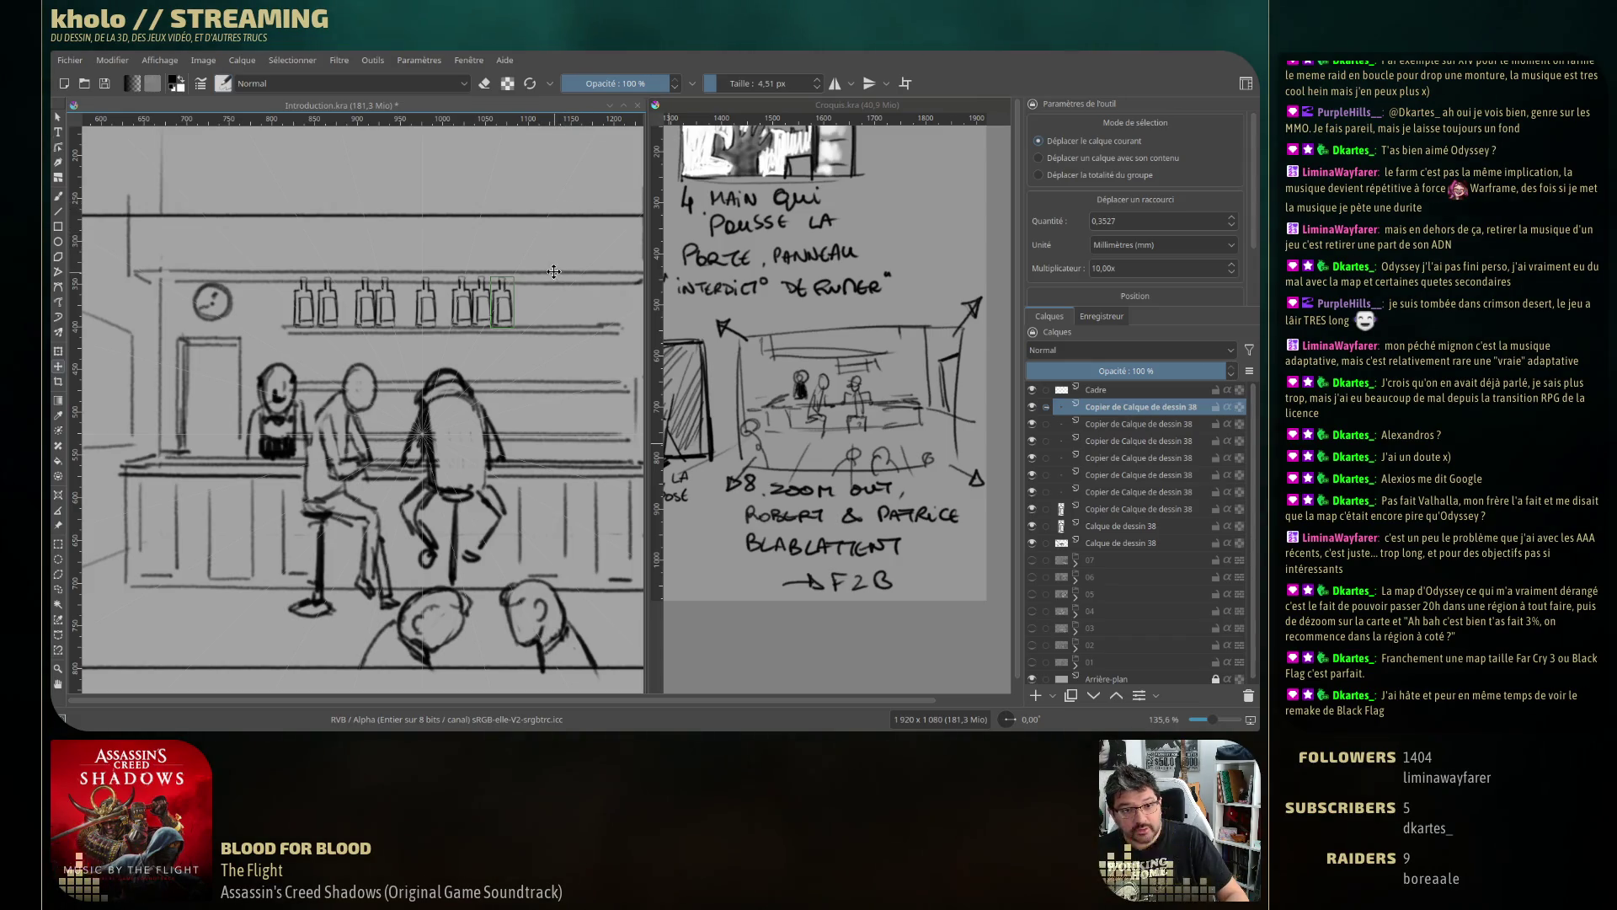
{"action": "key", "text": "ctrl+j"}
{"action": "mouse_move", "coordinate": [503, 314]}
{"action": "left_mouse_down"}
{"action": "mouse_move", "coordinate": [571, 311]}
{"action": "mouse_move", "coordinate": [551, 314]}
{"action": "left_mouse_up"}
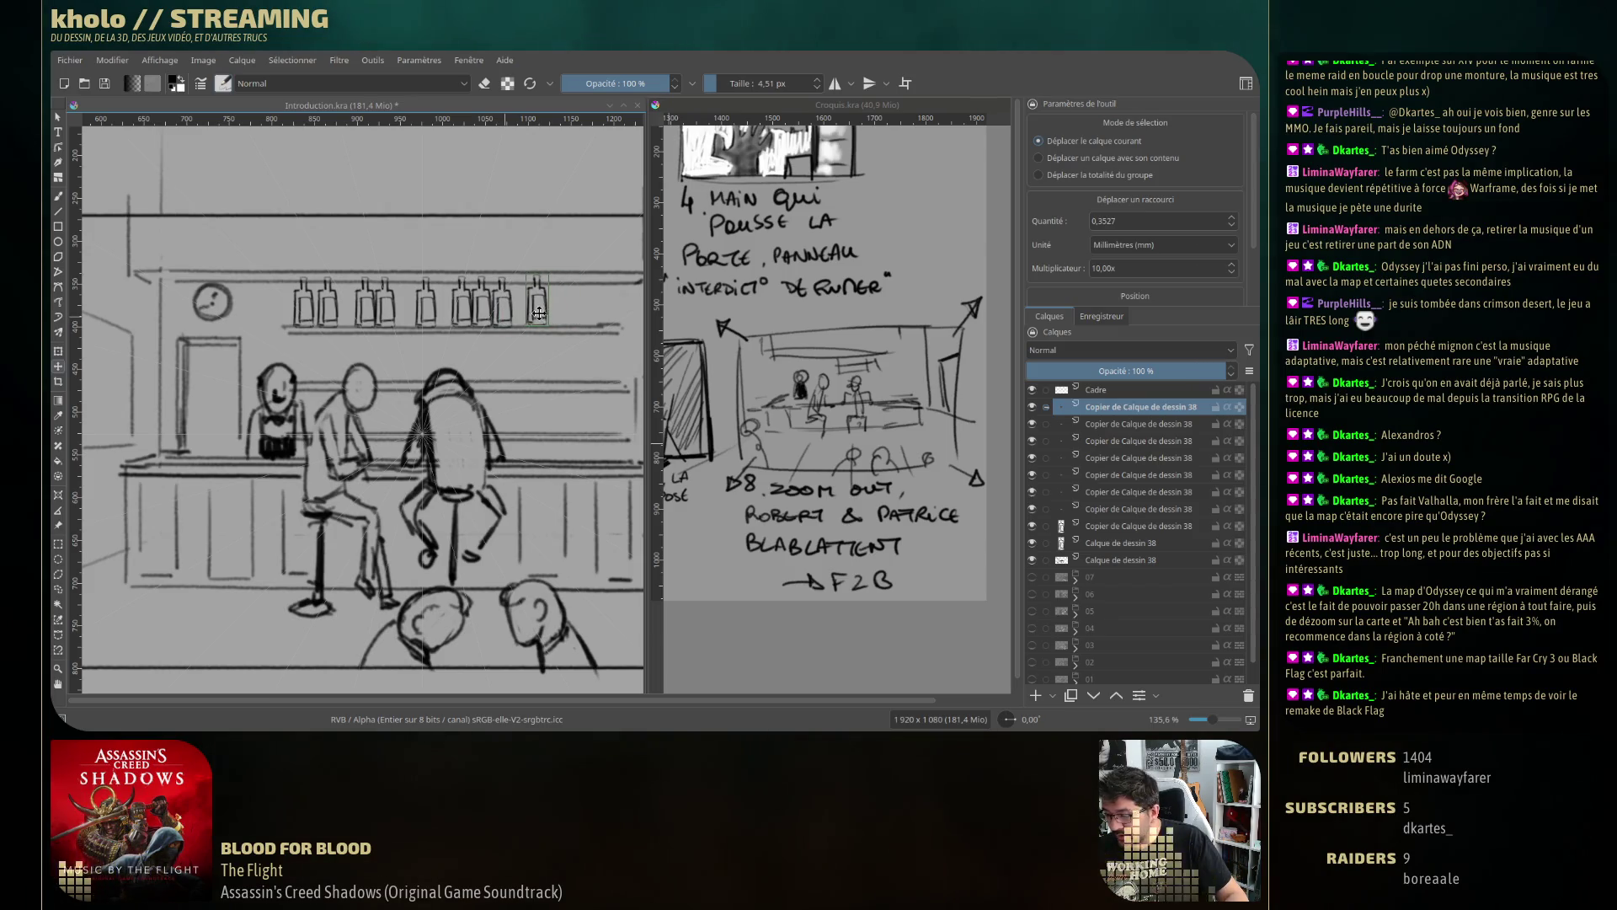
{"action": "key", "text": "ctrl+j"}
{"action": "left_click_drag", "start_coordinate": [549, 316], "coordinate": [558, 313]}
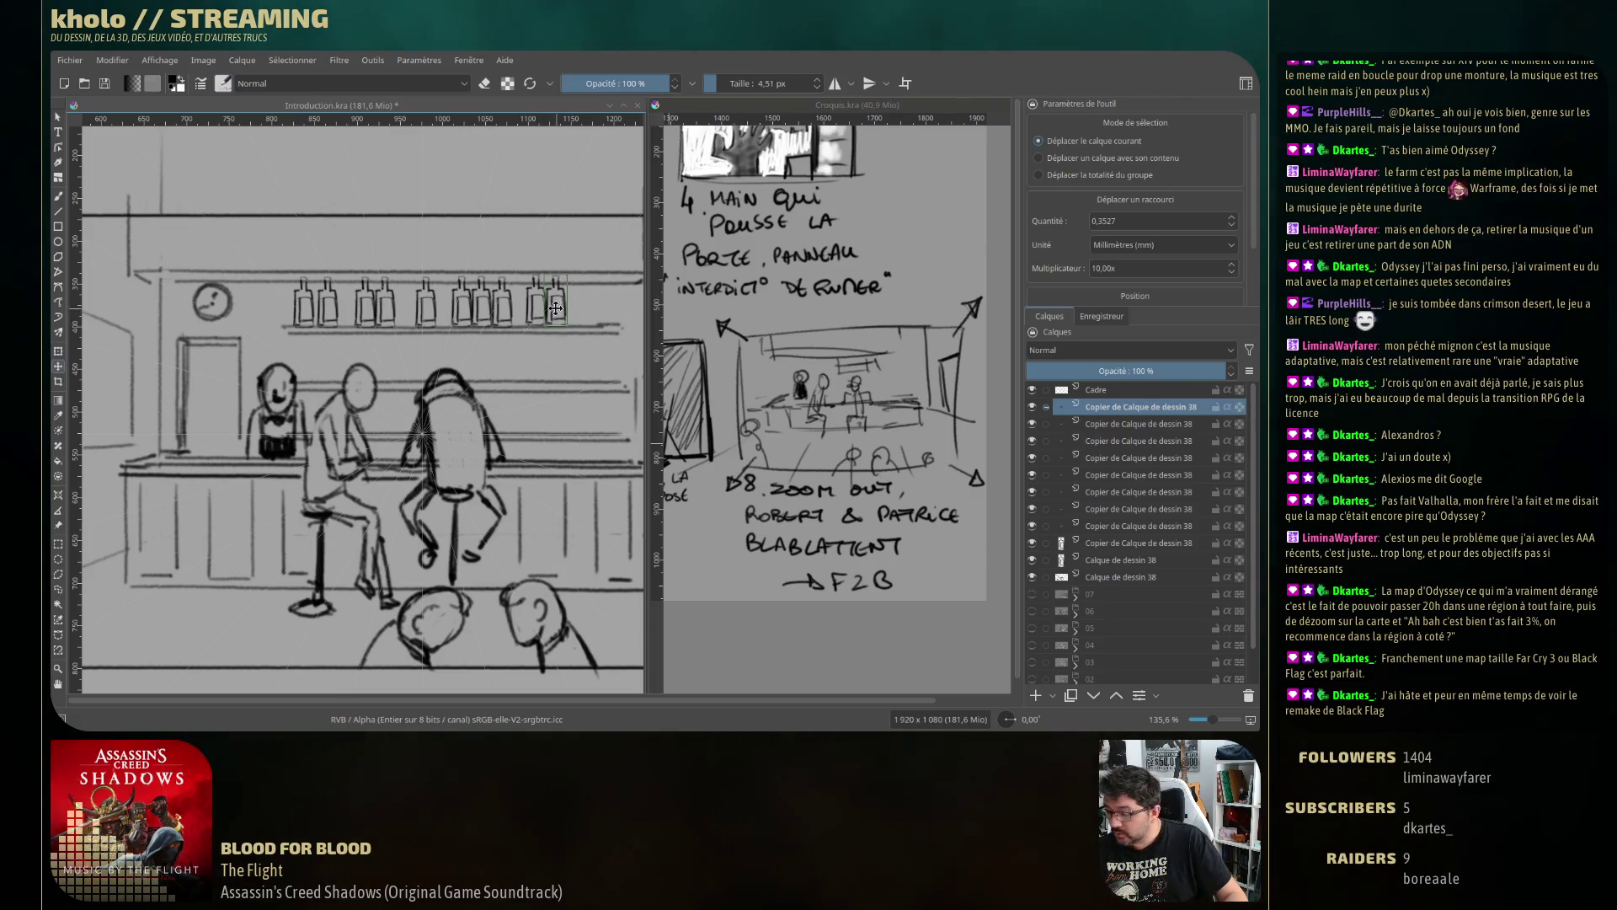
{"action": "key", "text": "ctrl+j"}
{"action": "left_click_drag", "start_coordinate": [556, 308], "coordinate": [606, 309]}
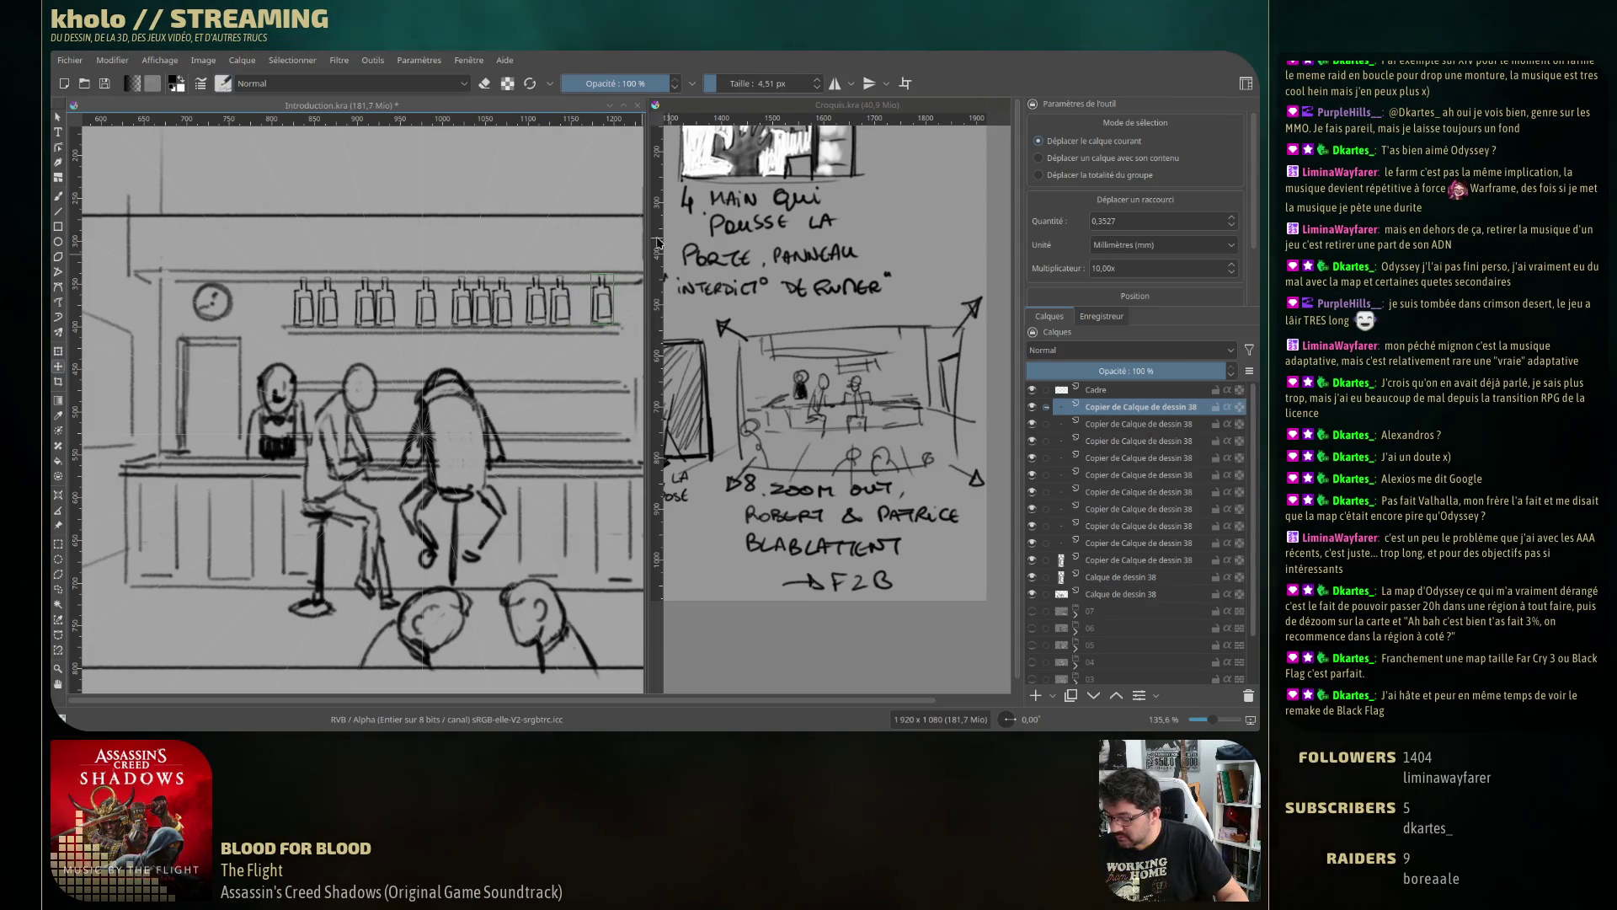
{"action": "key", "text": "ctrl+e"}
{"action": "key", "text": "ctrl+e"}
{"action": "key", "text": "ctrl+e"}
{"action": "key", "text": "ctrl+e"}
{"action": "key", "text": "ctrl+e"}
{"action": "key", "text": "ctrl+e"}
{"action": "key", "text": "ctrl+e"}
{"action": "key", "text": "ctrl+e"}
{"action": "key", "text": "ctrl+e"}
{"action": "key", "text": "ctrl+e"}
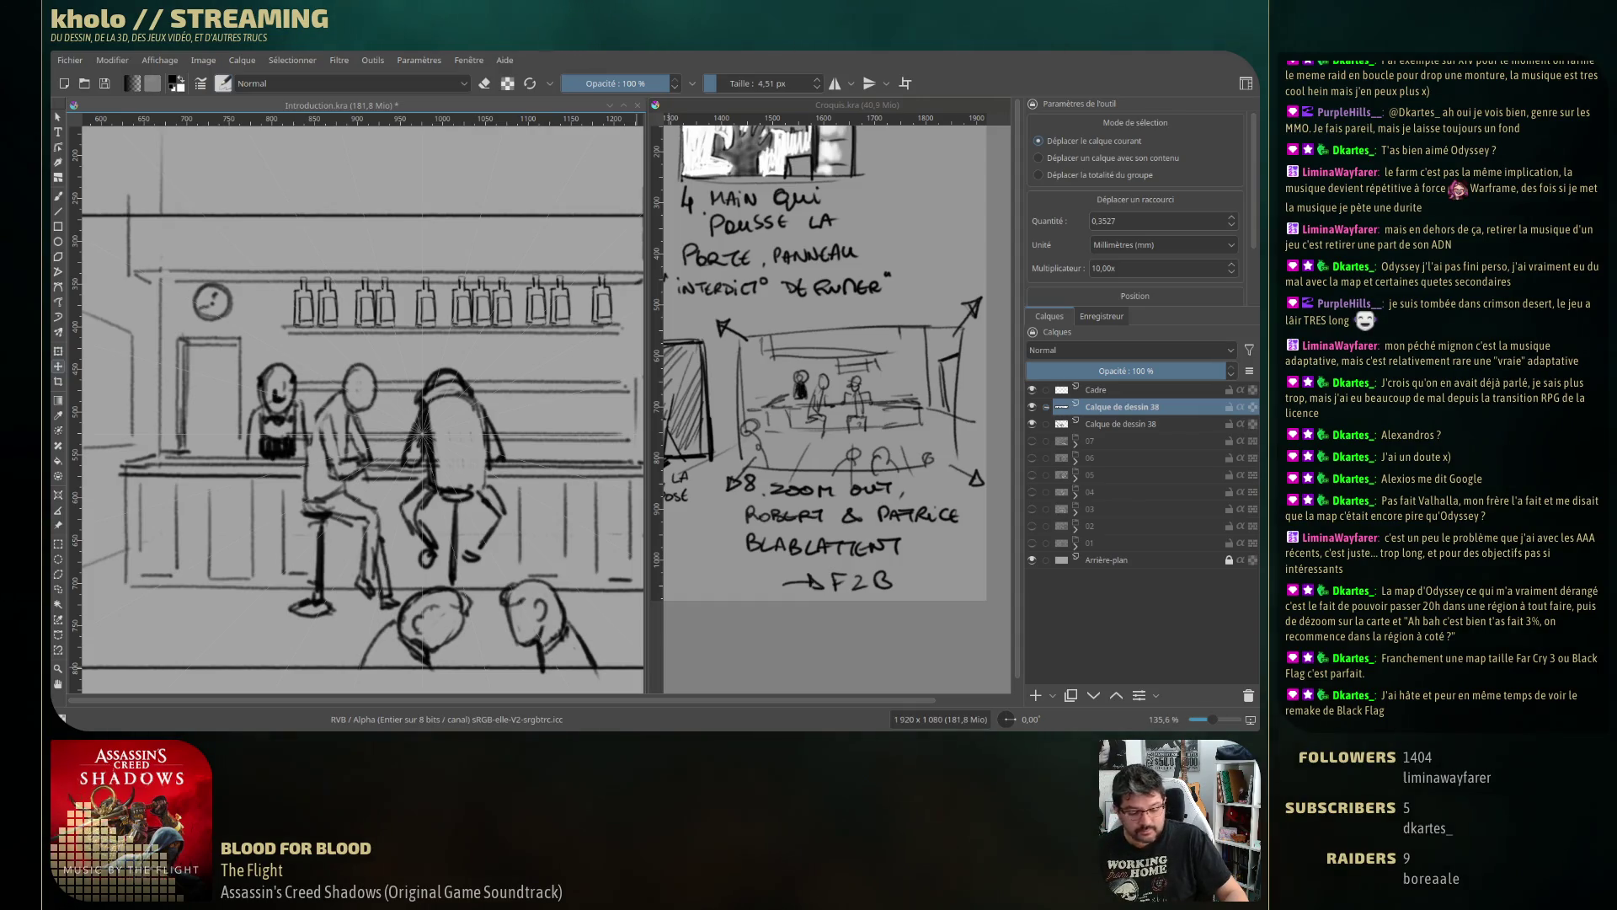
{"action": "key", "text": "ctrl+t"}
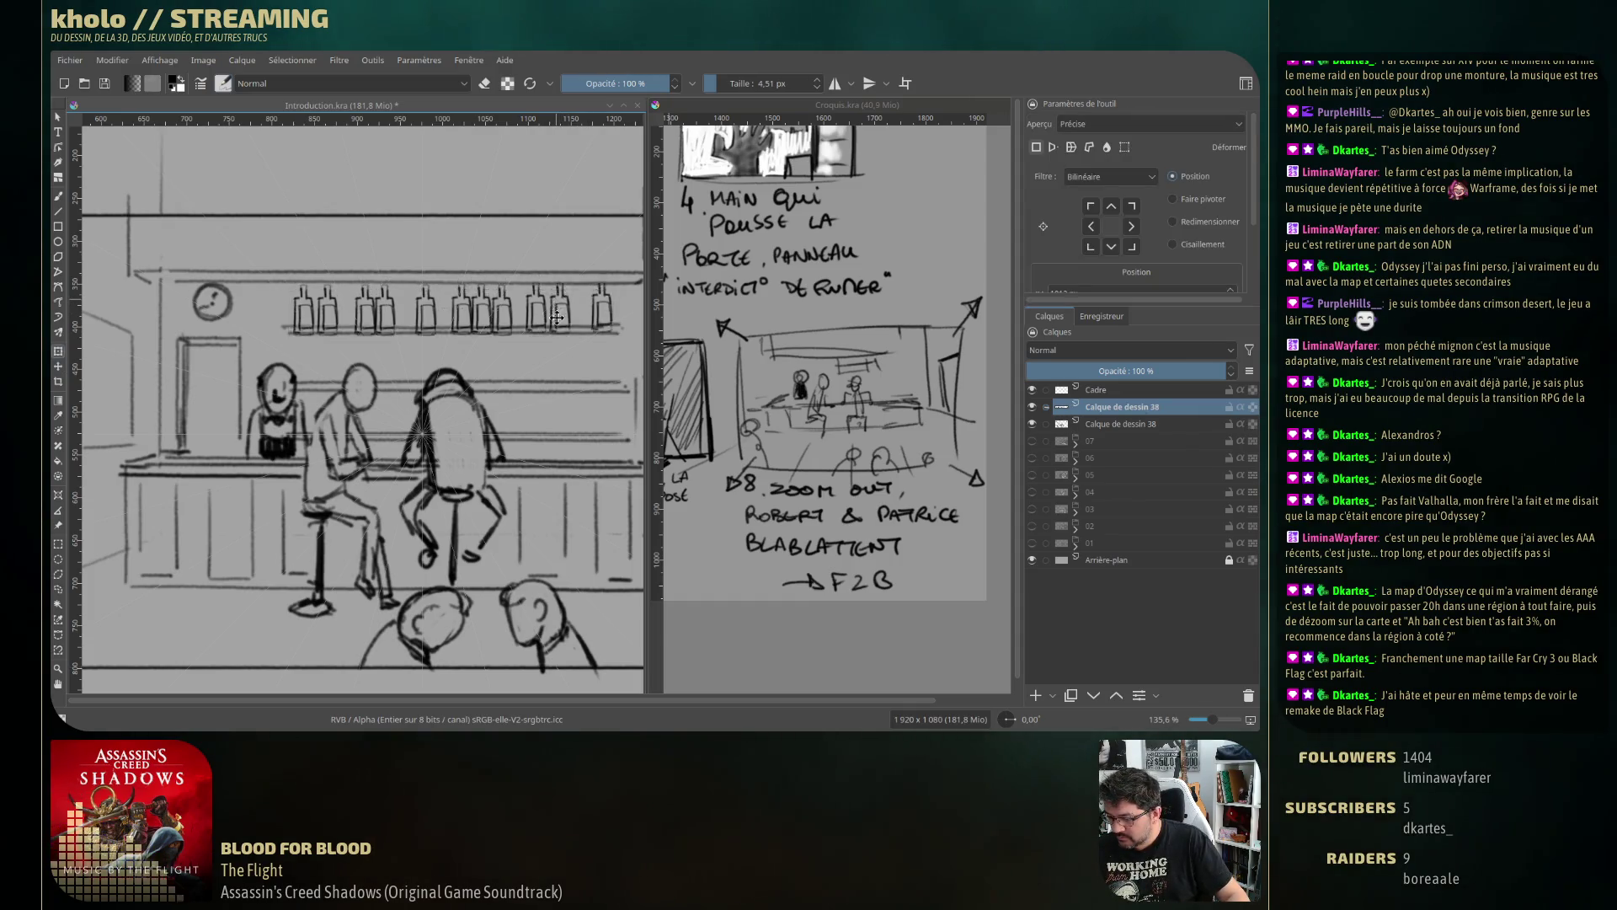
Duplicate the bottle row and set the copy slightly below the original row.
{"action": "key", "text": "ctrl+j"}
{"action": "left_click_drag", "start_coordinate": [565, 313], "coordinate": [563, 350]}
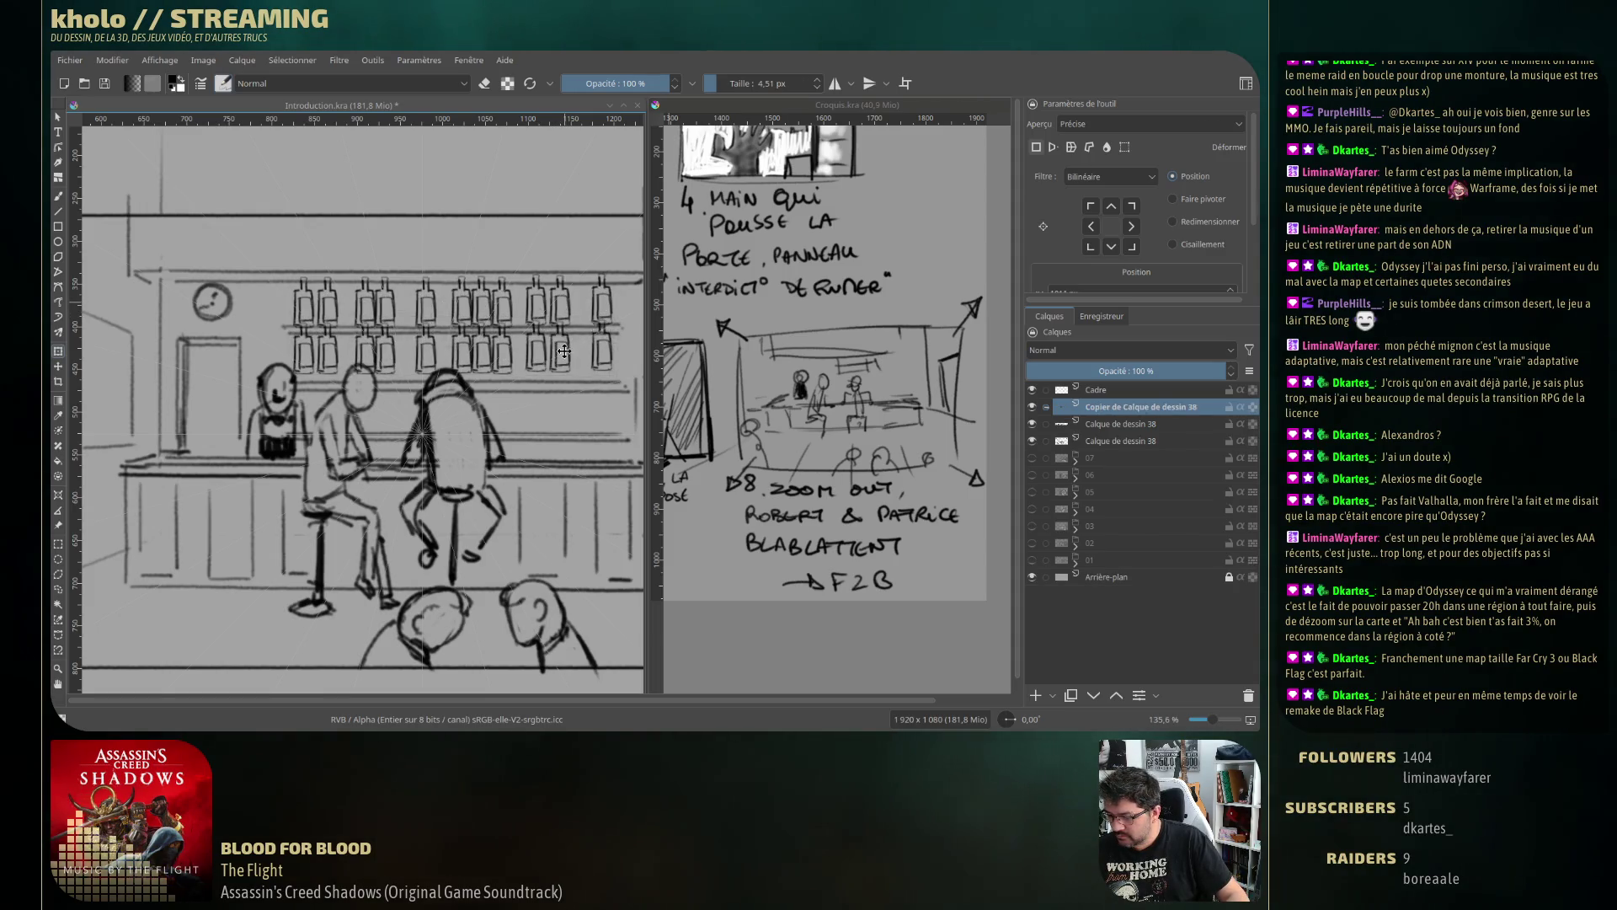
{"action": "left_click_drag", "start_coordinate": [564, 350], "coordinate": [571, 358]}
{"action": "key", "text": "Return"}
{"action": "left_click", "coordinate": [571, 359]}
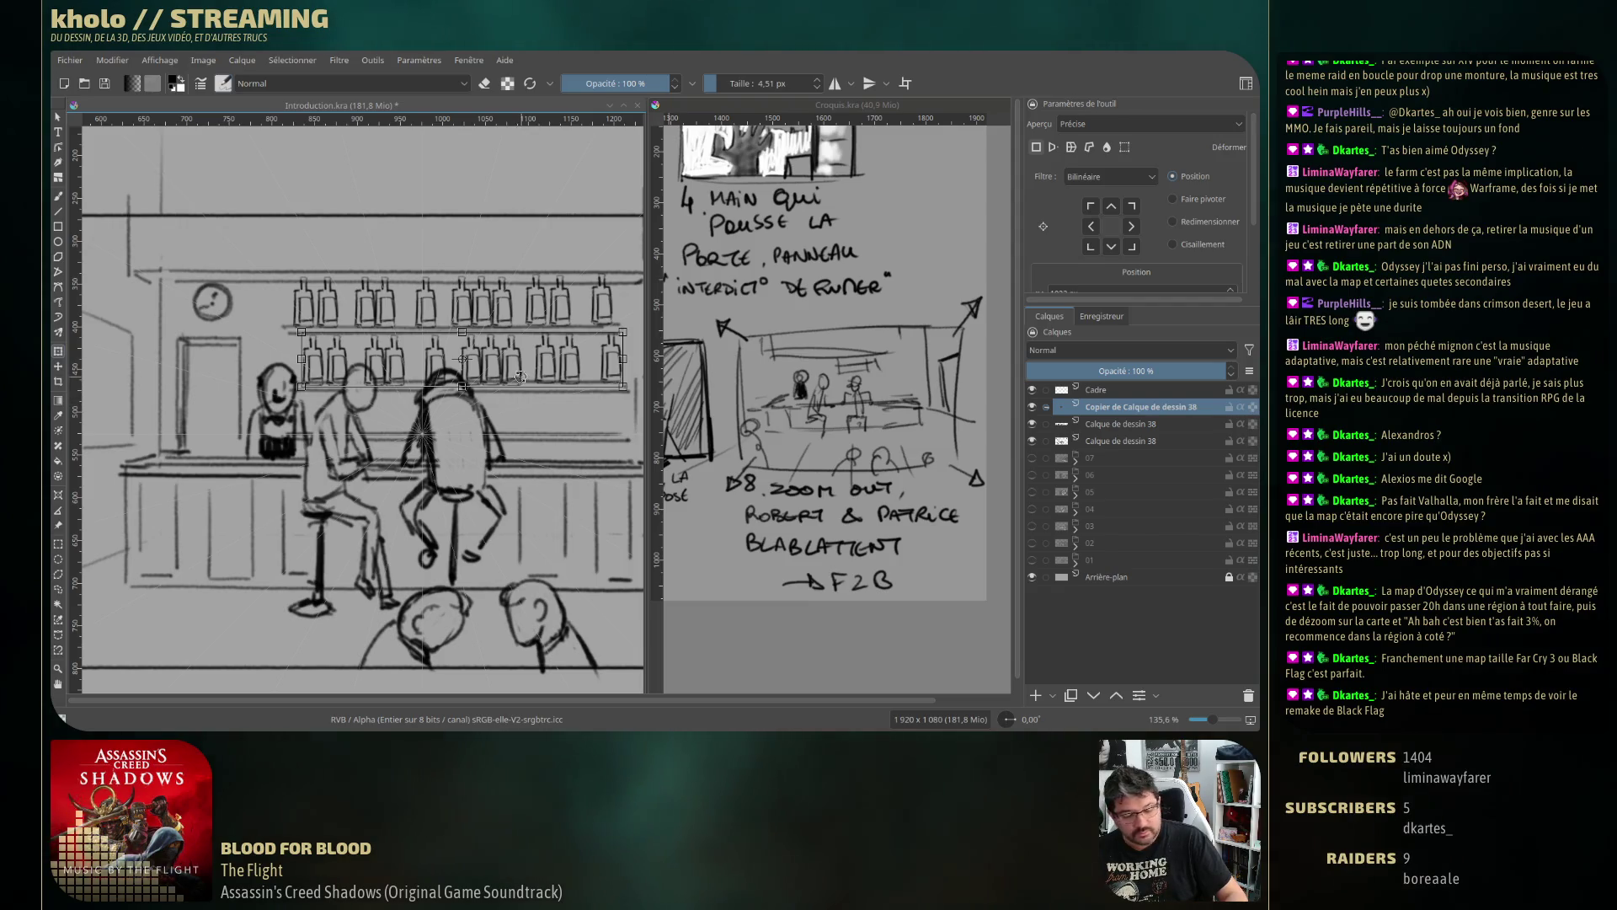
Duplicate the row again and place it on the lower shelf beneath the first row.
{"action": "key", "text": "ctrl+j"}
{"action": "mouse_move", "coordinate": [544, 384]}
{"action": "left_mouse_down"}
{"action": "mouse_move", "coordinate": [520, 435]}
{"action": "mouse_move", "coordinate": [583, 404]}
{"action": "left_mouse_up"}
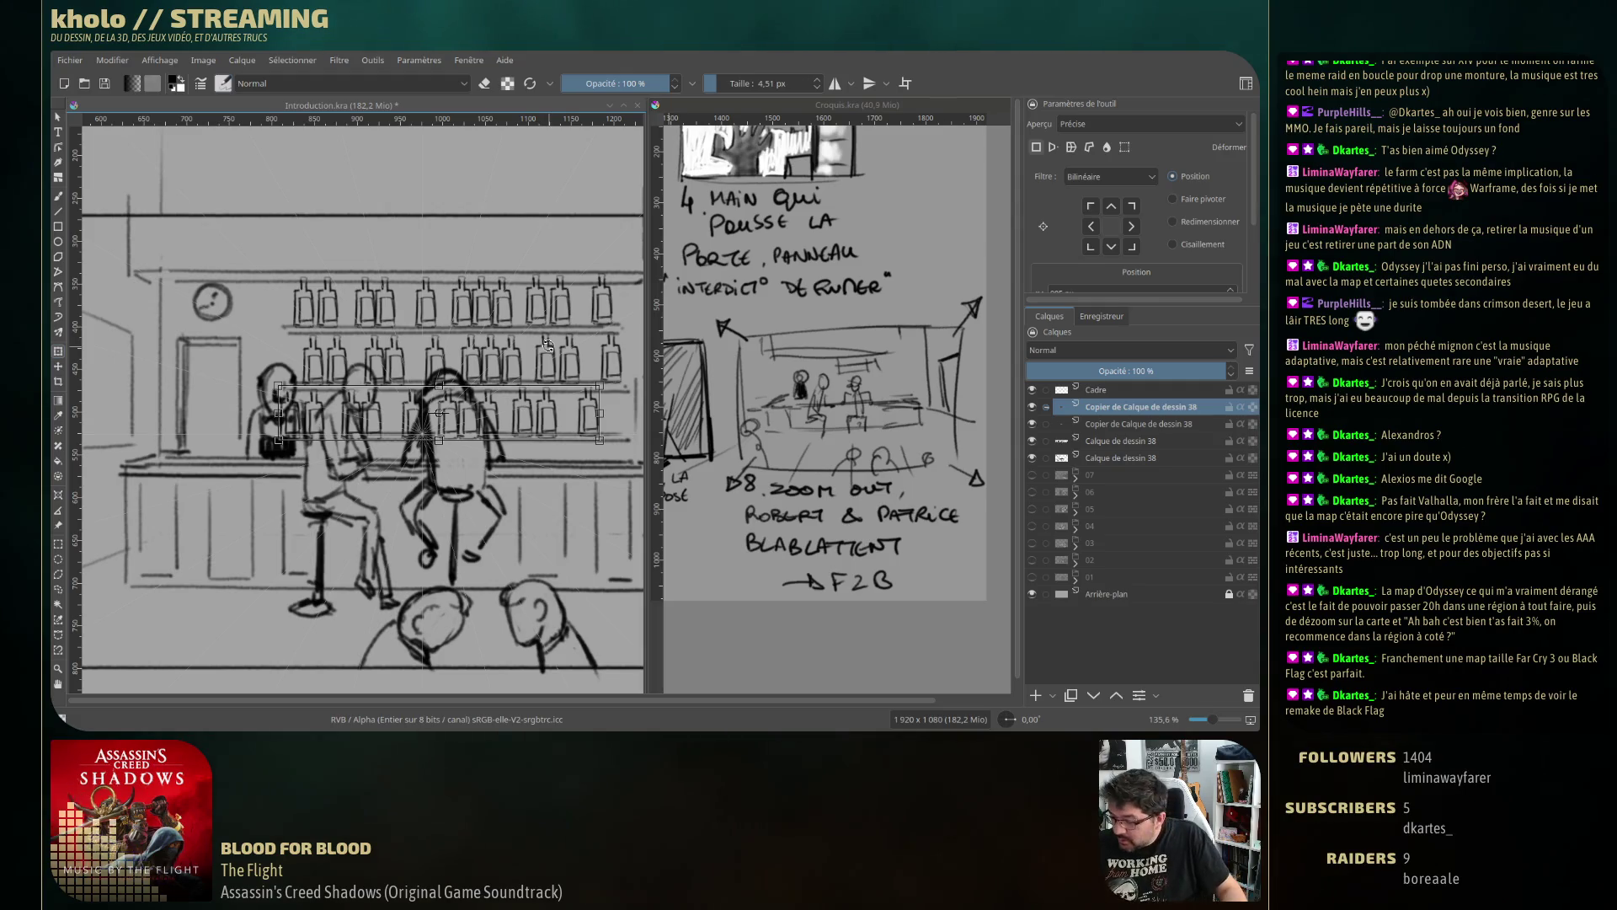
{"action": "key", "text": "Return"}
{"action": "left_click", "coordinate": [58, 604]}
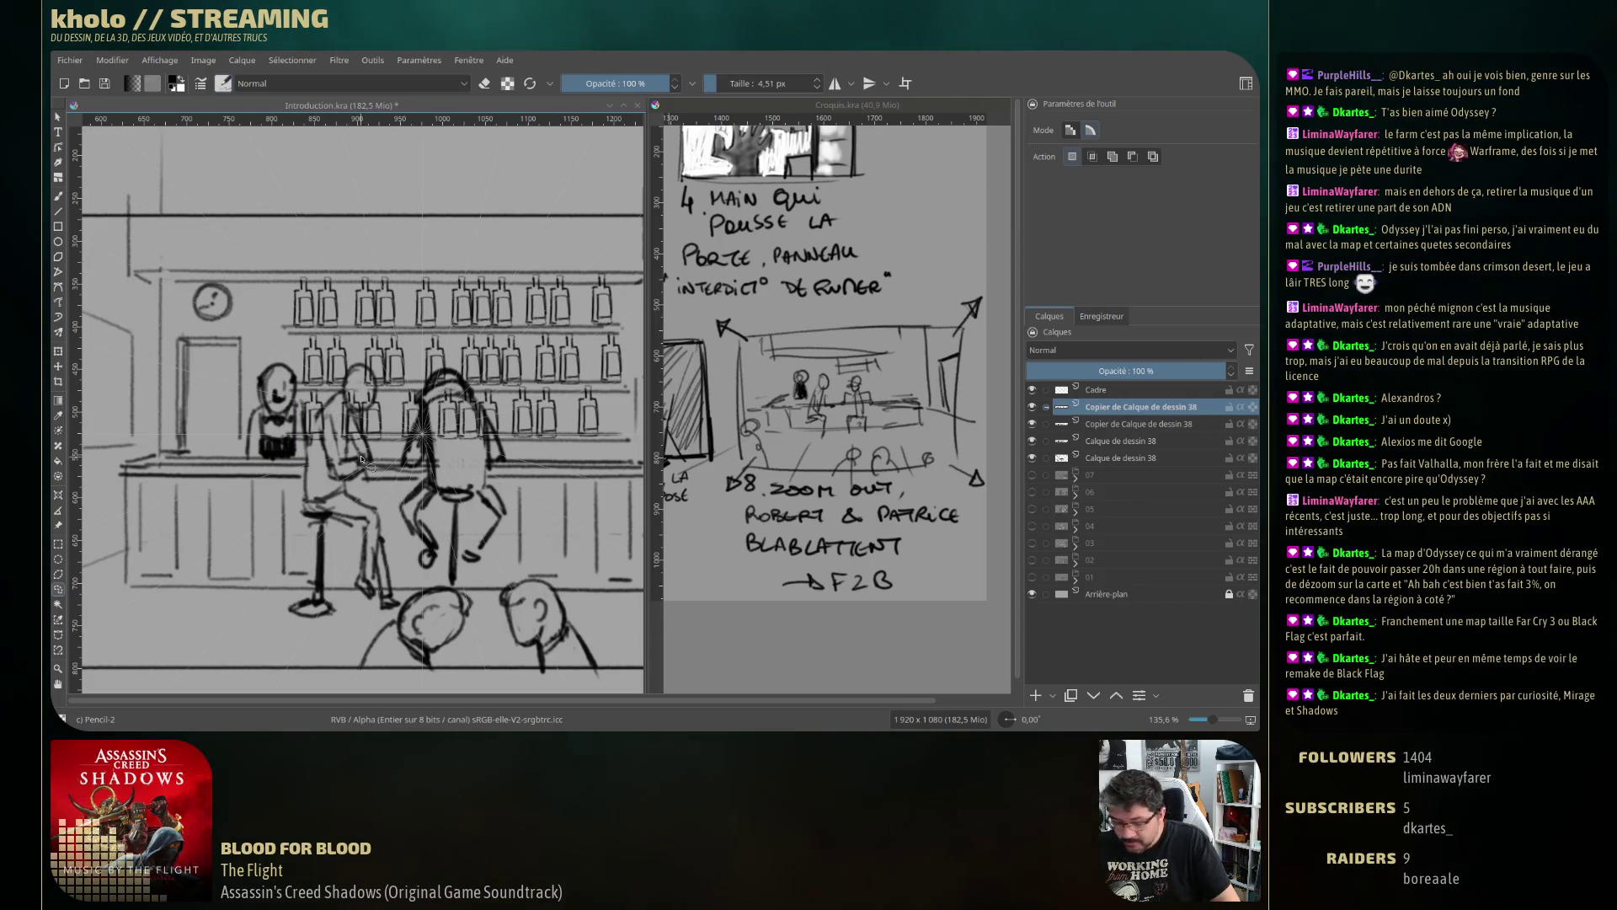
{"action": "key", "text": "ctrl+shift+d"}
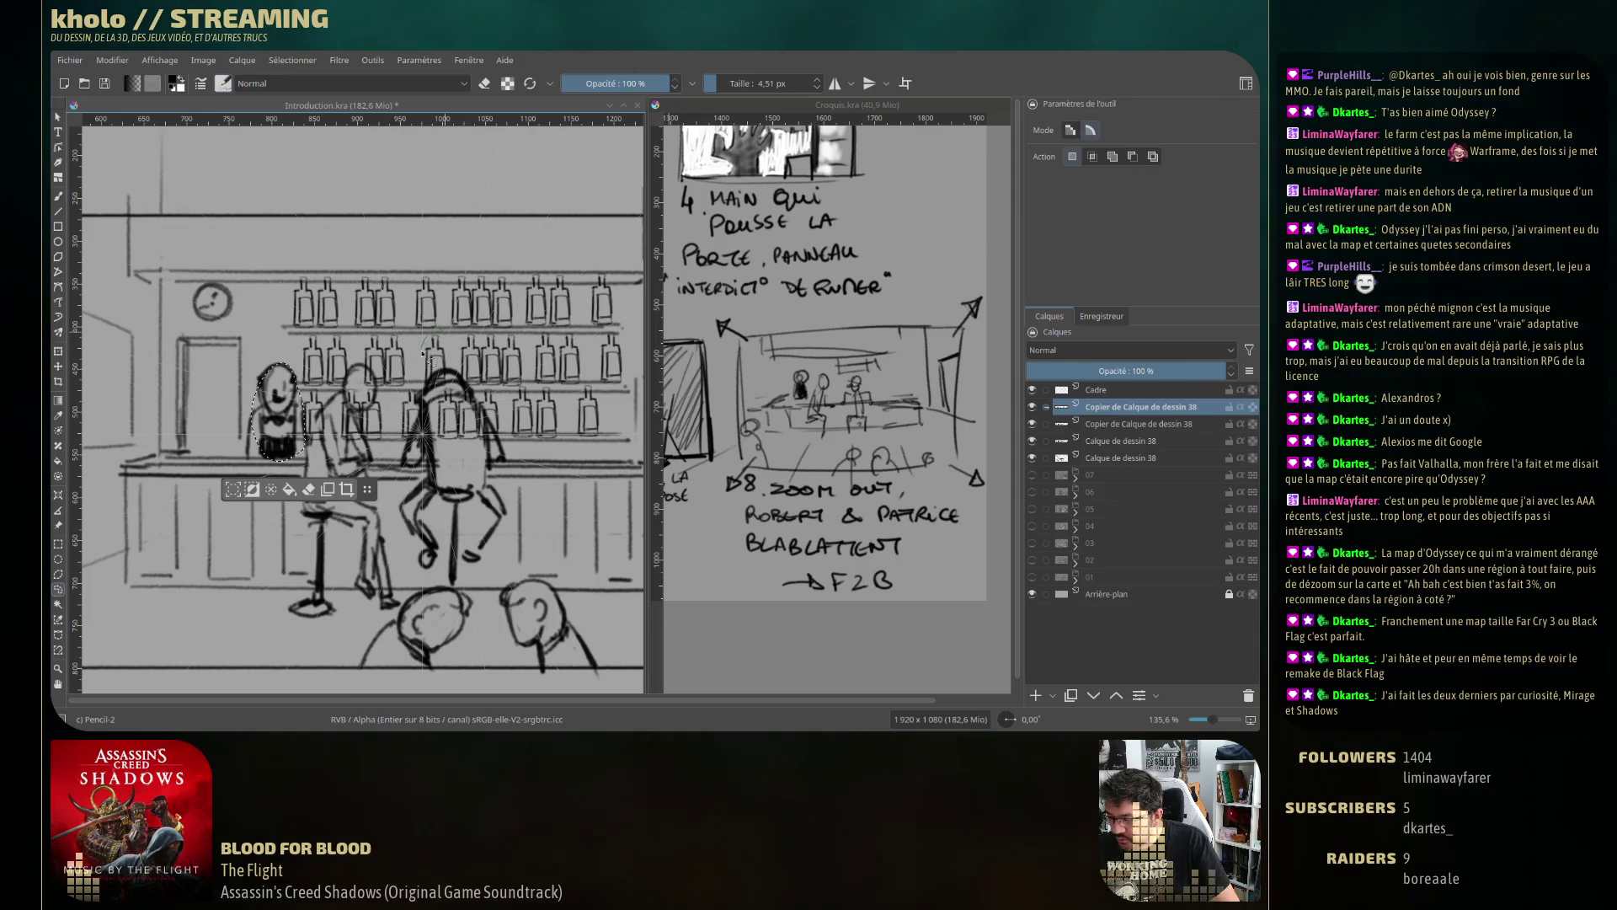
Select a stray bottle on the shelf, reposition it, and clear the selection.
{"action": "mouse_move", "coordinate": [458, 350]}
{"action": "left_mouse_down"}
{"action": "mouse_move", "coordinate": [460, 329]}
{"action": "mouse_move", "coordinate": [435, 365]}
{"action": "left_mouse_up"}
{"action": "key", "text": "t"}
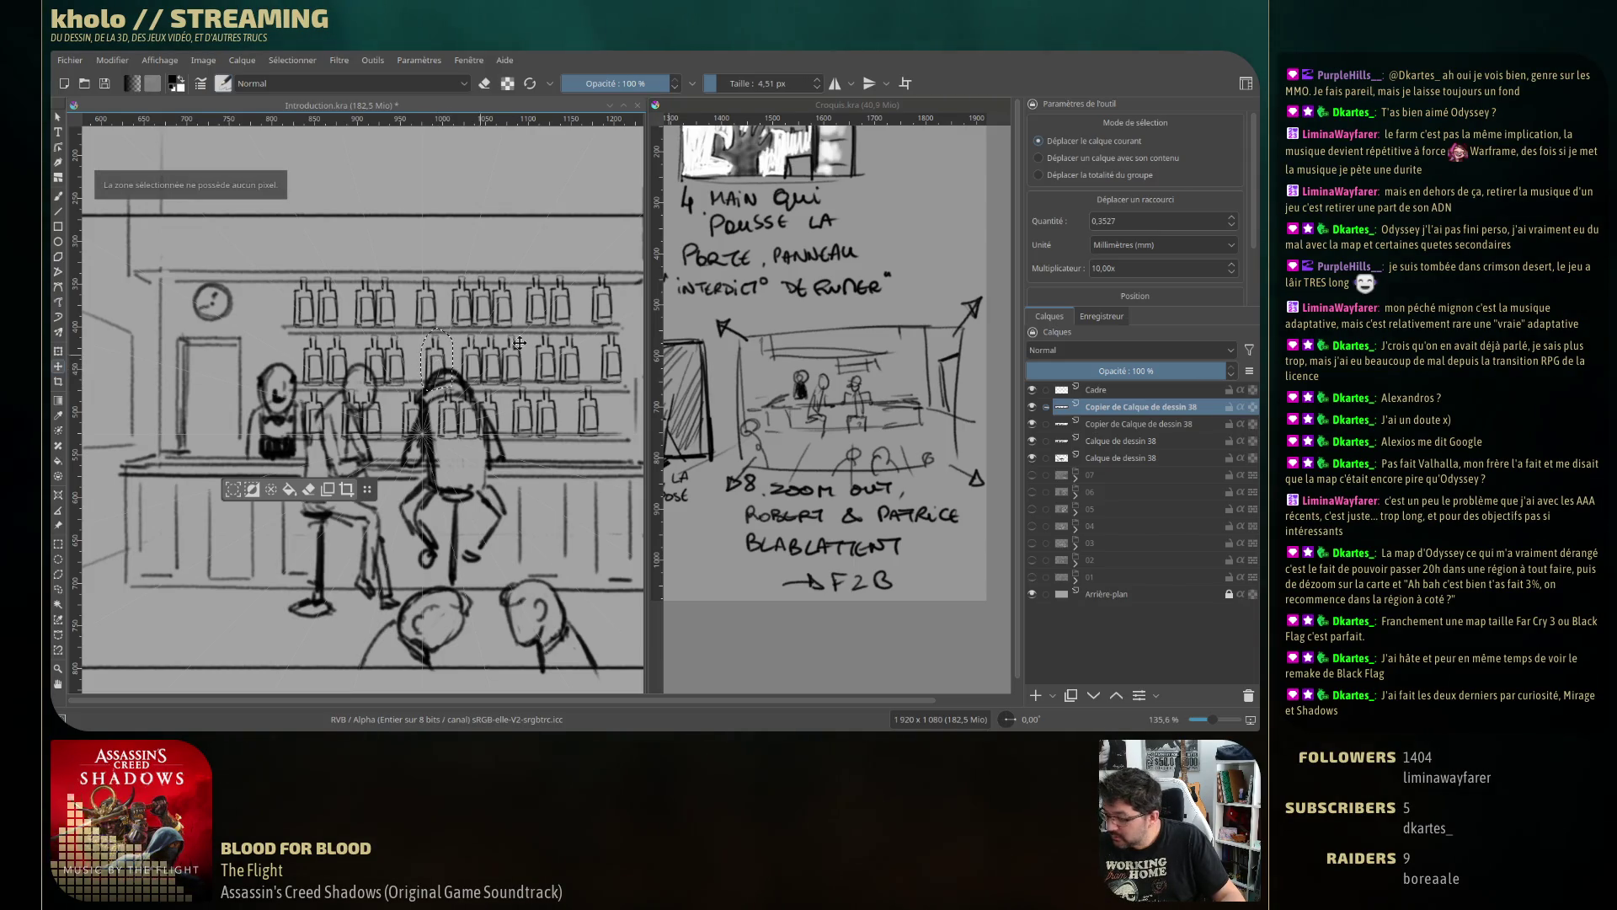
{"action": "key", "text": "Page_Down"}
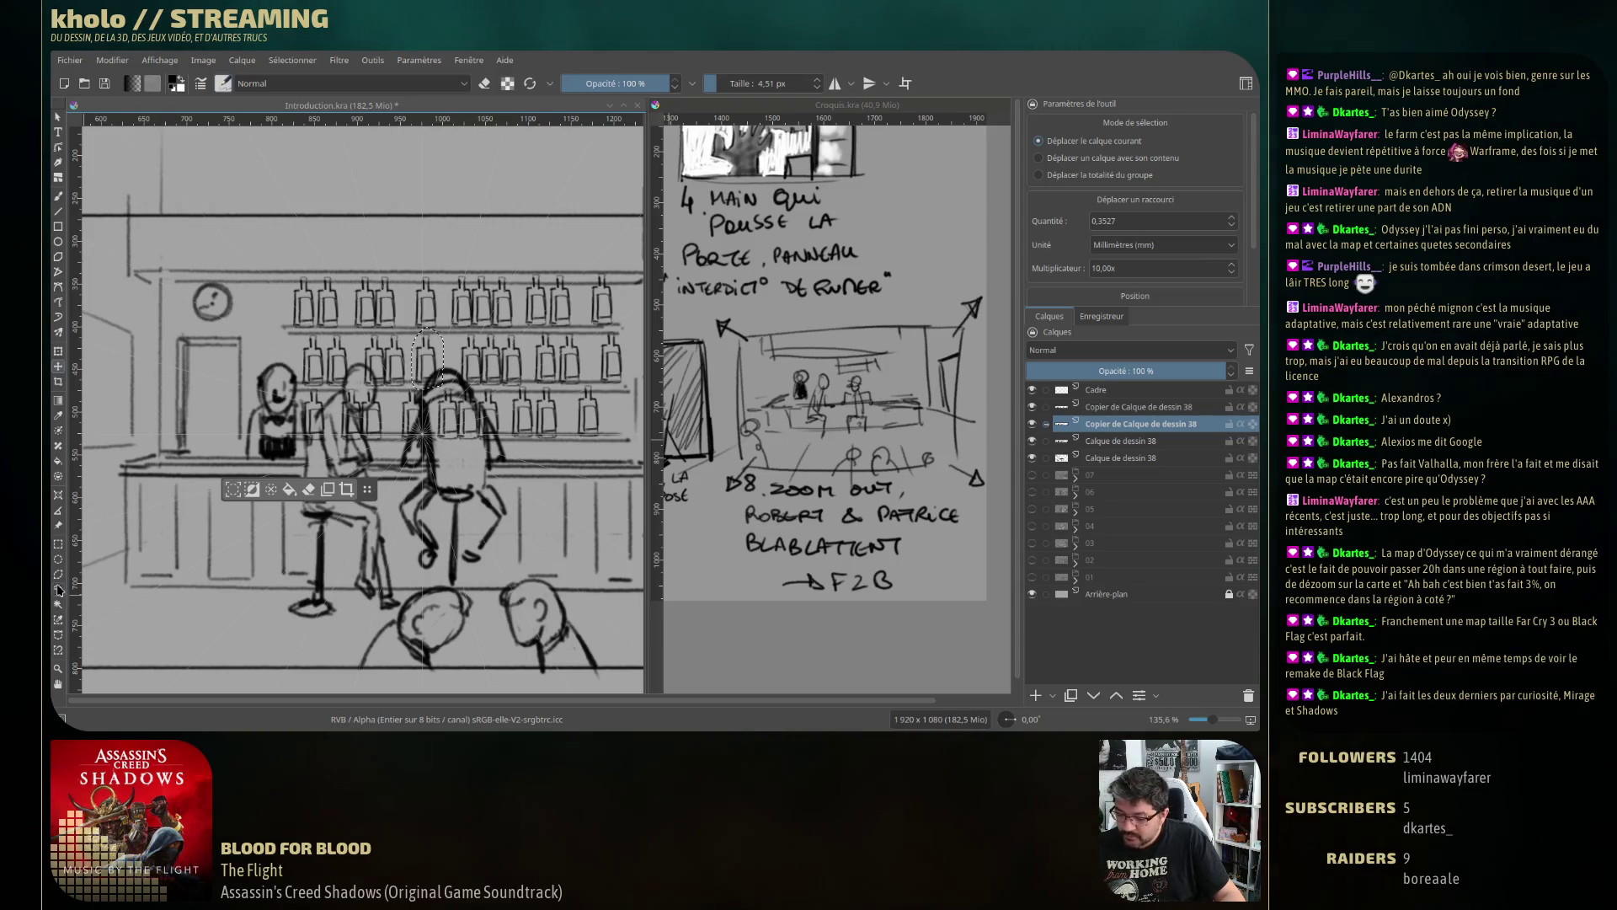
{"action": "left_click", "coordinate": [59, 589]}
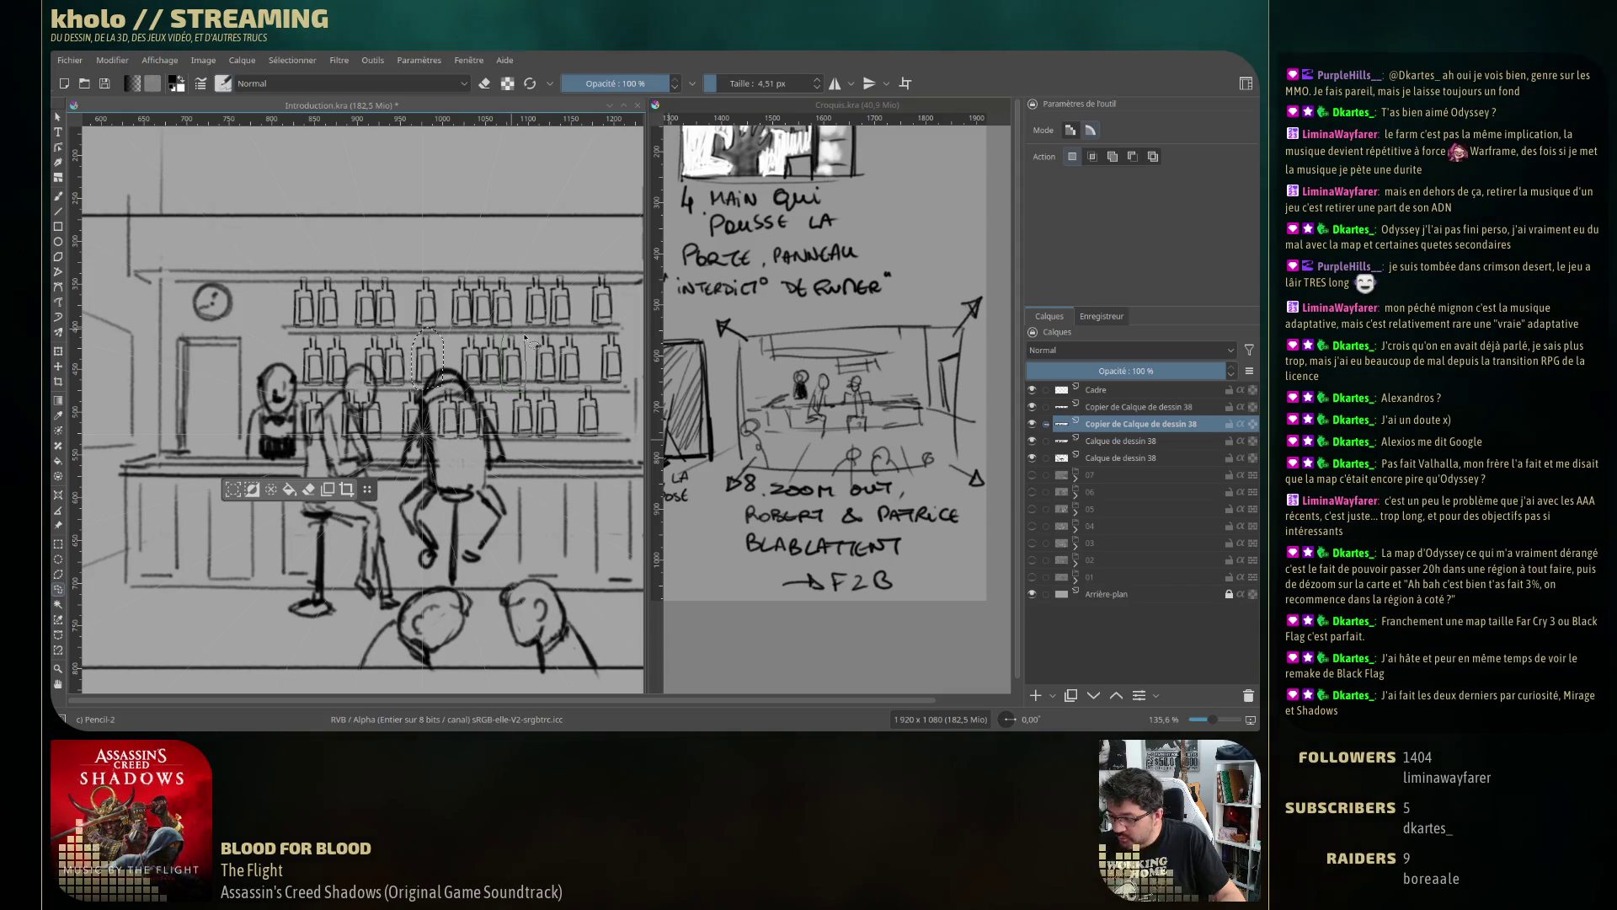
{"action": "key", "text": "t"}
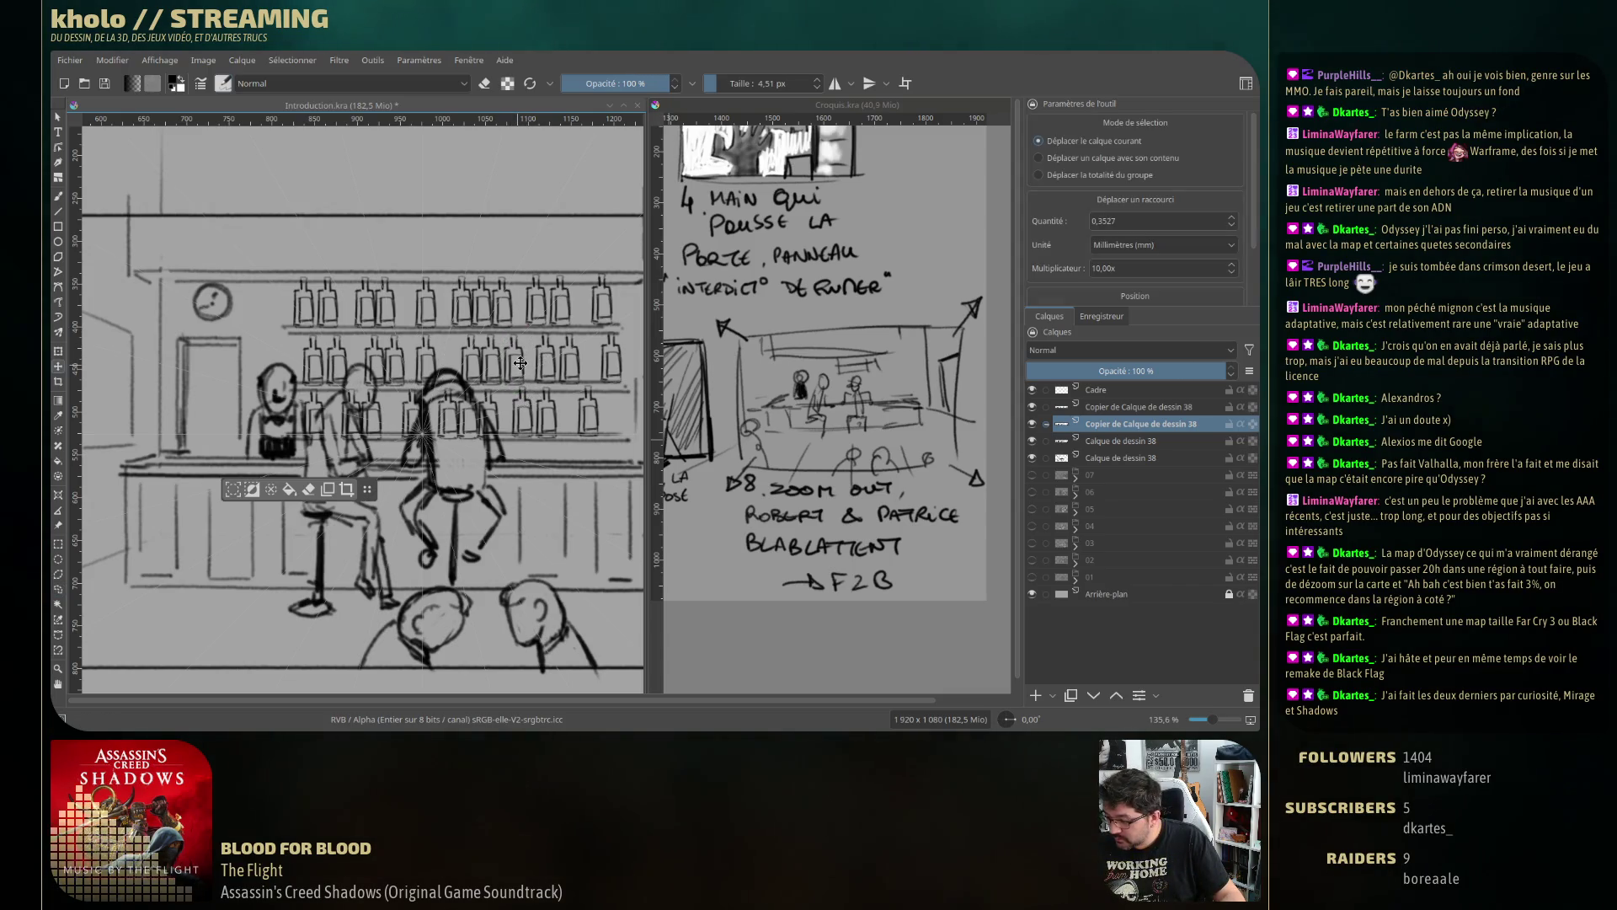
{"action": "left_click", "coordinate": [526, 364]}
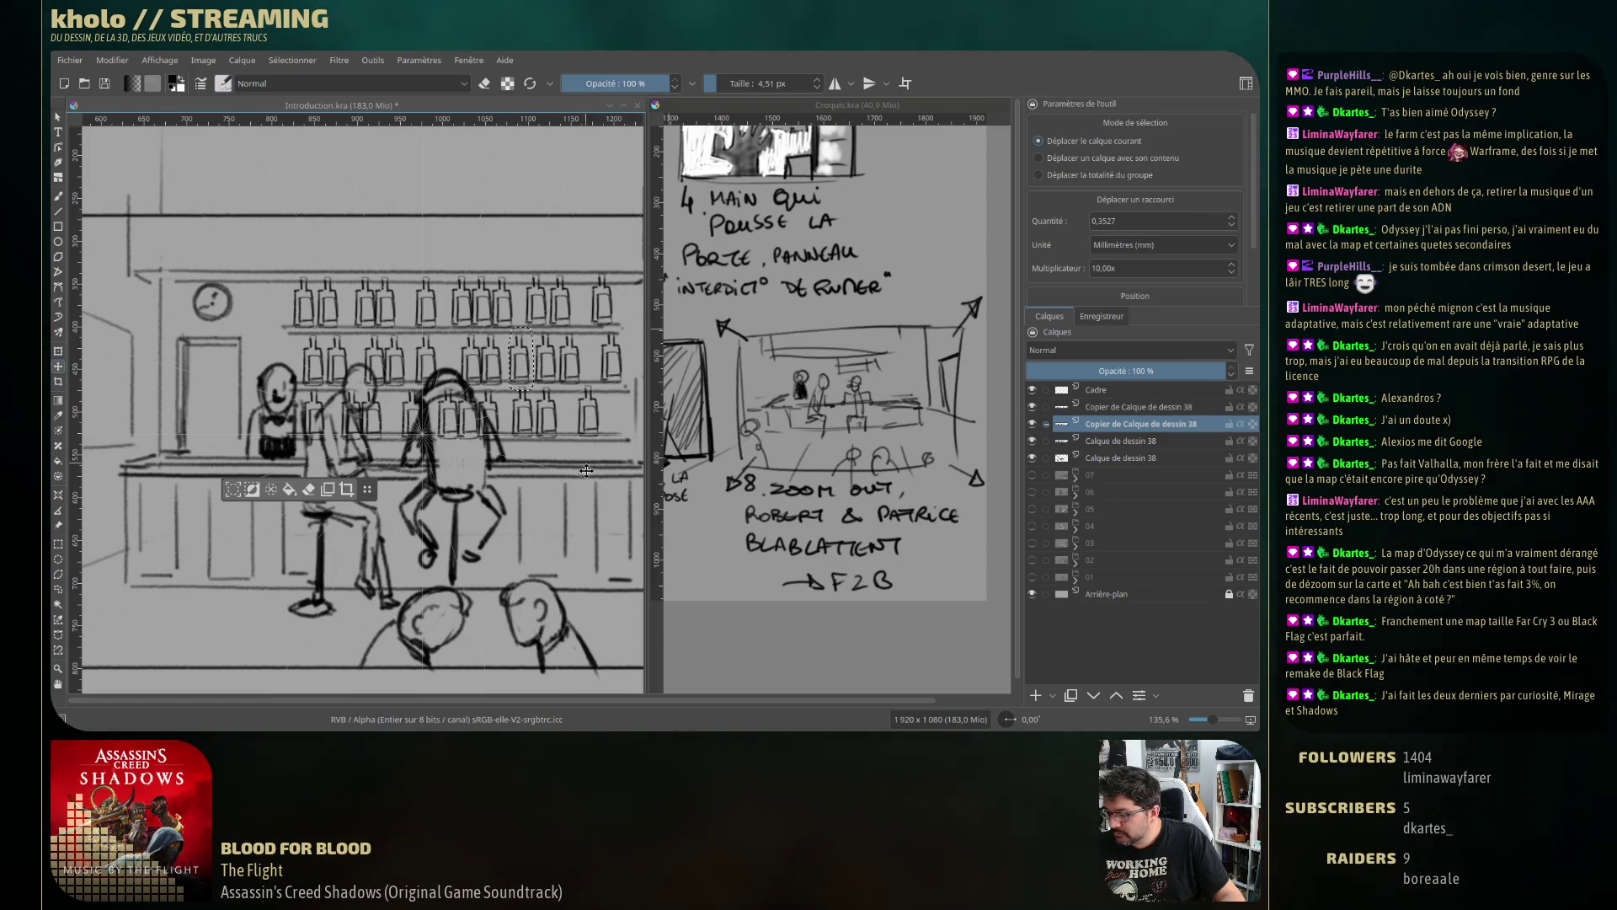
{"action": "key", "text": "ctrl+shift+a"}
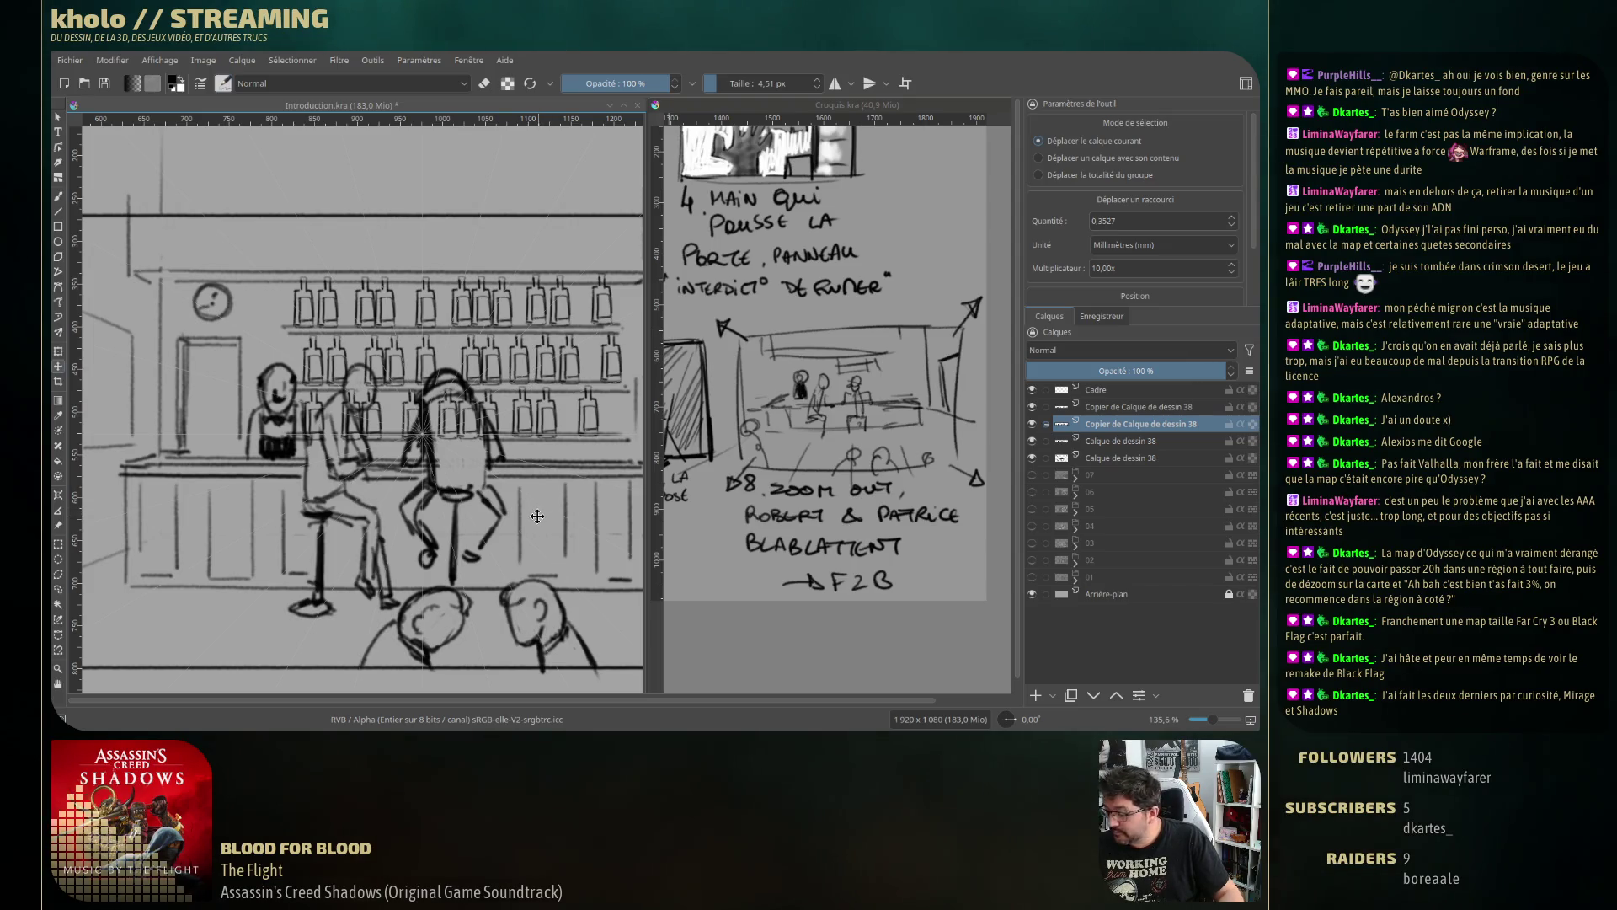
Merge the bottle copy layers down into Calque de dessin 38.
{"action": "left_click", "coordinate": [1129, 406]}
{"action": "key", "text": "ctrl+e"}
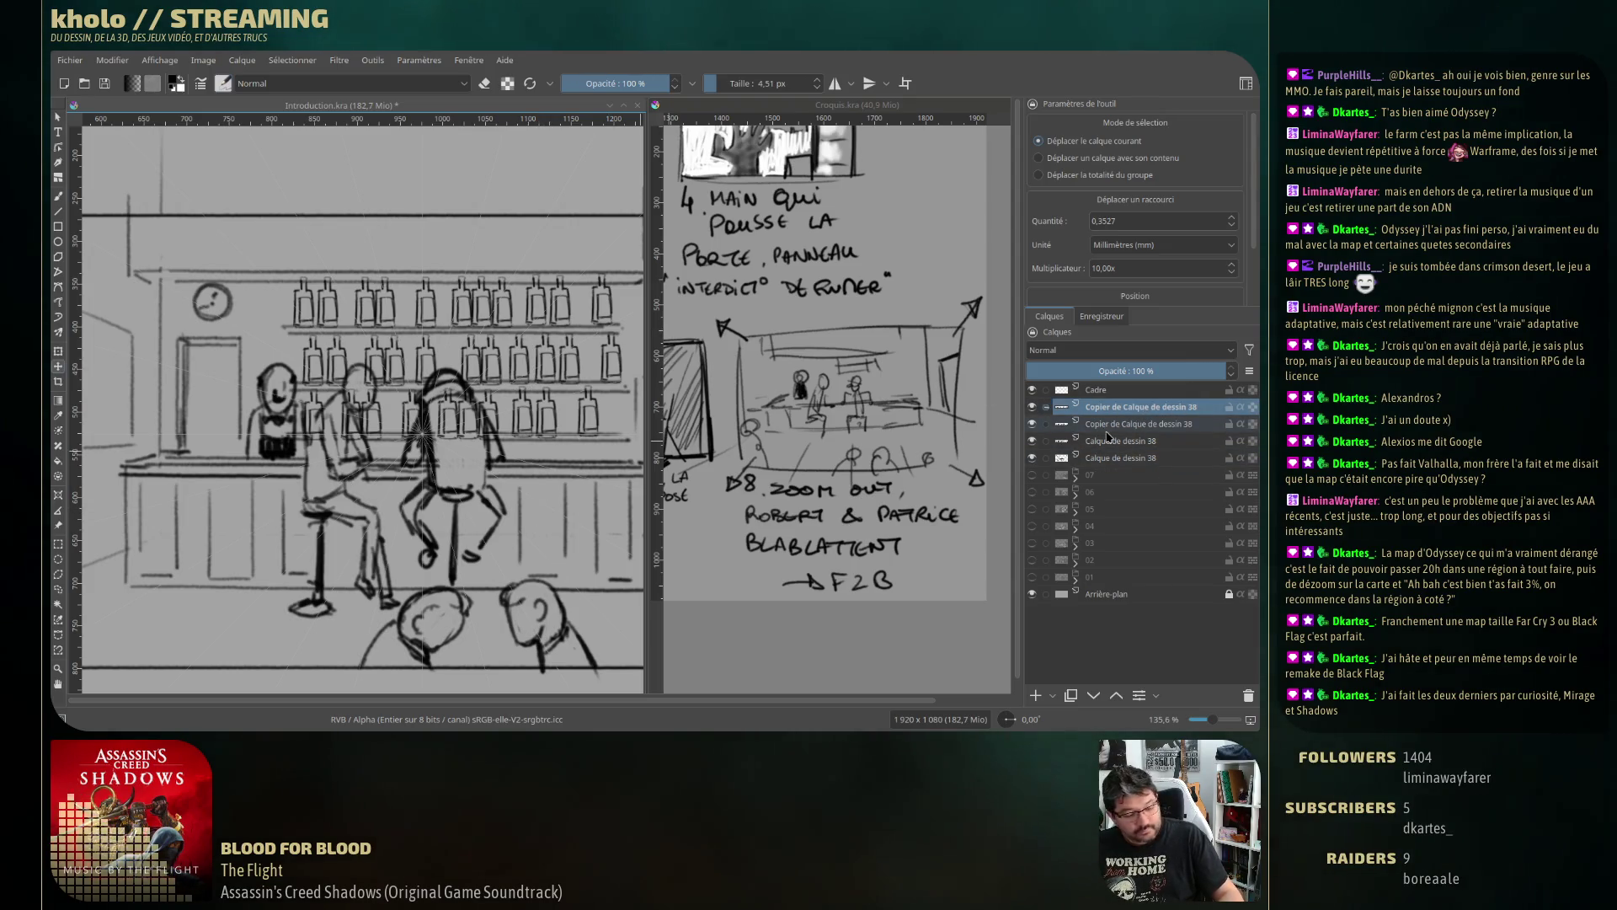
{"action": "key", "text": "ctrl+e"}
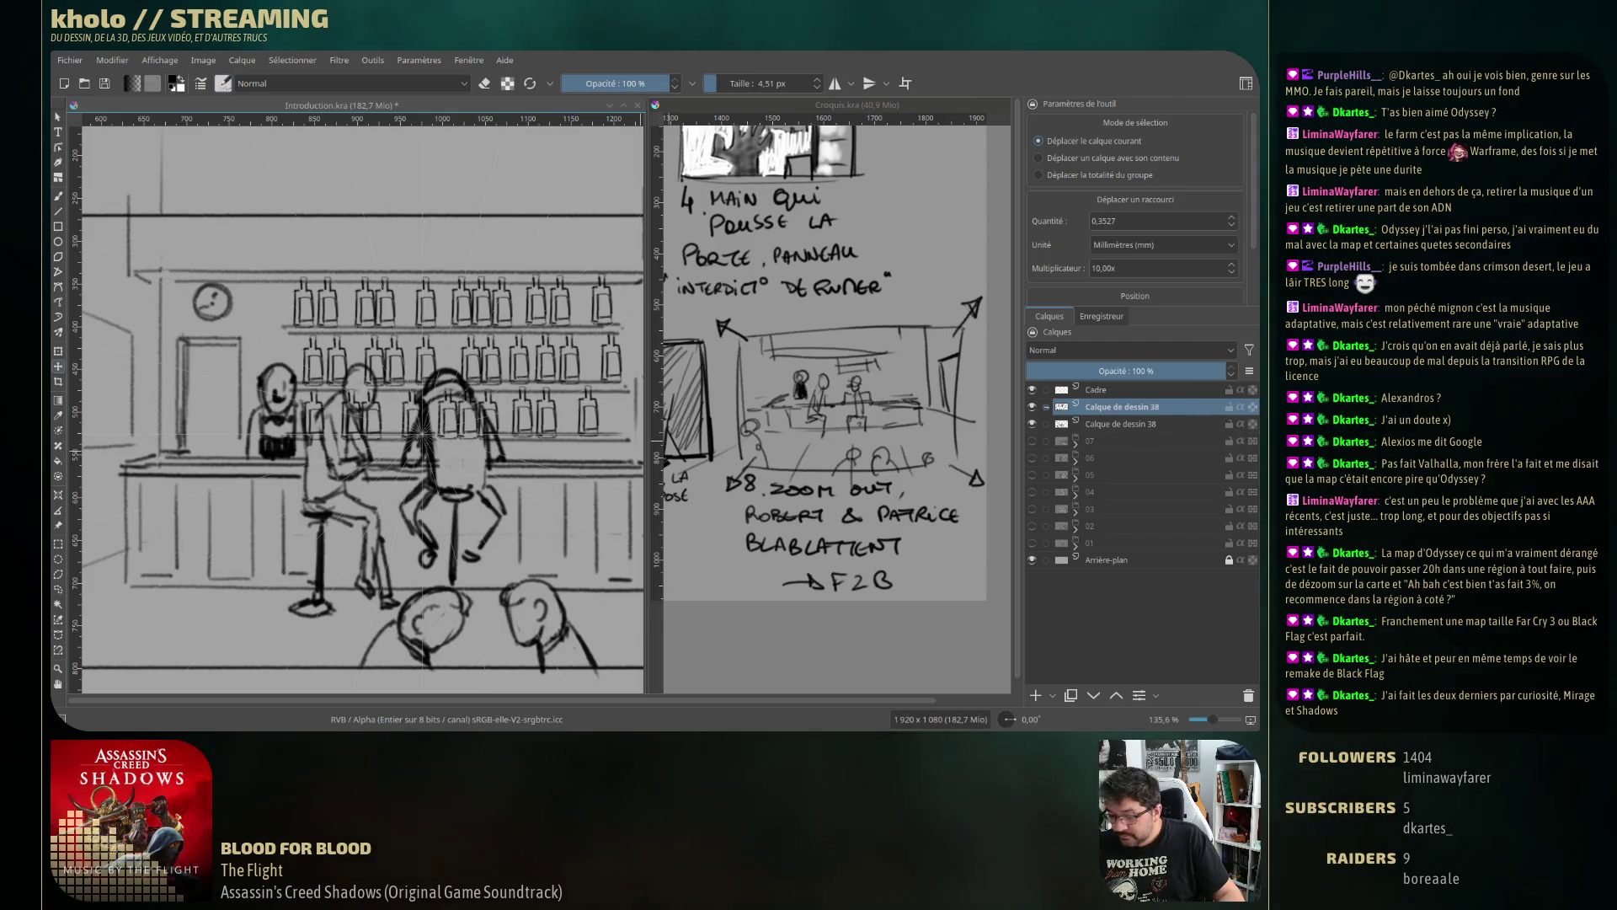
Switch to the Basic-1 brush preset and shrink it to 5.77 px.
{"action": "key", "text": "b"}
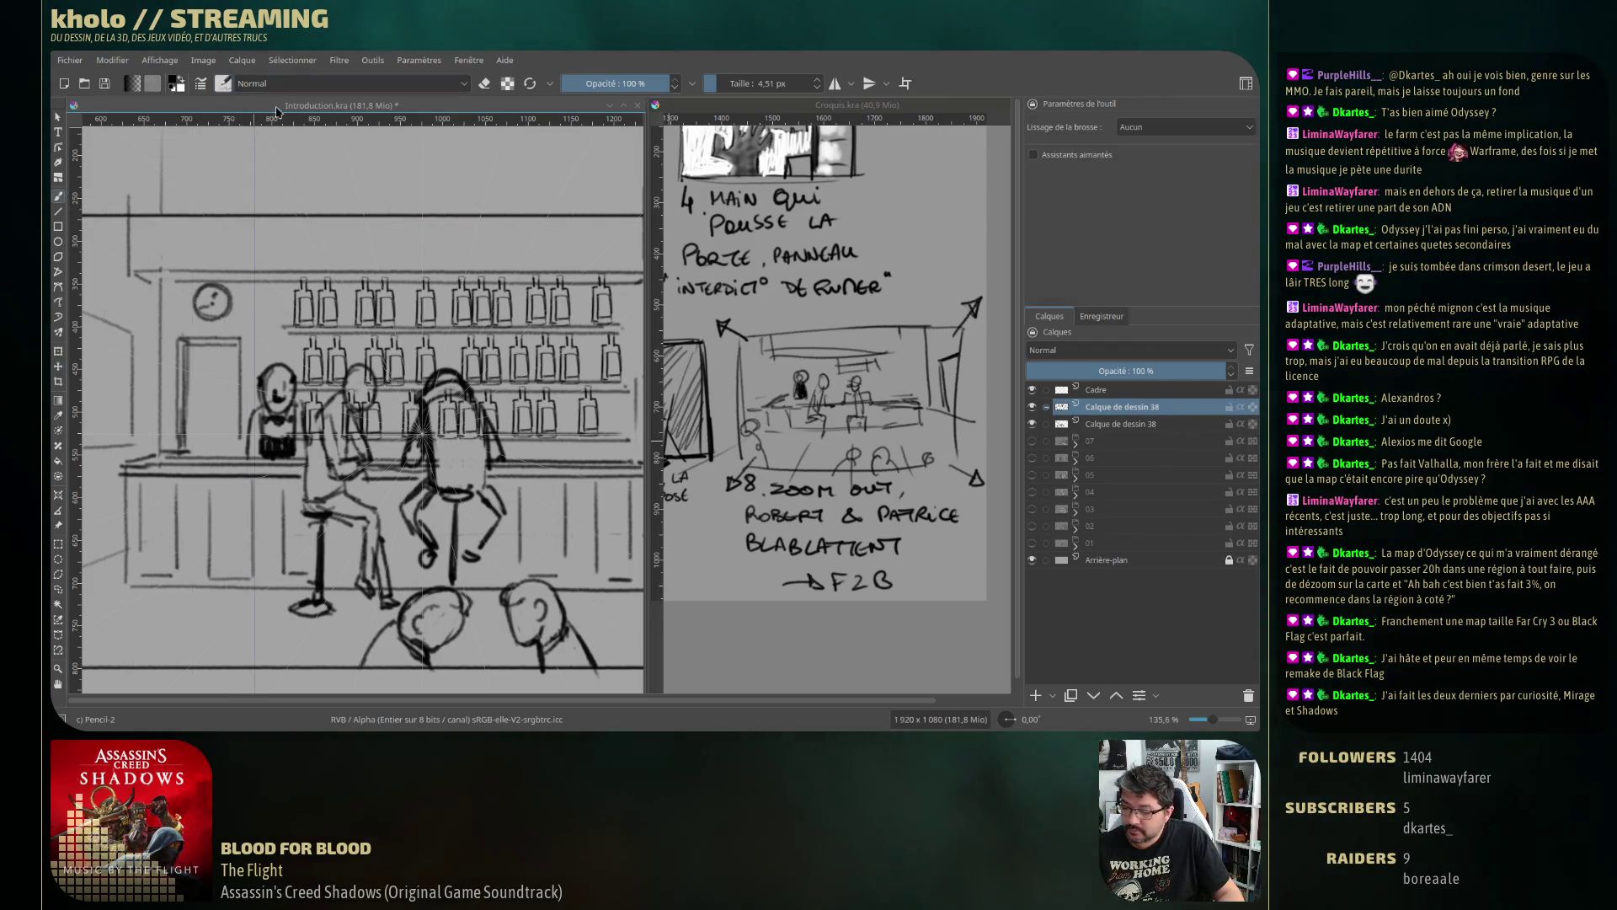
{"action": "left_click", "coordinate": [224, 83]}
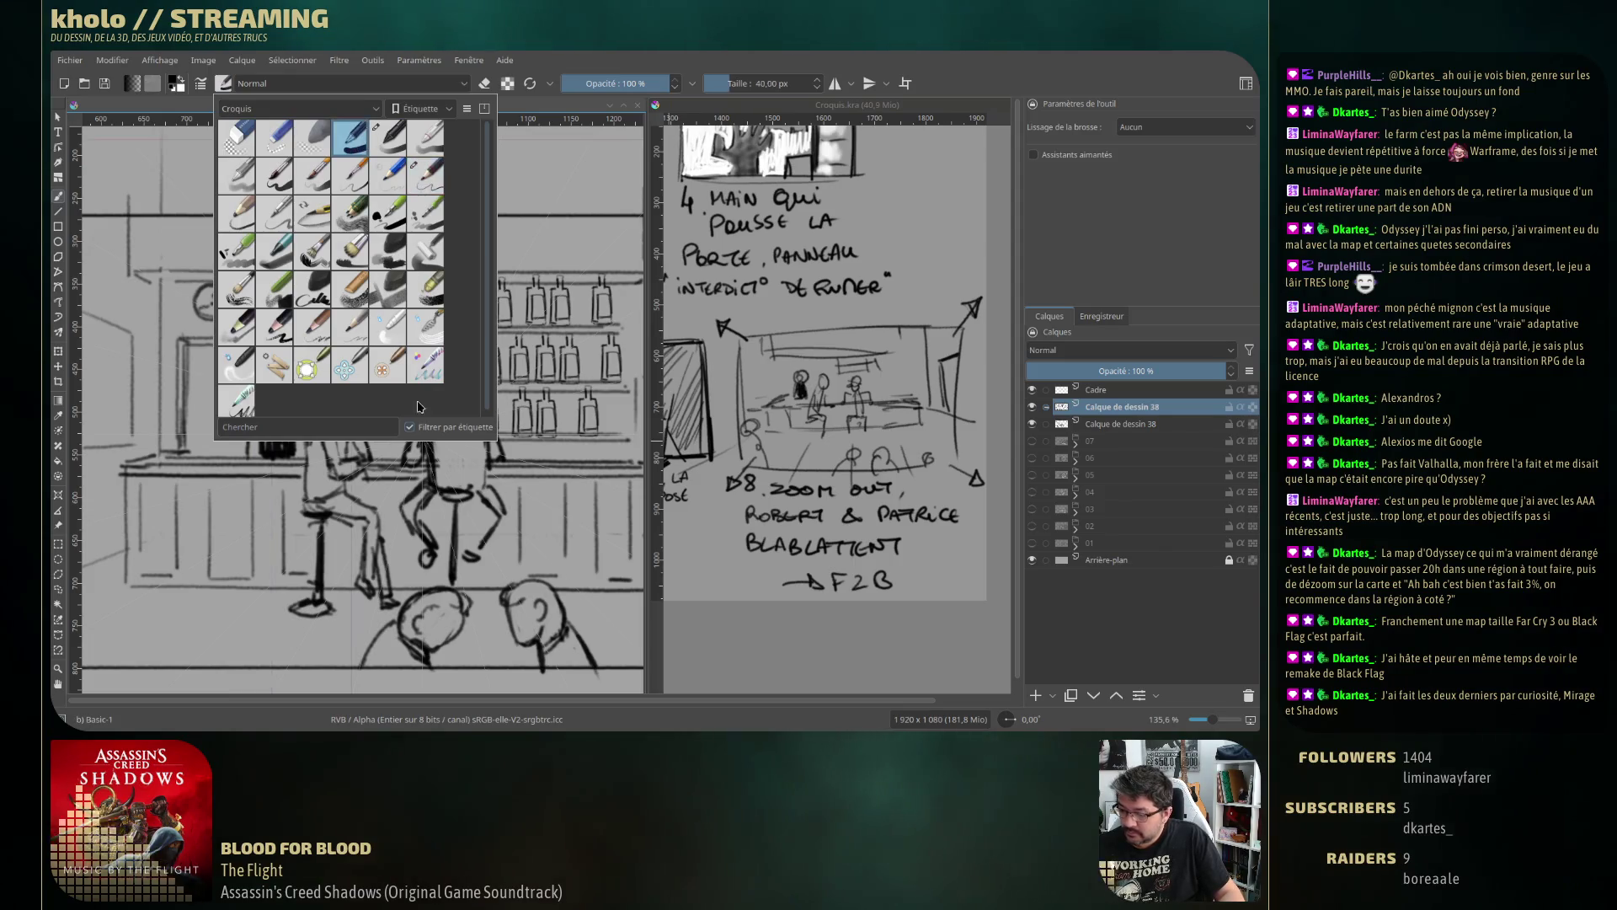
{"action": "left_click", "coordinate": [424, 177]}
{"action": "left_click_drag", "start_coordinate": [451, 434], "coordinate": [341, 418]}
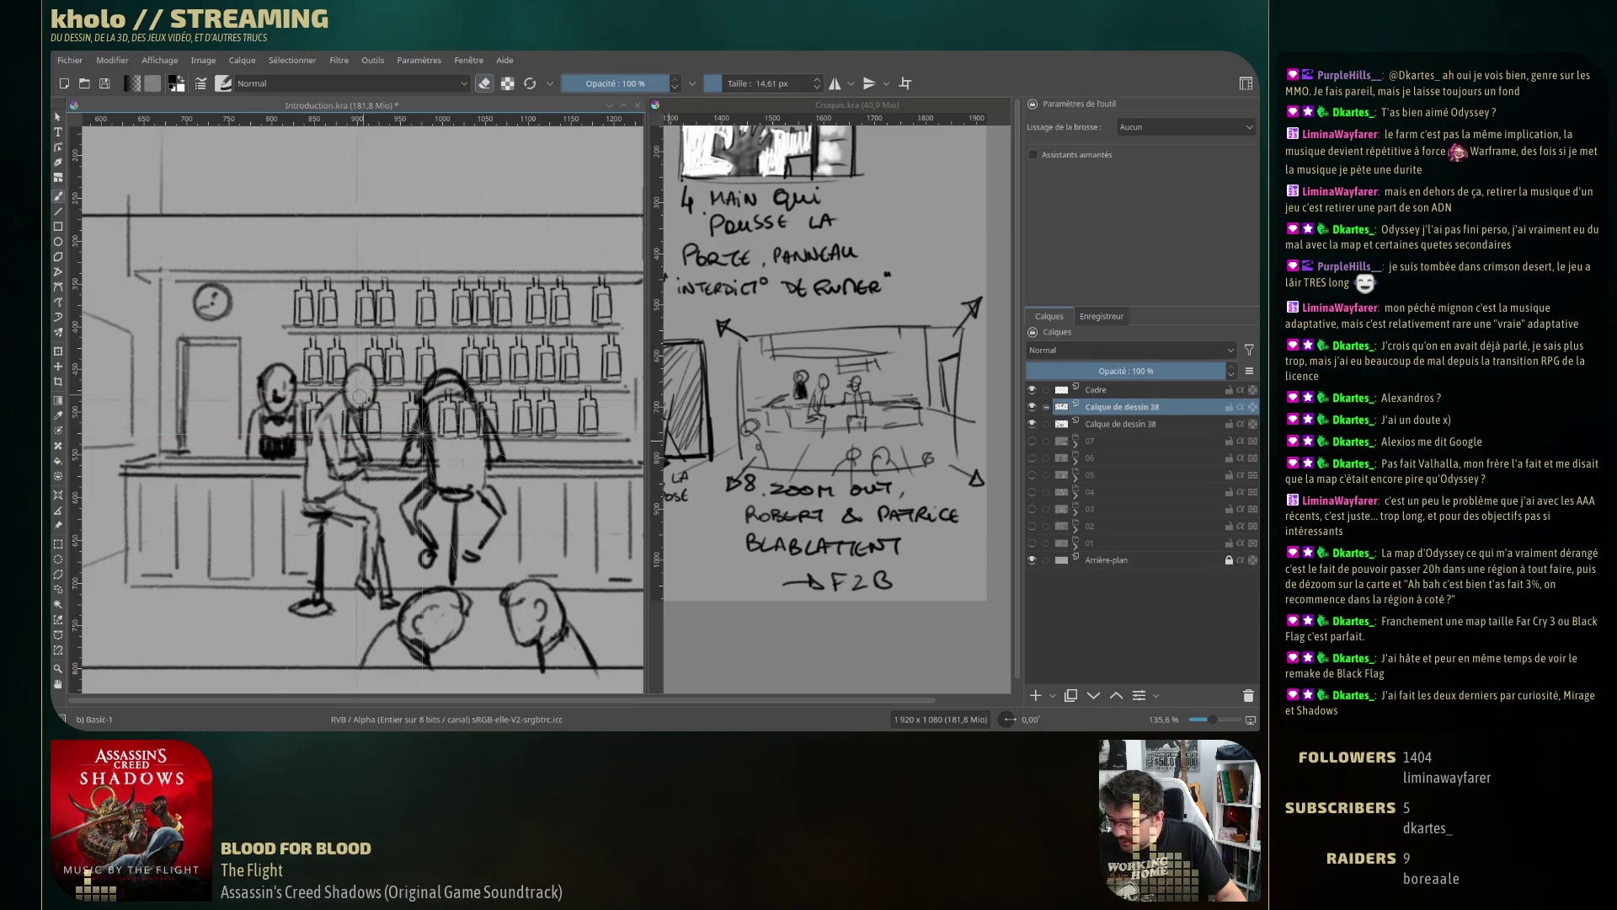
{"action": "key", "text": "bracketleft"}
{"action": "key", "text": "bracketleft"}
{"action": "key", "text": "bracketleft"}
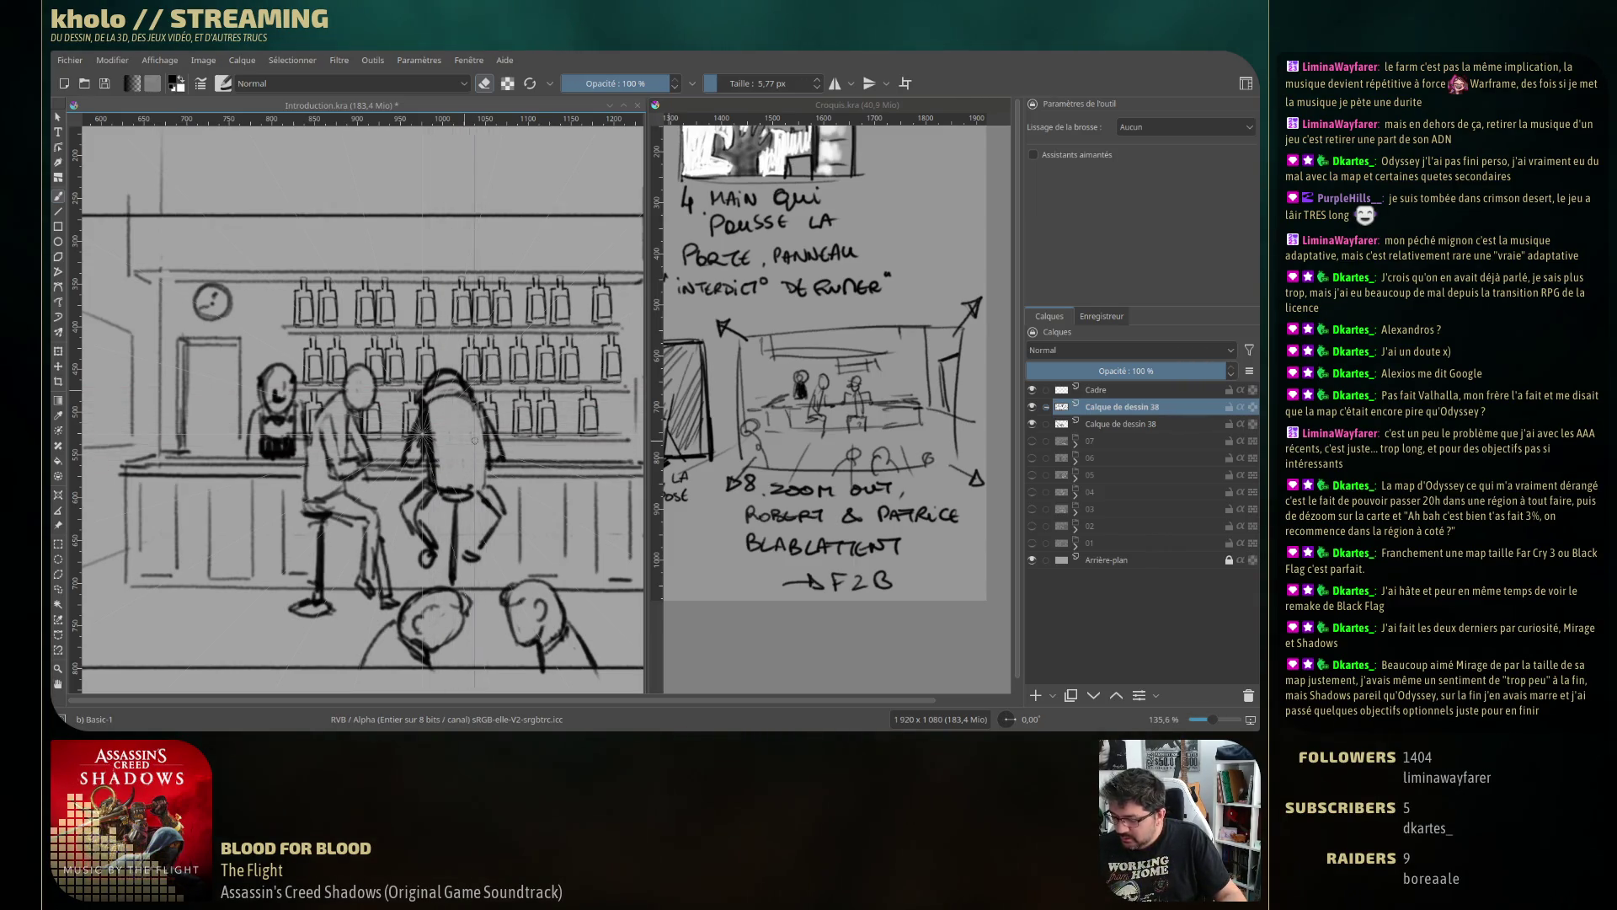
{"action": "scroll", "coordinate": [473, 345], "scroll_direction": "down", "scroll_amount": 3}
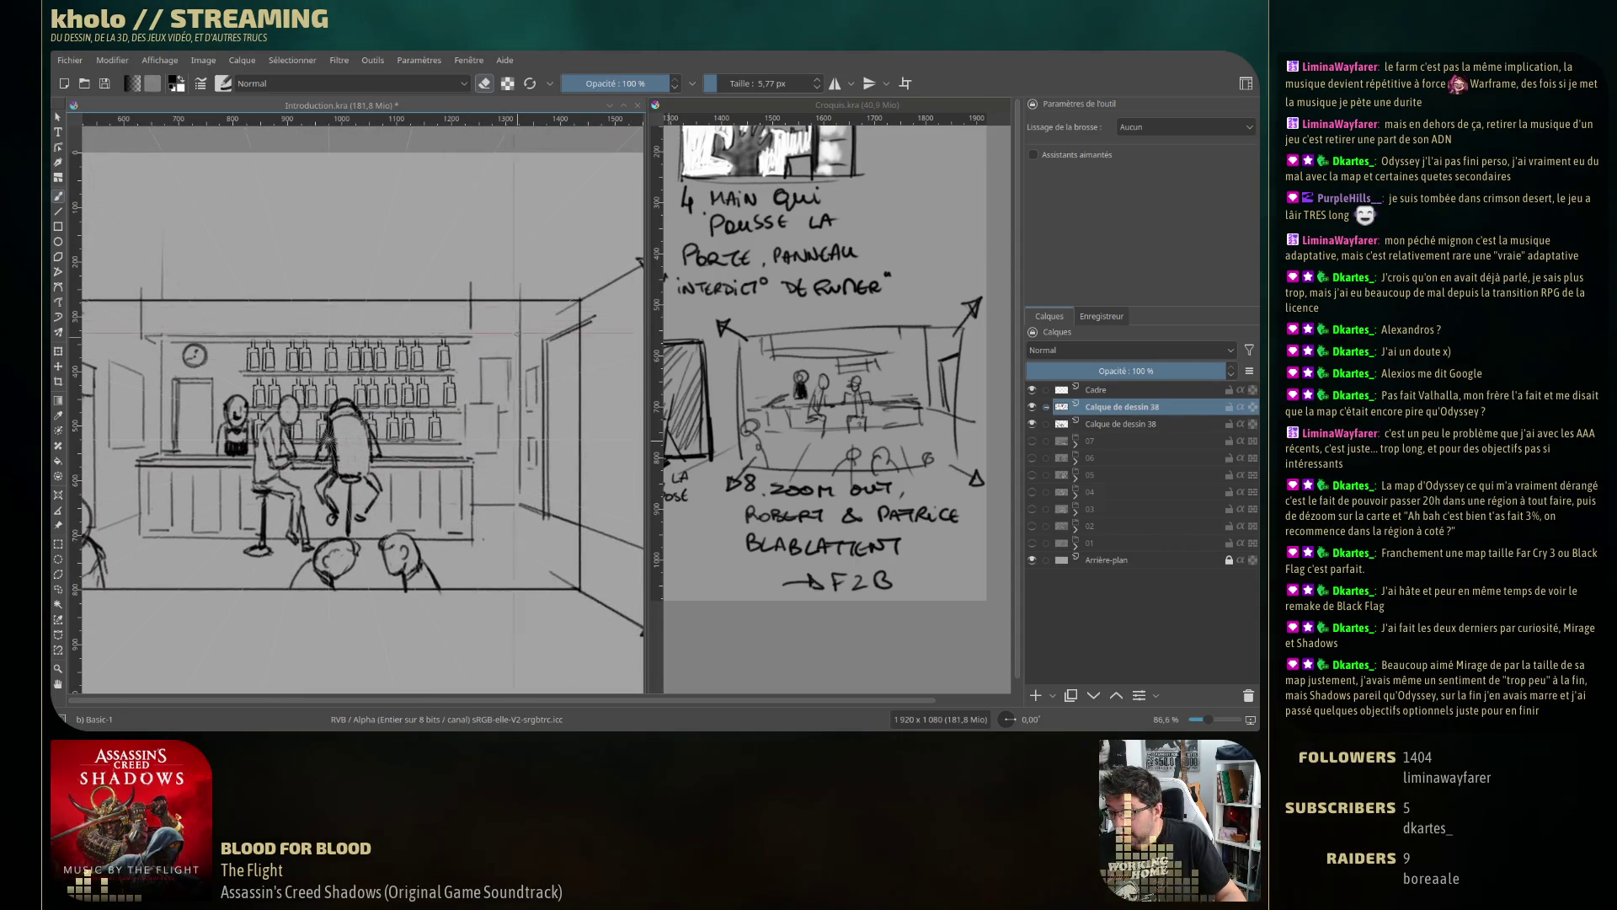
Zoom out to the full panel, merge the duplicate into Calque de dessin 38, and add Calque de dessin 39.
{"action": "left_click_drag", "start_coordinate": [473, 346], "coordinate": [592, 395]}
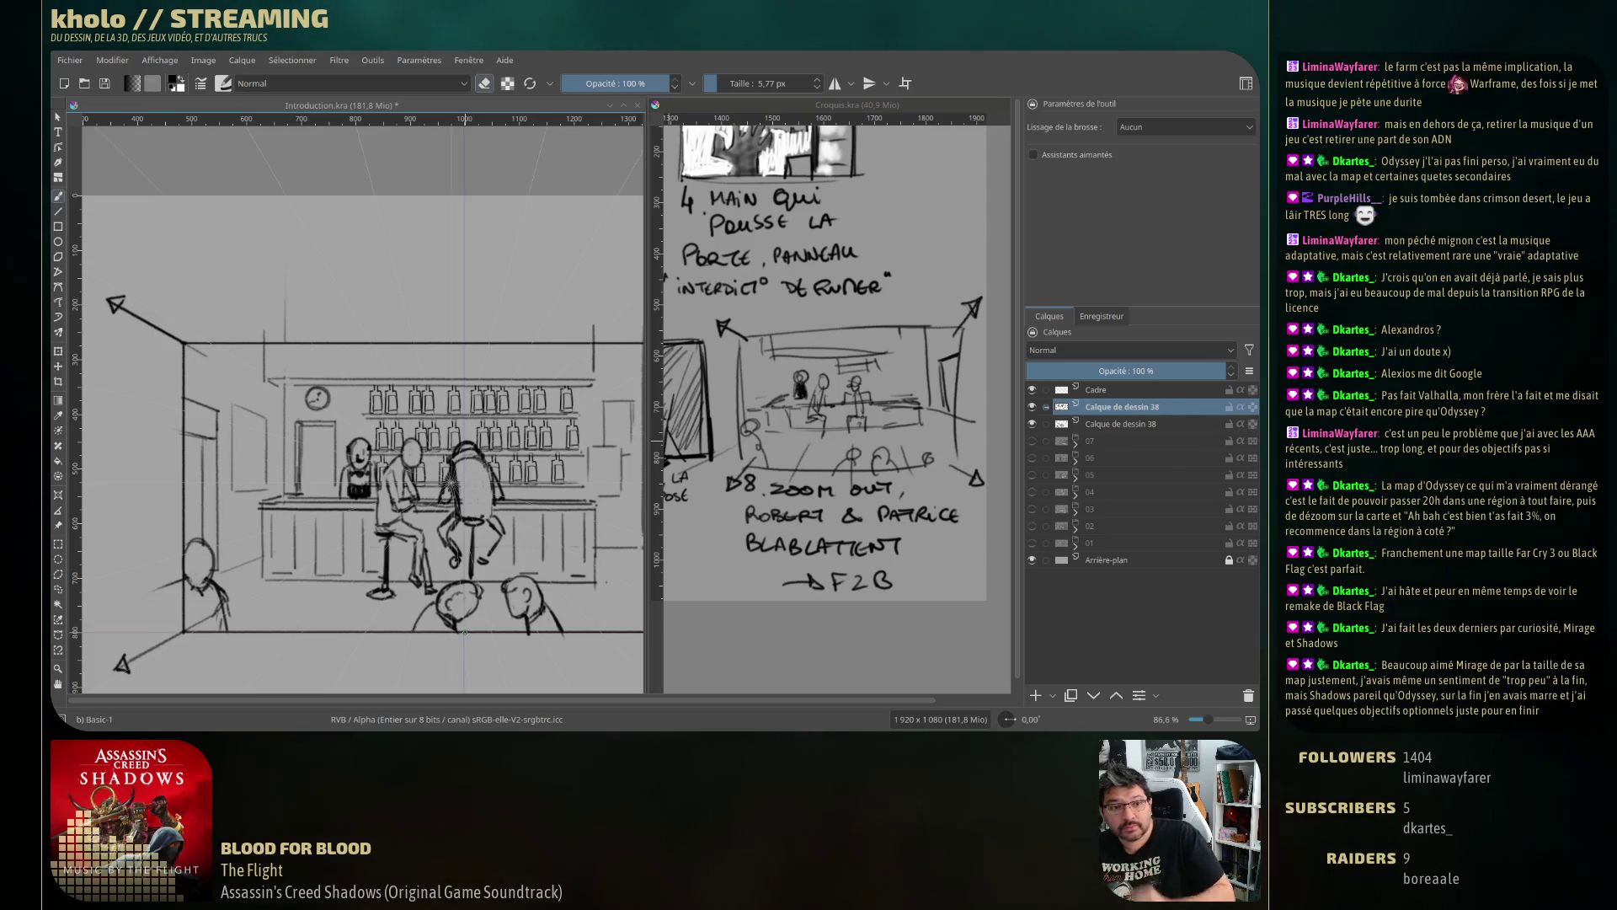
{"action": "scroll", "coordinate": [465, 632], "scroll_direction": "down", "scroll_amount": 3}
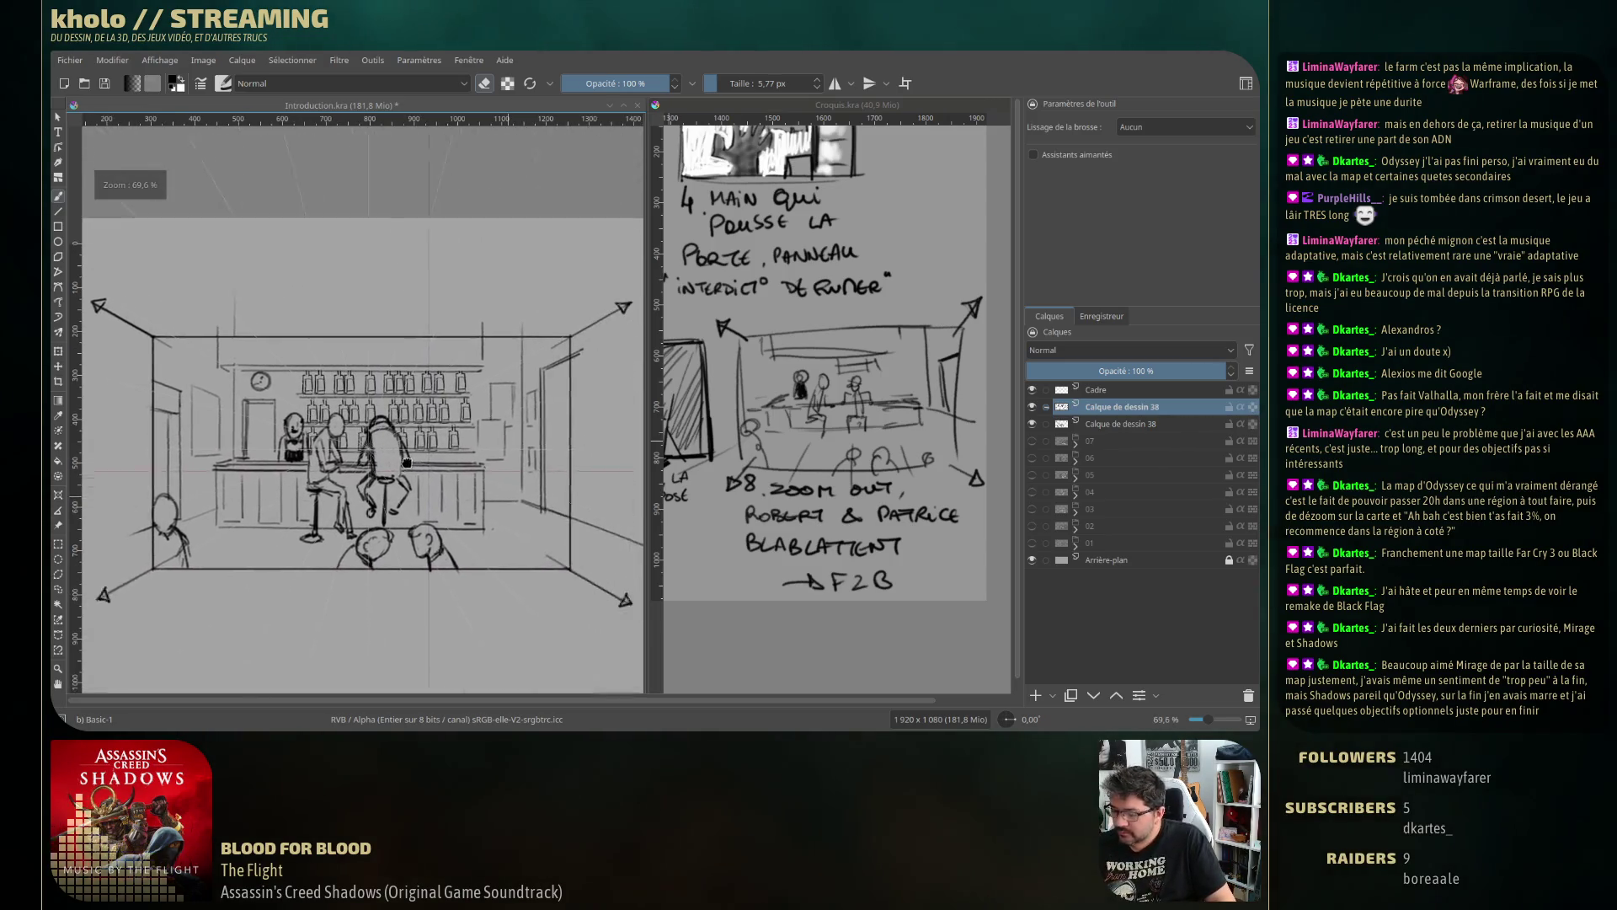
{"action": "scroll", "coordinate": [406, 632], "scroll_direction": "down", "scroll_amount": 2}
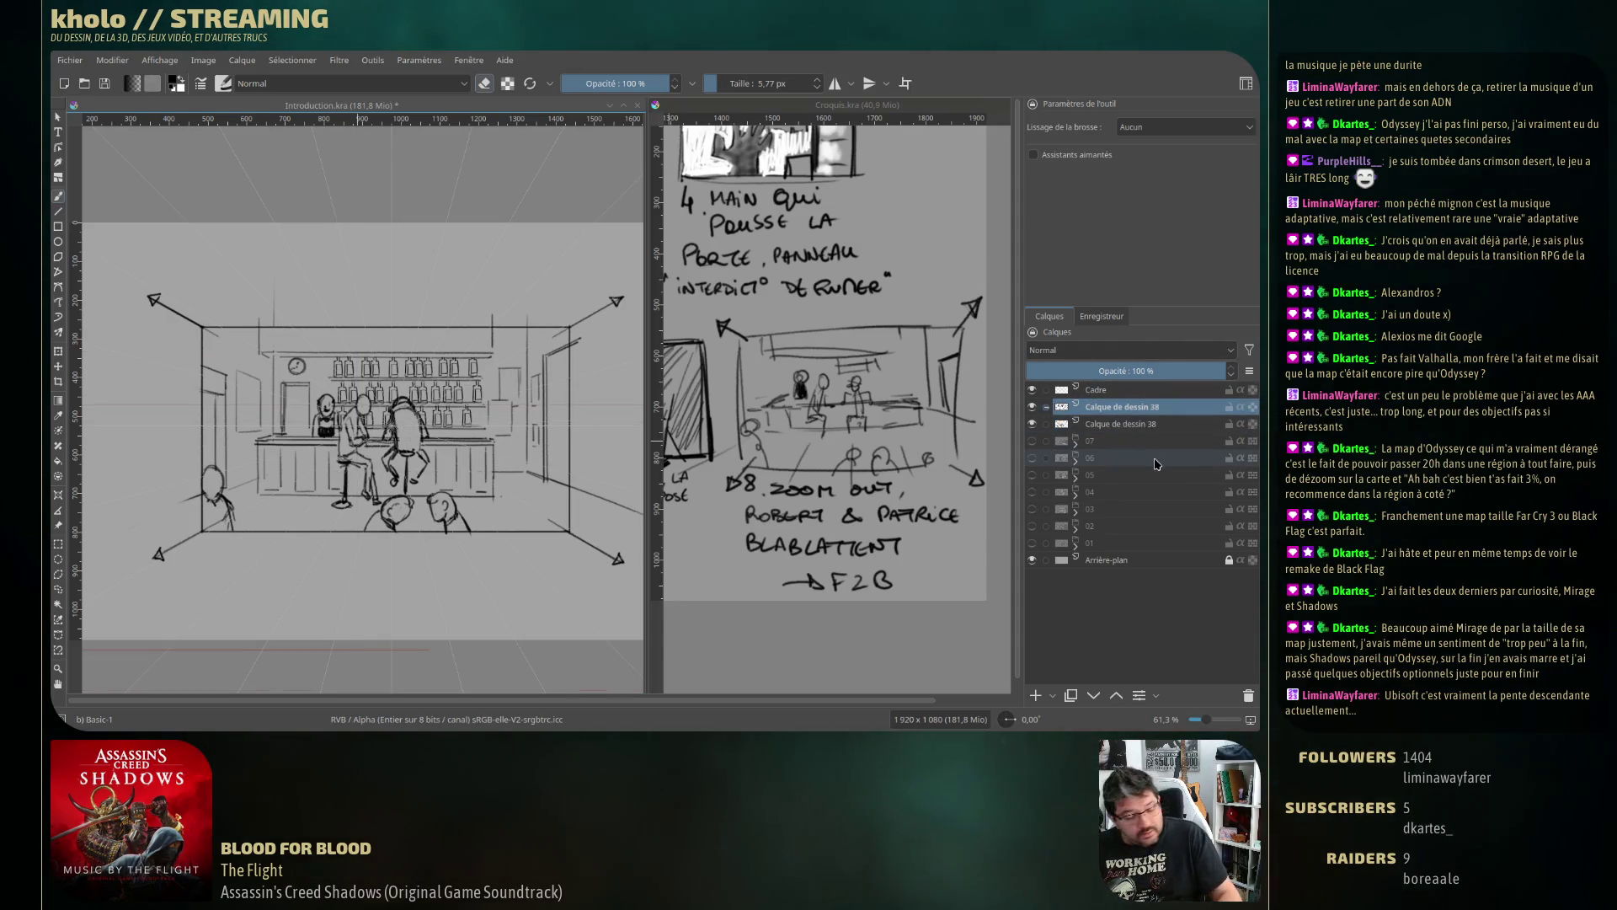
{"action": "key", "text": "ctrl+e"}
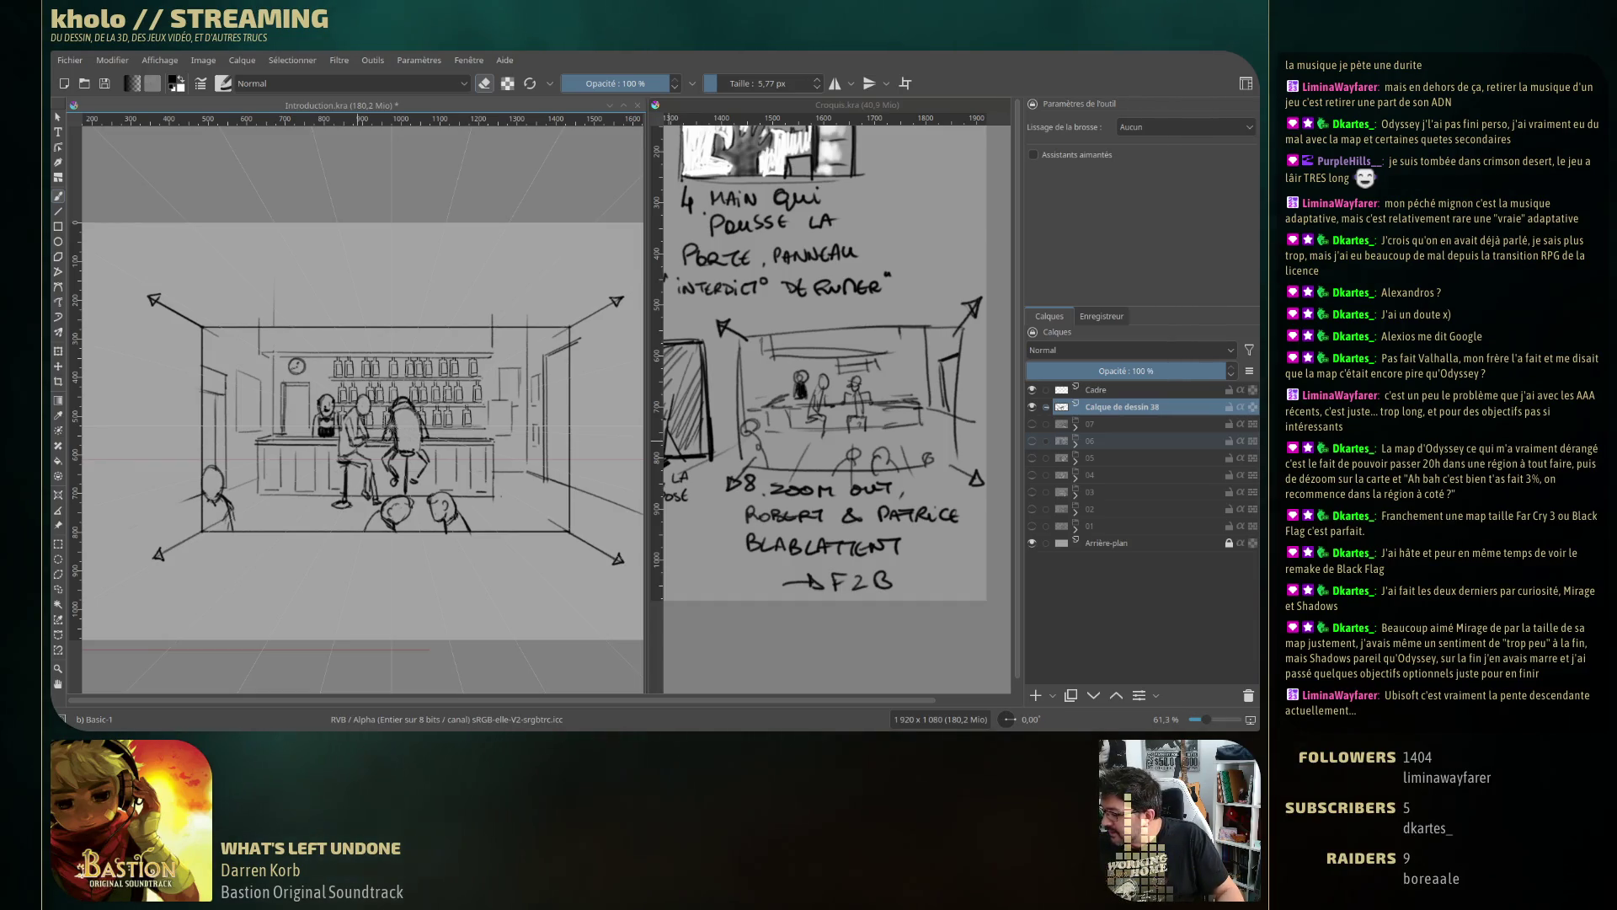
{"action": "left_click", "coordinate": [1036, 694]}
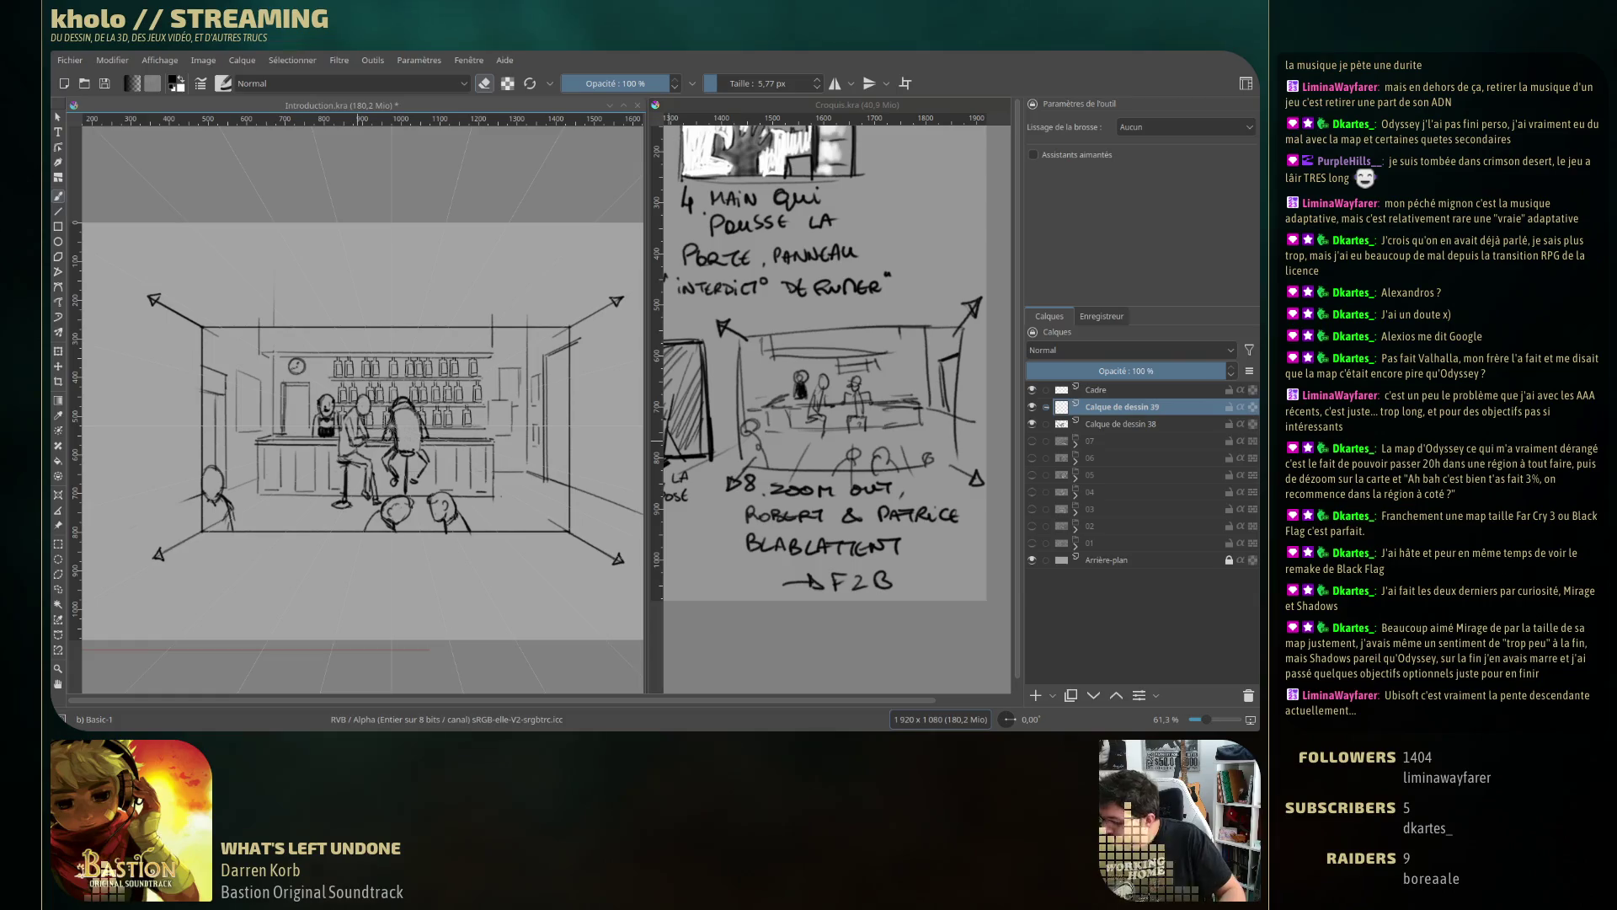